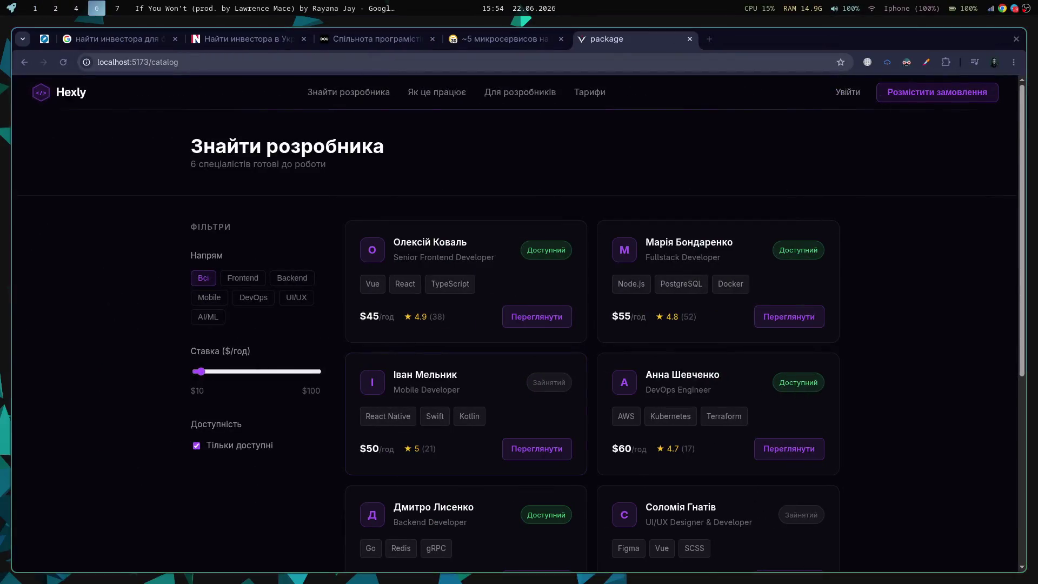
# Bring up the Freelancehunt FastAPI microservices project tab, after briefly opening a blank tab
pyautogui.click(485, 36)
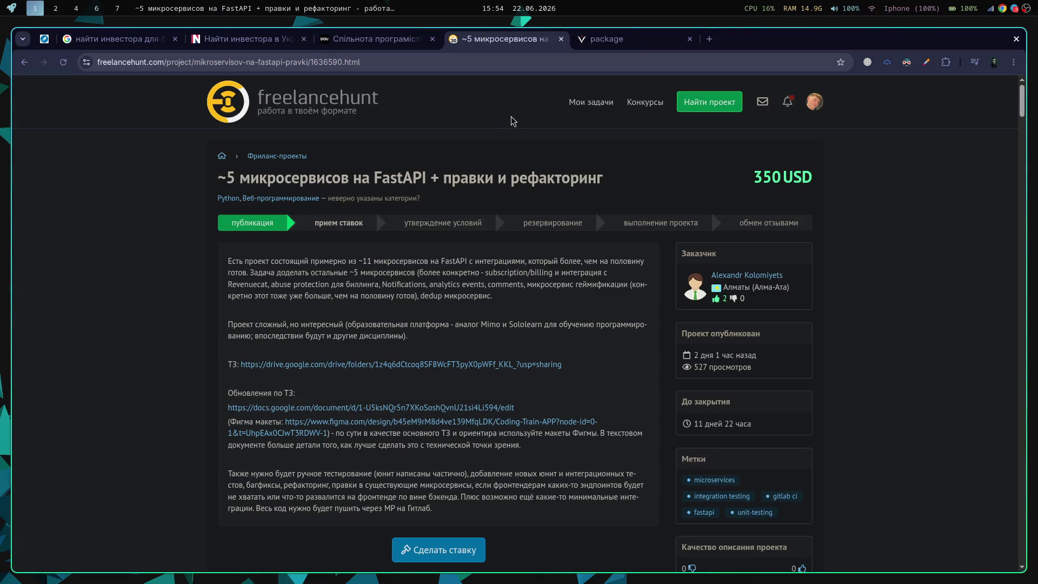
pyautogui.click(707, 39)
pyautogui.click(519, 39)
# Scroll through the freelancers' bids on the 350 USD project and back up
pyautogui.scroll(-10, 543, 205)
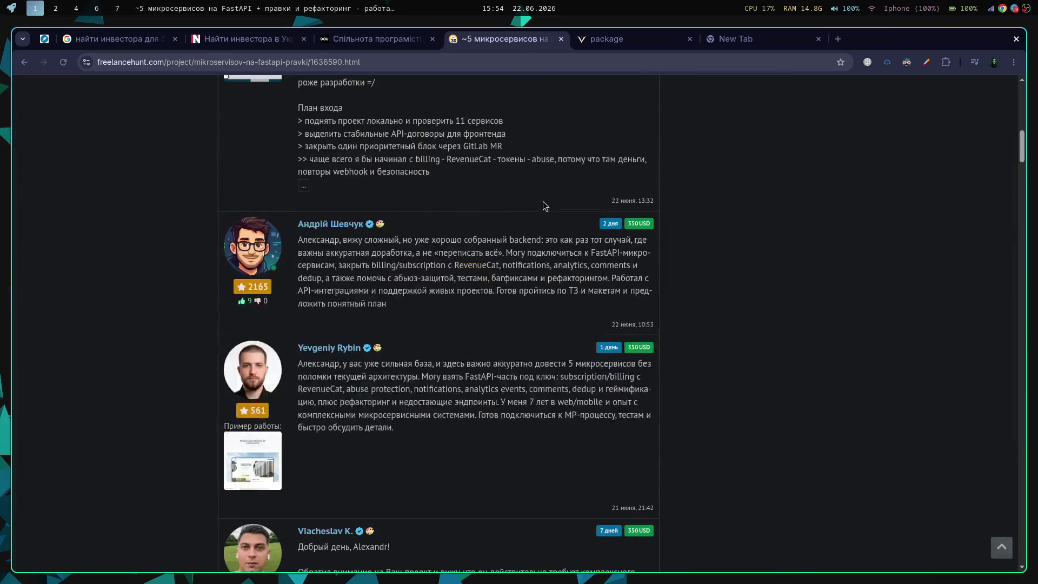
pyautogui.scroll(-8, 543, 202)
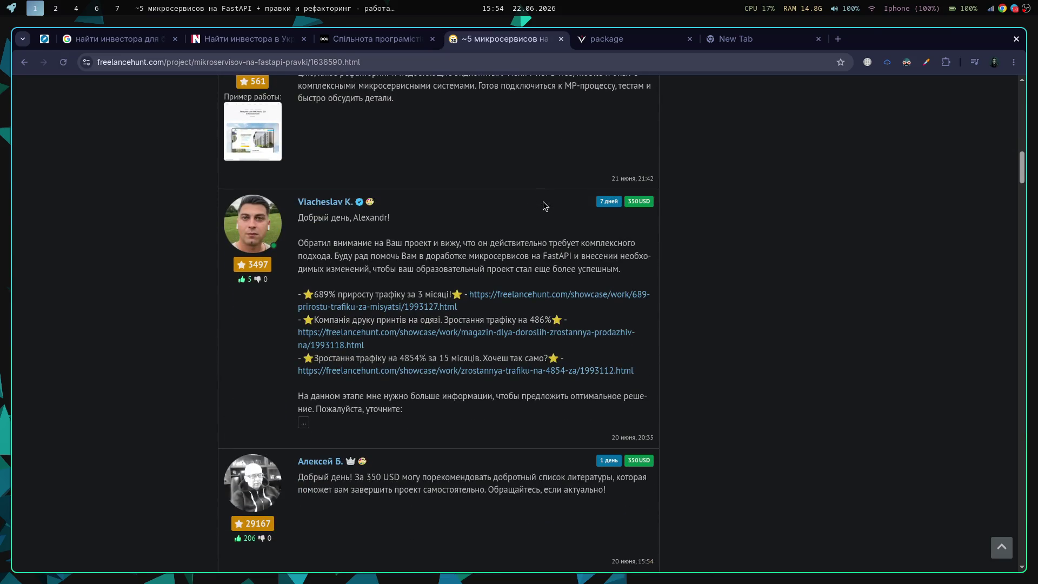
pyautogui.scroll(-14, 543, 206)
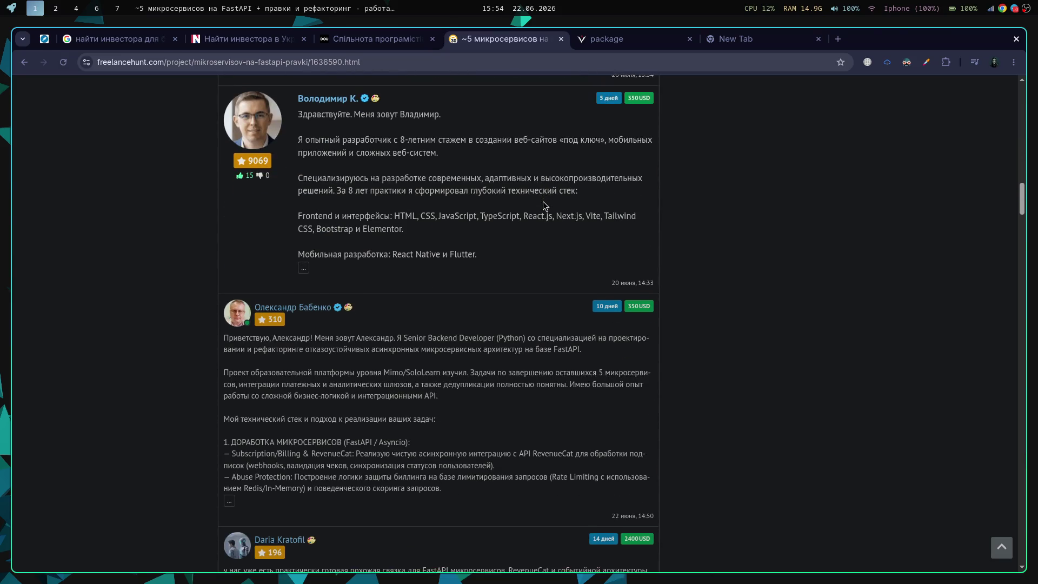
pyautogui.scroll(-10, 543, 201)
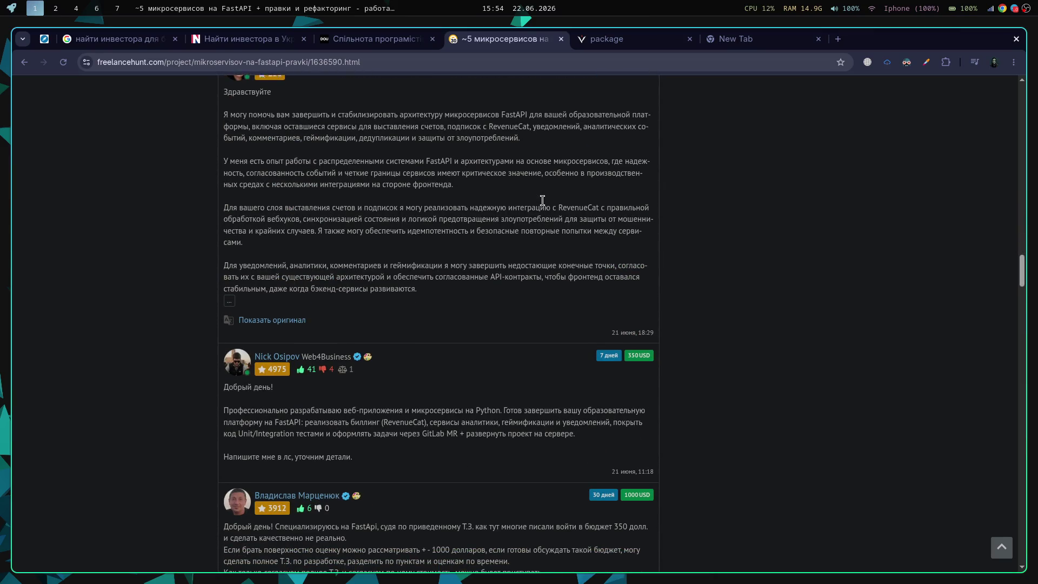
pyautogui.scroll(-10, 542, 201)
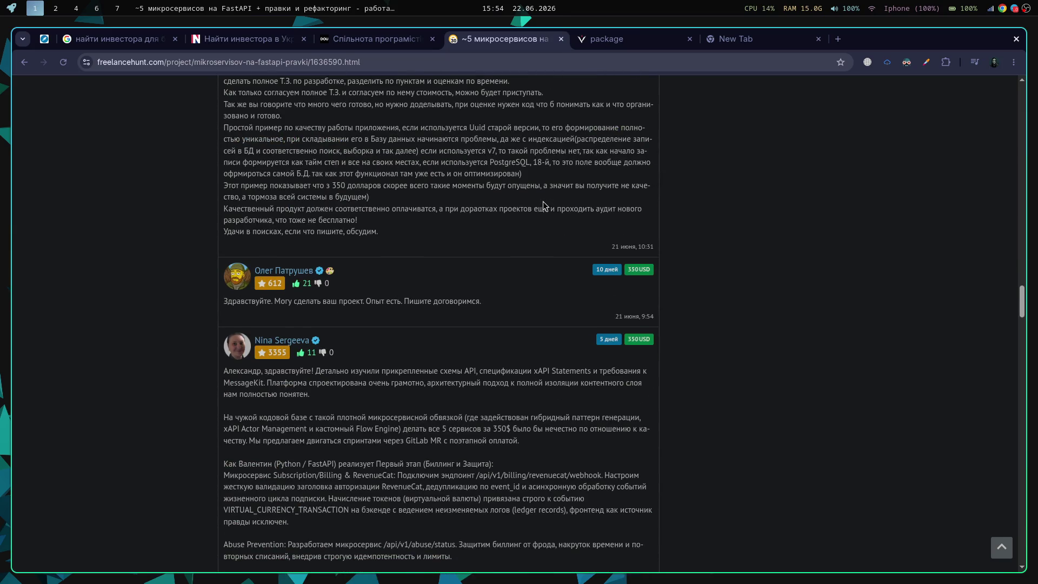
pyautogui.scroll(10, 542, 201)
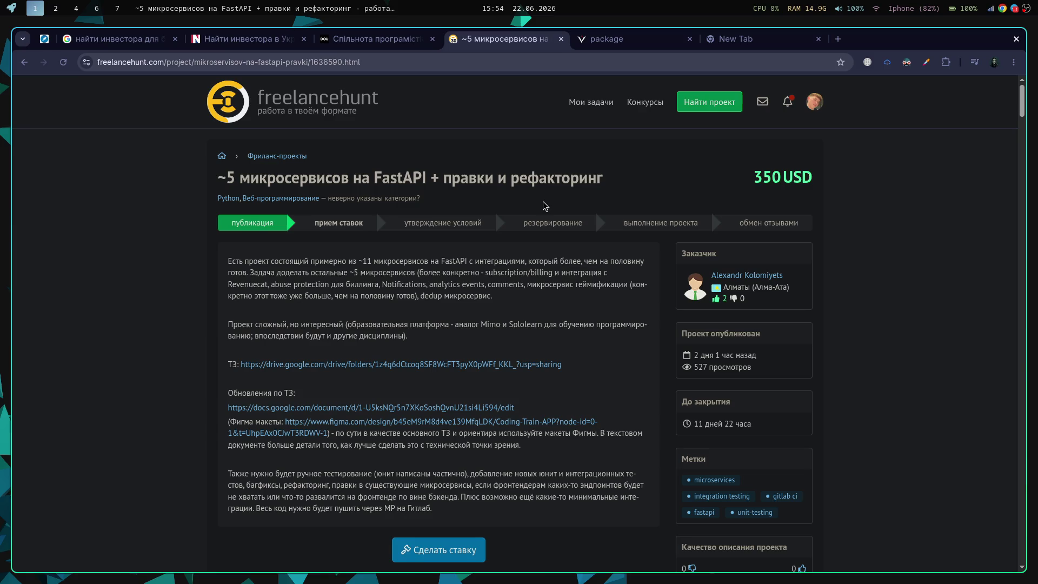
pyautogui.press('super+Right')
pyautogui.press('super+Right')
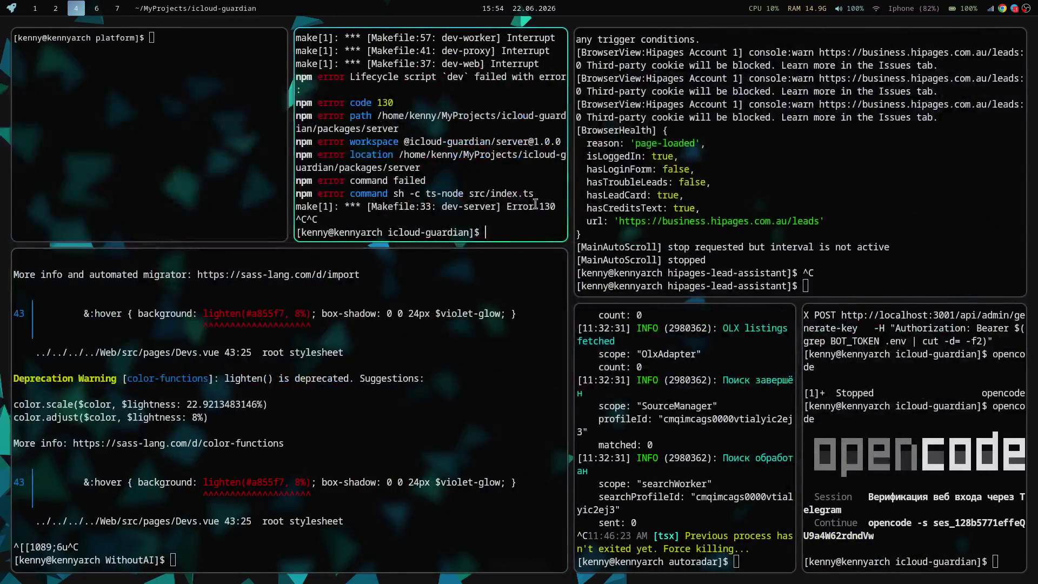
pyautogui.press('super+Right')
pyautogui.press('super+Right')
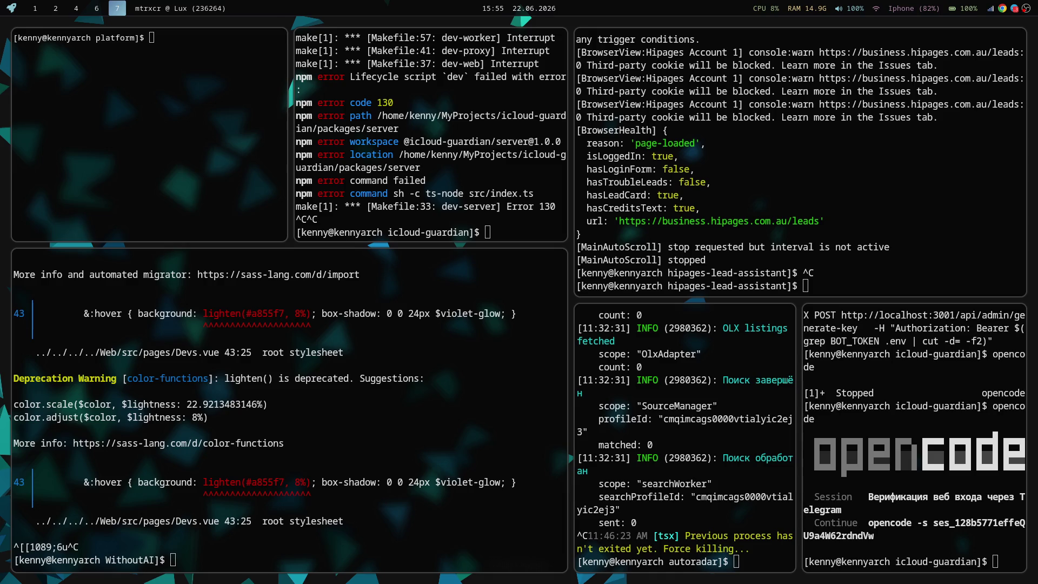
pyautogui.press('super+6')
pyautogui.press('super+1')
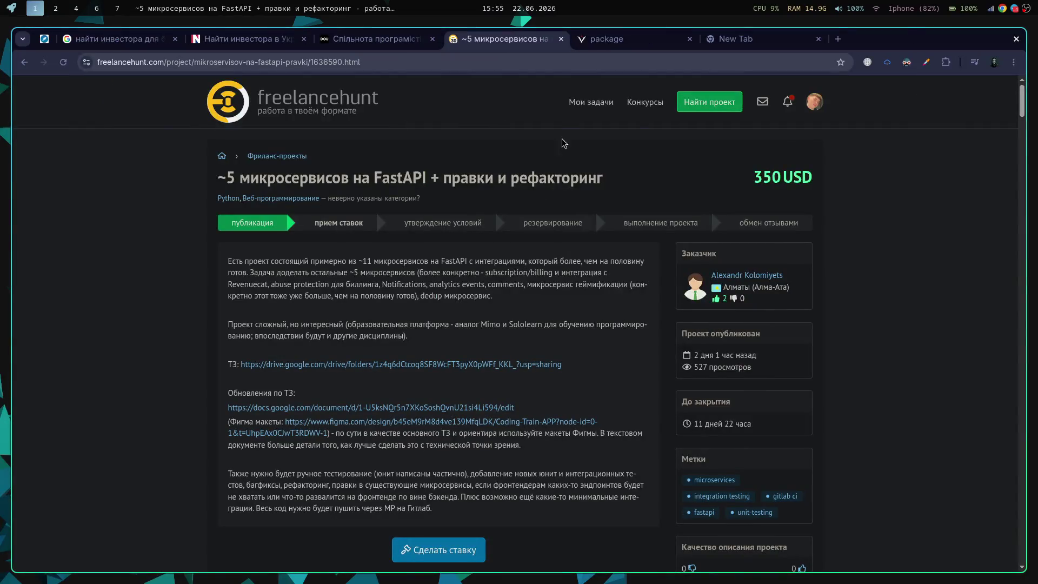
# Search Google for 'карта україни' and open the Ukraine map in Google Maps
pyautogui.click(772, 38)
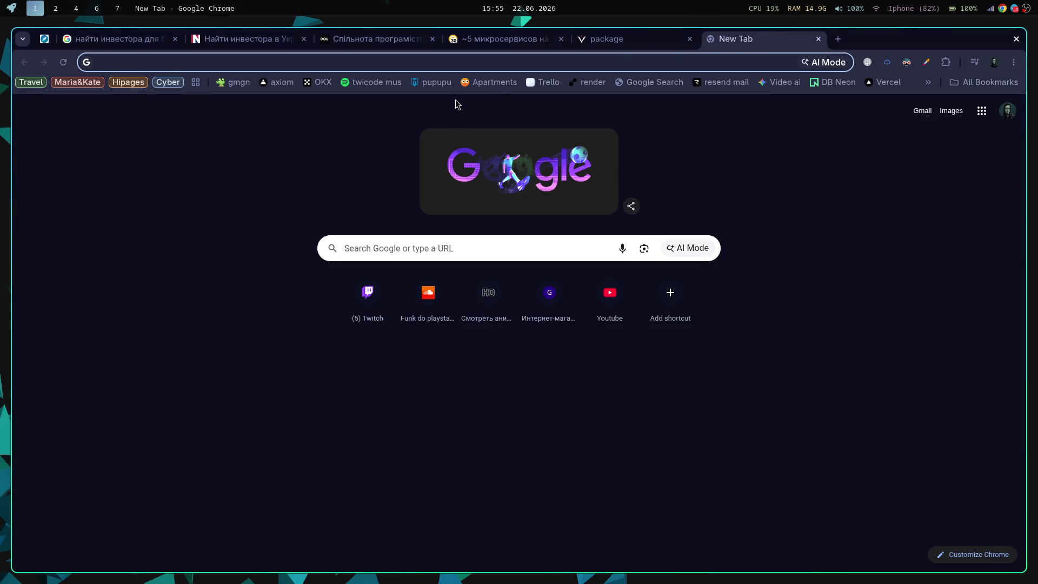
pyautogui.write('ne')
pyautogui.press('Escape')
pyautogui.write('карта')
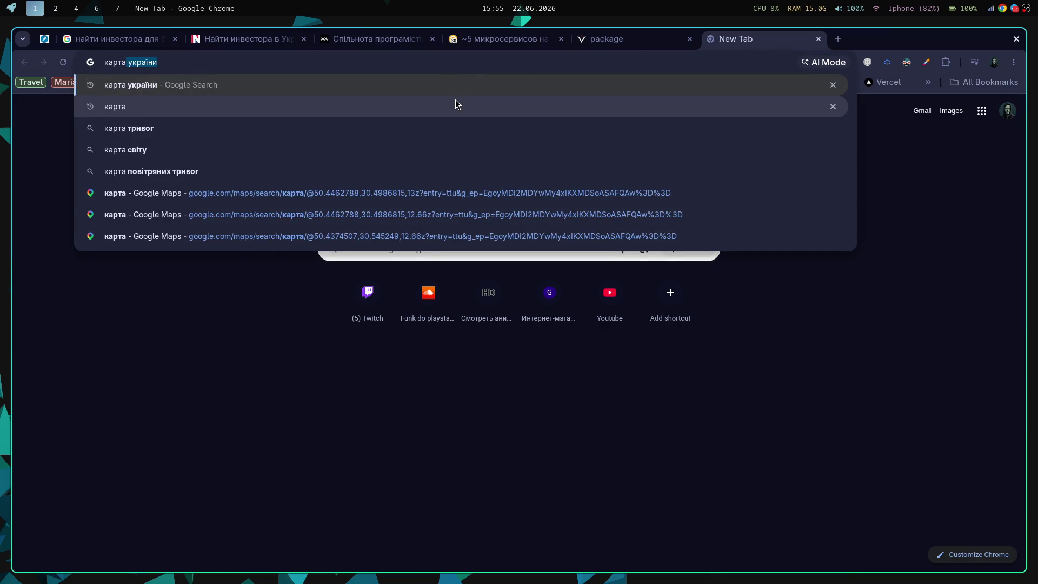
pyautogui.press('Return')
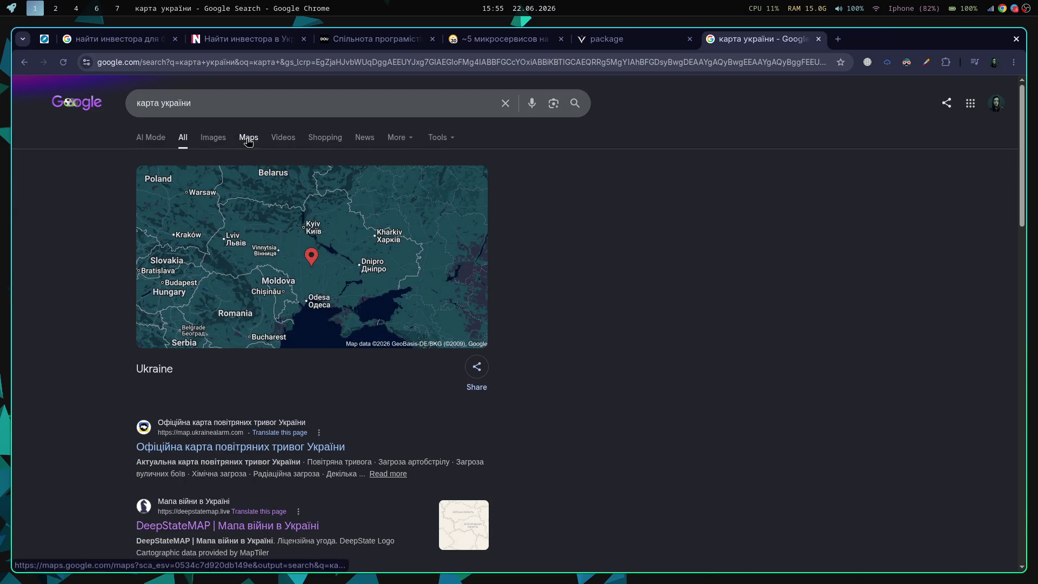
pyautogui.click(326, 383)
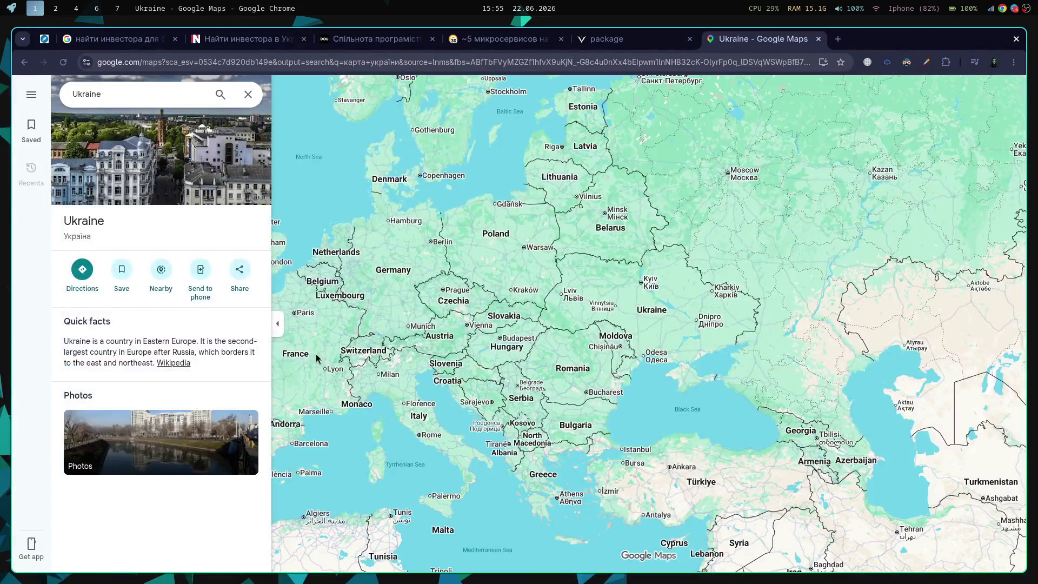
# Zoom around the Ukraine map and open Ivano-Frankivsk's place details
pyautogui.scroll(10, 569, 292)
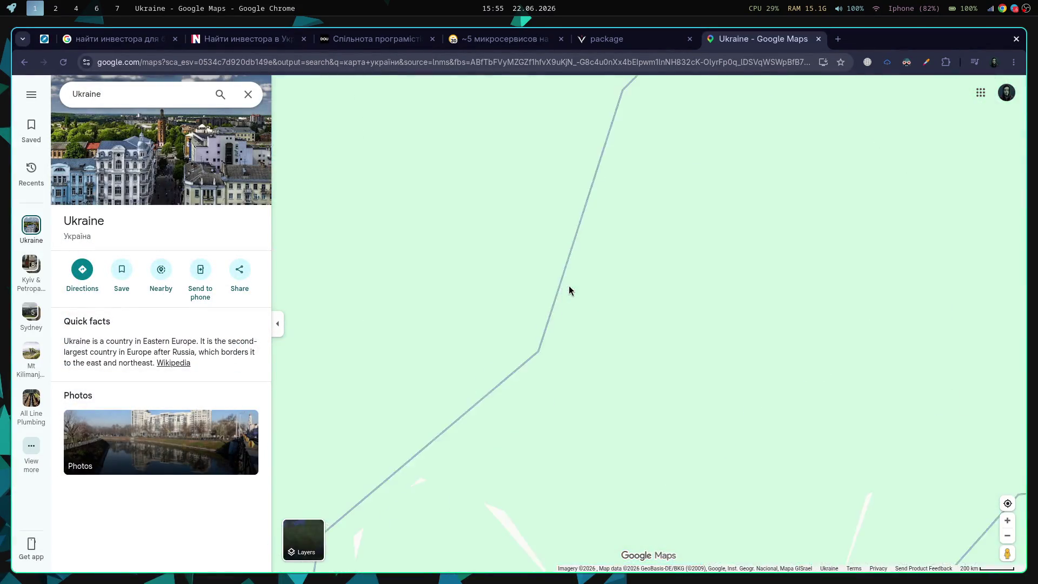
pyautogui.scroll(-10, 568, 296)
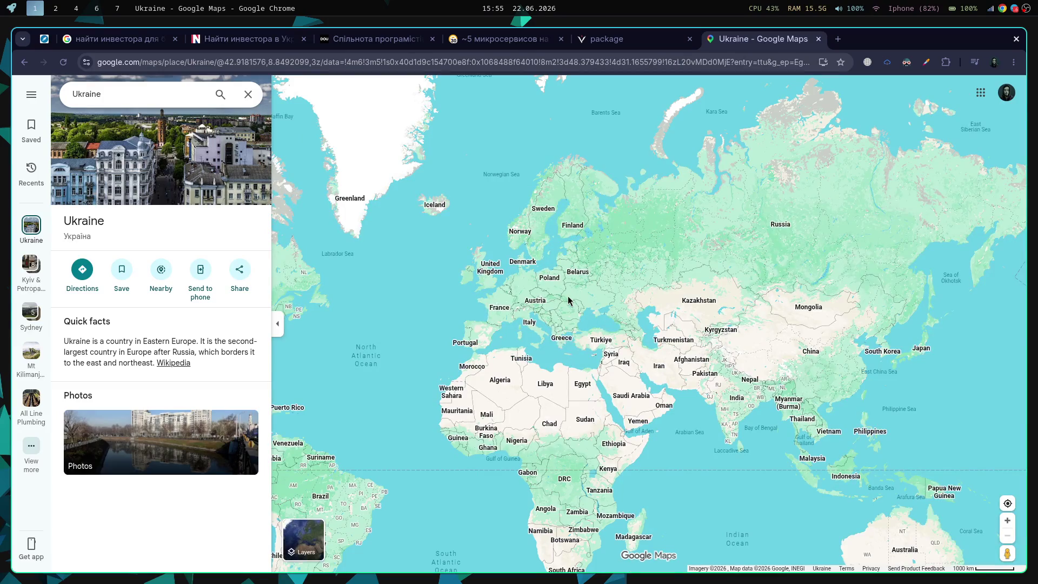
pyautogui.scroll(8, 568, 300)
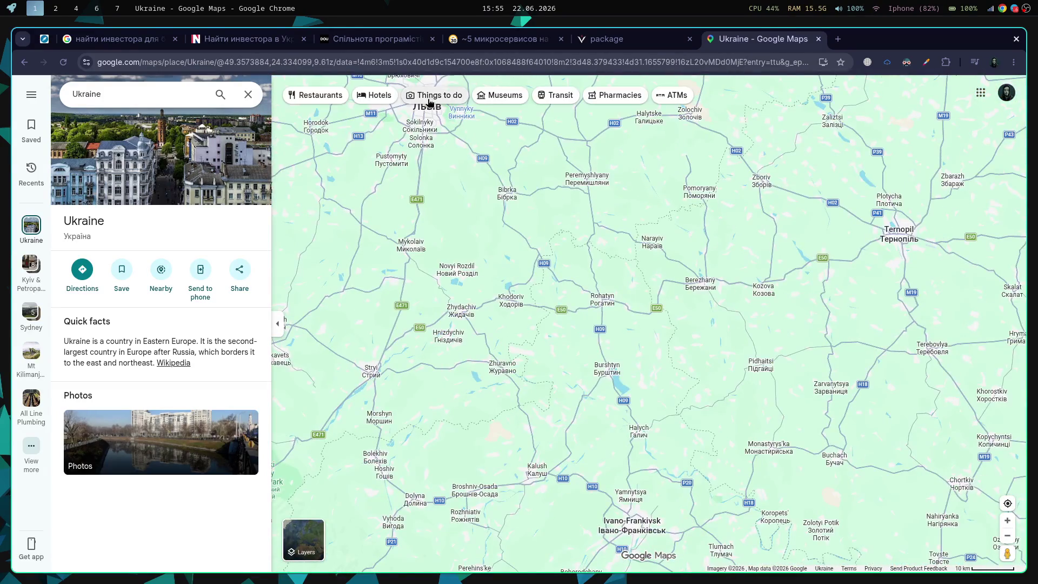
pyautogui.click(429, 102)
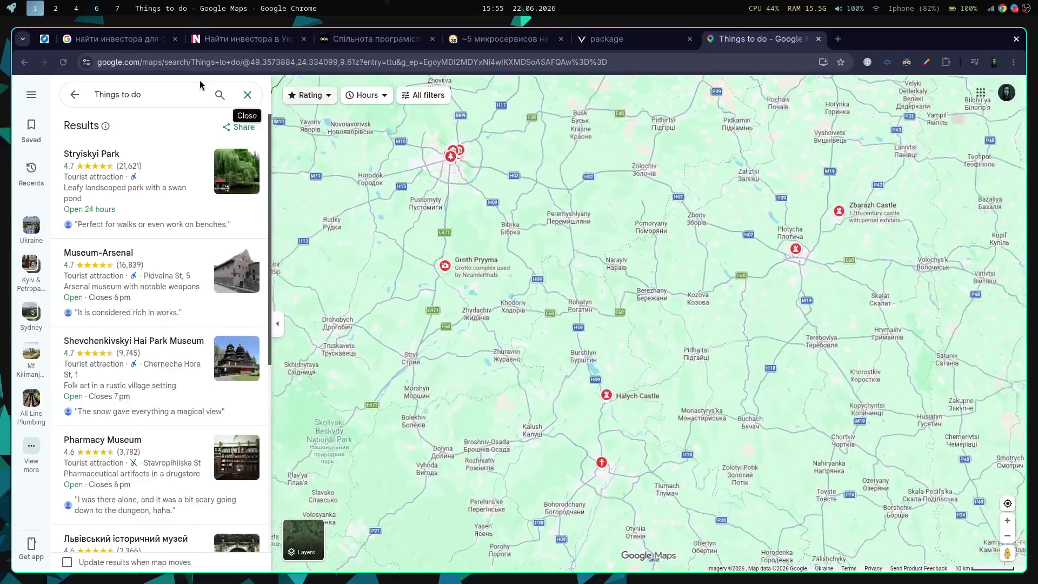
pyautogui.hotkey('alt', 'Left')
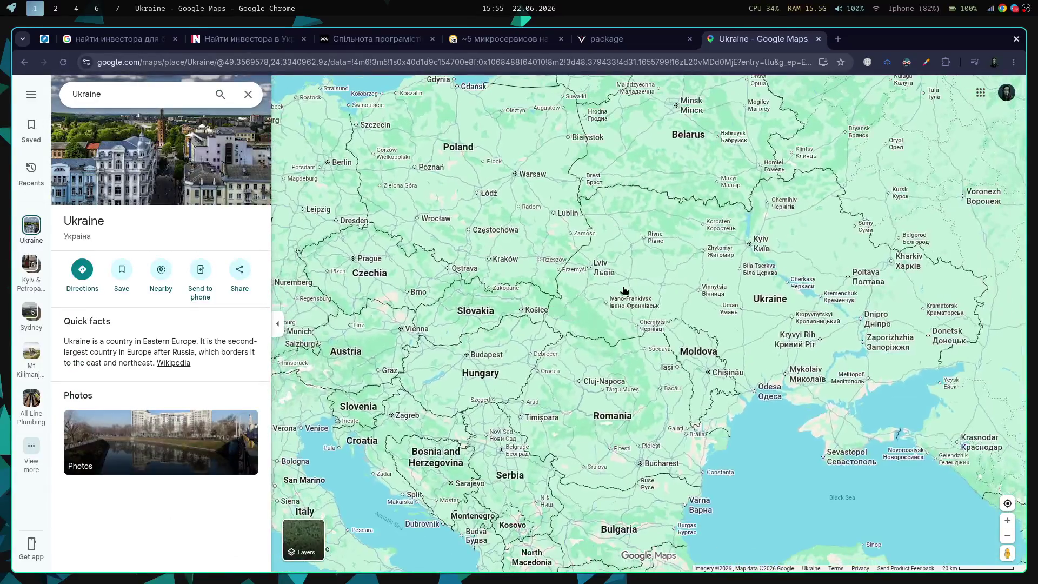
pyautogui.scroll(5, 624, 290)
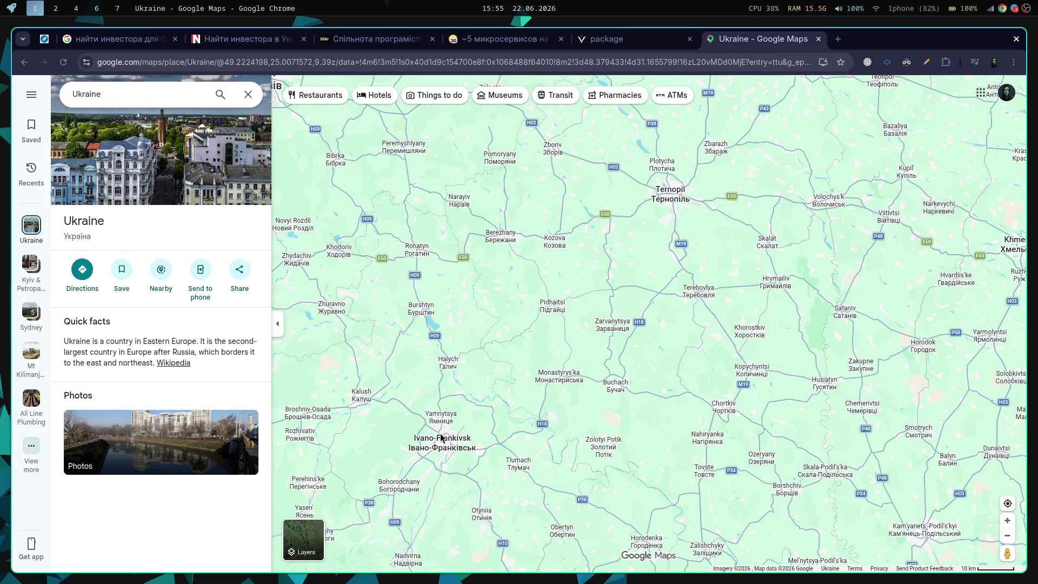
pyautogui.click(446, 444)
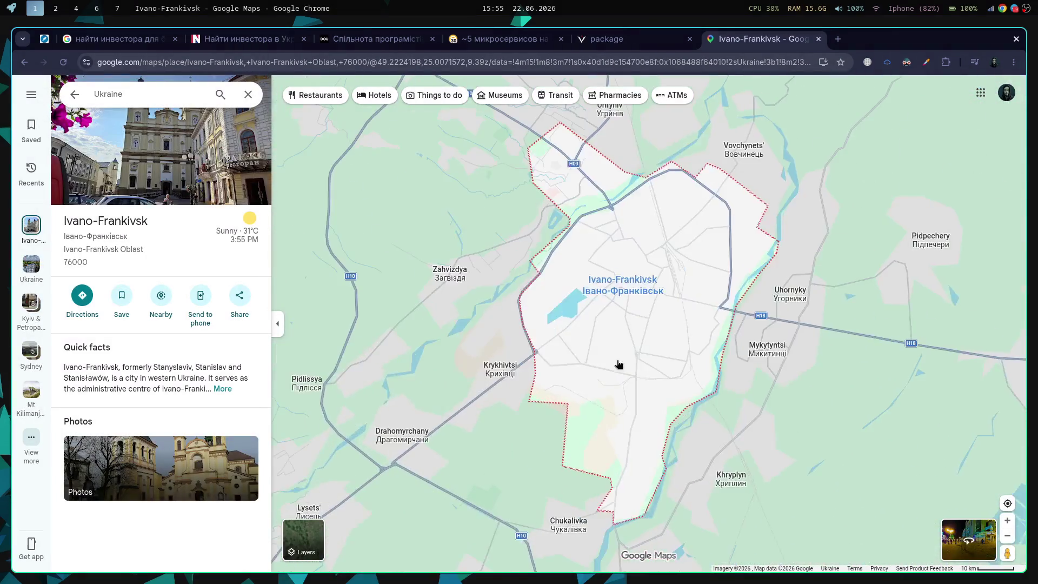
# Search Google Maps for 'кафе' around Ivano-Frankivsk
pyautogui.scroll(3, 650, 308)
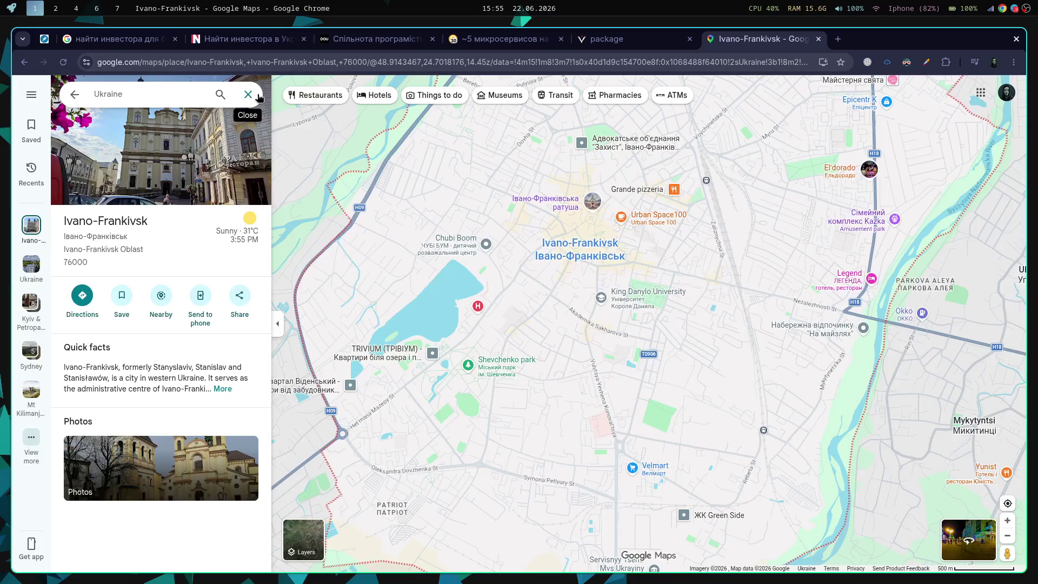
pyautogui.click(178, 96)
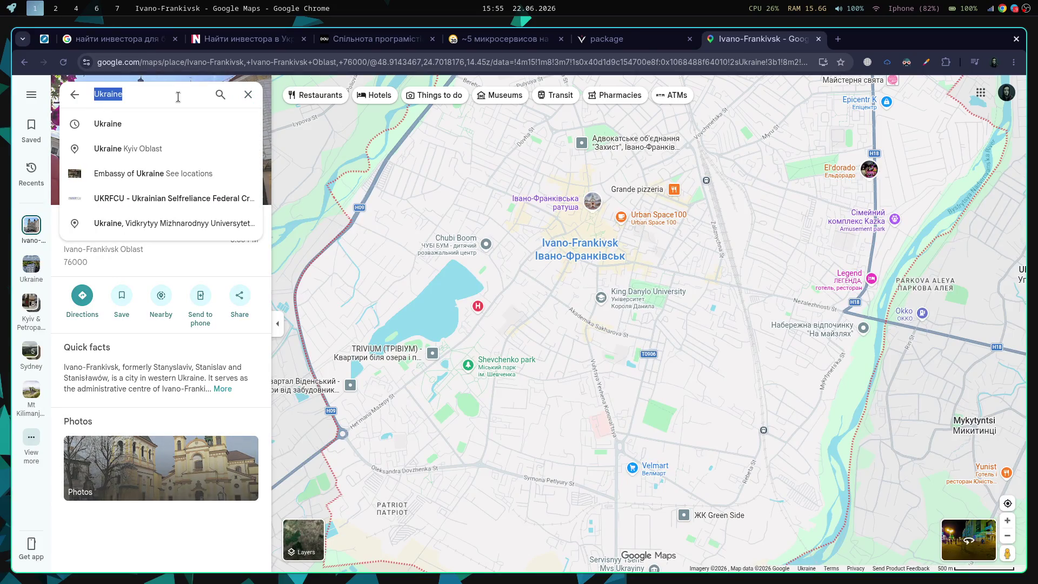
pyautogui.write('афе')
pyautogui.press('Return')
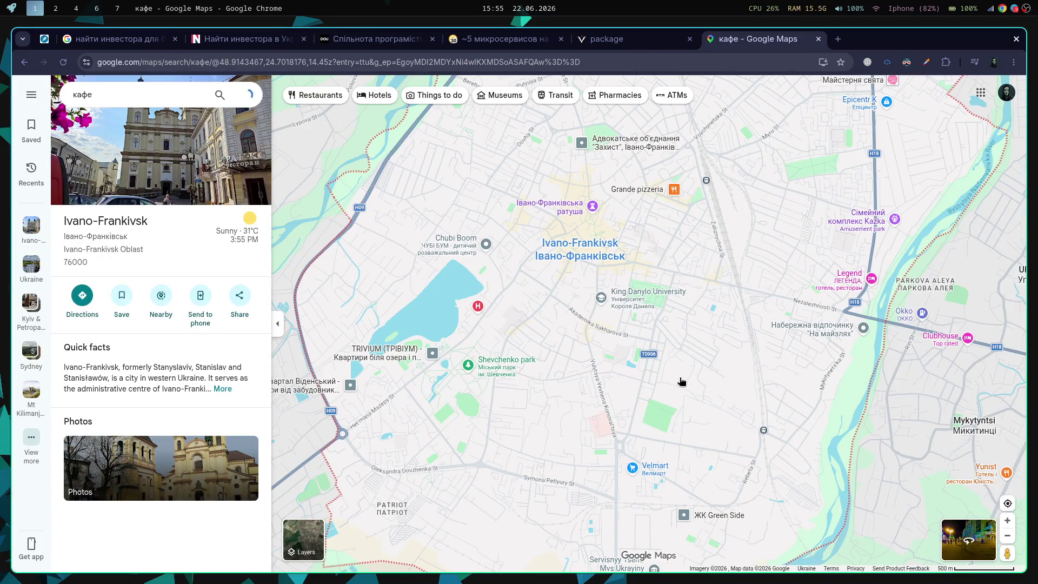
# Open the ZEN sushi & more listing and its website zensushi.com.ua in a new tab
pyautogui.scroll(-2, 641, 323)
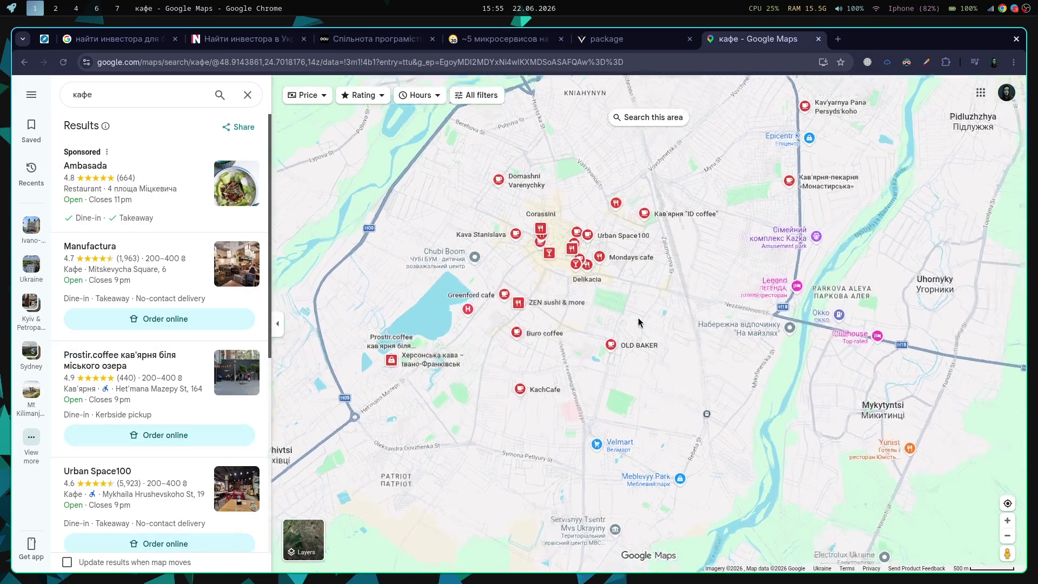
pyautogui.click(511, 304)
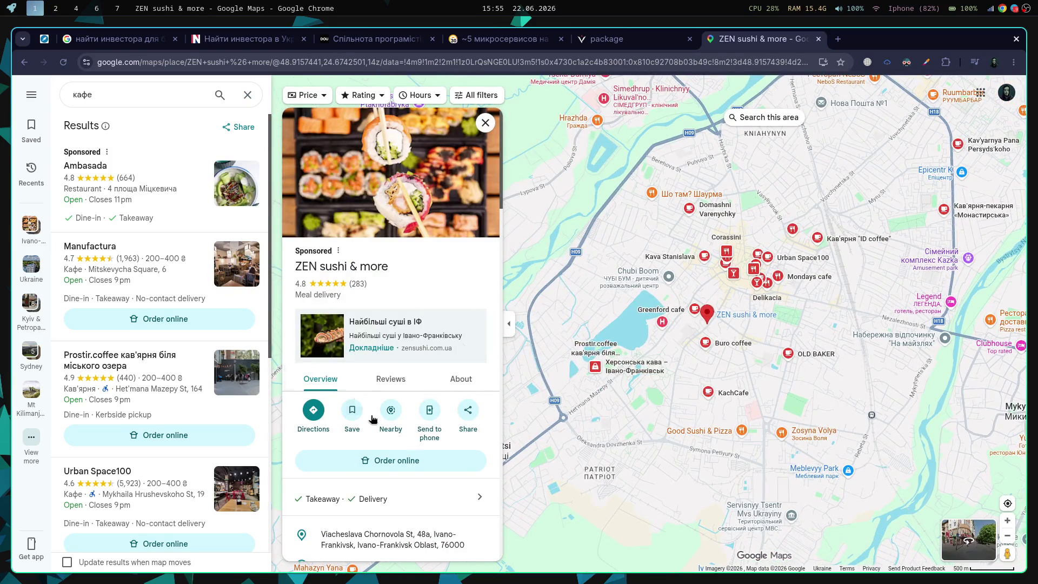
pyautogui.scroll(-4, 372, 419)
pyautogui.middleClick(379, 413)
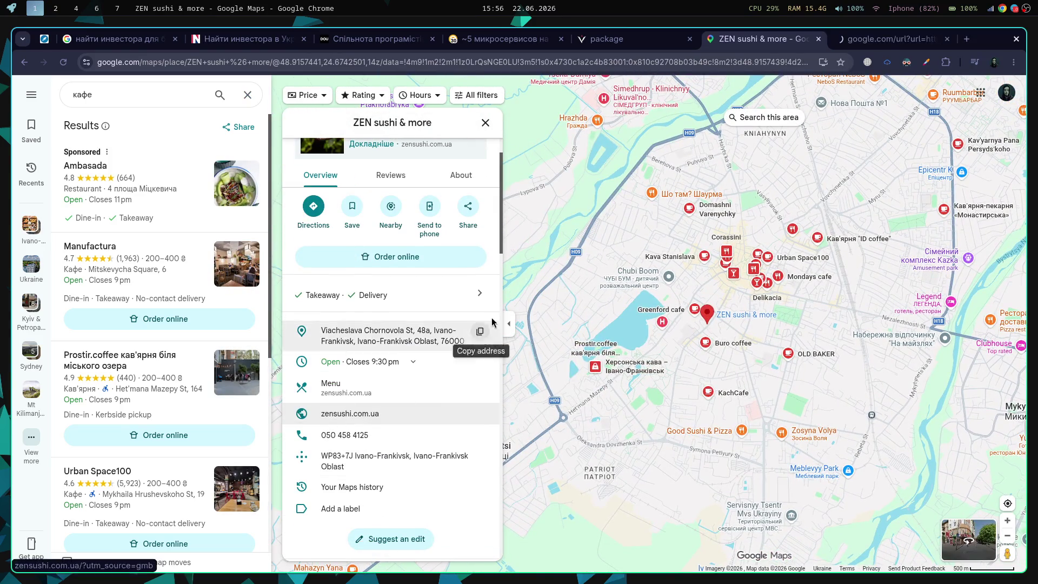
pyautogui.click(892, 39)
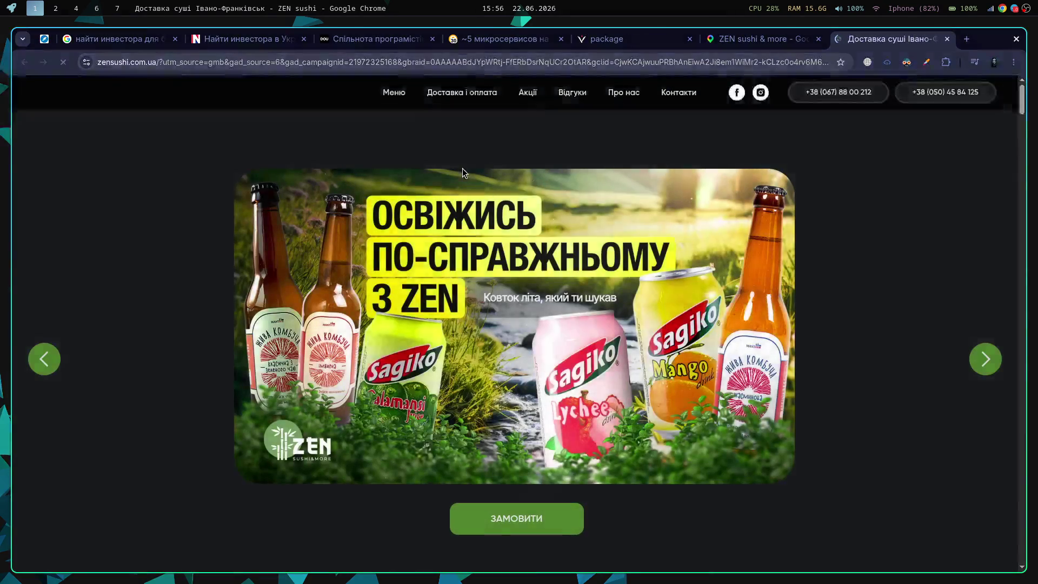
# Scroll through the ZEN sushi site's menu, desserts and reviews section
pyautogui.scroll(-5, 518, 311)
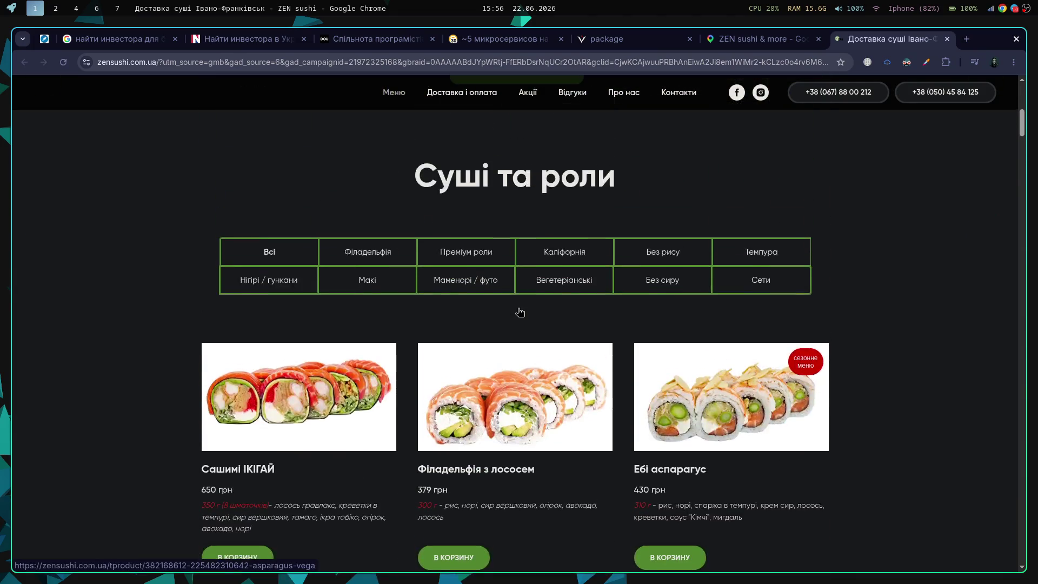
pyautogui.scroll(-15, 519, 311)
pyautogui.scroll(-10, 518, 314)
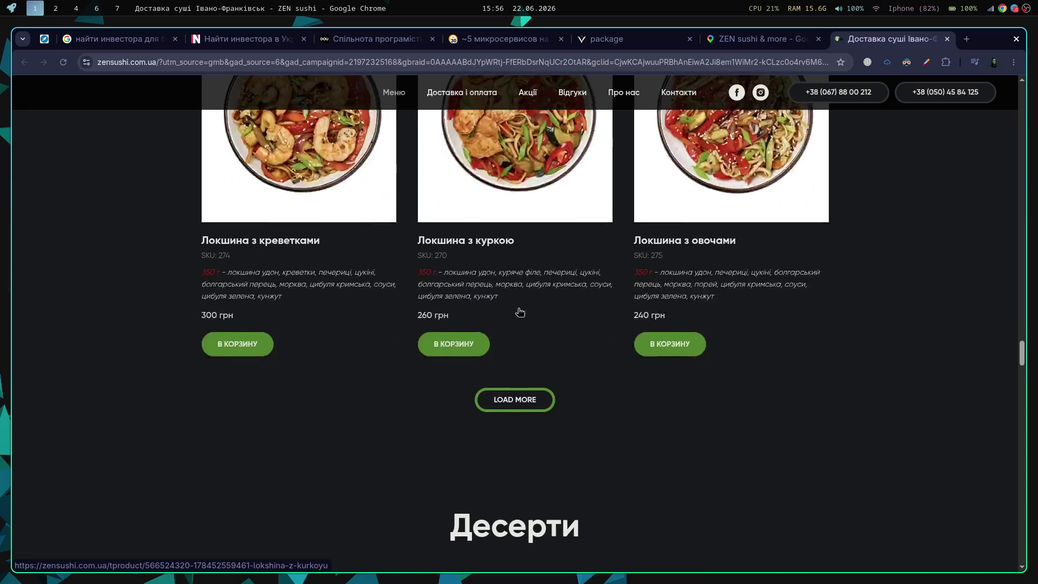
pyautogui.scroll(-8, 518, 312)
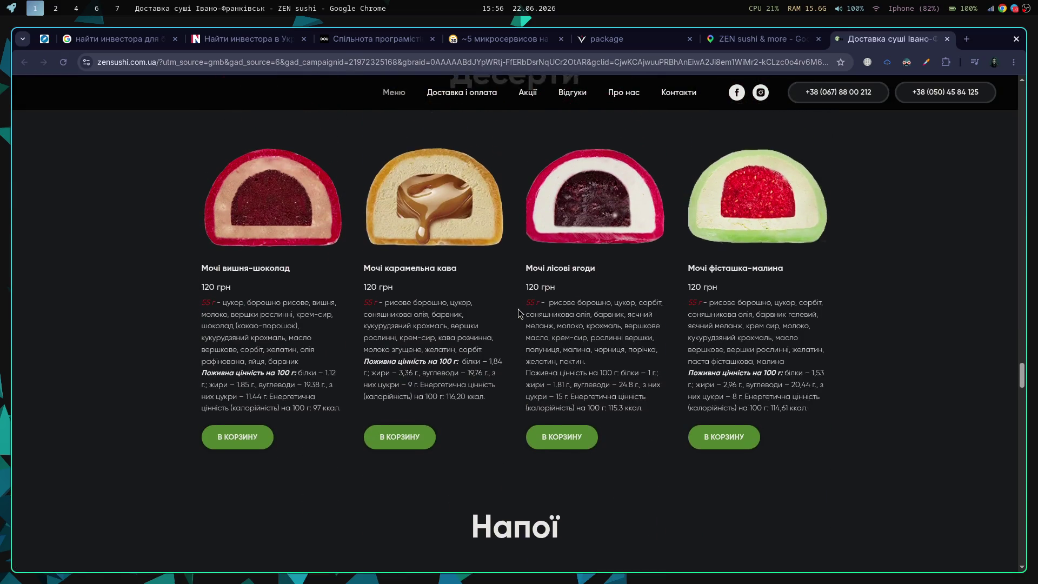
pyautogui.scroll(-10, 517, 309)
pyautogui.scroll(-10, 518, 308)
pyautogui.scroll(3, 518, 309)
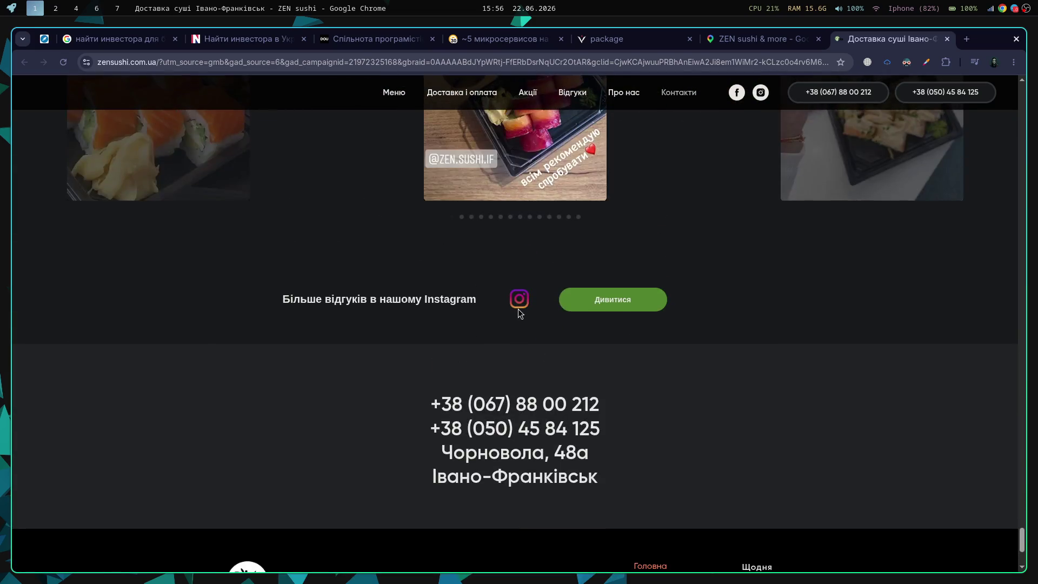
pyautogui.scroll(5, 517, 310)
# Advance the customer review photos three times, then return to the ZEN sushi & more map listing
pyautogui.click(687, 387)
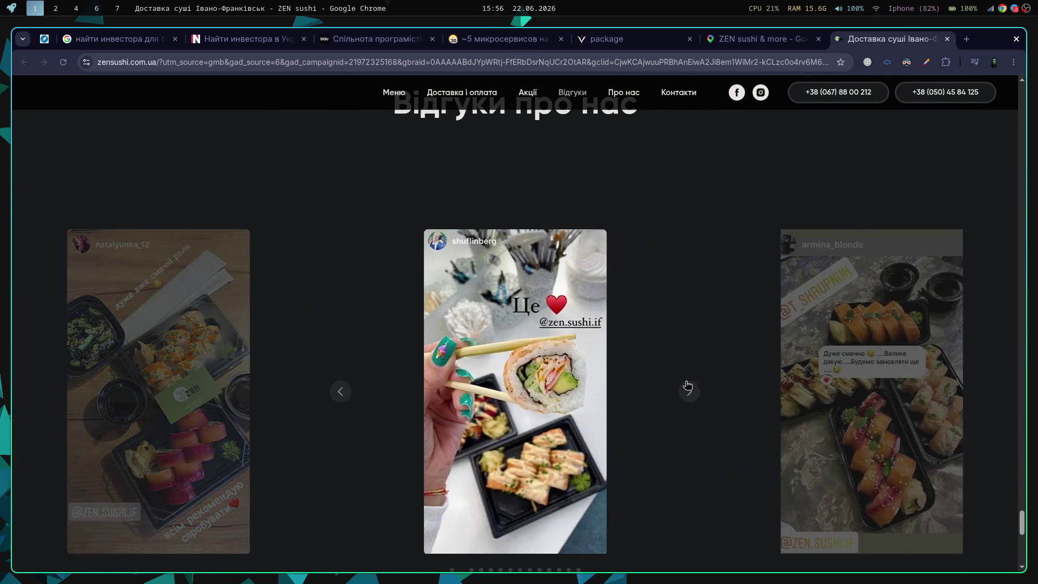
pyautogui.click(687, 387)
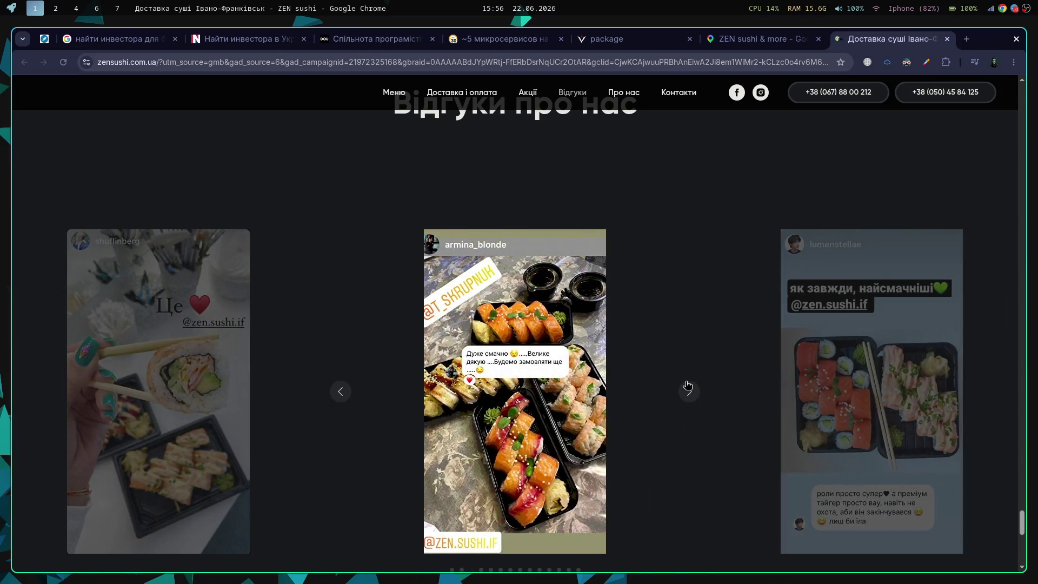
pyautogui.click(688, 387)
pyautogui.scroll(5, 675, 332)
pyautogui.click(762, 43)
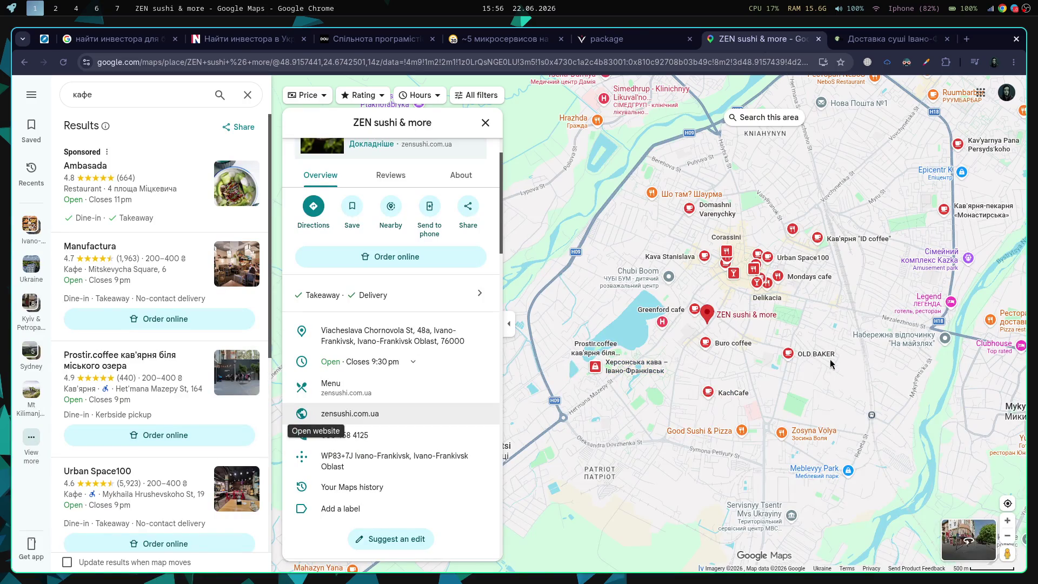
# Open Mondays cafe's details and its mondayscafe.choiceqr.com menu in a new tab, closing the ZEN sushi tab
pyautogui.scroll(3, 811, 273)
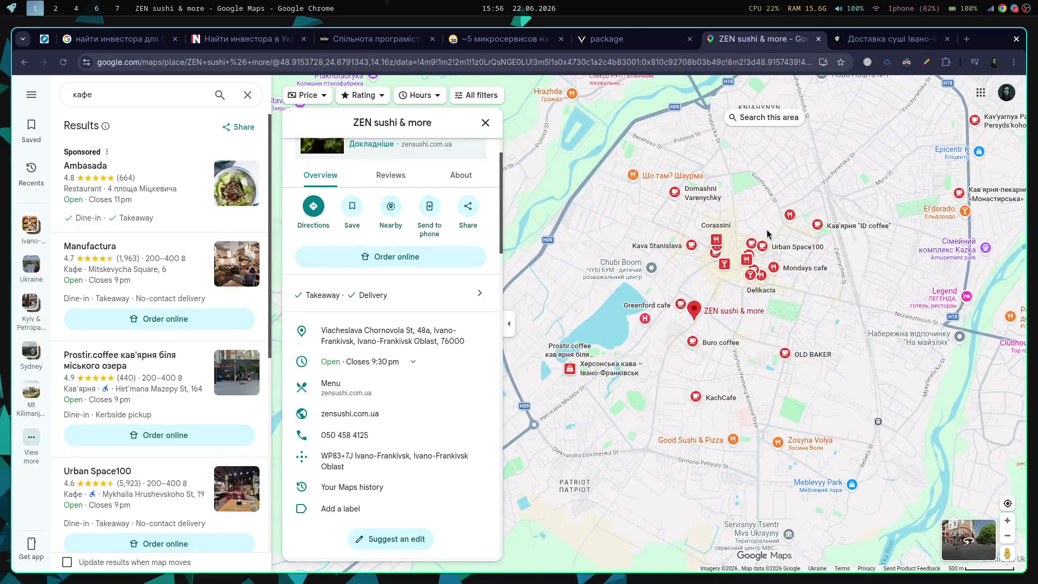
pyautogui.click(800, 273)
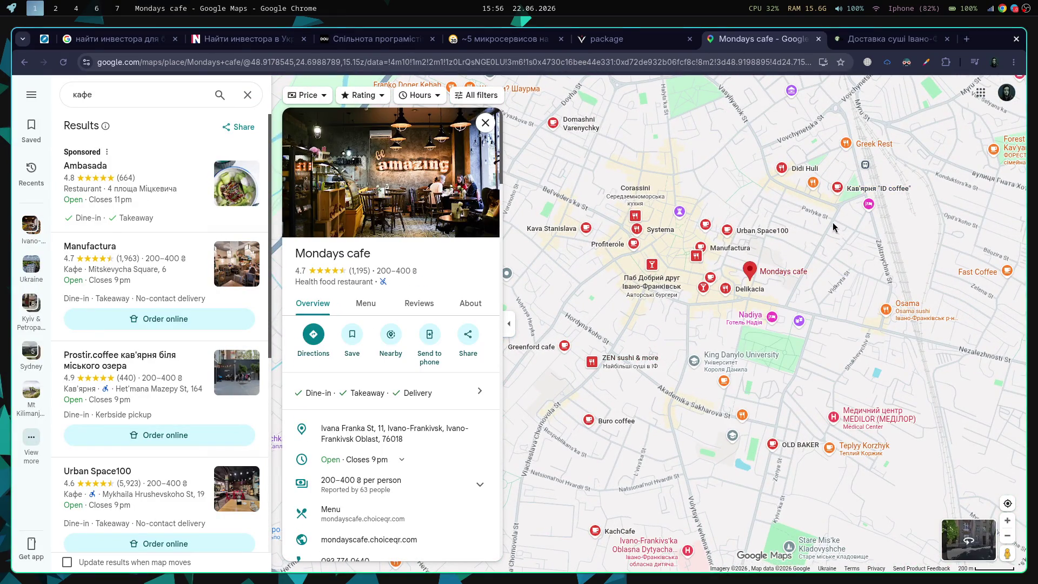
pyautogui.scroll(-3, 411, 341)
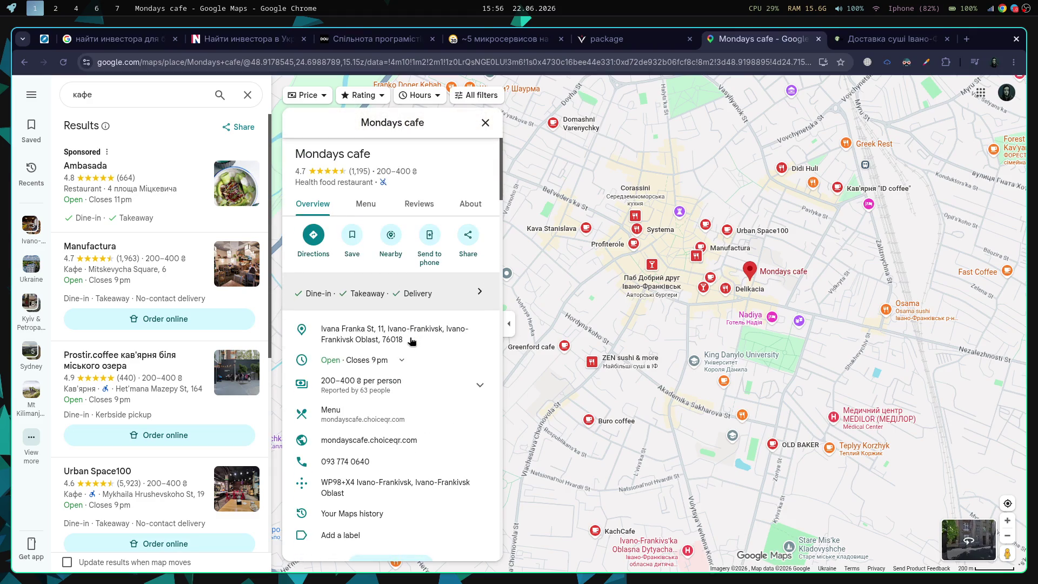
pyautogui.click(398, 439)
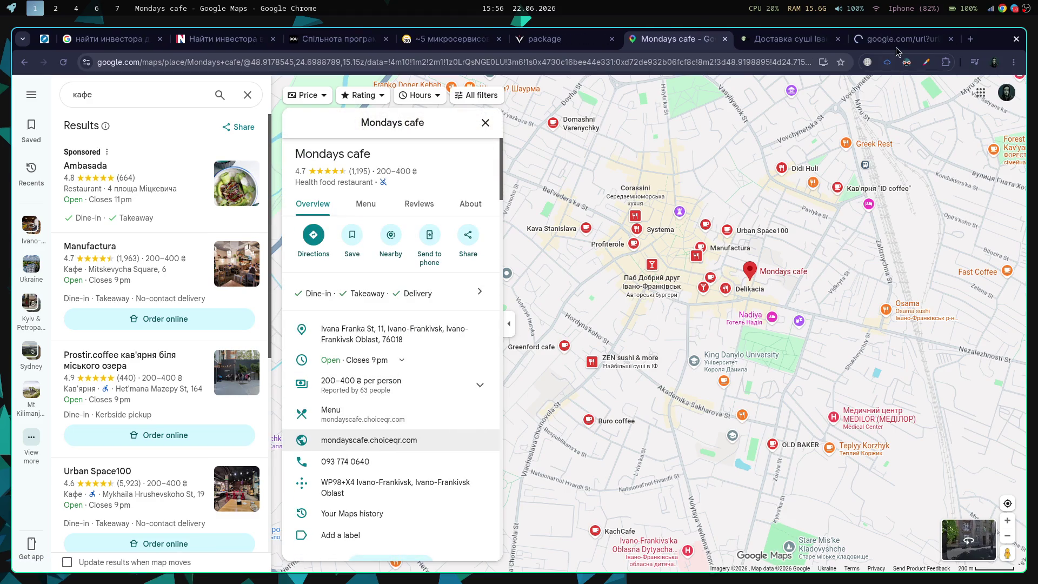
pyautogui.click(889, 46)
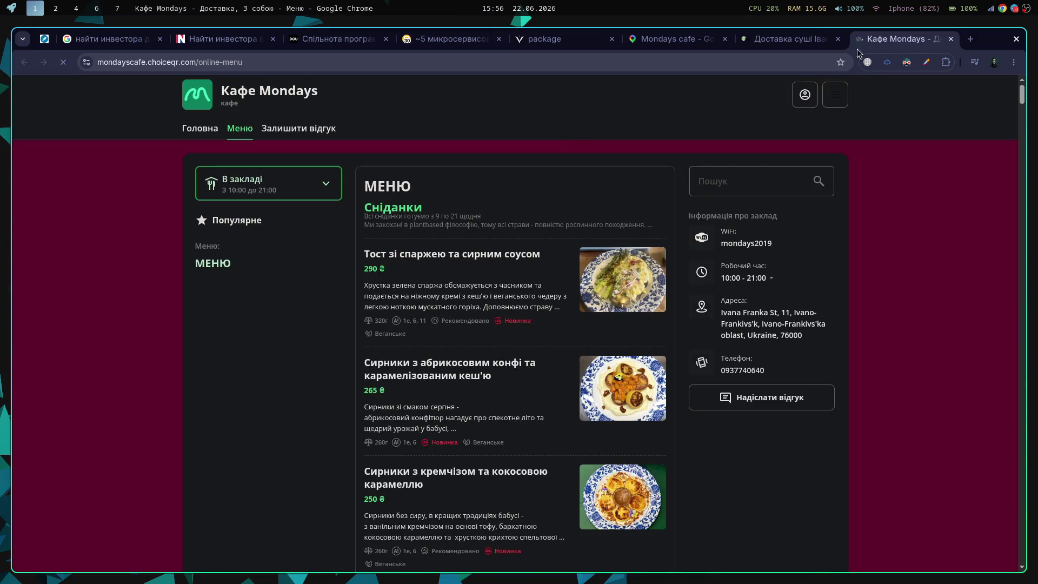
pyautogui.click(837, 39)
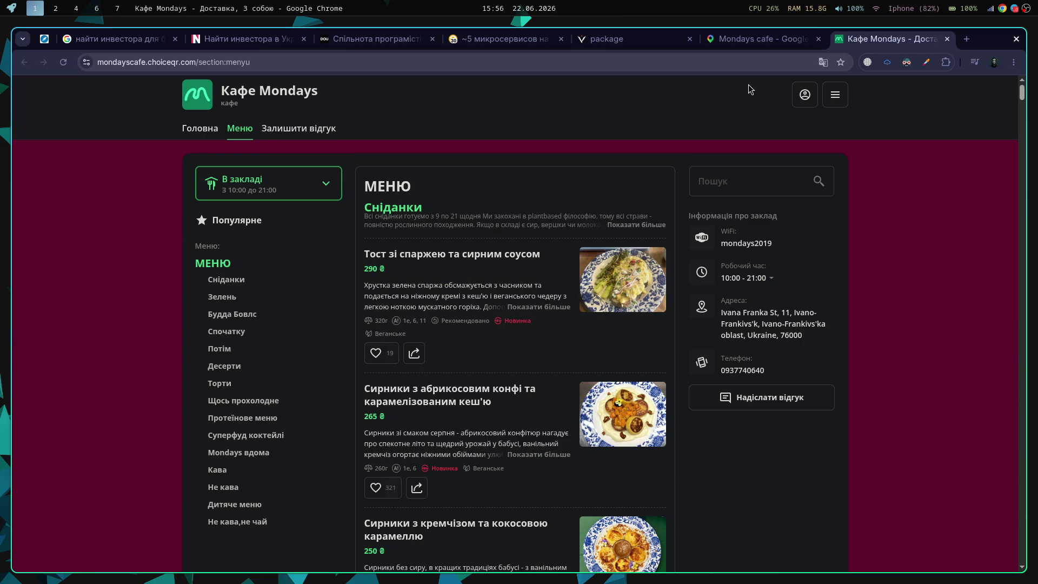
# Check the breakfast menu, then trim the URL path to load the Кафе Mondays home page
pyautogui.scroll(-5, 478, 302)
pyautogui.scroll(5, 478, 302)
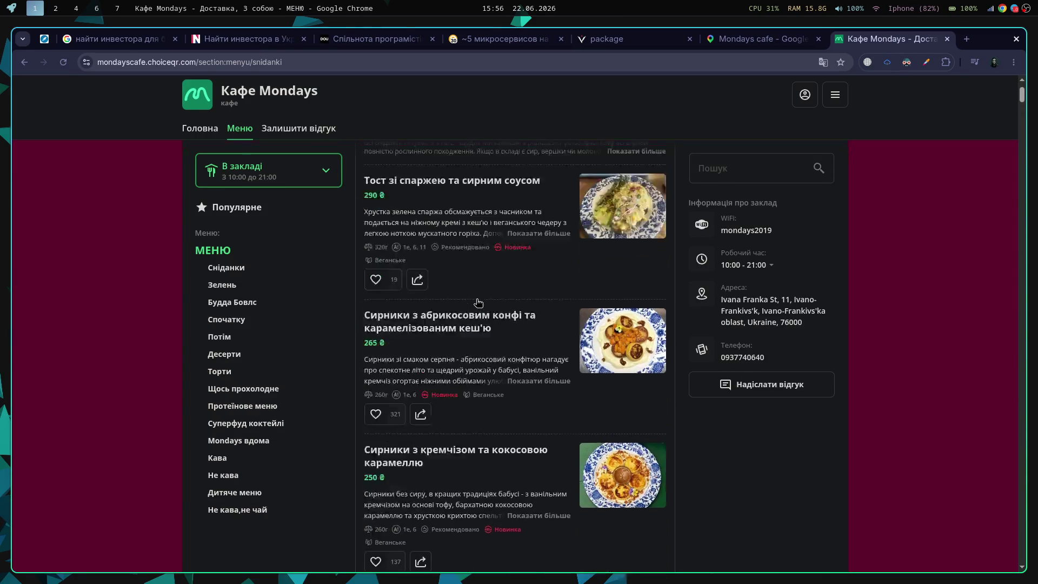
pyautogui.moveTo(334, 57); pyautogui.dragTo(215, 68)
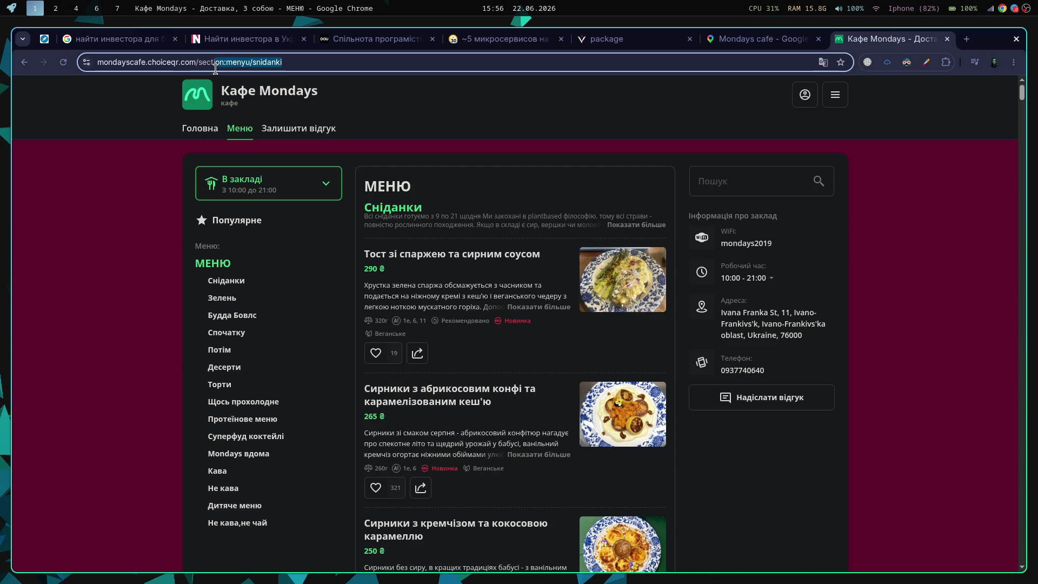
pyautogui.press('BackSpace')
pyautogui.press('Return')
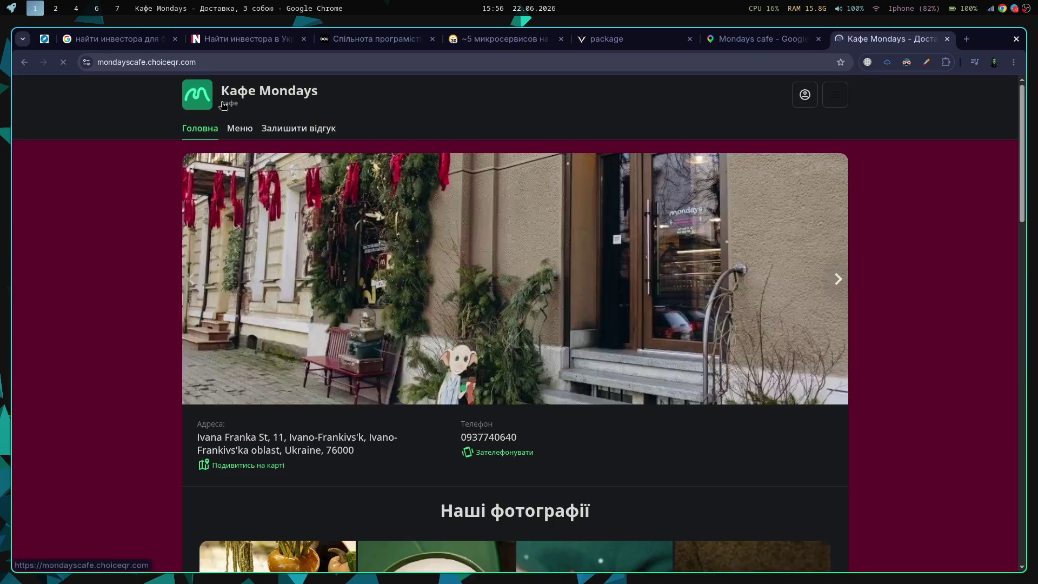
pyautogui.scroll(-10, 258, 217)
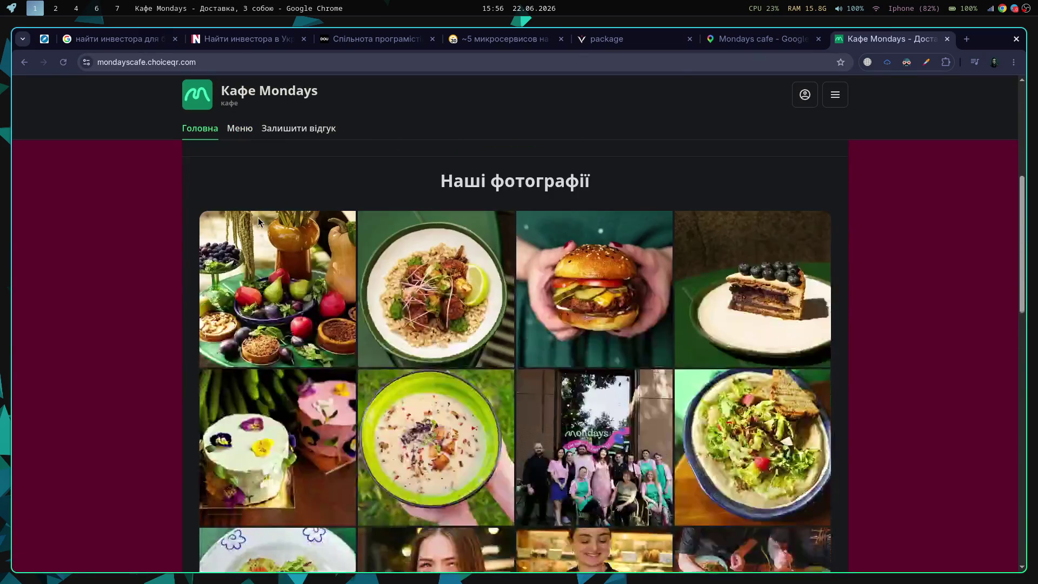
pyautogui.scroll(10, 257, 217)
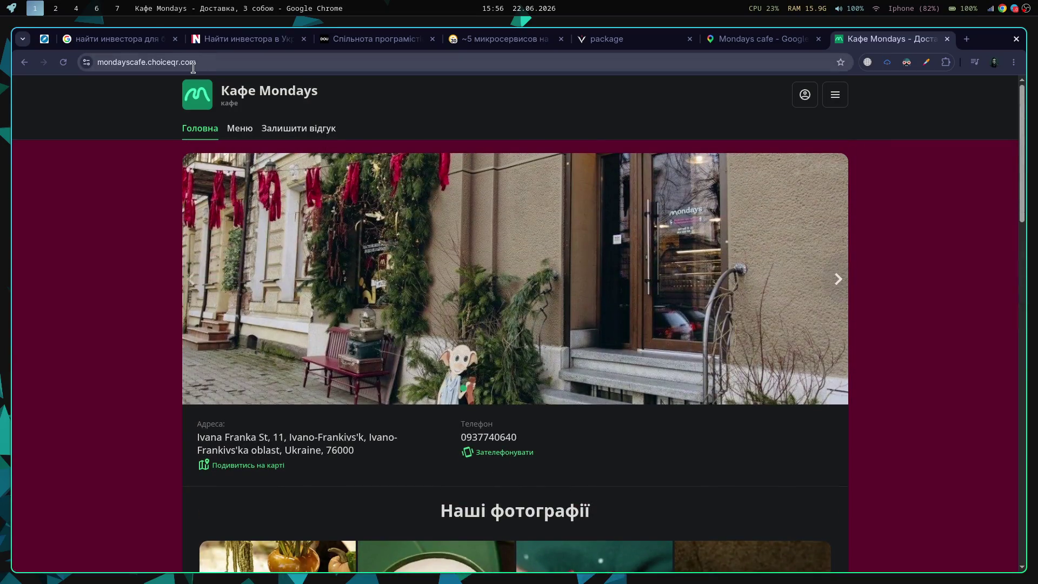
# Run a Google search for 'choiceqr' from the address bar
pyautogui.doubleClick(207, 68)
pyautogui.write('choiceqr')
pyautogui.press('Return')
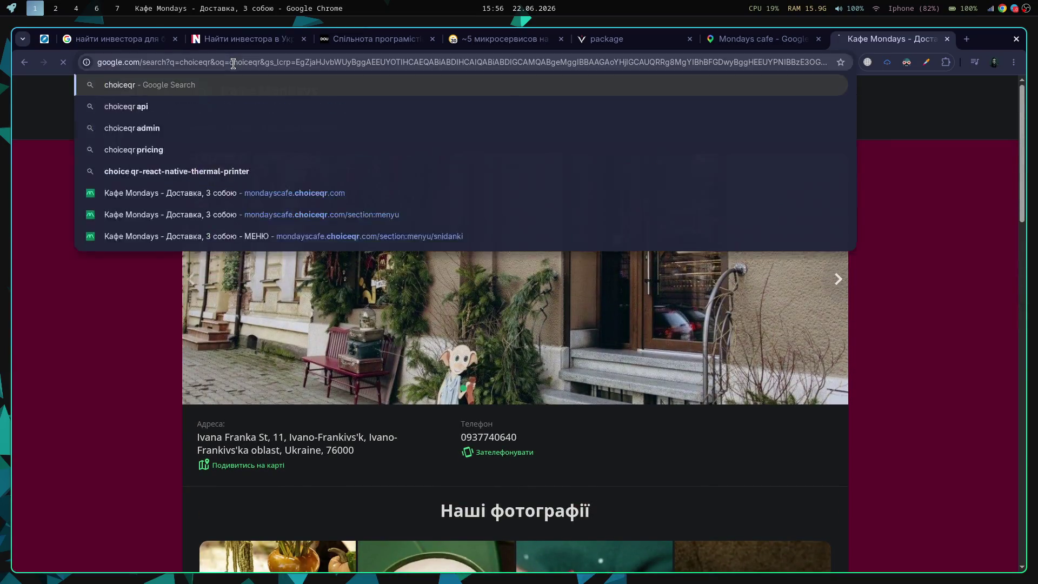
# Look over the E-app restaurant app page from the results and dismiss its quiz popup
pyautogui.click(232, 238)
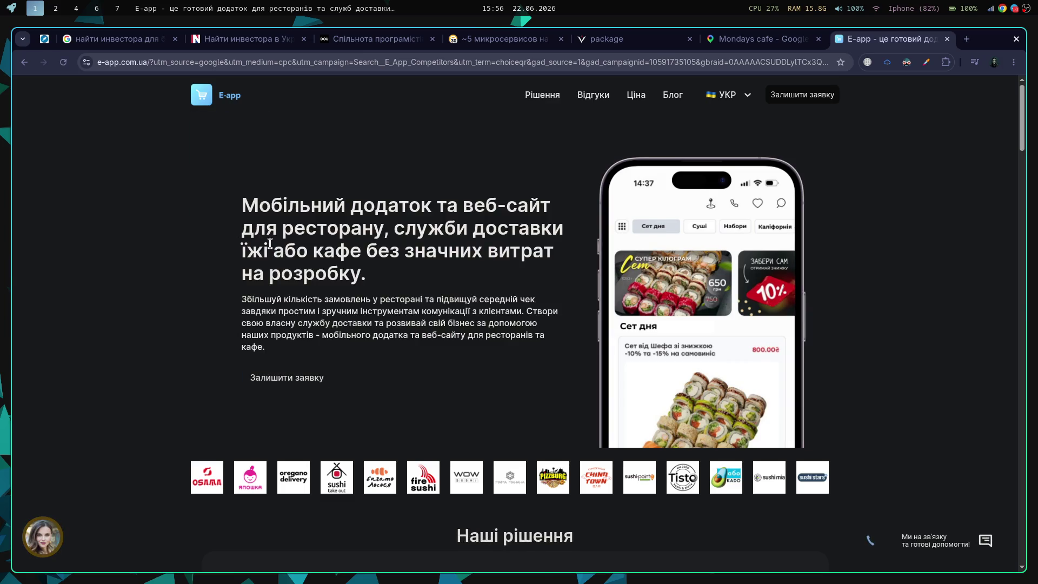
pyautogui.scroll(-15, 270, 246)
pyautogui.scroll(-10, 270, 246)
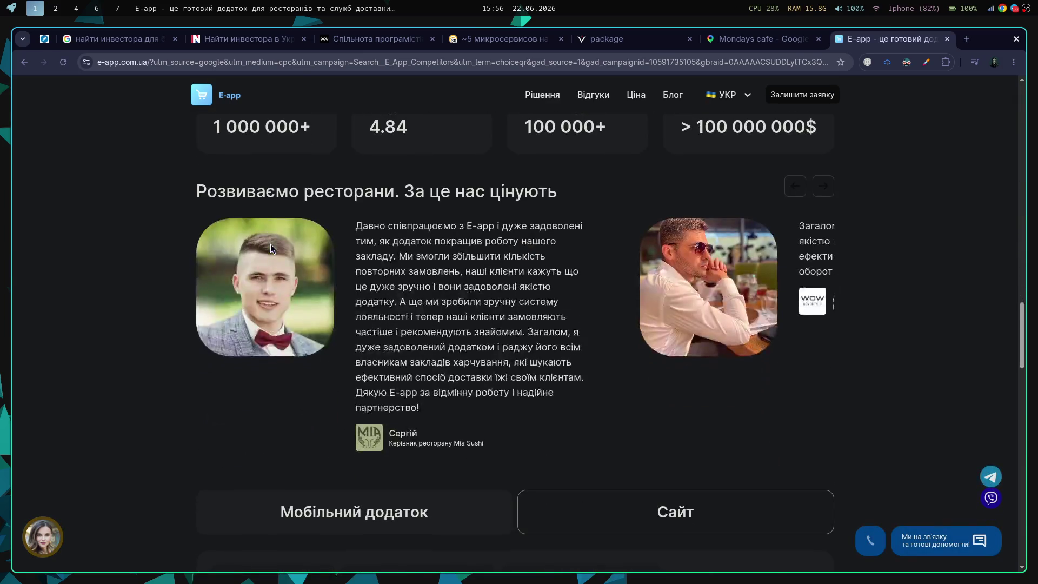
pyautogui.scroll(15, 271, 244)
pyautogui.scroll(10, 270, 243)
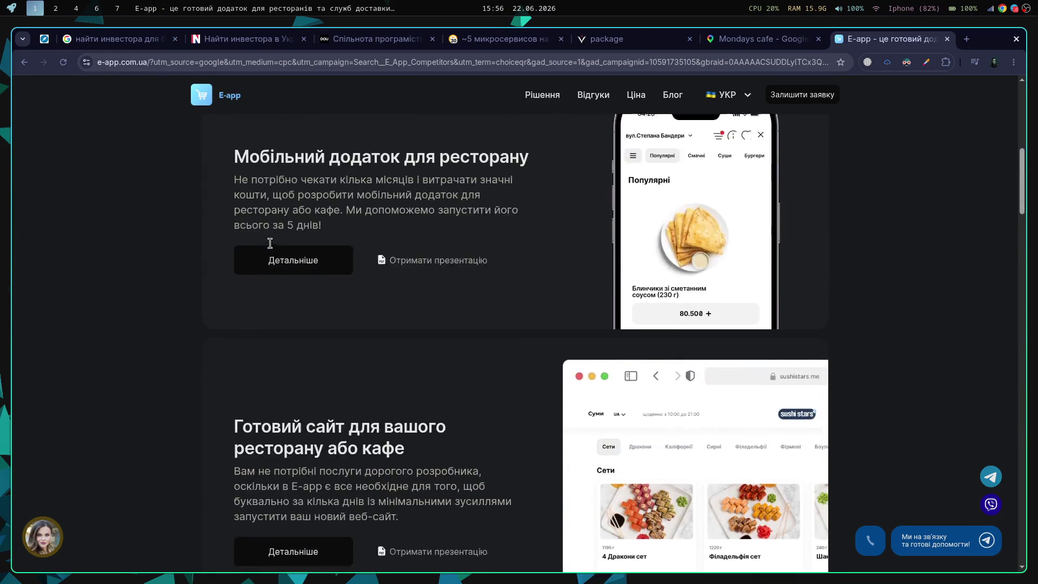
pyautogui.click(653, 144)
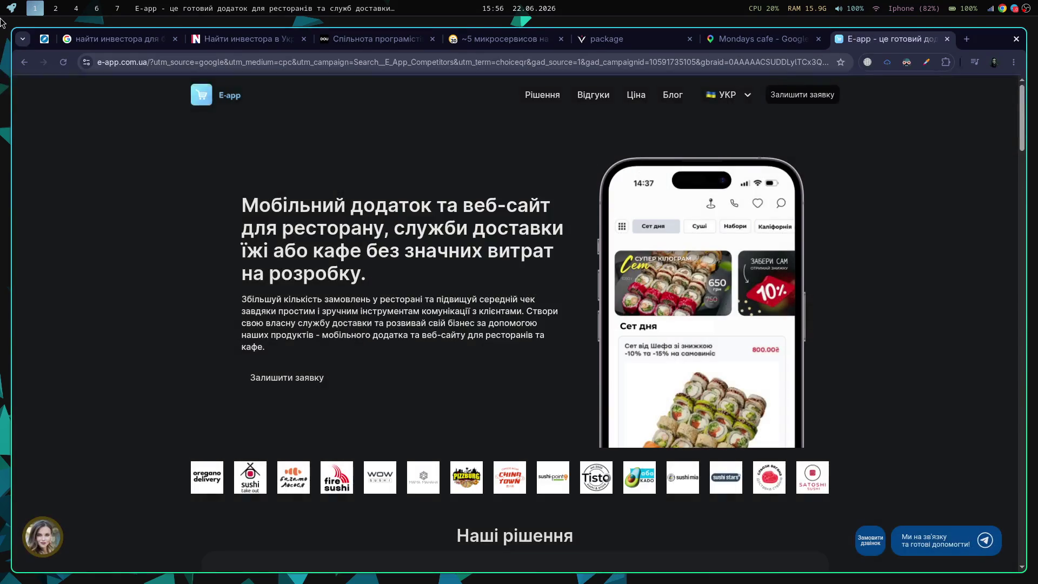
# Go back through the choiceqr results to the Mondays cafe site
pyautogui.click(24, 62)
pyautogui.scroll(-3, 202, 319)
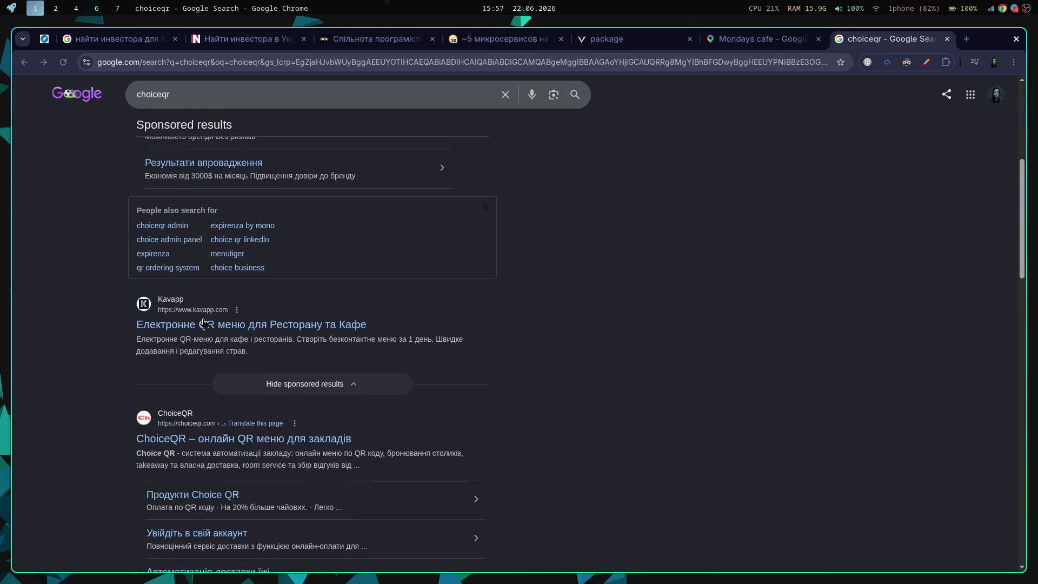
pyautogui.click(16, 58)
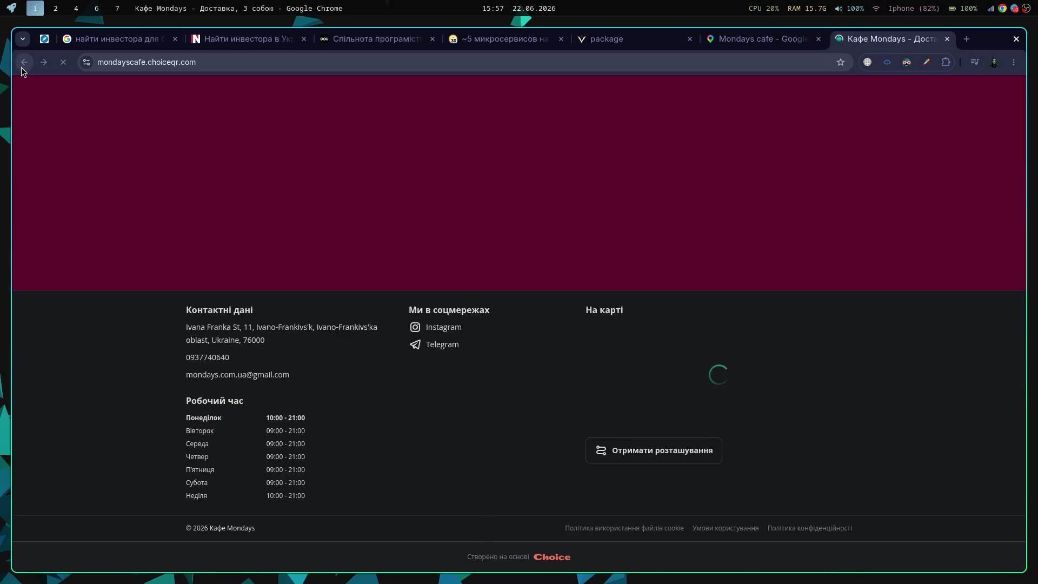
# Browse the Сніданки and Зелень menu sections, then return to the Mondays cafe map listing
pyautogui.scroll(-10, 304, 241)
pyautogui.scroll(10, 305, 243)
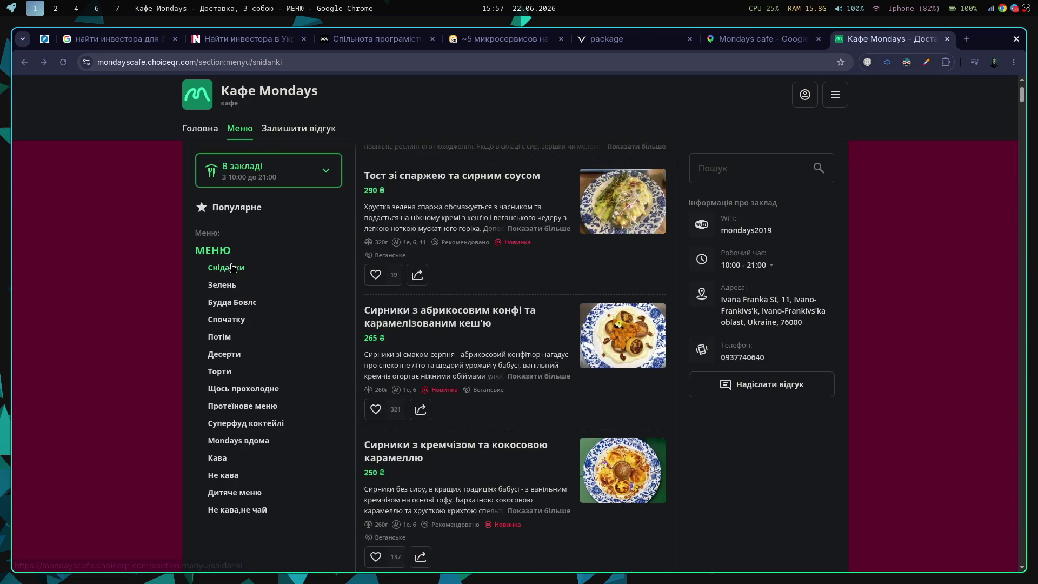
pyautogui.click(232, 266)
pyautogui.scroll(-15, 322, 297)
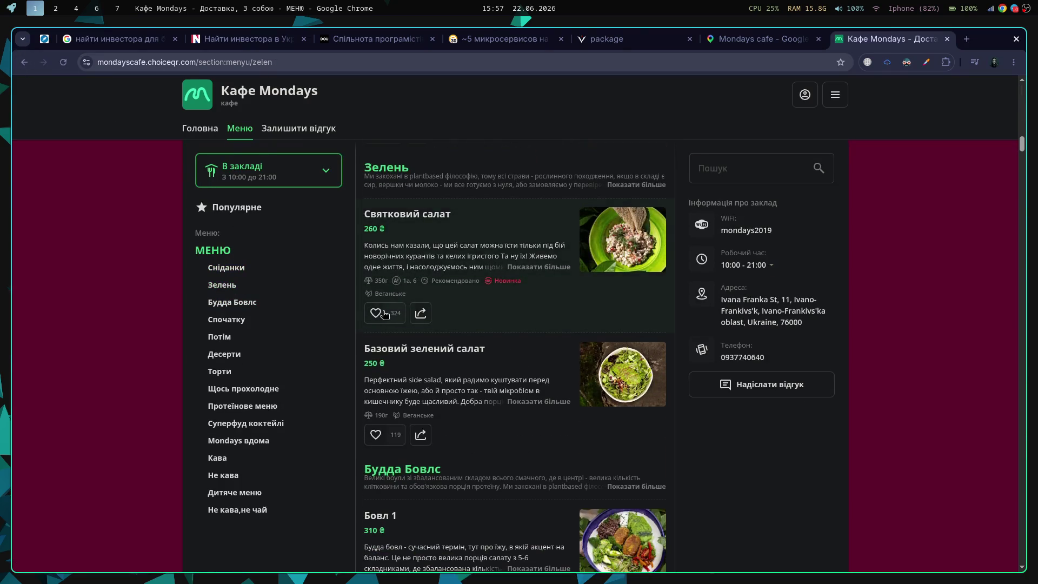
pyautogui.scroll(10, 471, 299)
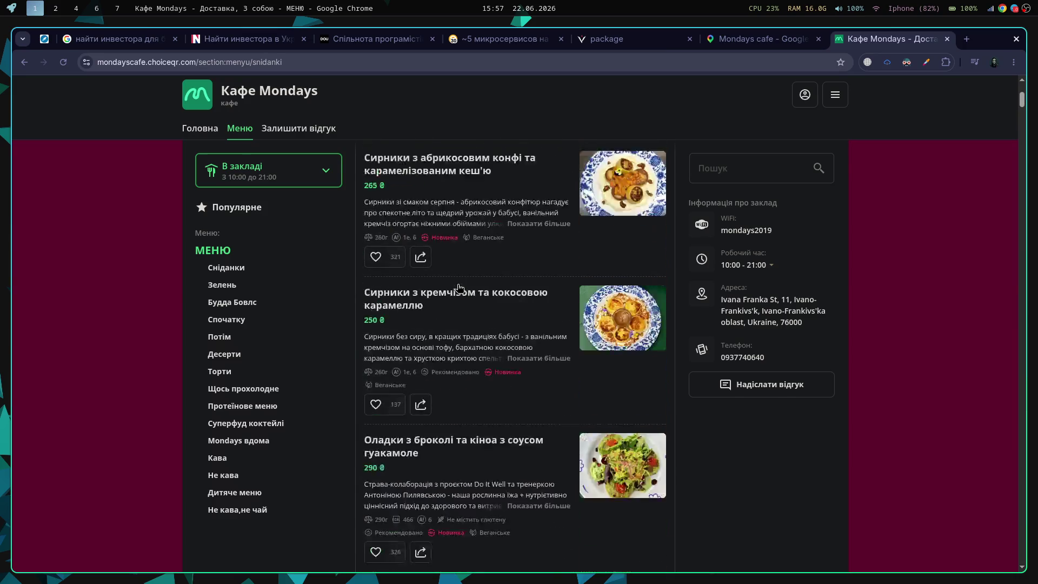
pyautogui.press('super+6')
pyautogui.press('super+1')
pyautogui.click(755, 45)
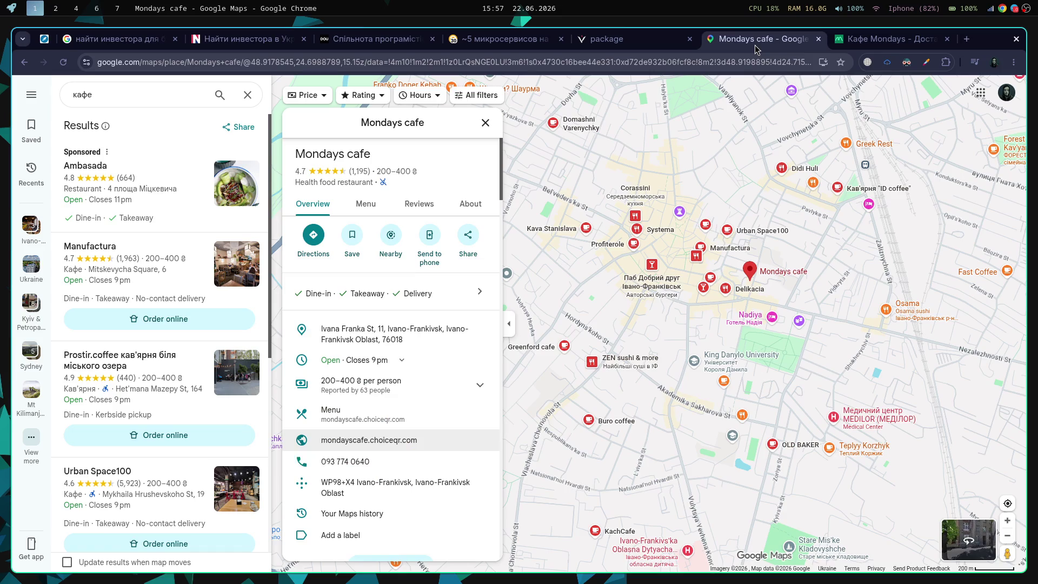
# Pan and zoom the map around central Ivano-Frankivsk toward the lake
pyautogui.scroll(1, 749, 292)
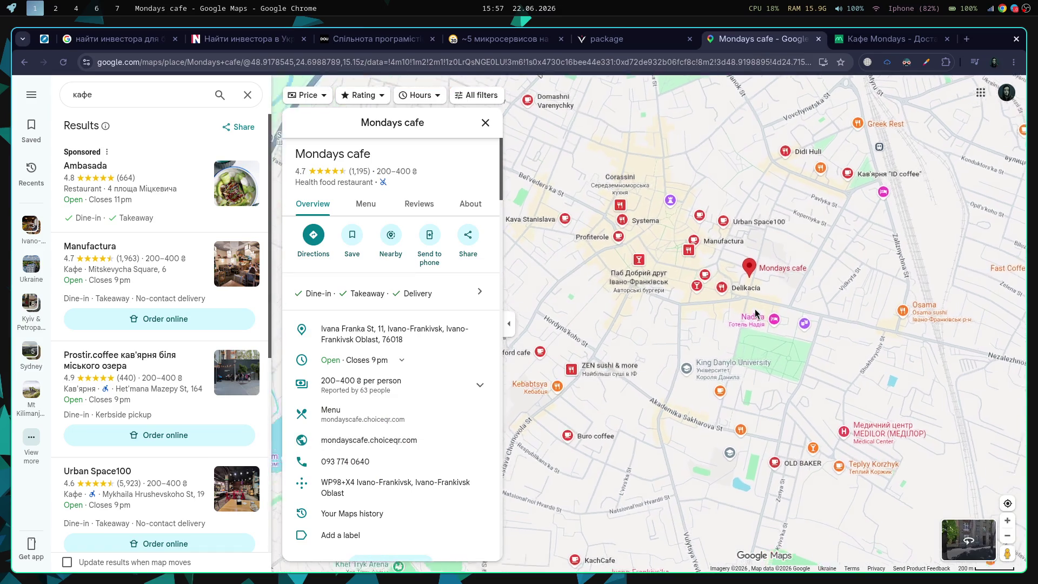
pyautogui.moveTo(687, 213)
pyautogui.mouseDown()
pyautogui.moveTo(623, 248)
pyautogui.moveTo(602, 276)
pyautogui.moveTo(751, 377)
pyautogui.mouseUp()
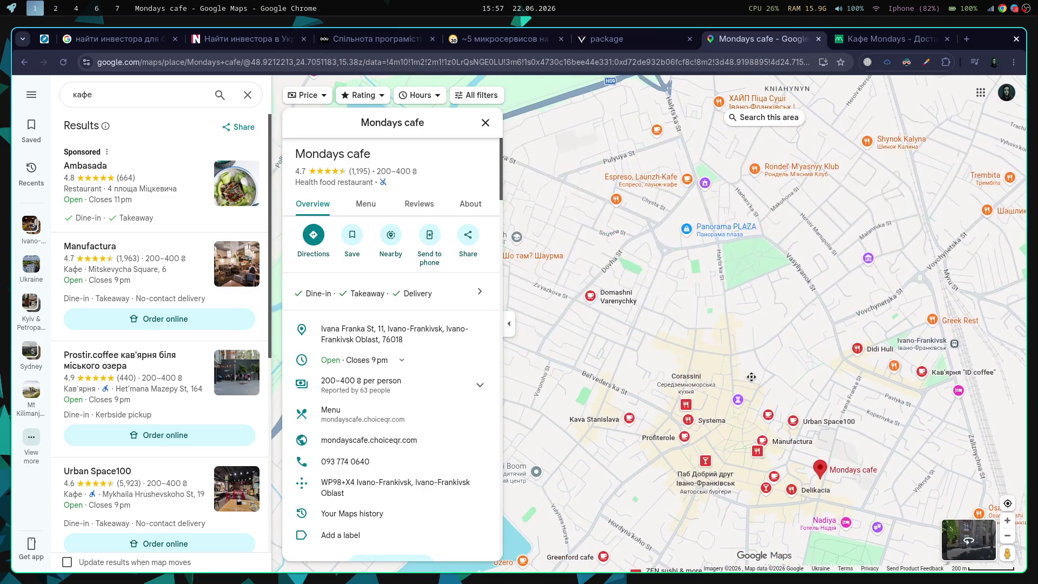
pyautogui.moveTo(711, 313)
pyautogui.mouseDown()
pyautogui.moveTo(789, 328)
pyautogui.moveTo(527, 389)
pyautogui.mouseUp()
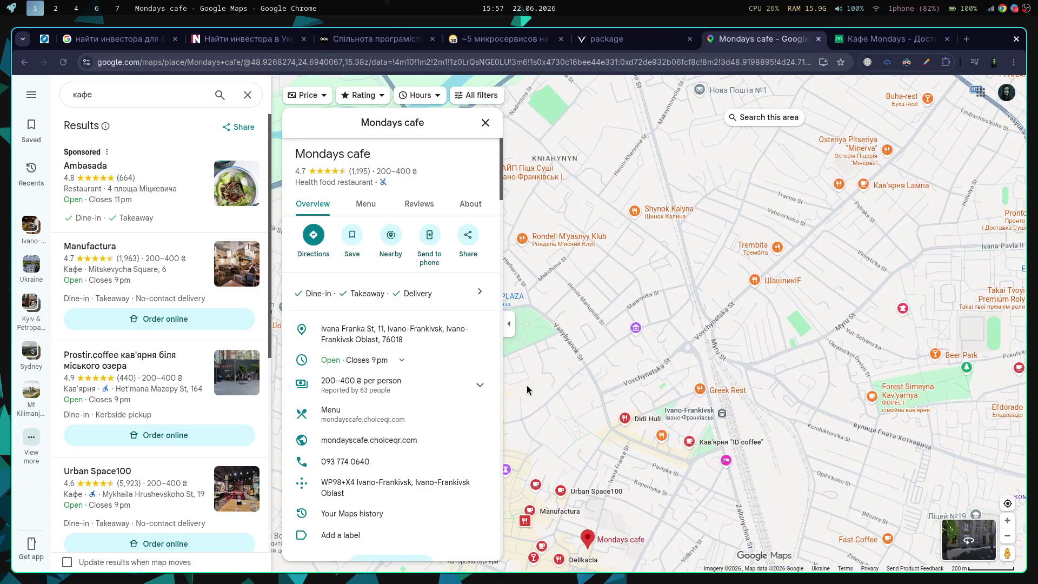
pyautogui.scroll(-2, 516, 324)
pyautogui.scroll(-1, 780, 442)
pyautogui.scroll(-1, 779, 441)
pyautogui.scroll(3, 679, 362)
pyautogui.moveTo(679, 362); pyautogui.dragTo(678, 178)
# Close the Mondays cafe panel and view the Херсонська кава coffee store's details
pyautogui.click(689, 372)
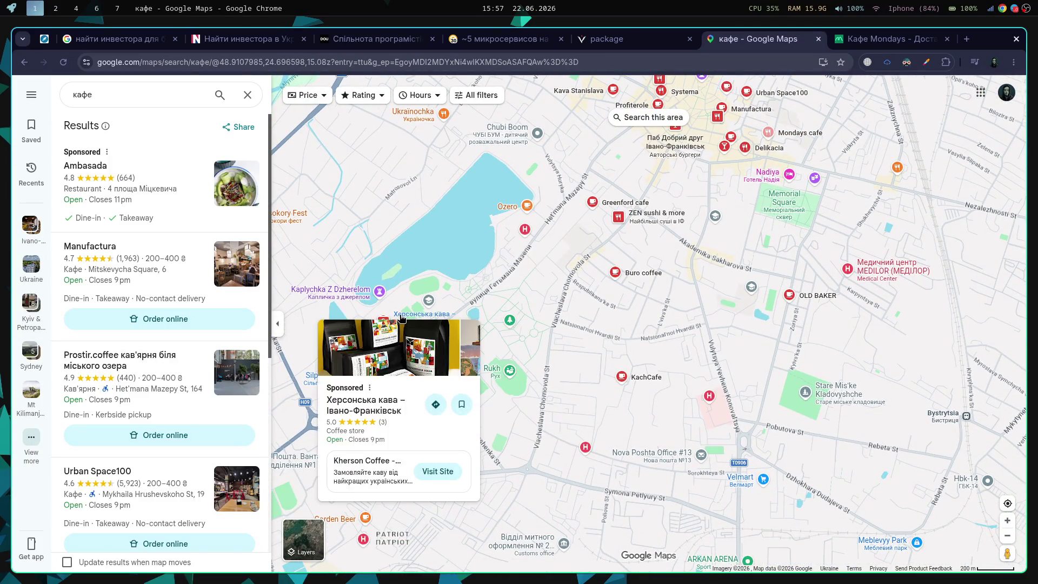
pyautogui.click(401, 319)
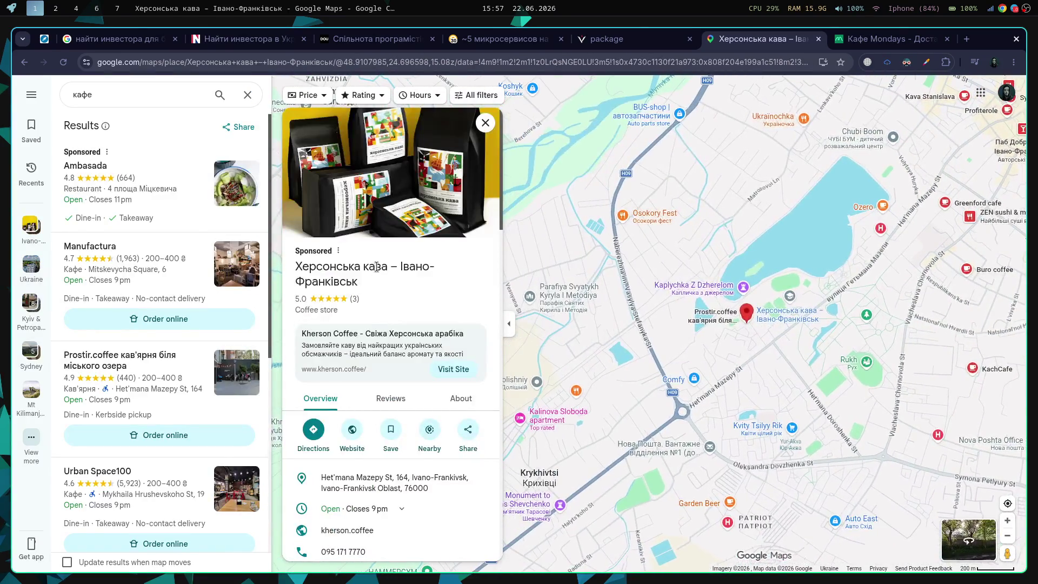
pyautogui.scroll(-5, 381, 281)
pyautogui.scroll(1, 378, 269)
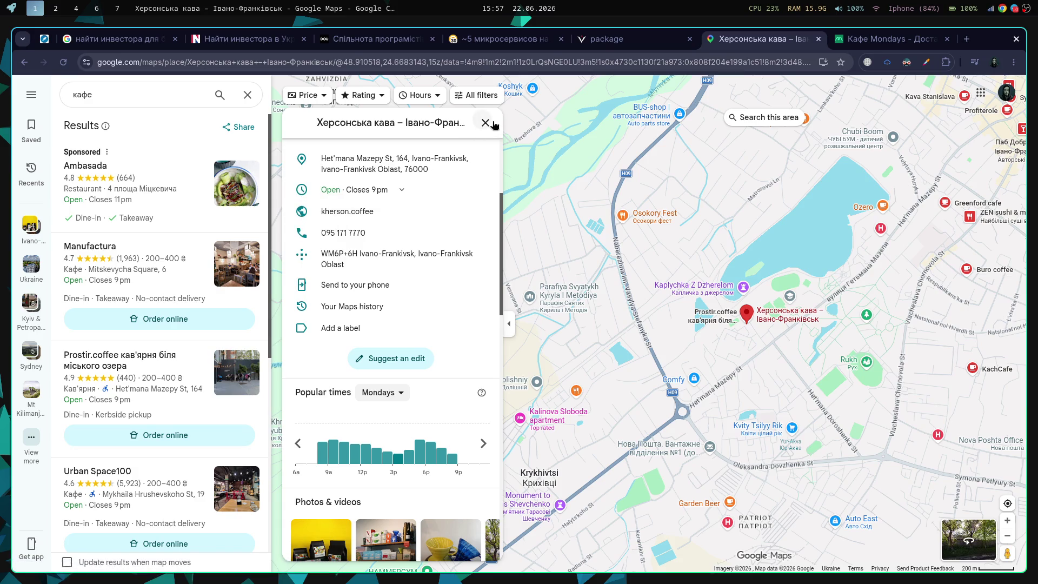
pyautogui.click(162, 95)
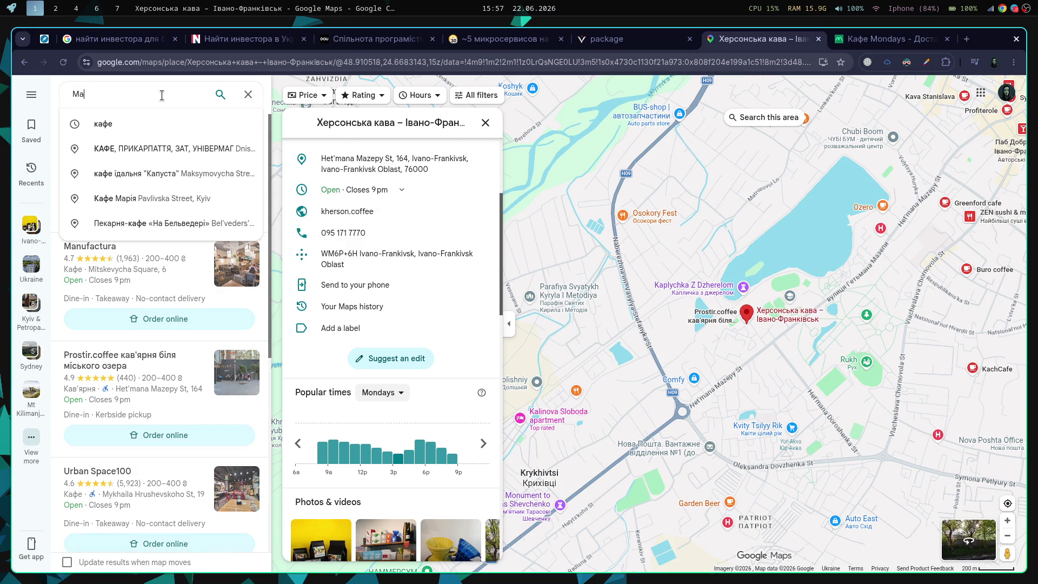
# Search Google Maps for 'Магазин одежды' and centre the map on the shop cluster
pyautogui.write('газин одежды')
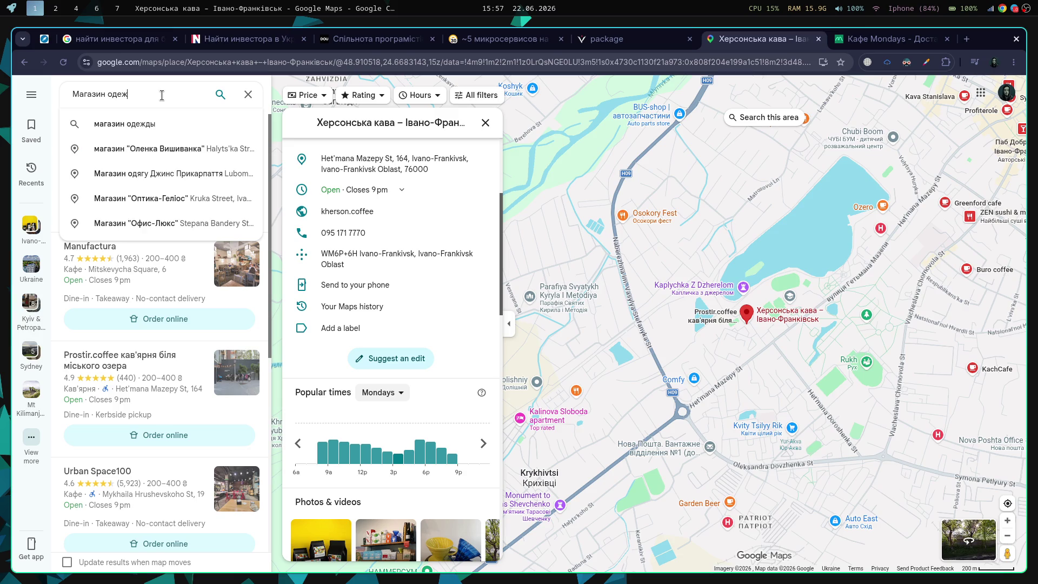
pyautogui.press('Return')
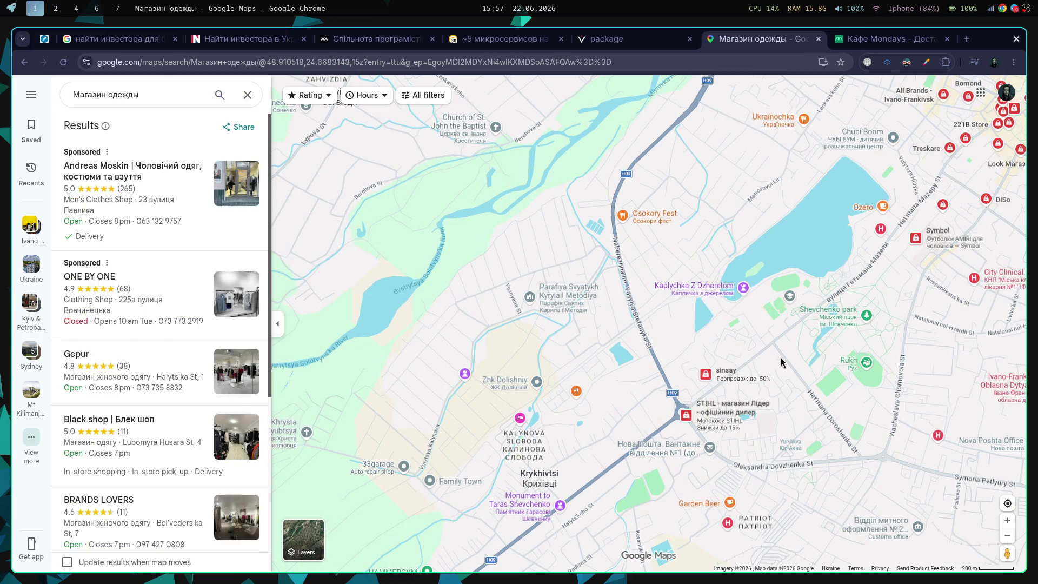
pyautogui.moveTo(794, 384)
pyautogui.mouseDown()
pyautogui.moveTo(664, 373)
pyautogui.moveTo(625, 343)
pyautogui.moveTo(591, 371)
pyautogui.mouseUp()
pyautogui.click(591, 371)
pyautogui.moveTo(647, 306); pyautogui.dragTo(625, 377)
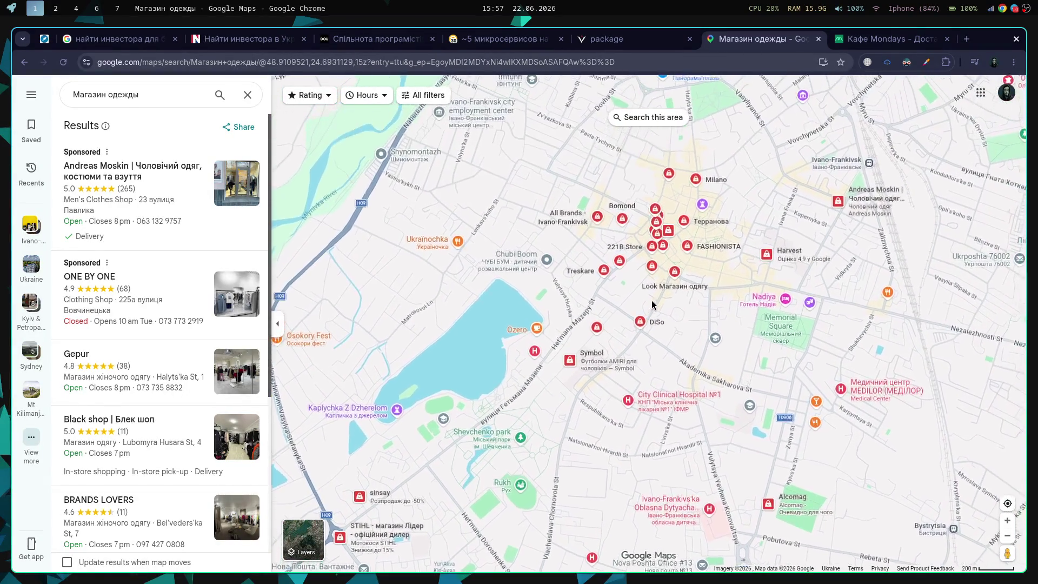
# Check the Milano shop, then open FASHIONISTA's details and its website in a new tab
pyautogui.click(694, 184)
pyautogui.scroll(-3, 398, 378)
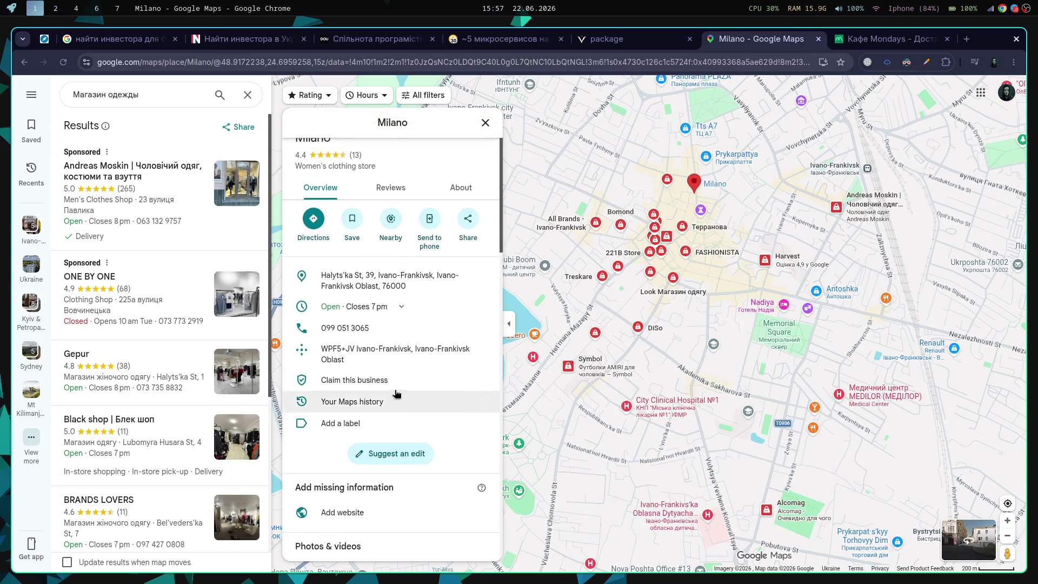
pyautogui.scroll(3, 400, 308)
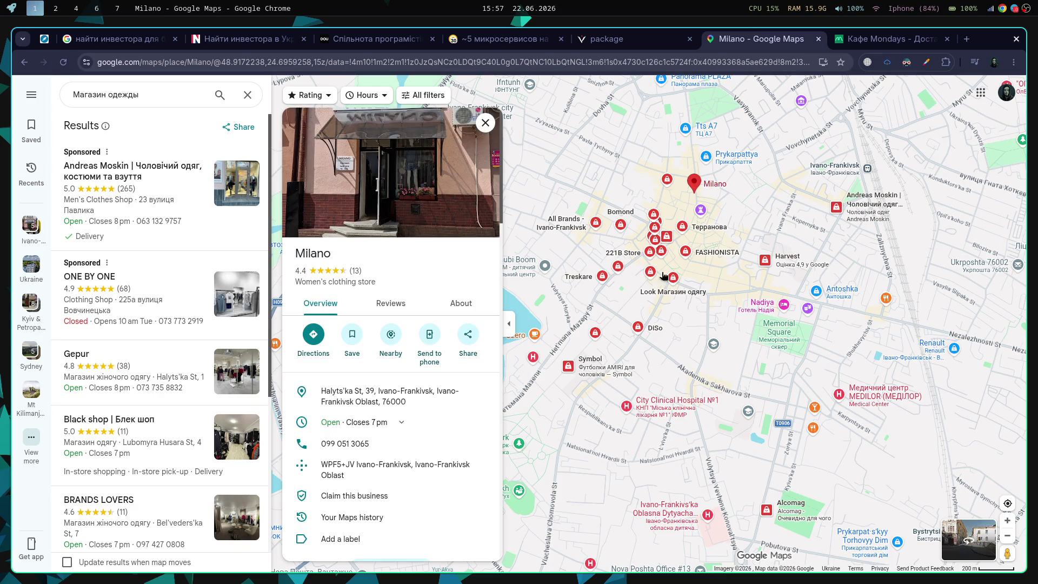
pyautogui.click(701, 254)
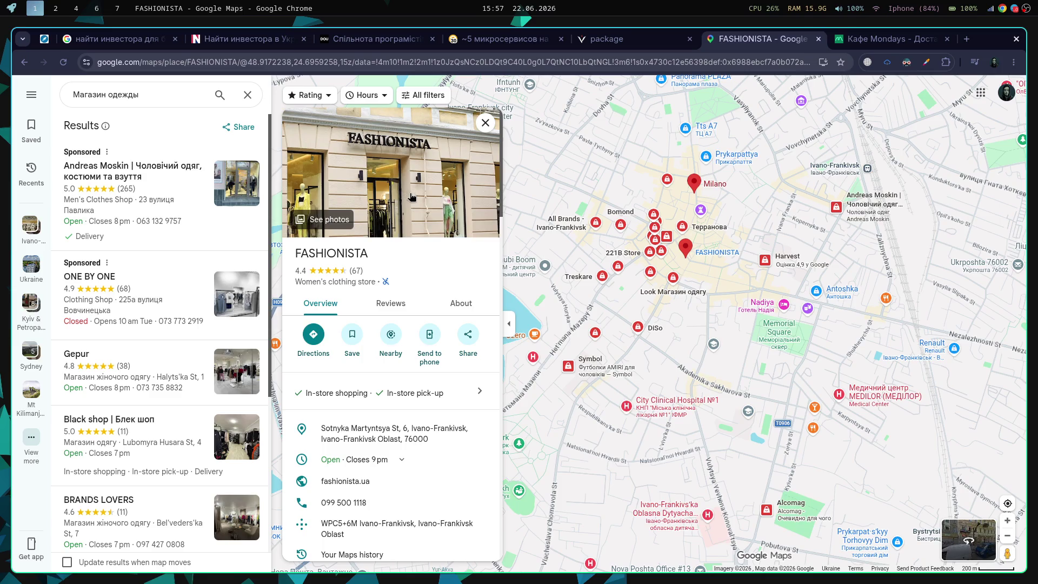
pyautogui.scroll(-1, 417, 374)
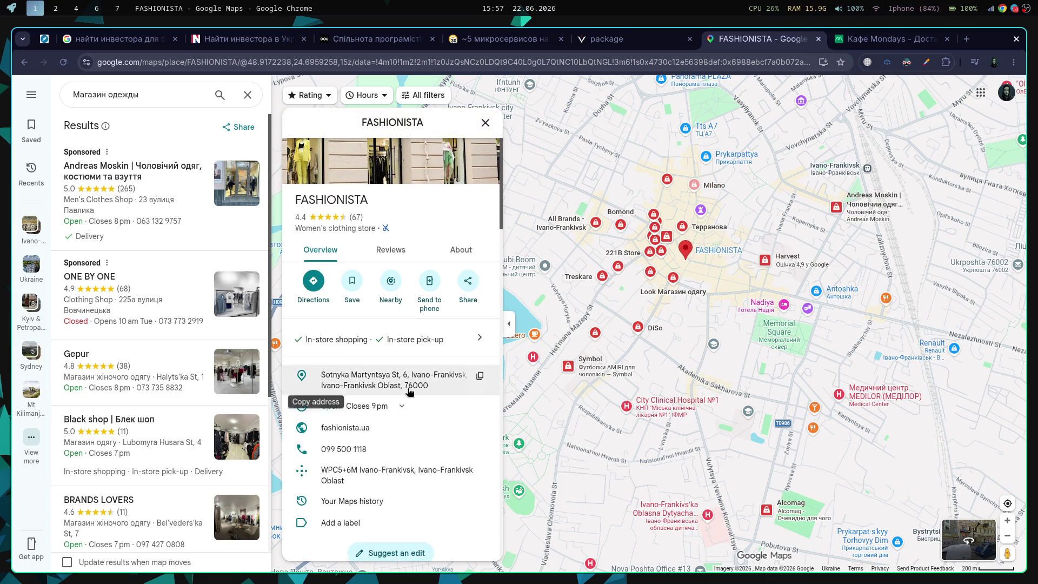
pyautogui.middleClick(372, 427)
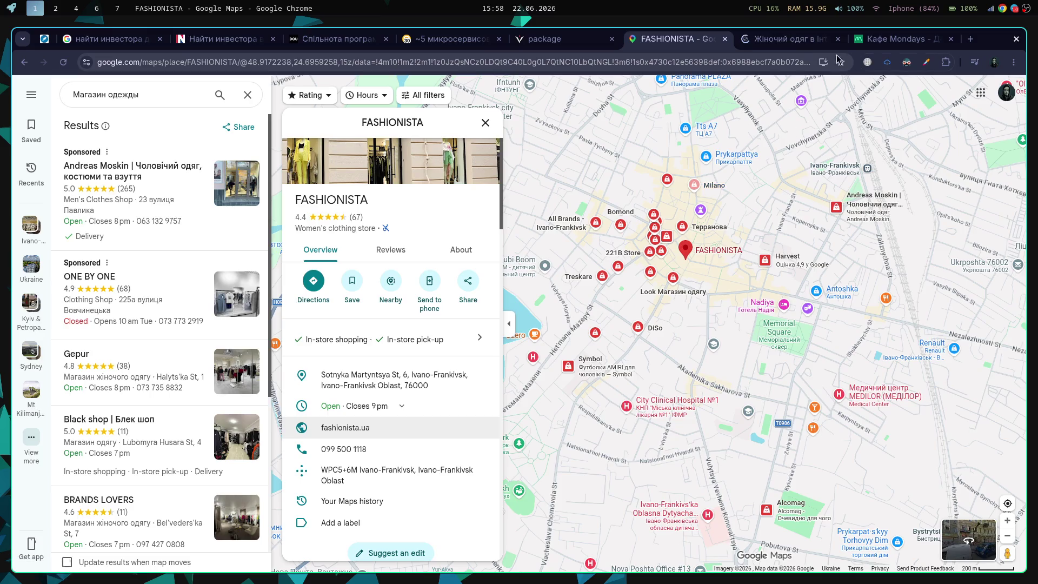
# Switch to the Fashionista shop website and scroll through its home page
pyautogui.click(803, 46)
pyautogui.scroll(-10, 592, 339)
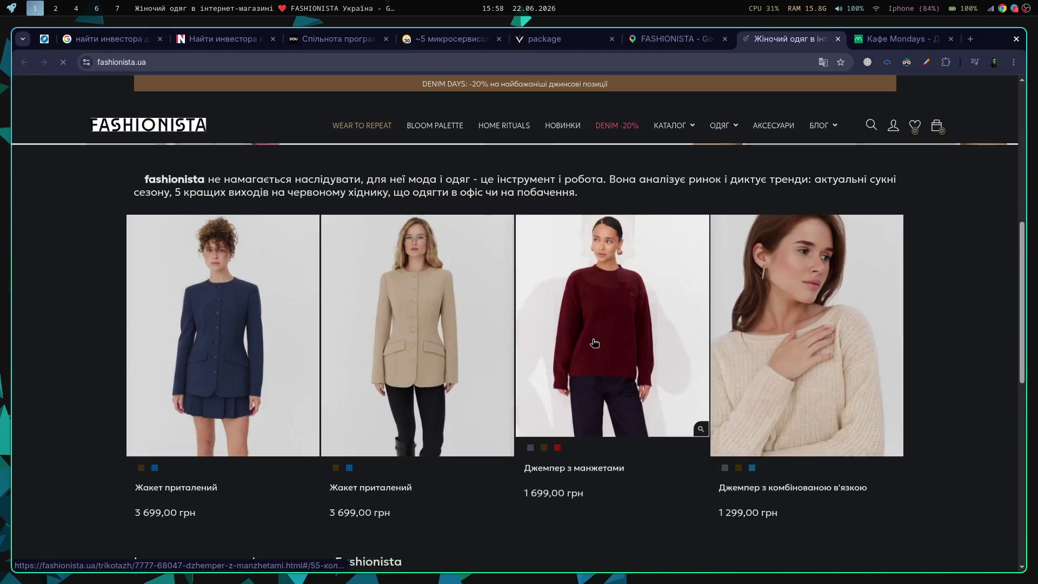
pyautogui.scroll(-5, 592, 339)
pyautogui.scroll(15, 592, 340)
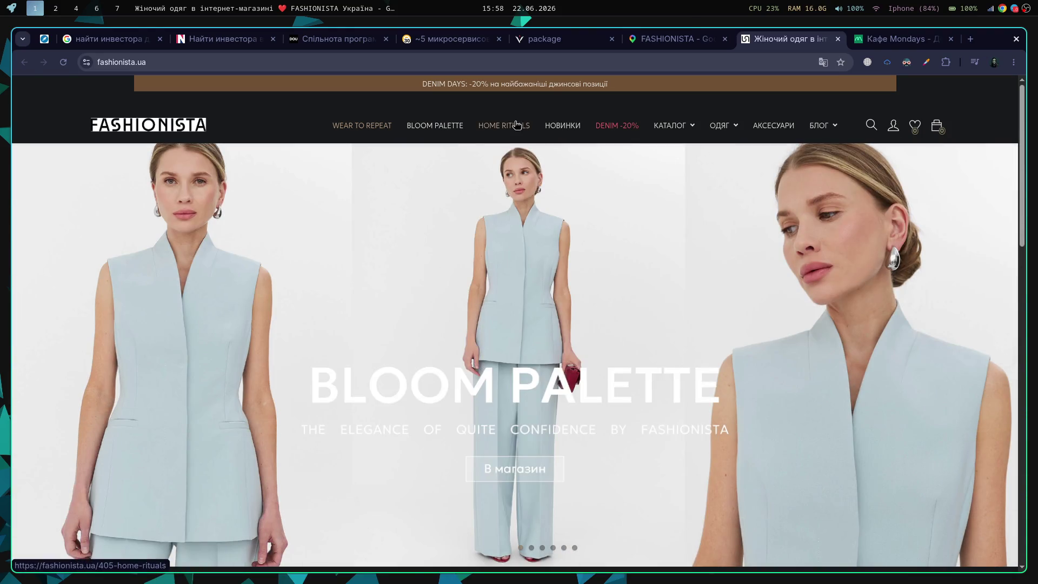
# Browse the HOME RITUALS and BLOOM PALETTE collections, then return to the FASHIONISTA map listing
pyautogui.click(501, 129)
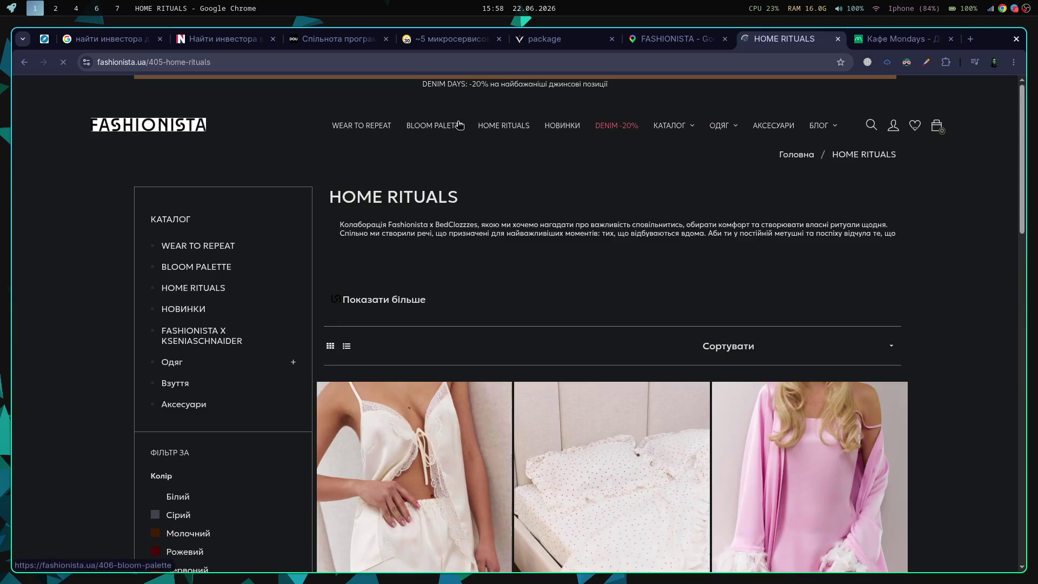
pyautogui.click(458, 127)
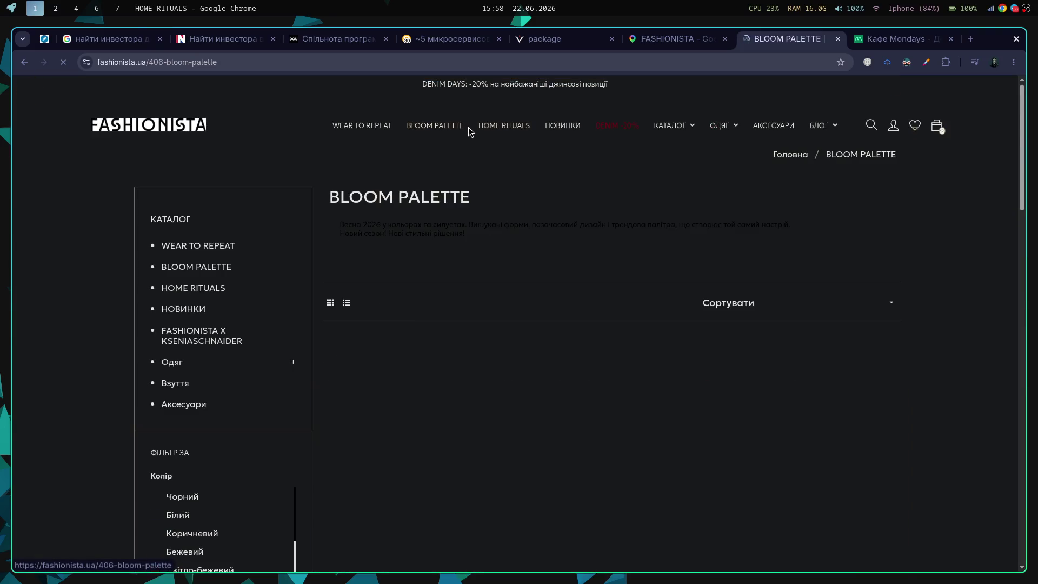
pyautogui.scroll(-7, 513, 193)
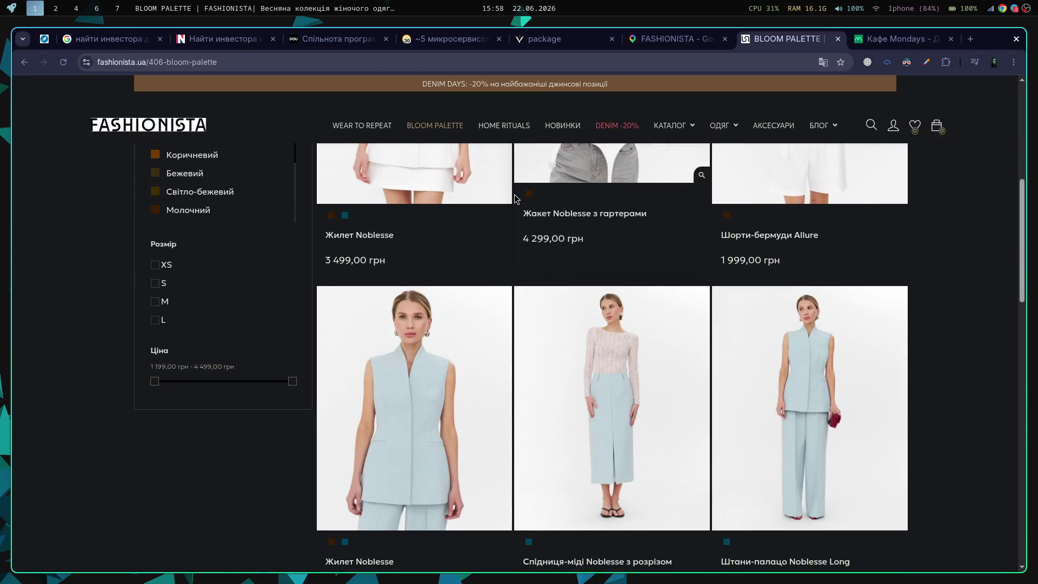
pyautogui.scroll(5, 516, 196)
pyautogui.scroll(2, 516, 197)
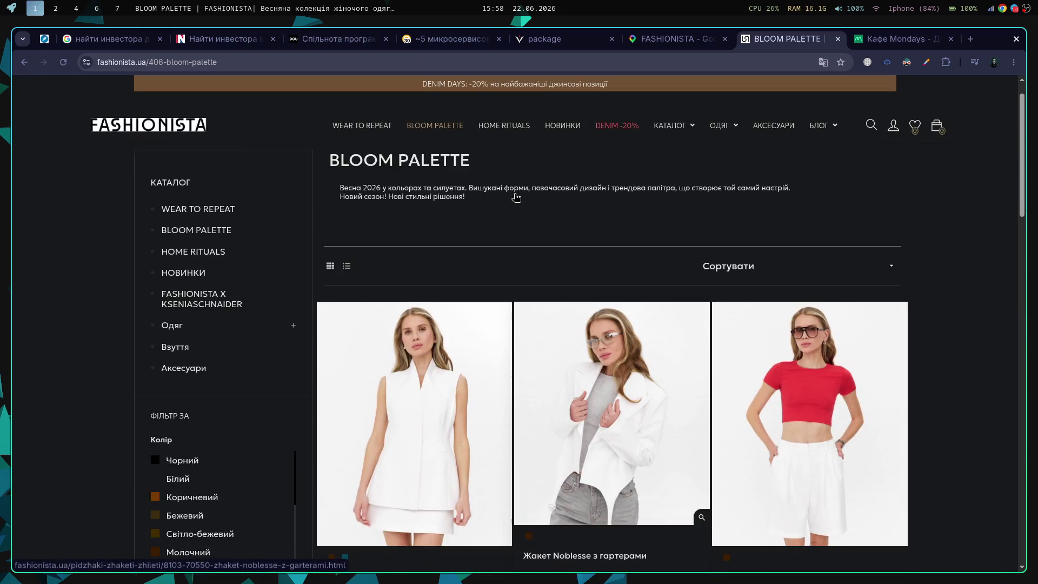
pyautogui.scroll(-15, 515, 196)
pyautogui.scroll(-15, 515, 196)
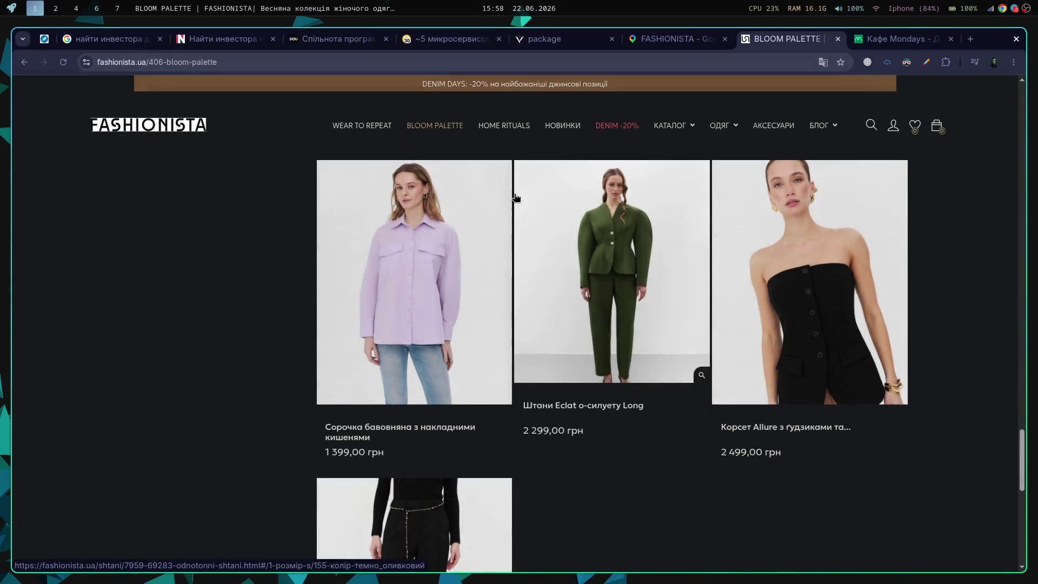
pyautogui.scroll(20, 516, 197)
pyautogui.click(690, 37)
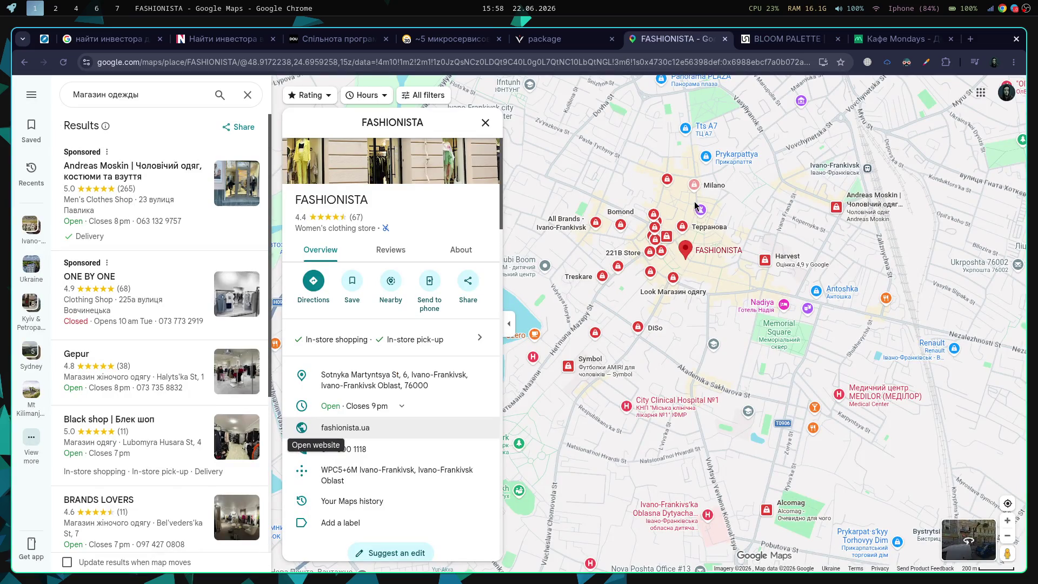
# Zoom the map in and out around FASHIONISTA's city-centre shops, then start a blank new tab
pyautogui.scroll(3, 696, 195)
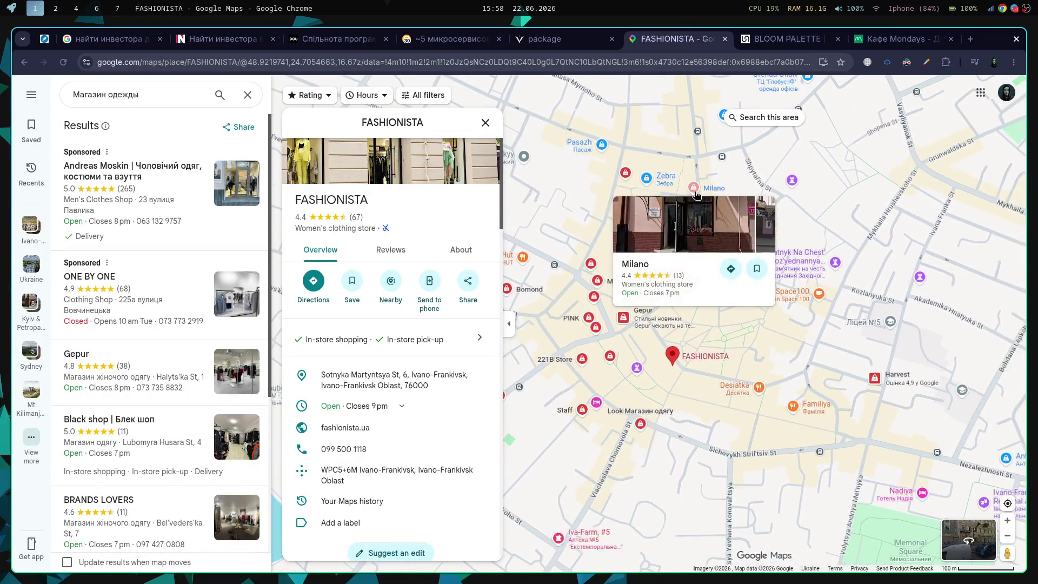
pyautogui.scroll(4, 629, 171)
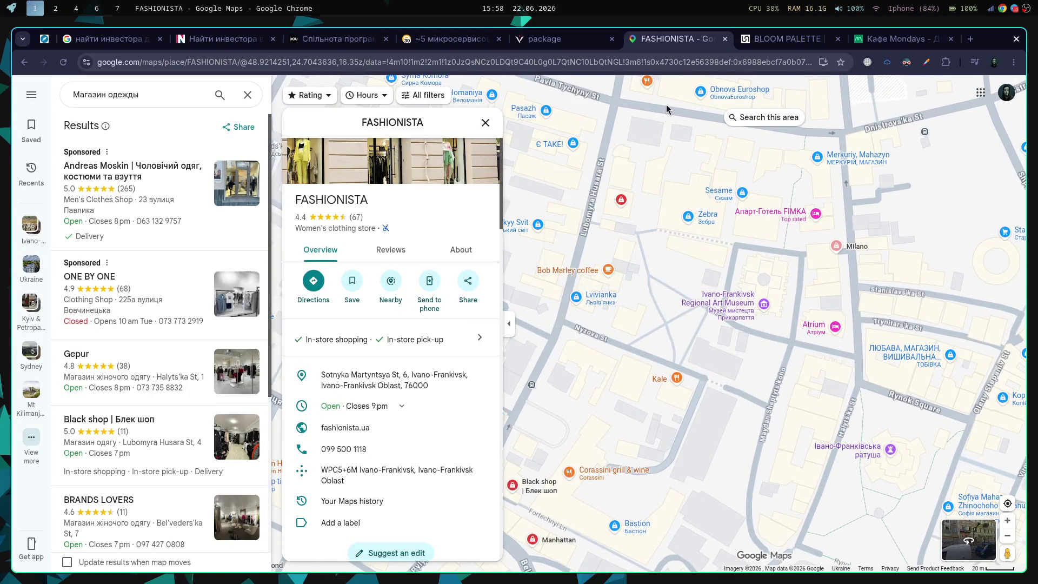
pyautogui.press('super+6')
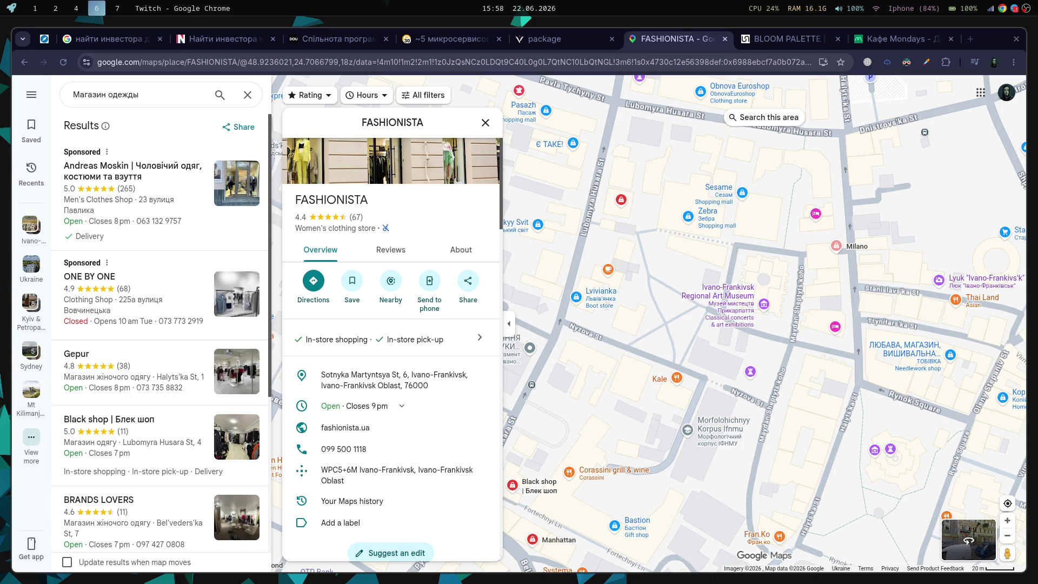
pyautogui.press('super+1')
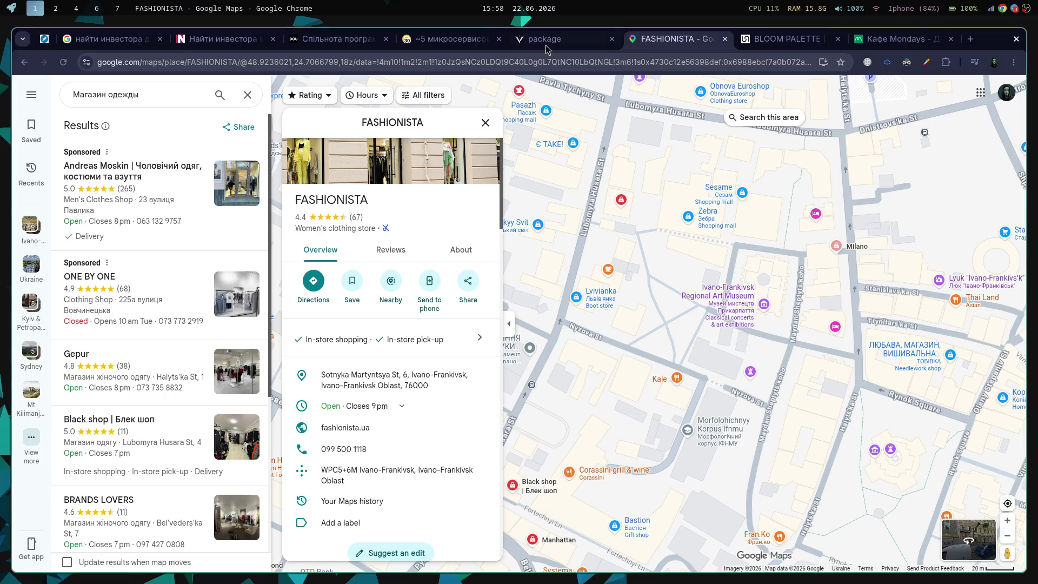
pyautogui.scroll(-4, 643, 343)
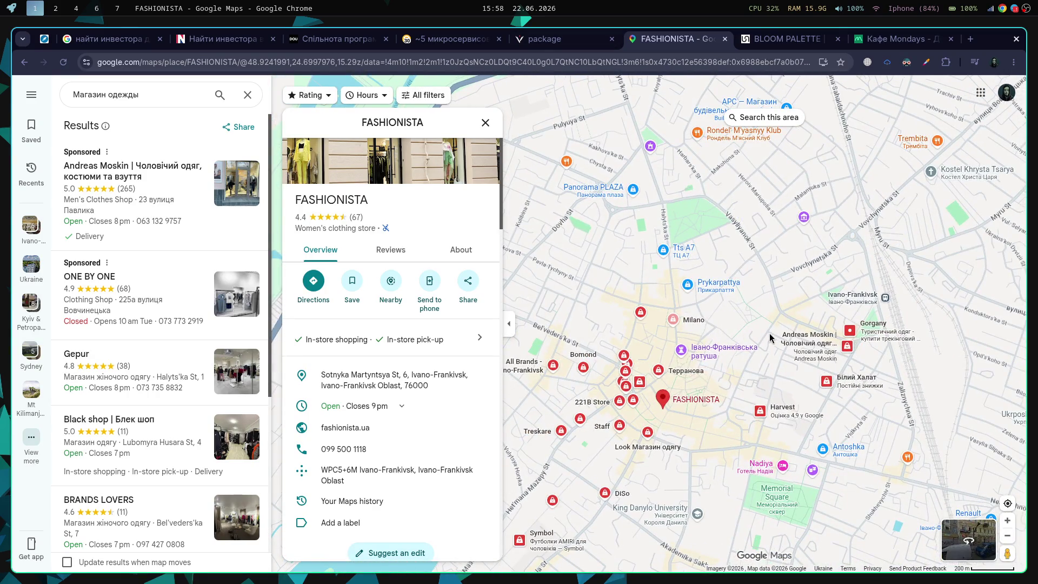
pyautogui.scroll(-2, 770, 337)
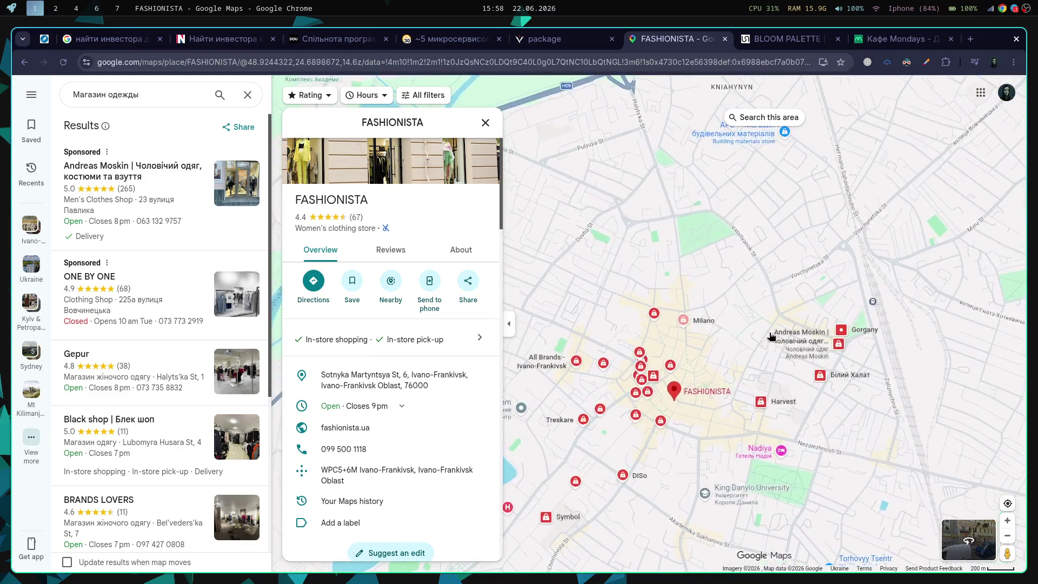
pyautogui.scroll(1, 770, 338)
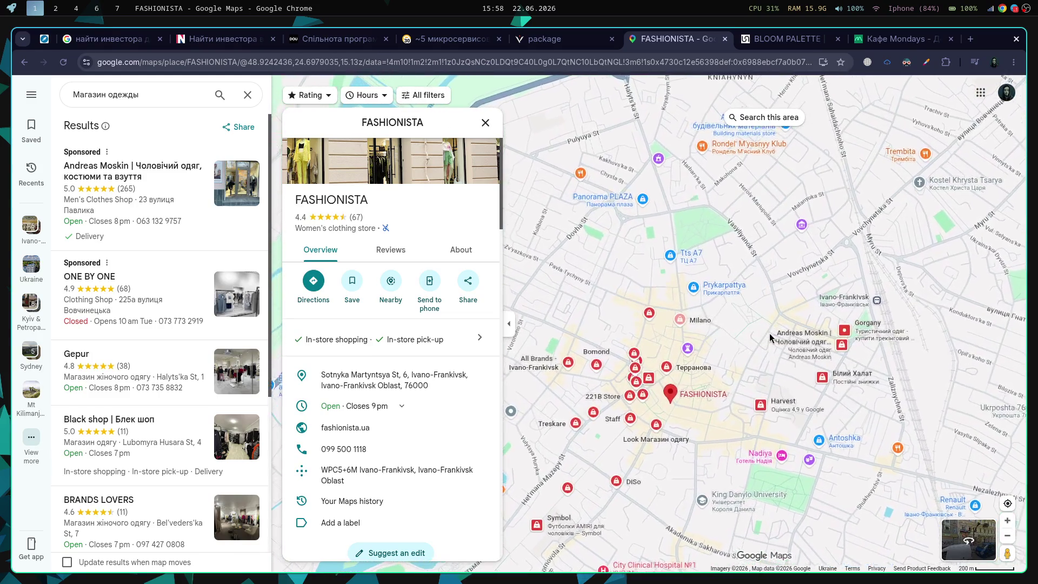
pyautogui.click(970, 39)
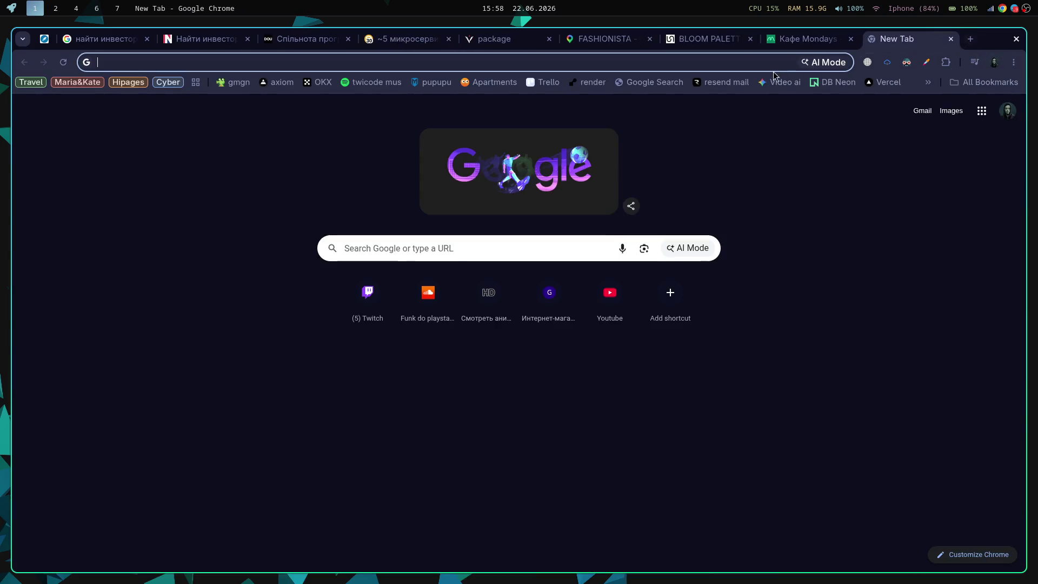
# Load instagram.com in the new tab, open its account search, then switch to VS Code
pyautogui.click(758, 60)
pyautogui.write('шты')
pyautogui.press('Escape')
pyautogui.write('instant')
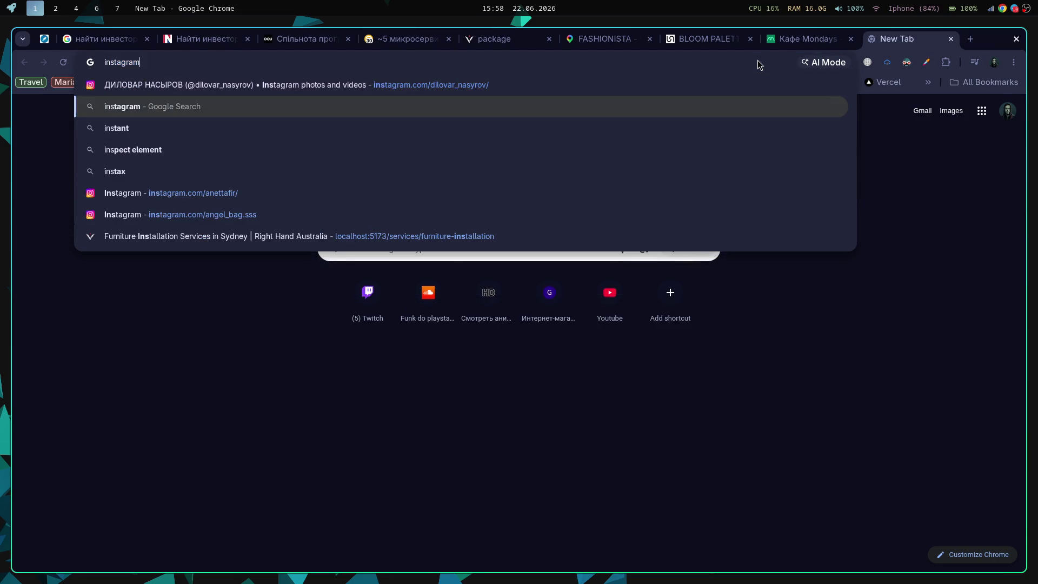
pyautogui.press('Down')
pyautogui.press('Down')
pyautogui.press('Down')
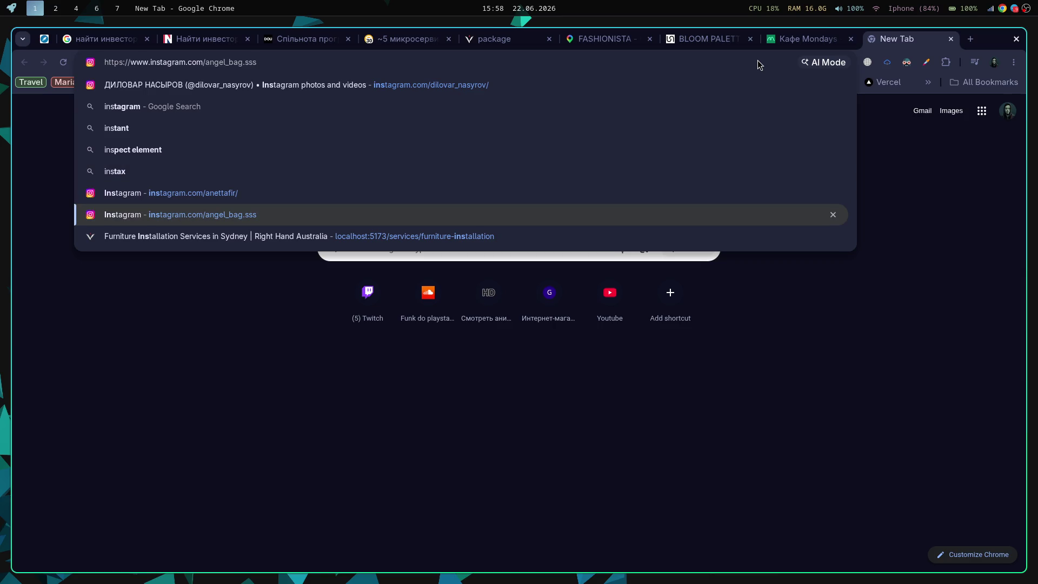
pyautogui.press('BackSpace')
pyautogui.press('BackSpace')
pyautogui.press('BackSpace')
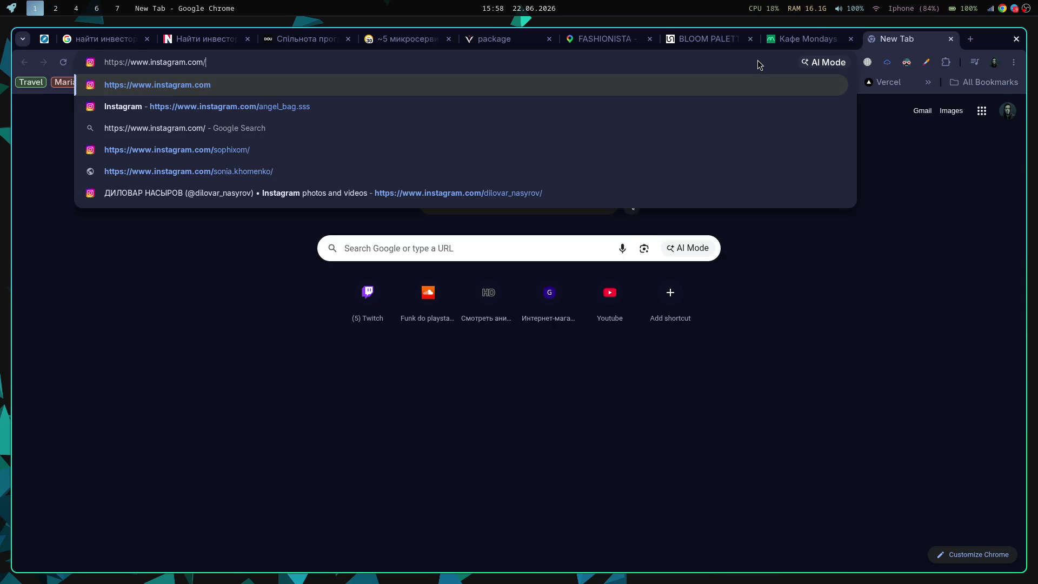
pyautogui.press('Return')
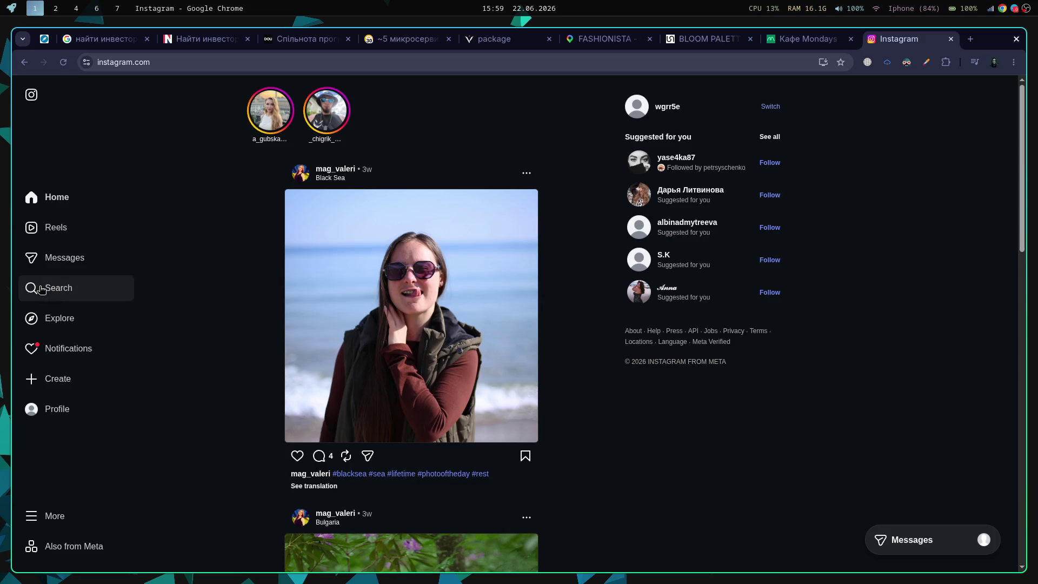
pyautogui.click(98, 288)
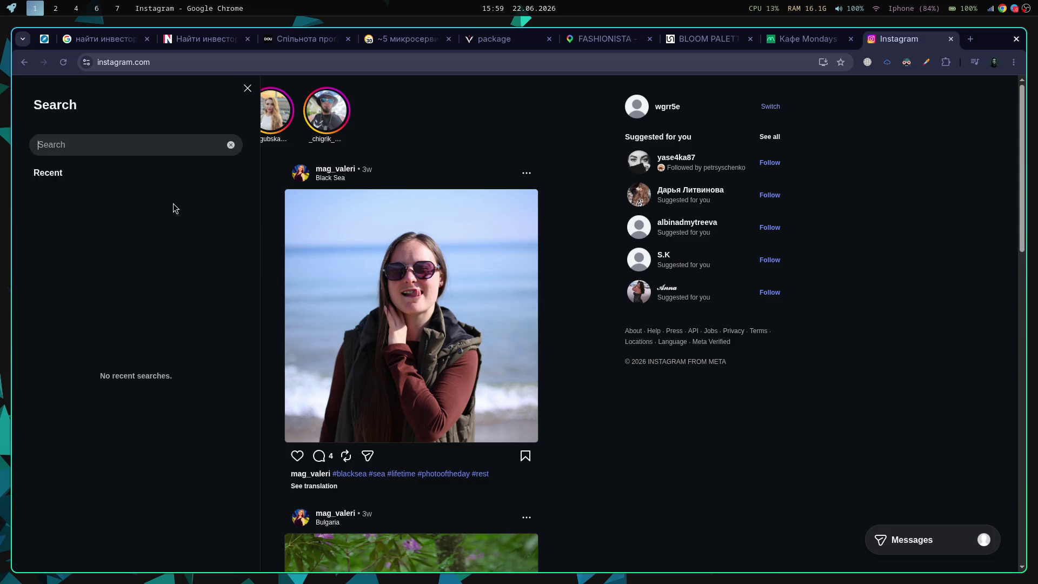
pyautogui.hotkey('alt', 'Tab')
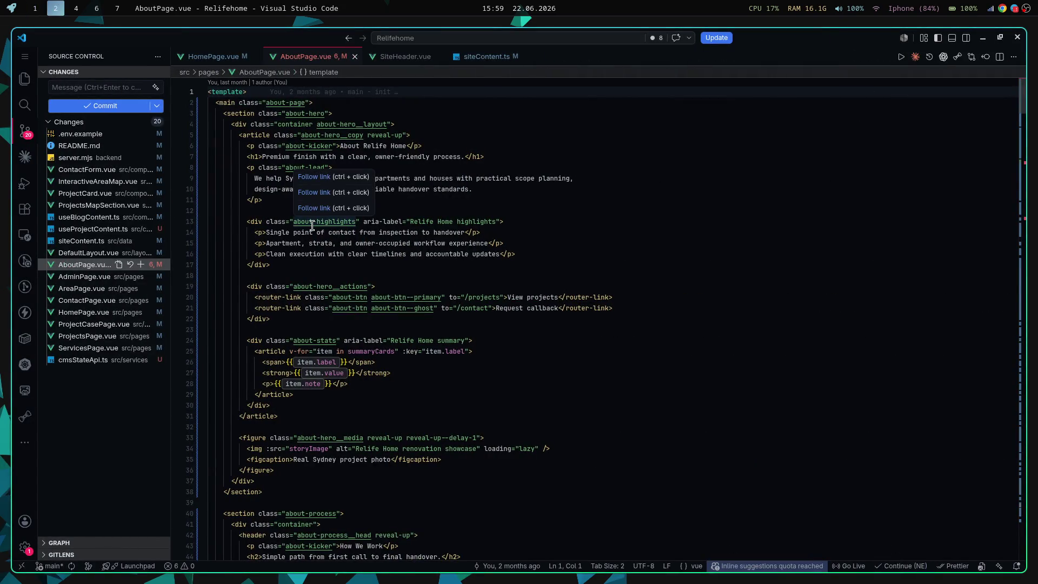
pyautogui.press('super+1')
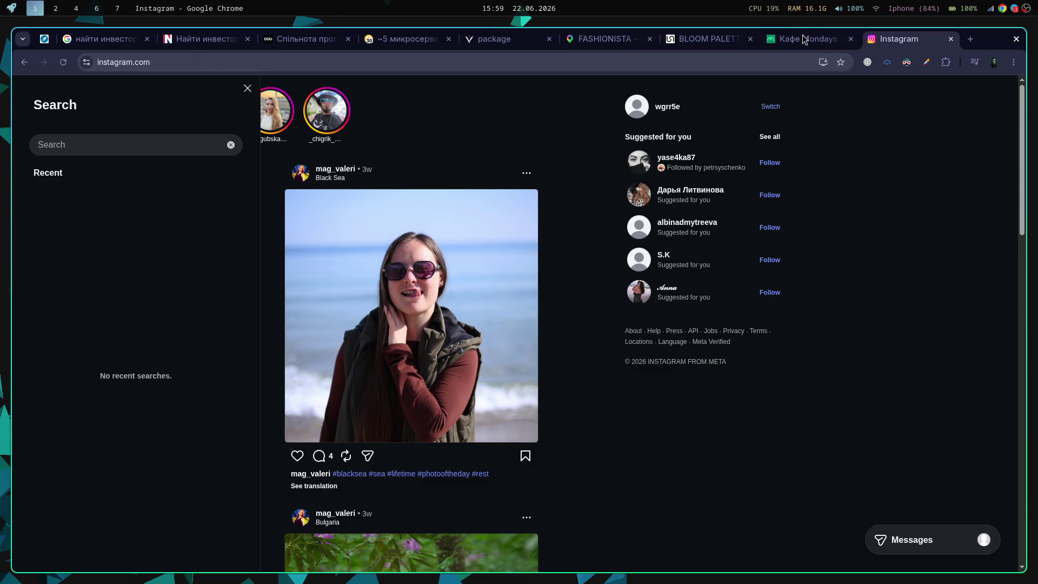
# In a new tab, search Google for 'оживить фото'
pyautogui.click(804, 38)
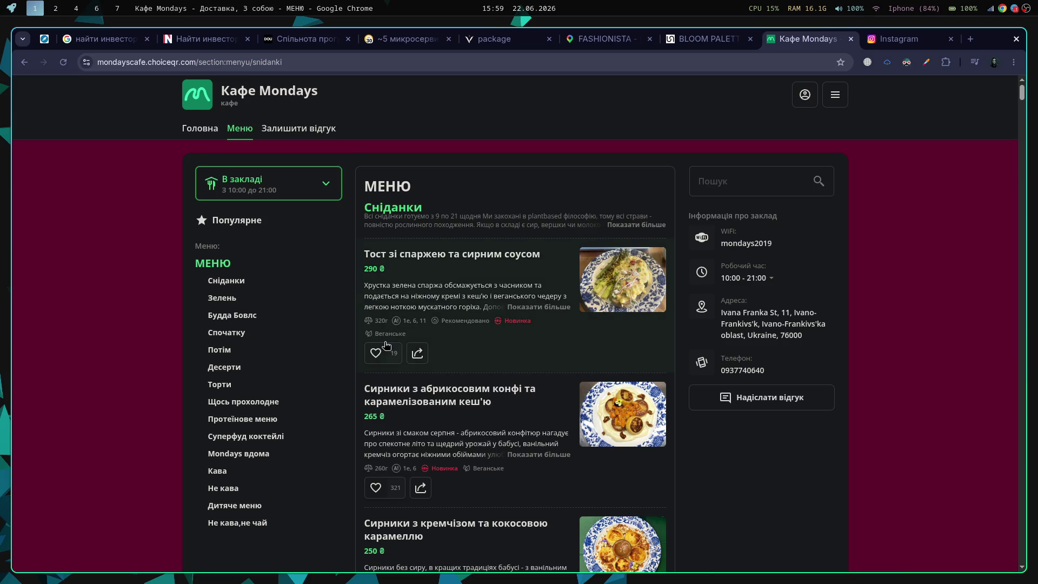
pyautogui.click(970, 40)
pyautogui.click(433, 257)
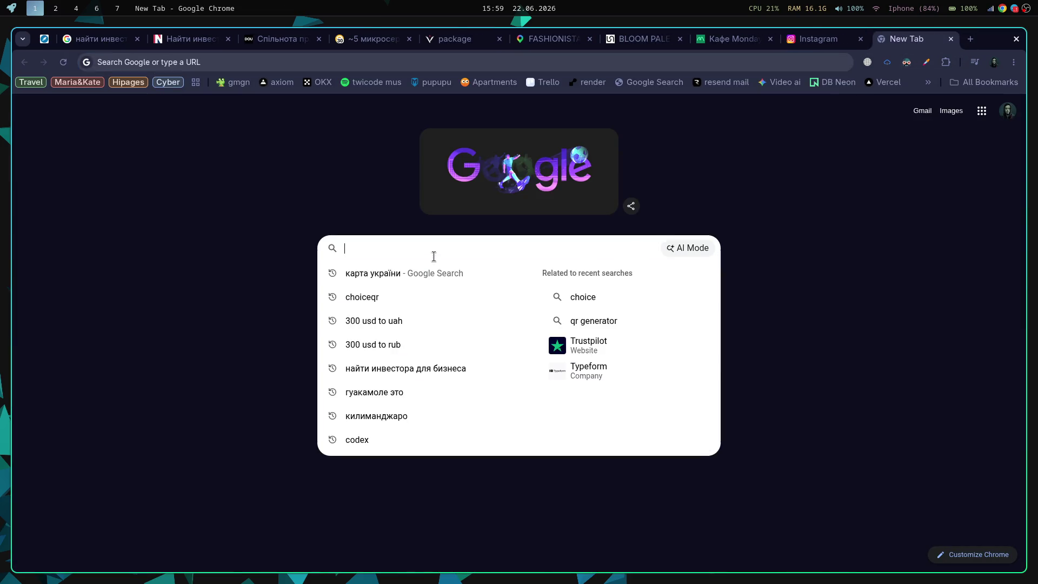
pyautogui.write('fd')
pyautogui.press('BackSpace')
pyautogui.write('оживить фото')
pyautogui.press('Return')
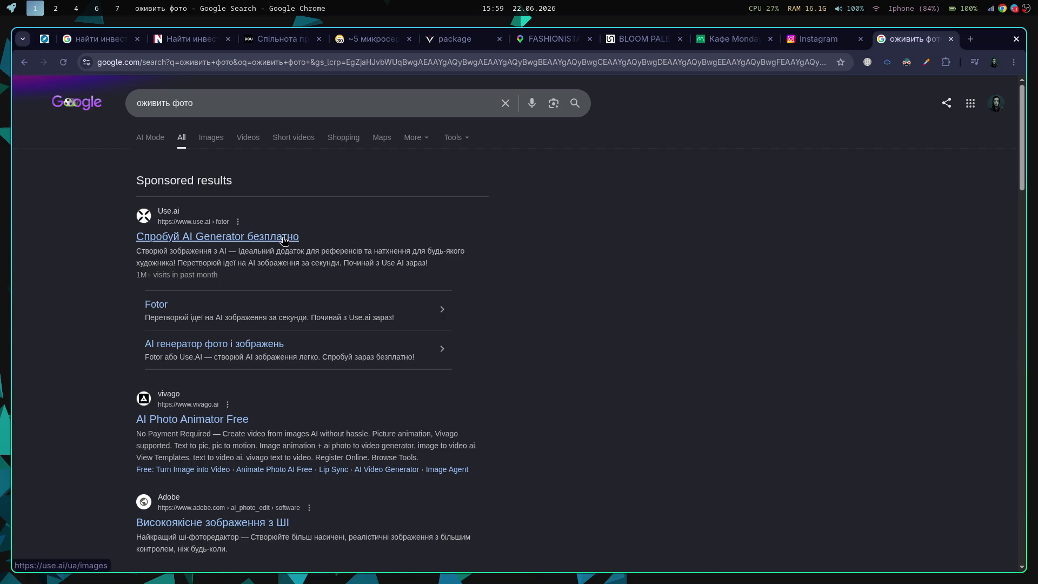
# Replace the query with 'сделать семейное фото аи' and look through the results
pyautogui.scroll(-15, 283, 240)
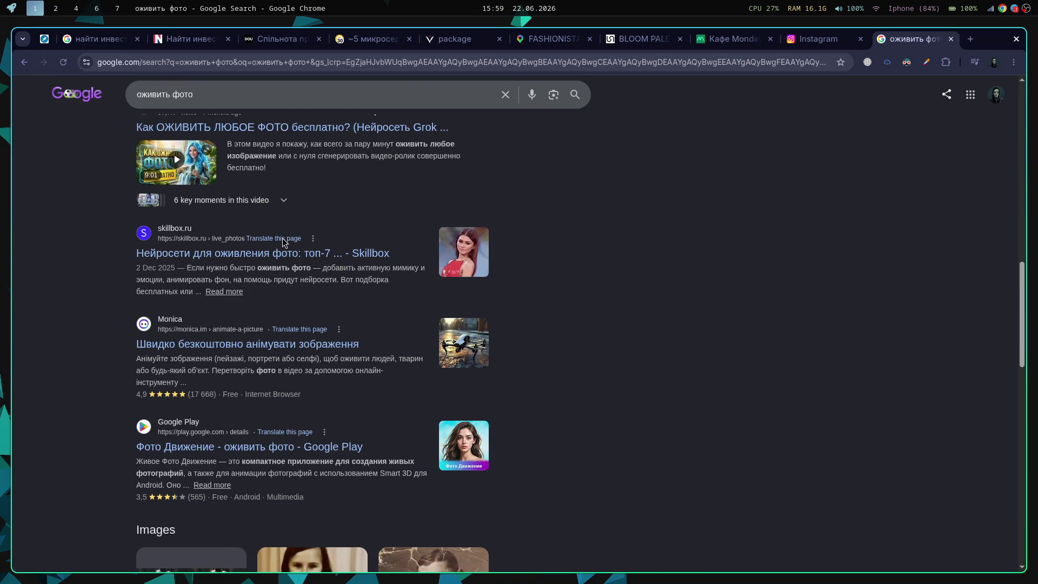
pyautogui.scroll(7, 303, 190)
pyautogui.click(346, 92)
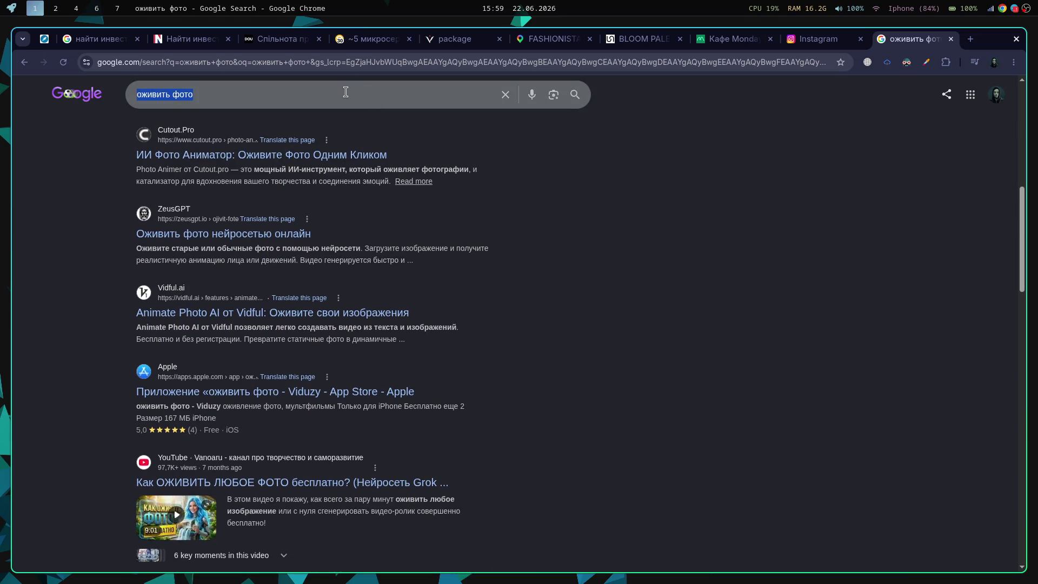
pyautogui.write('сделать семейное фото аи')
pyautogui.press('Return')
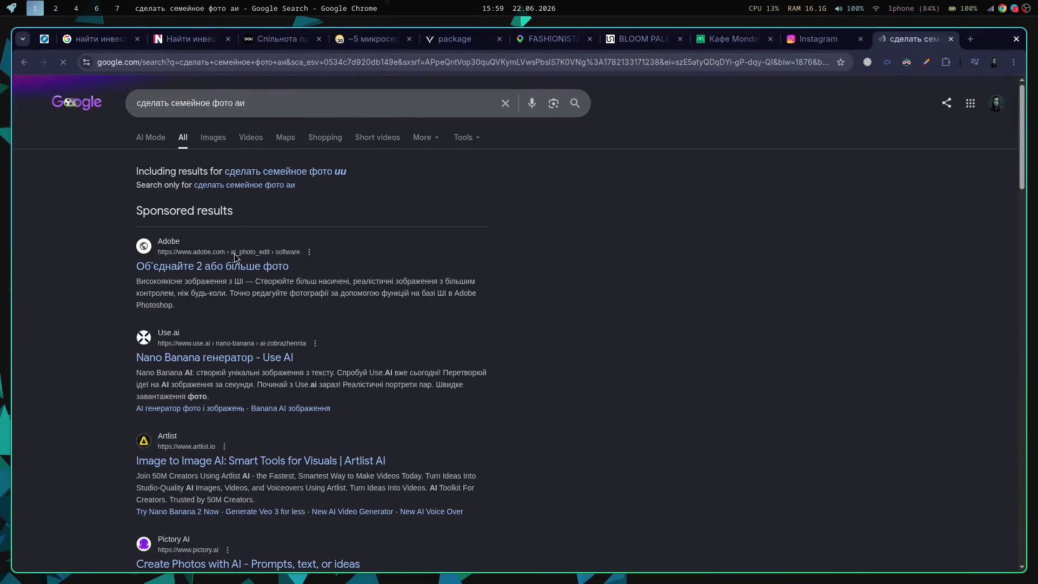
pyautogui.scroll(-6, 286, 254)
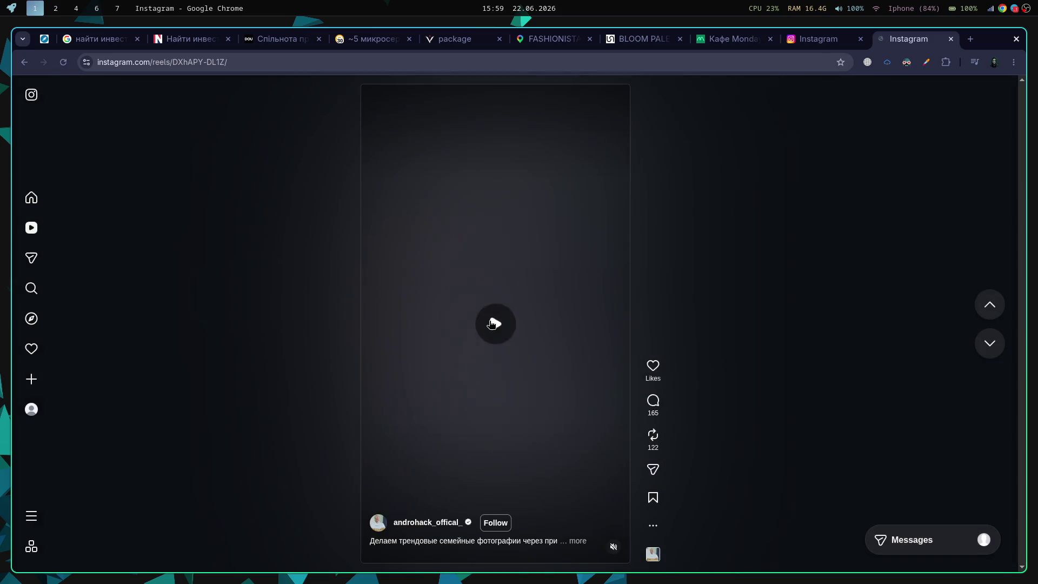
# Turn on the family-photo reel's sound, keeping the page at normal zoom
pyautogui.moveTo(612, 550)
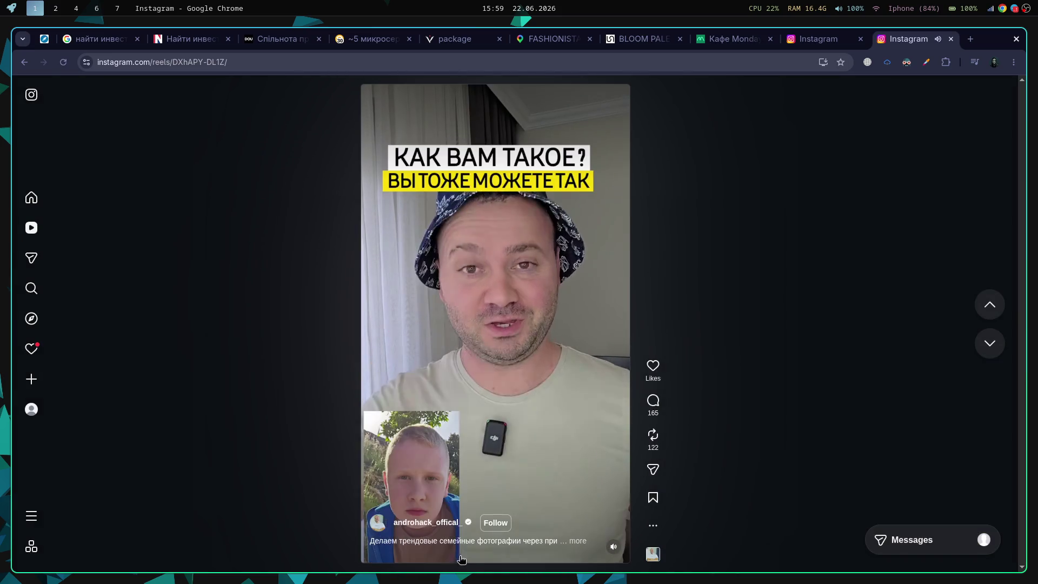
pyautogui.click(617, 550)
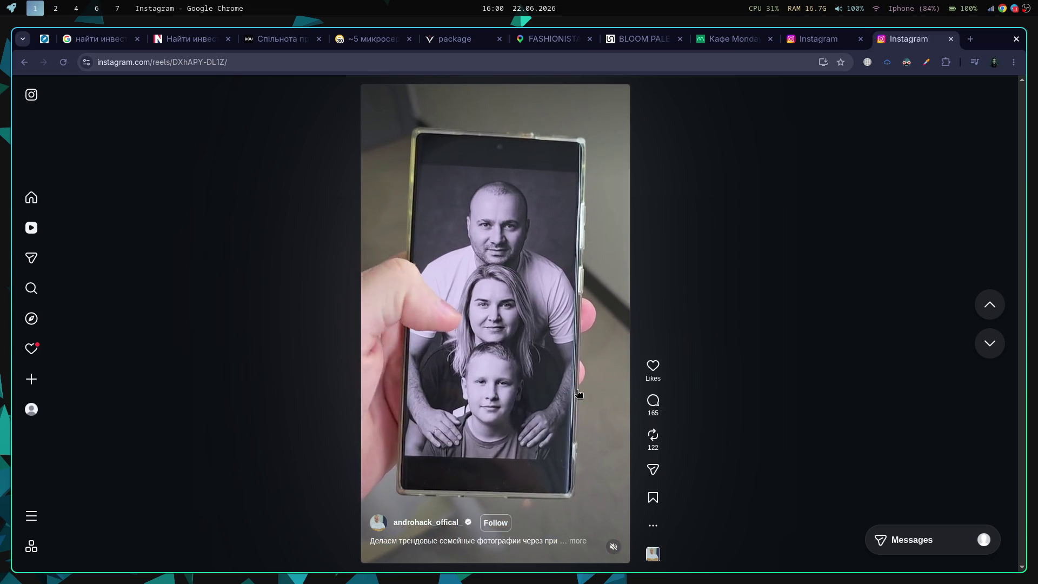
pyautogui.hotkey('ctrl', '+')
pyautogui.hotkey('ctrl', '+')
pyautogui.hotkey('ctrl', '-')
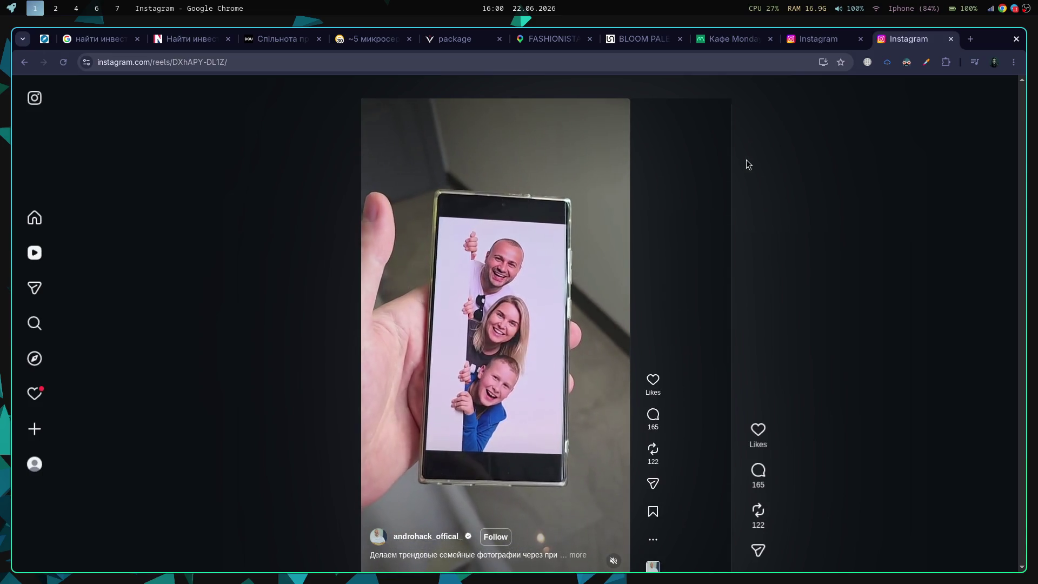
# Scroll through several more reels in the feed, then close the reels tab
pyautogui.scroll(-2, 746, 160)
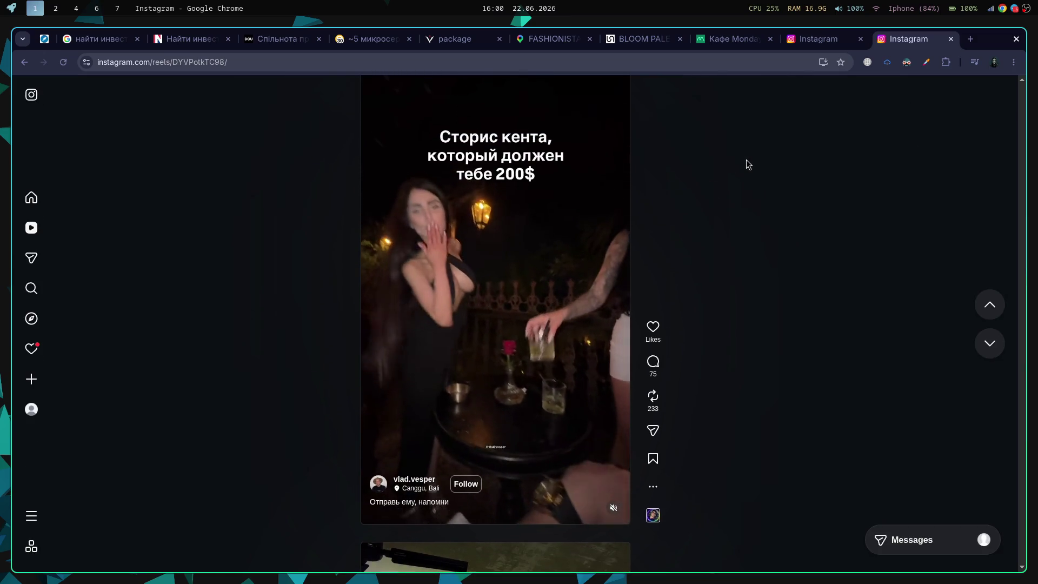
pyautogui.scroll(-2, 746, 160)
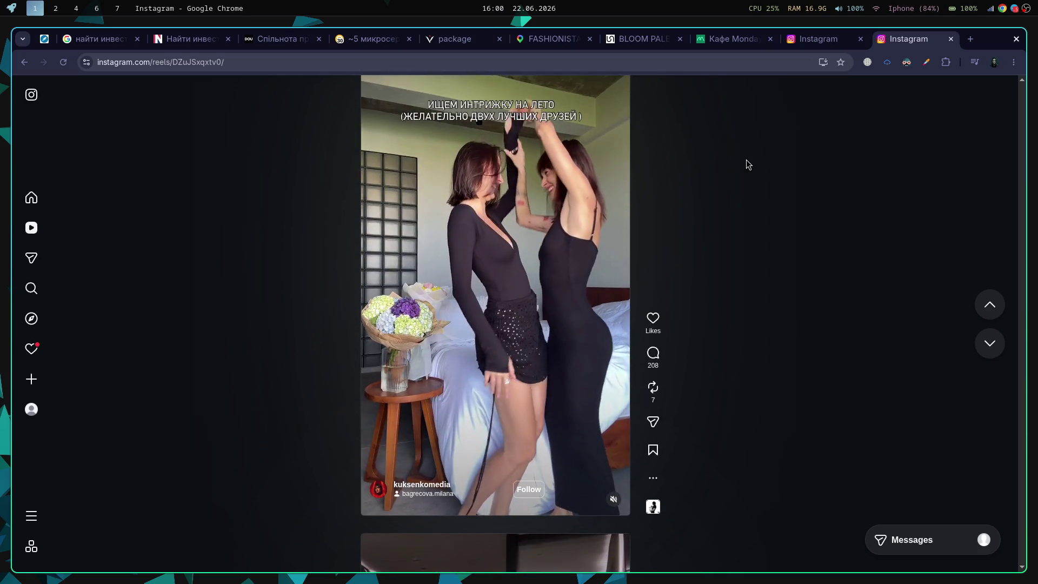
pyautogui.scroll(-2, 746, 160)
pyautogui.scroll(-7, 747, 163)
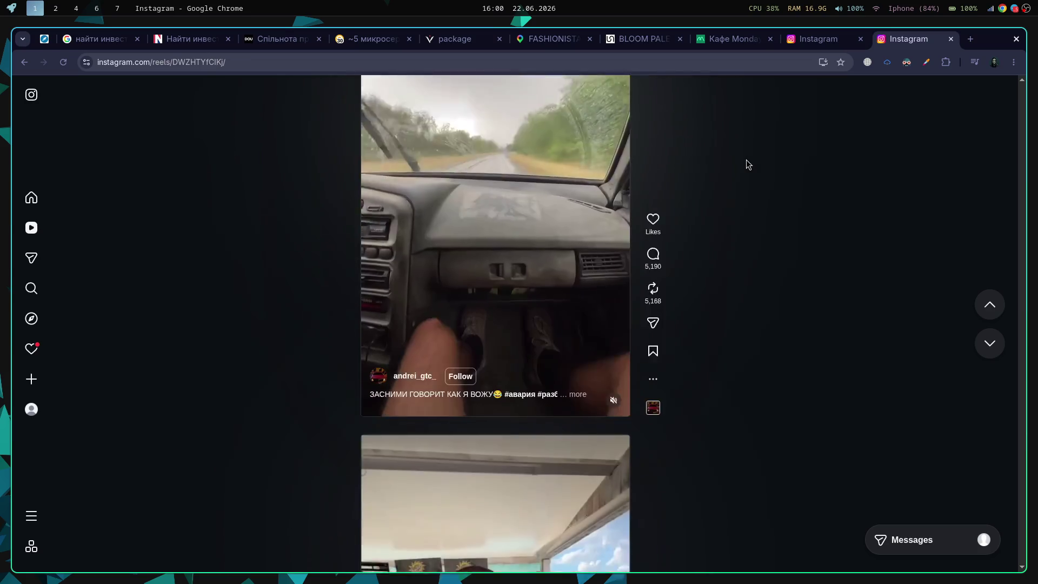
pyautogui.scroll(-7, 746, 160)
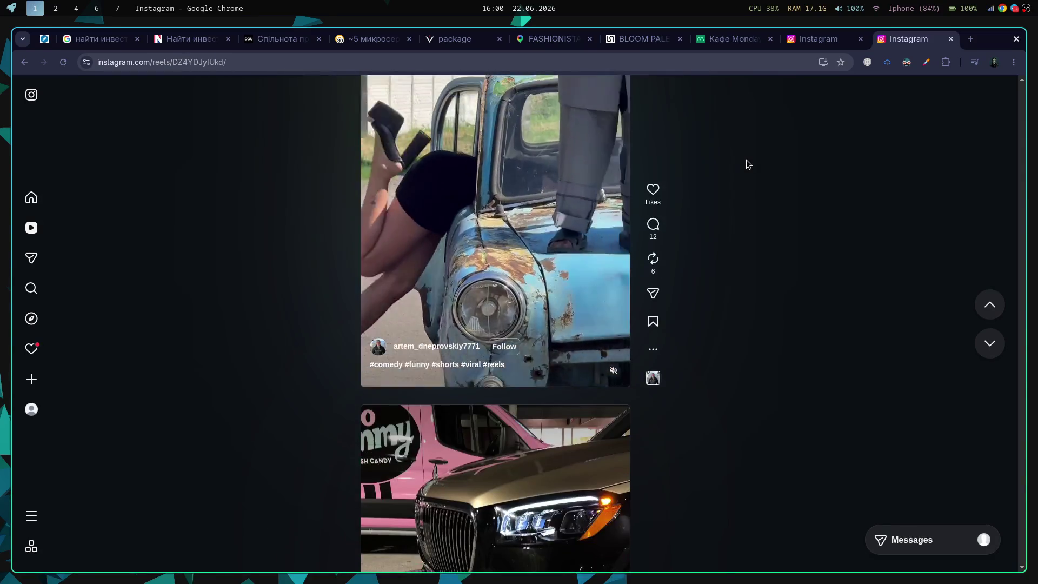
pyautogui.scroll(-8, 746, 160)
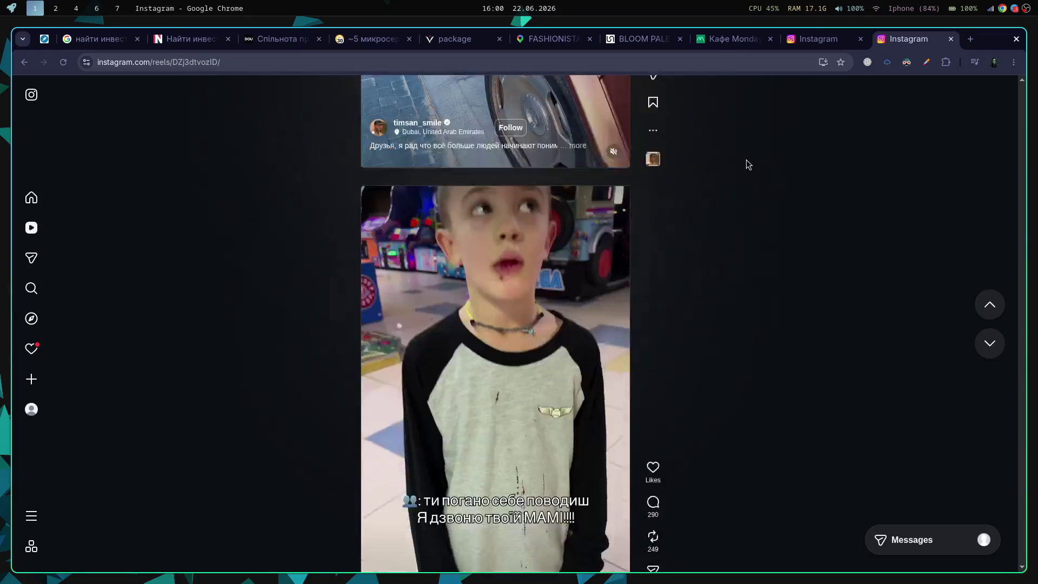
pyautogui.scroll(-2, 745, 160)
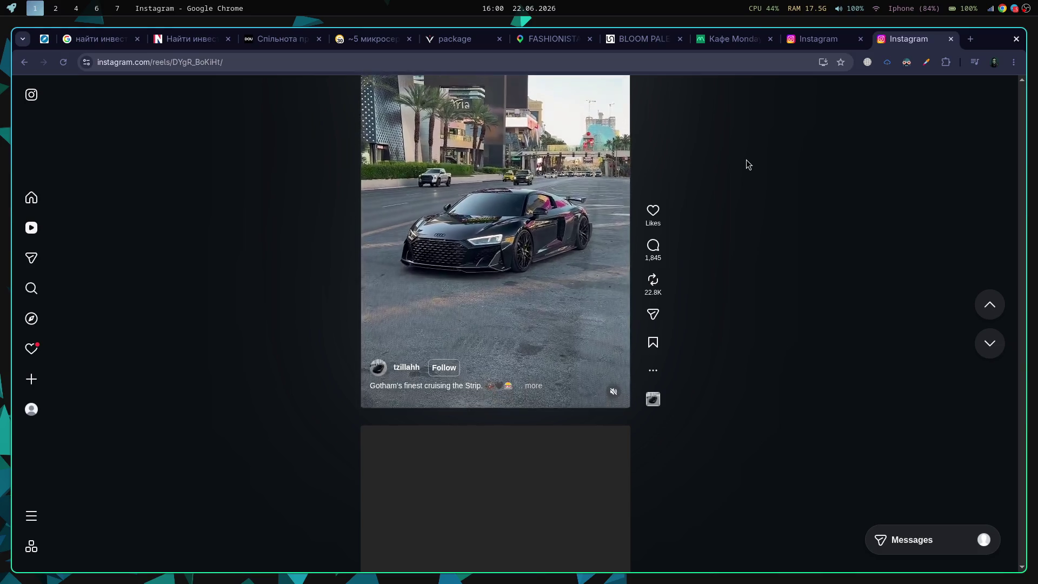
pyautogui.scroll(2, 746, 160)
pyautogui.scroll(-3, 702, 216)
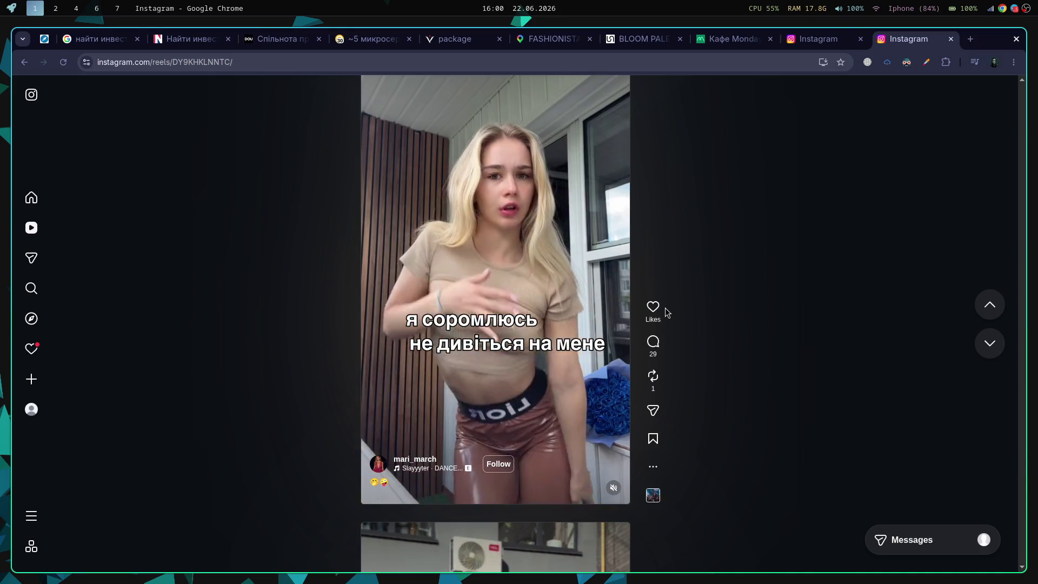
pyautogui.scroll(-3, 665, 309)
pyautogui.scroll(-5, 666, 308)
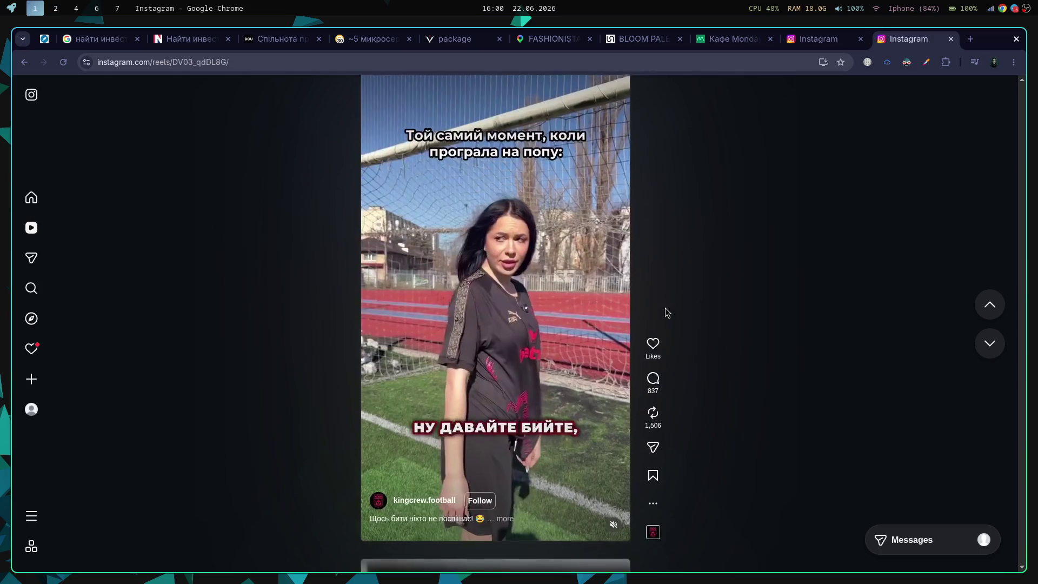
pyautogui.scroll(-10, 665, 308)
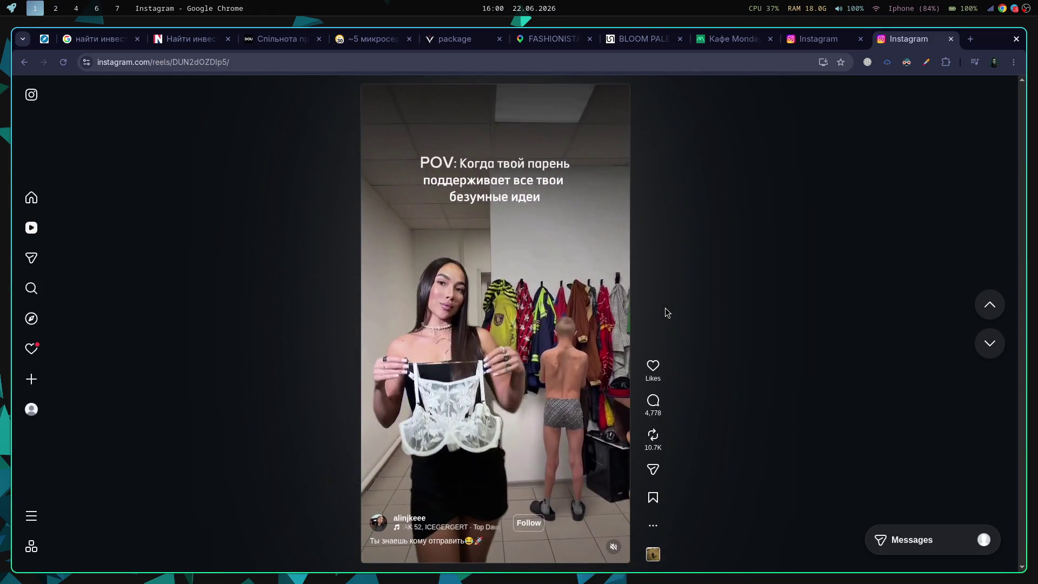
pyautogui.hotkey('ctrl', 'w')
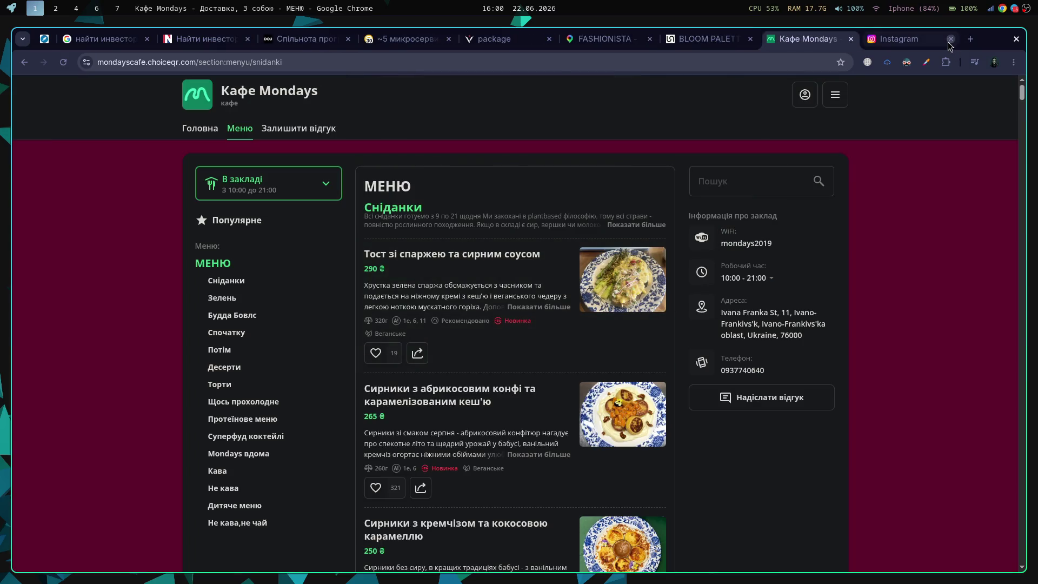
# Close the Instagram, Mondays cafe and BLOOM PALETTE tabs, then zoom the FASHIONISTA map view
pyautogui.click(950, 39)
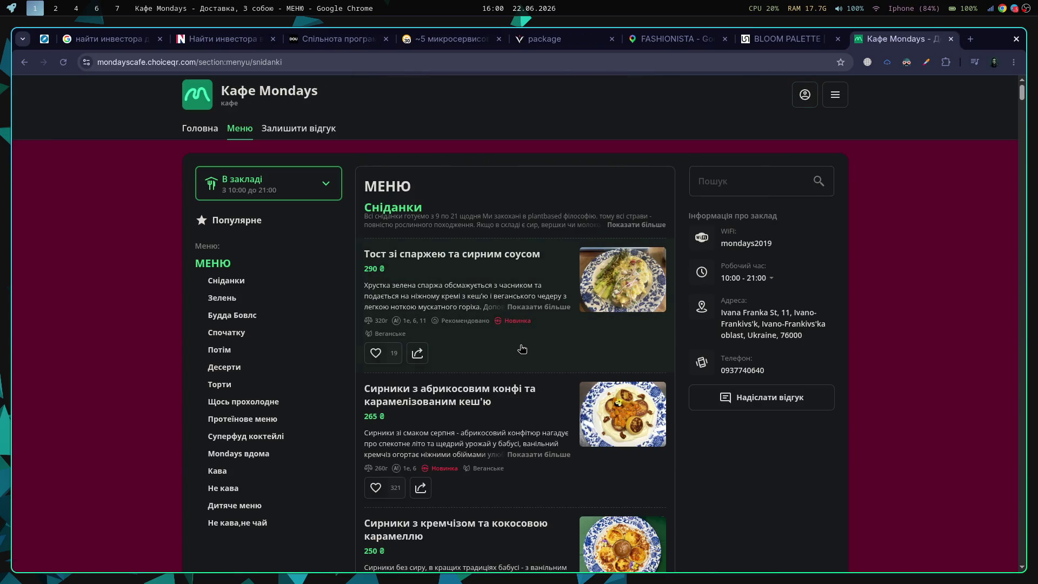
pyautogui.hotkey('ctrl', 'w')
pyautogui.hotkey('ctrl', 'w')
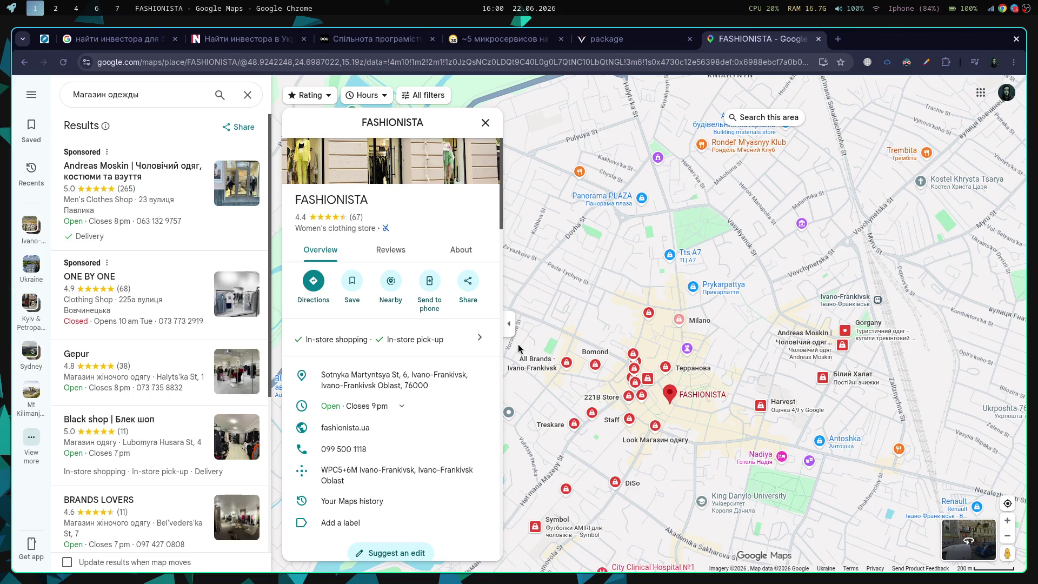
pyautogui.scroll(-5, 702, 426)
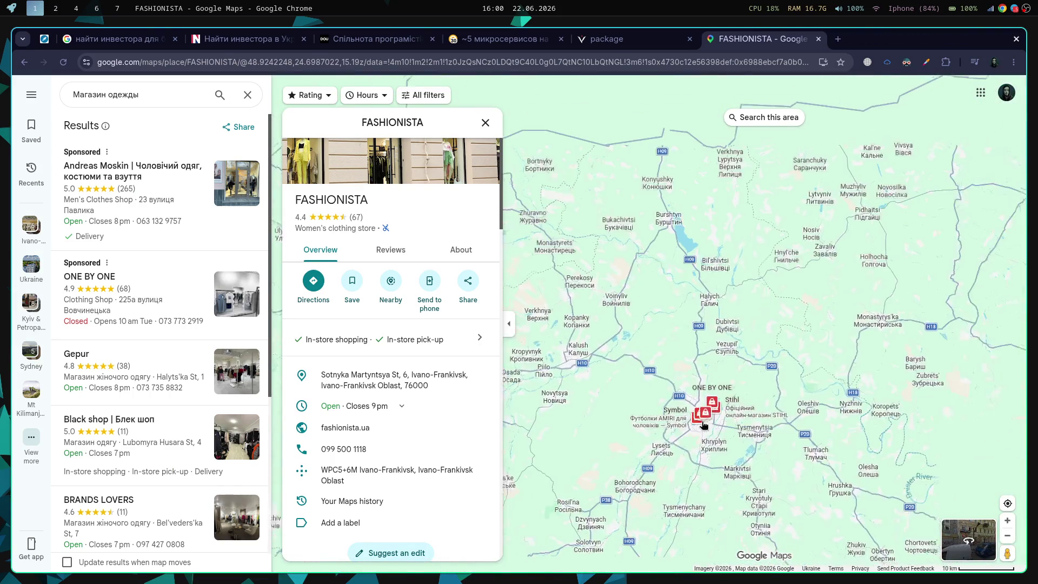
pyautogui.scroll(-6, 703, 426)
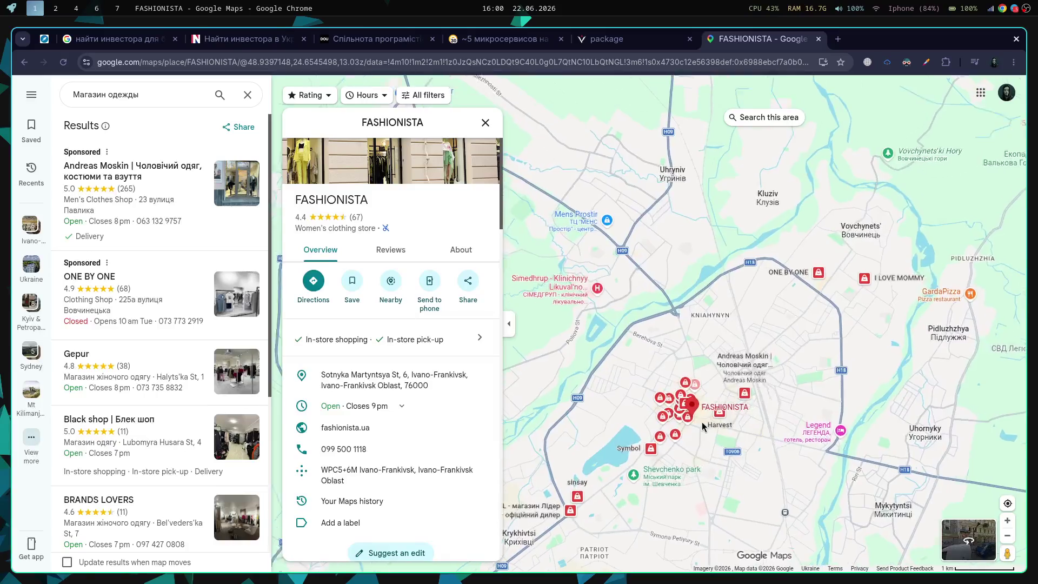
pyautogui.scroll(10, 703, 425)
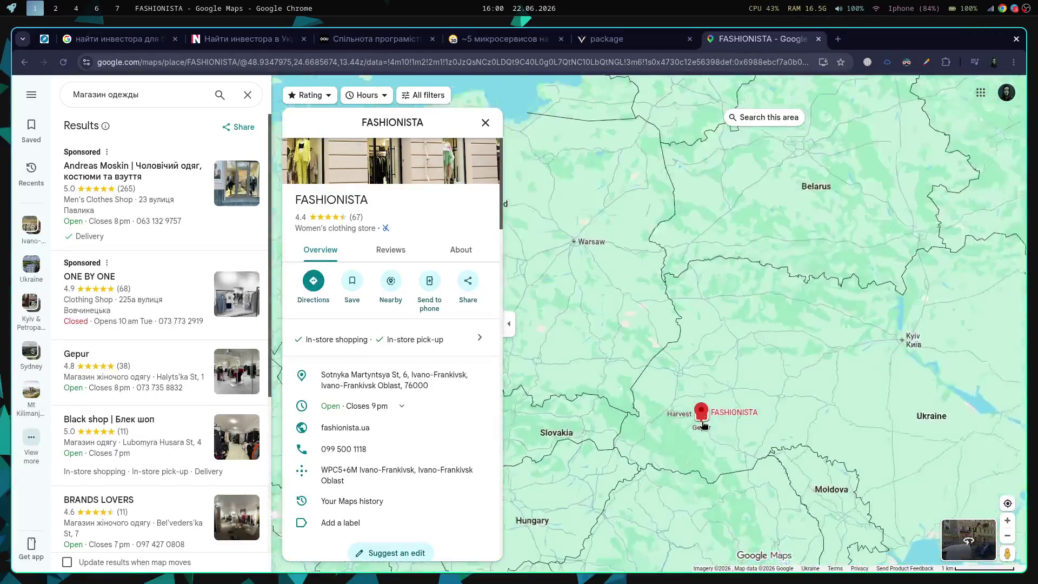
pyautogui.scroll(4, 702, 425)
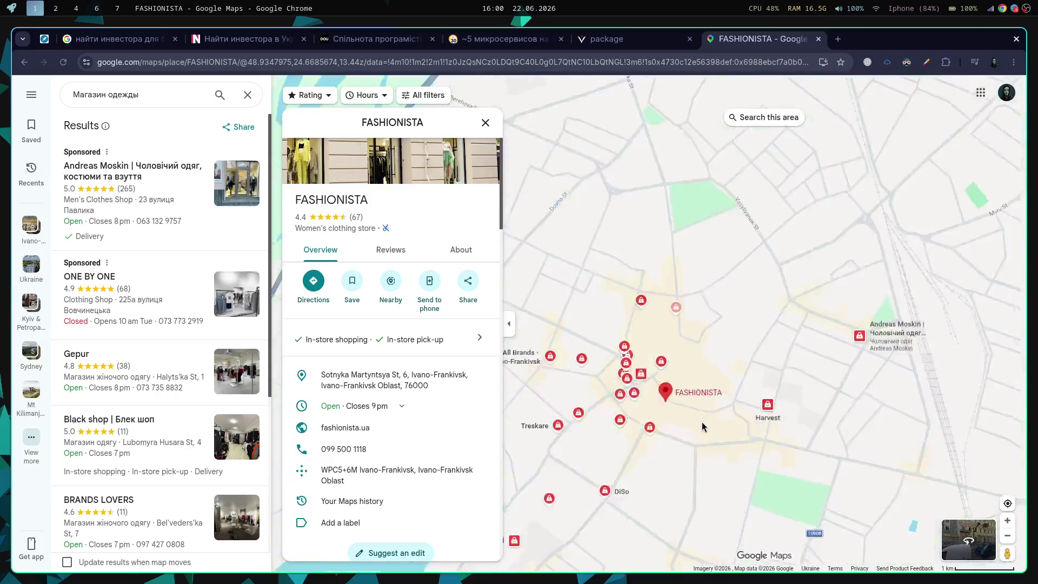
pyautogui.scroll(-3, 675, 404)
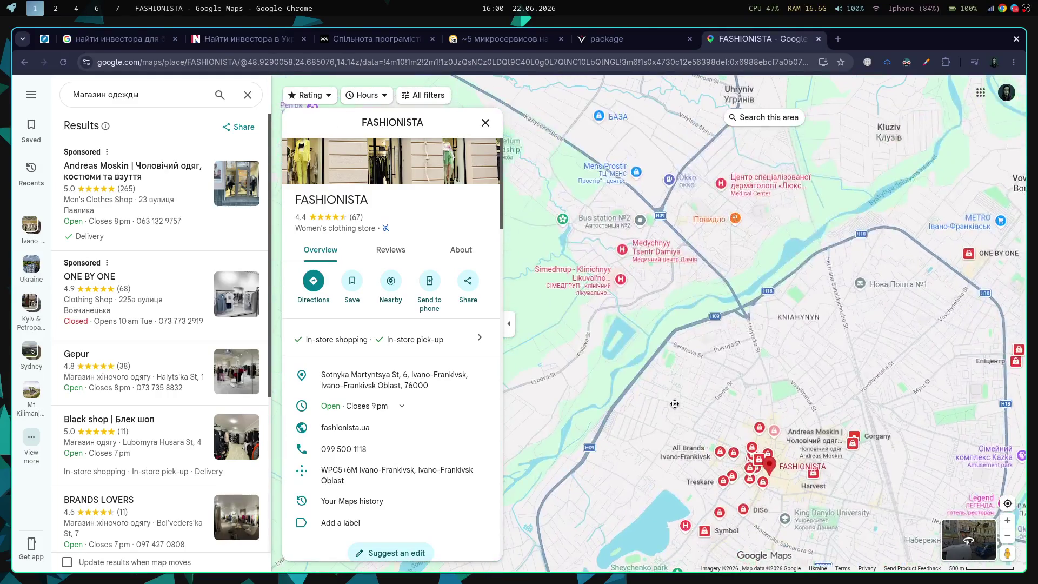
# Pan the map north to the shops around the ONE BY ONE pin
pyautogui.moveTo(706, 179); pyautogui.dragTo(820, 328)
pyautogui.scroll(2, 819, 328)
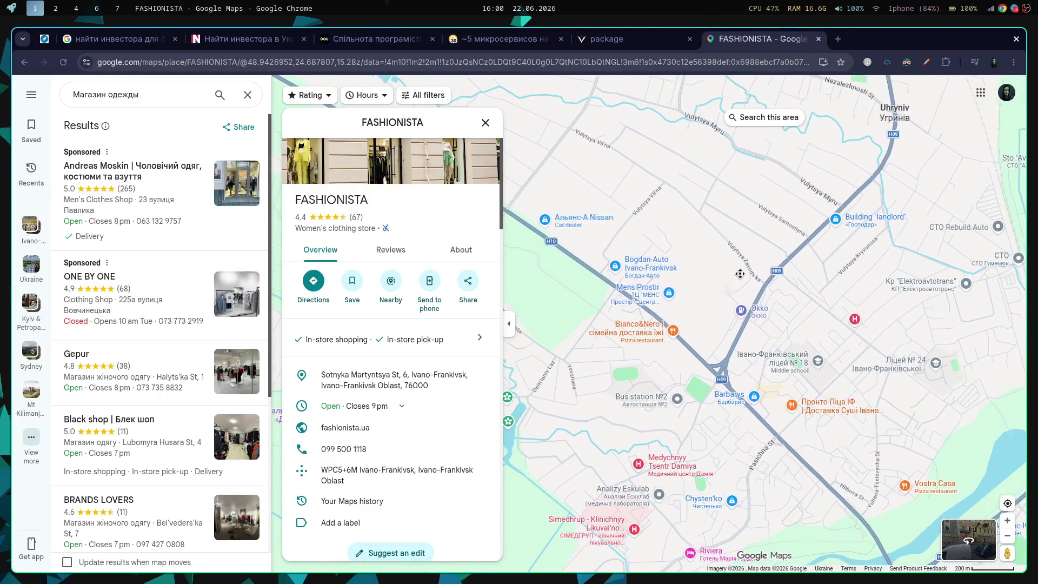
pyautogui.moveTo(601, 217); pyautogui.dragTo(556, 345)
pyautogui.moveTo(786, 309)
pyautogui.mouseDown()
pyautogui.moveTo(722, 259)
pyautogui.moveTo(669, 238)
pyautogui.mouseUp()
pyautogui.moveTo(675, 241)
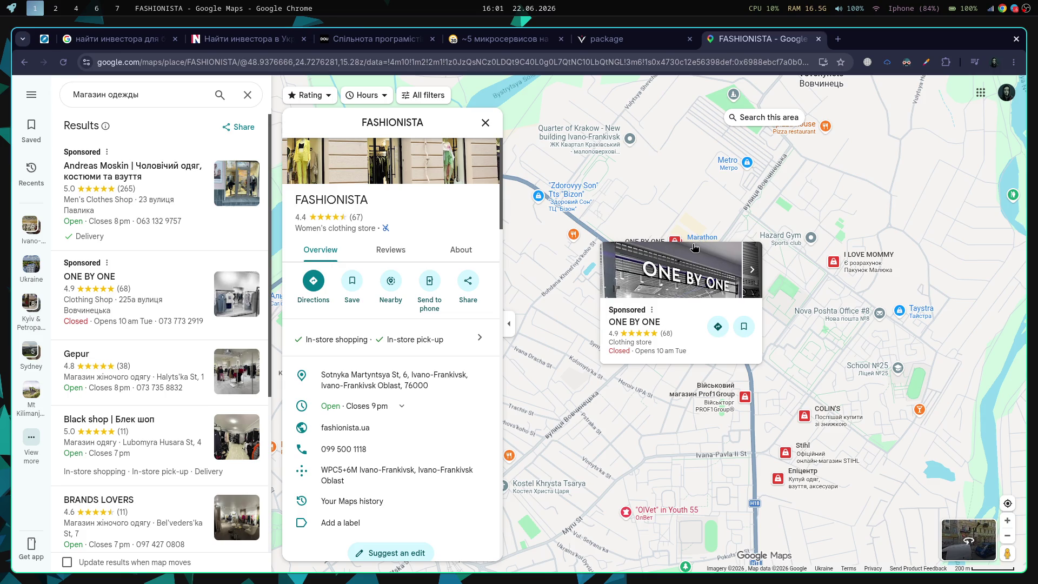
pyautogui.press('super+6')
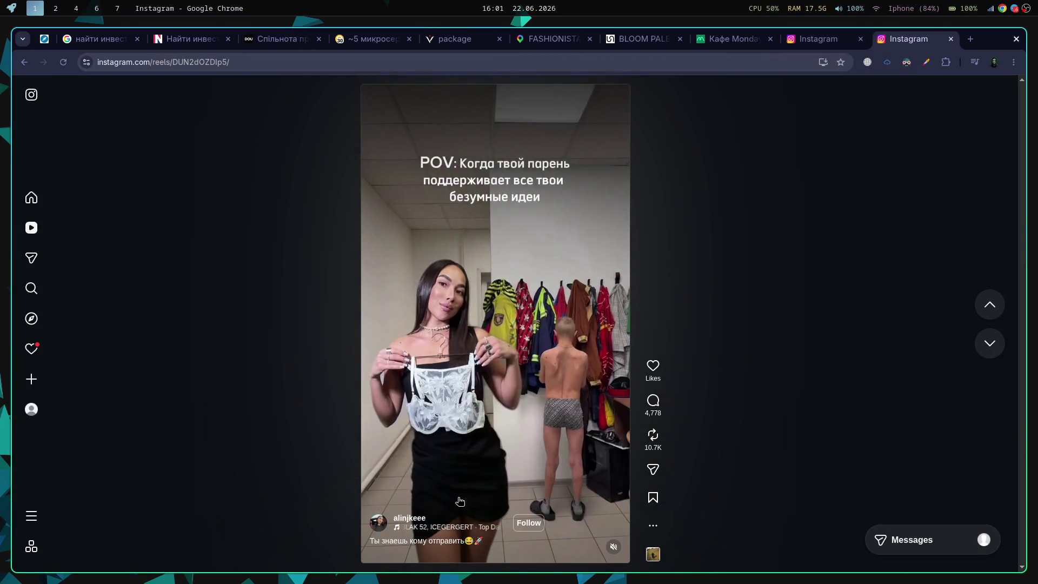
# Return to the family-photo search results and check the second Instagram video result
pyautogui.scroll(-3, 508, 331)
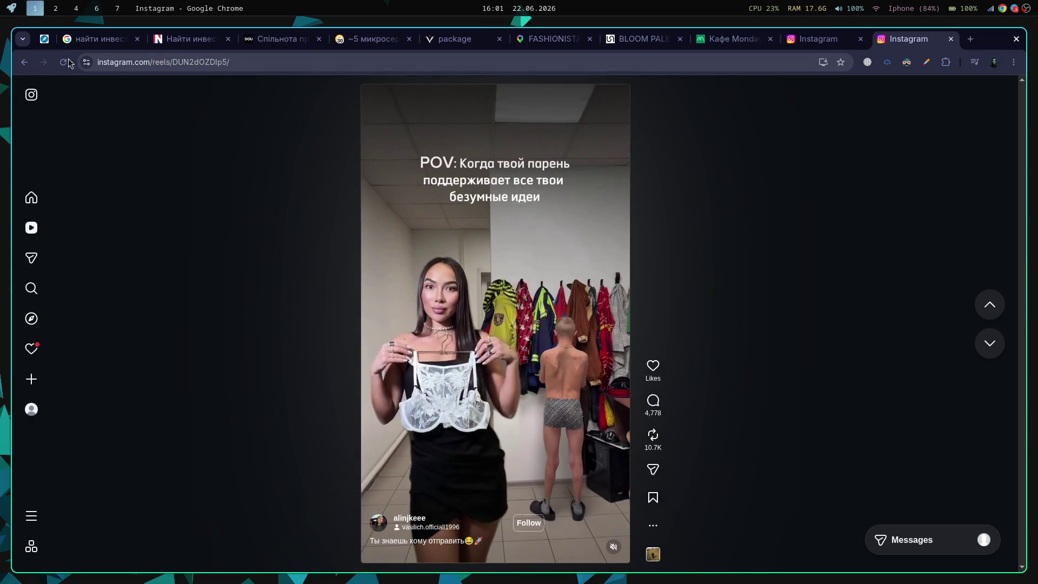
pyautogui.click(25, 63)
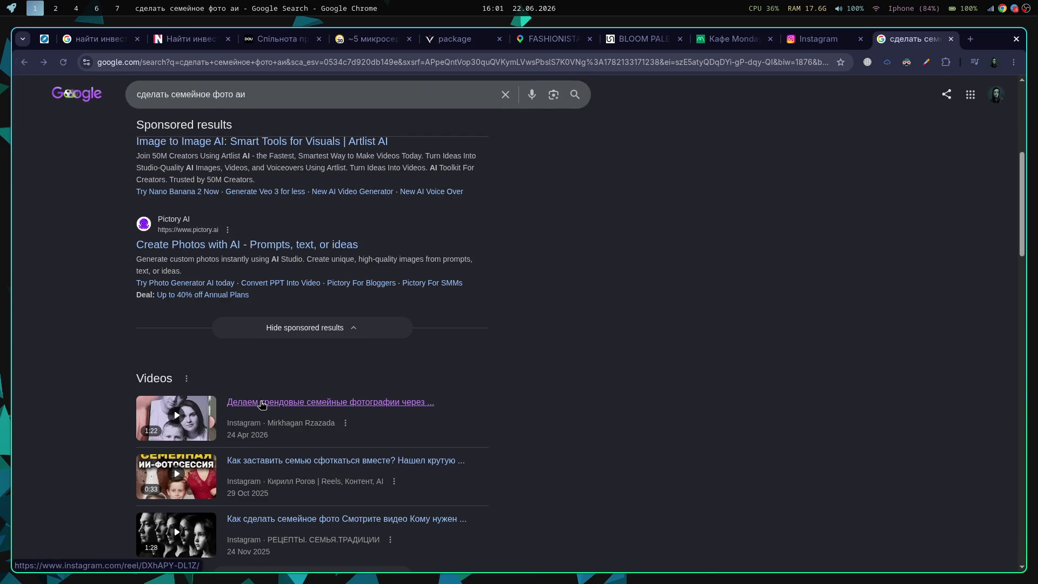
pyautogui.click(273, 462)
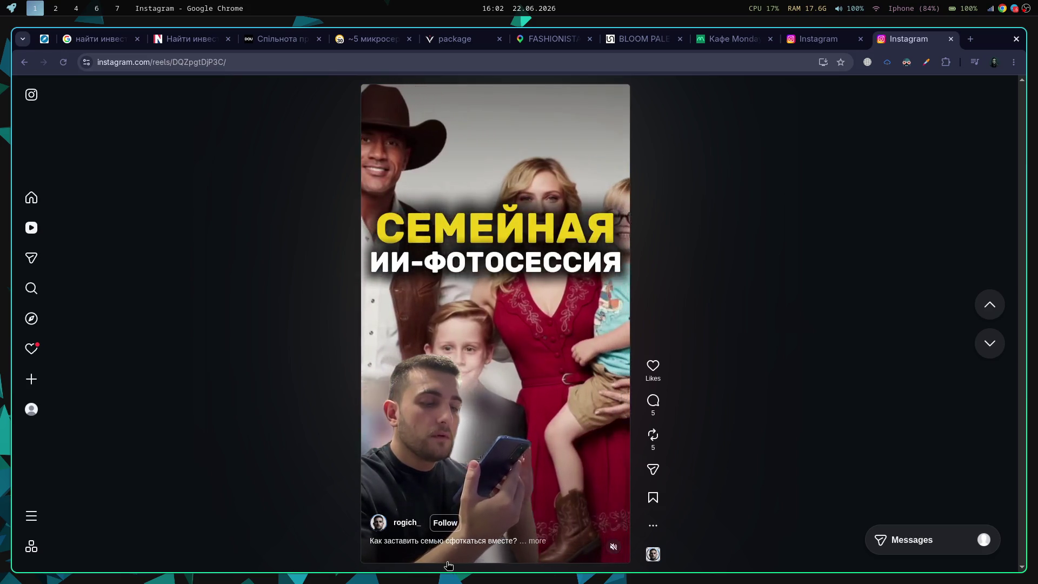
pyautogui.hotkey('alt', 'Left')
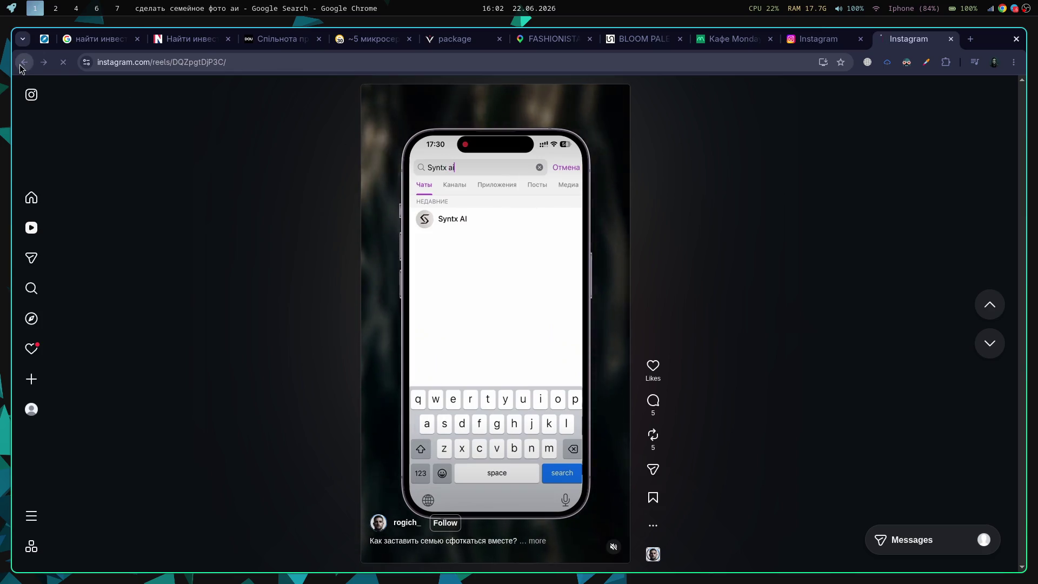
# Open the first video result's reel, copy its link via Share, and close the tab
pyautogui.click(346, 416)
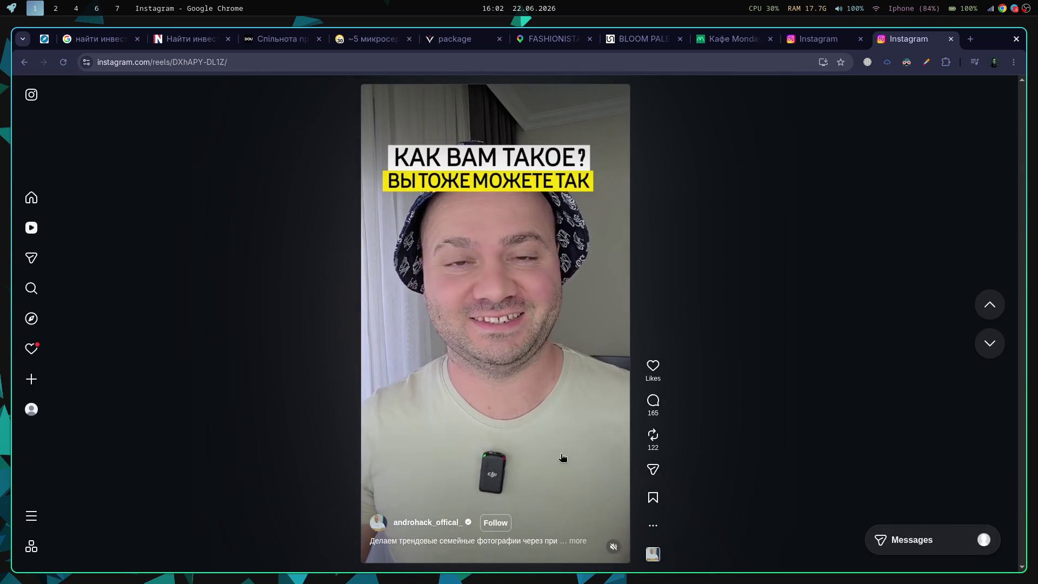
pyautogui.click(200, 65)
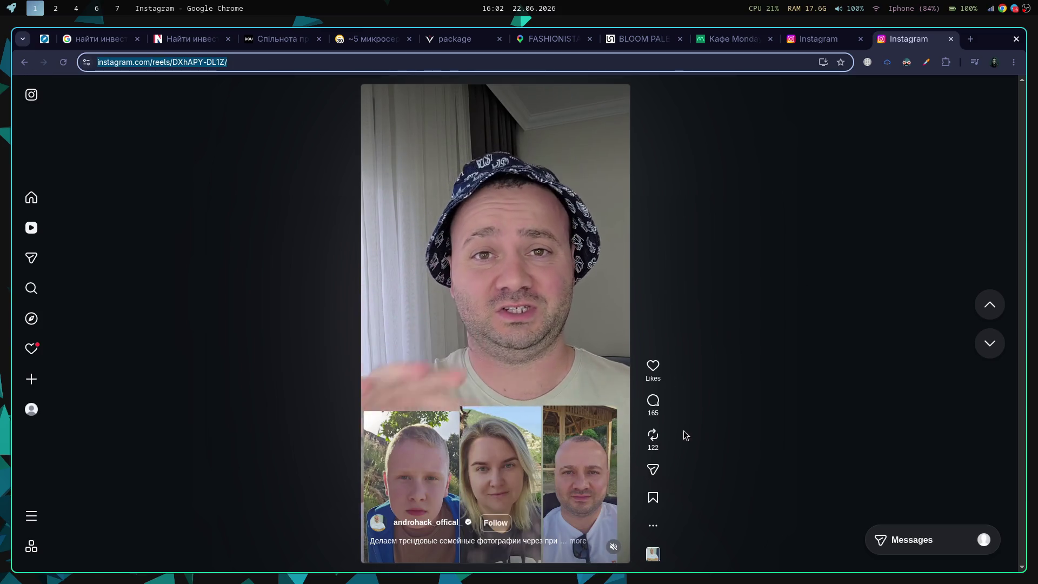
pyautogui.click(650, 472)
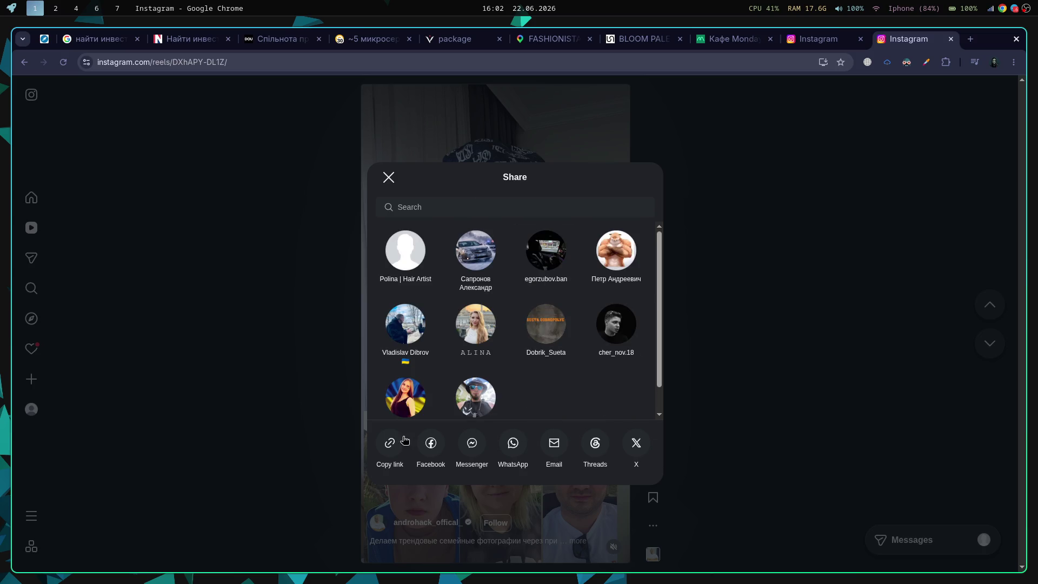
pyautogui.click(380, 443)
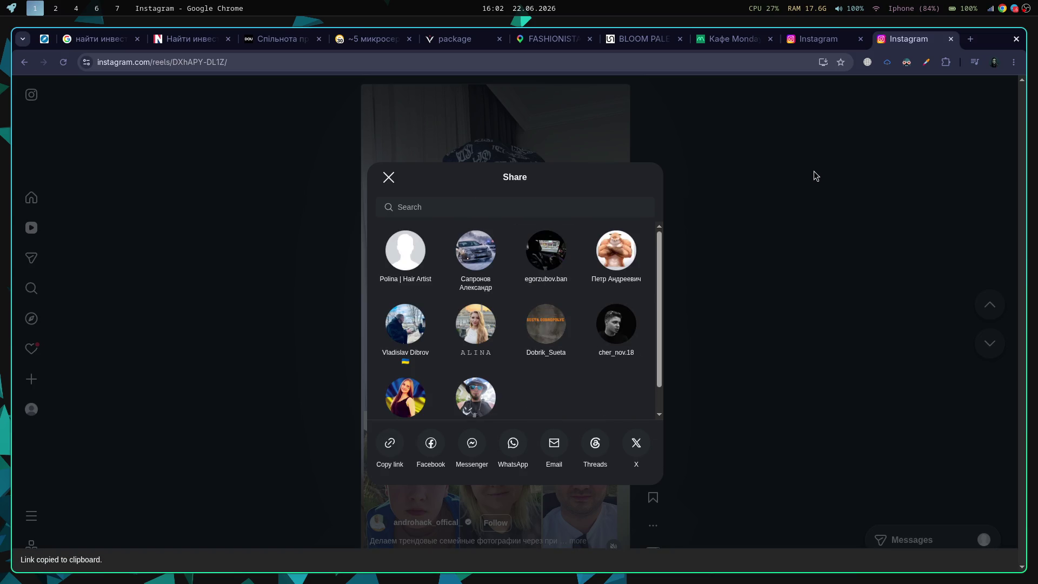
pyautogui.hotkey('ctrl', 'w')
pyautogui.hotkey('ctrl', 'w')
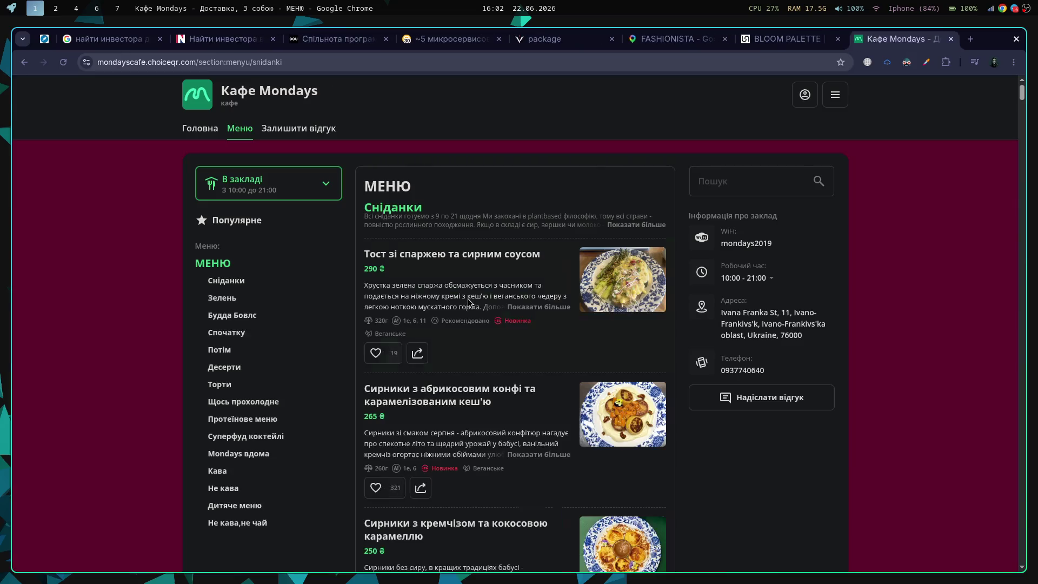
# Cycle through workspaces 2, 7 and 1, ending on VS Code showing AboutPage.vue
pyautogui.press('super+2')
pyautogui.press('super+7')
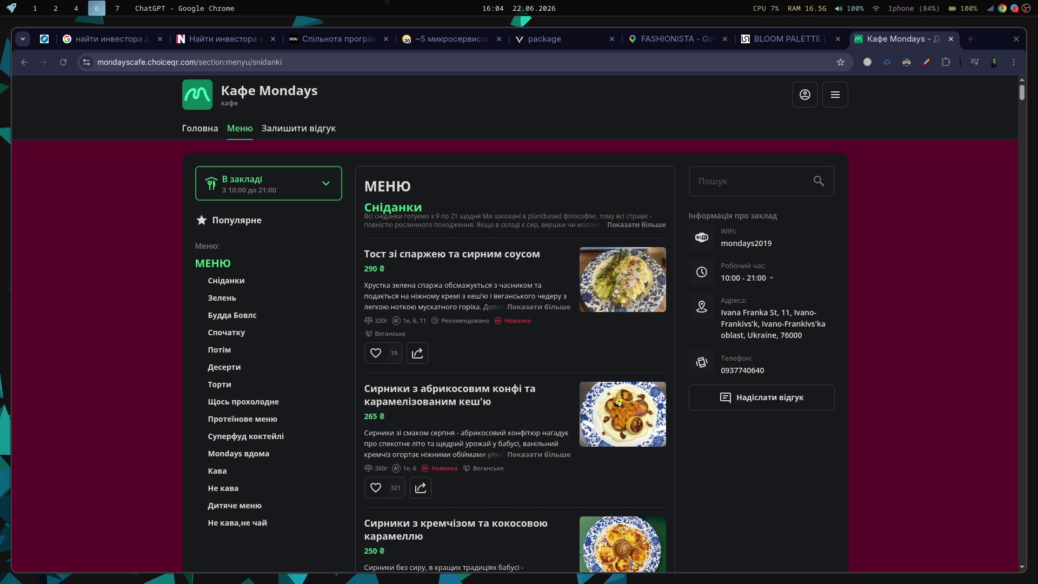
pyautogui.press('super+1')
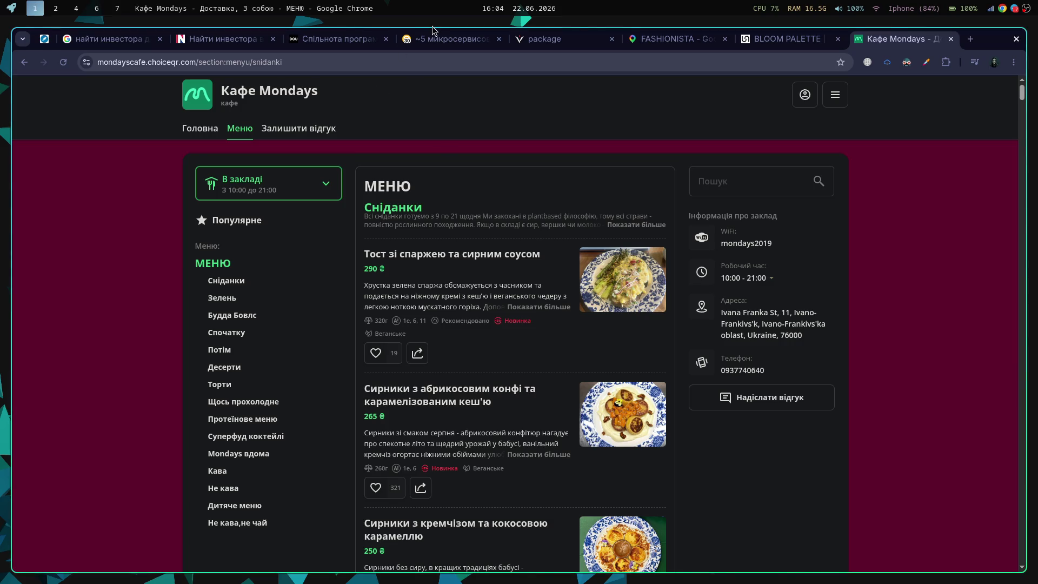
pyautogui.press('super+2')
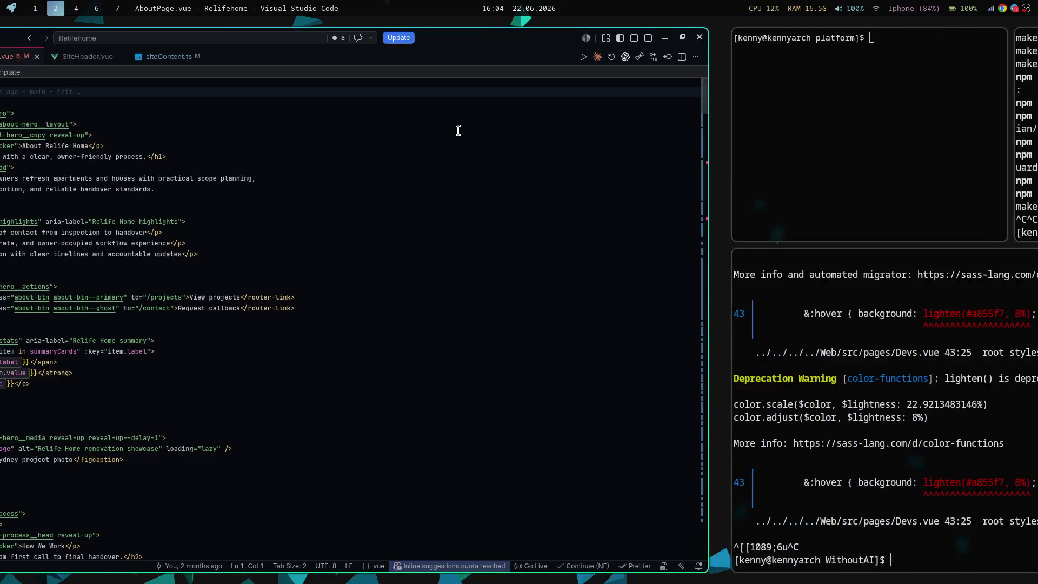
# Open a new Chrome tab on Google's start page and dismiss the recent search suggestions
pyautogui.press('super+1')
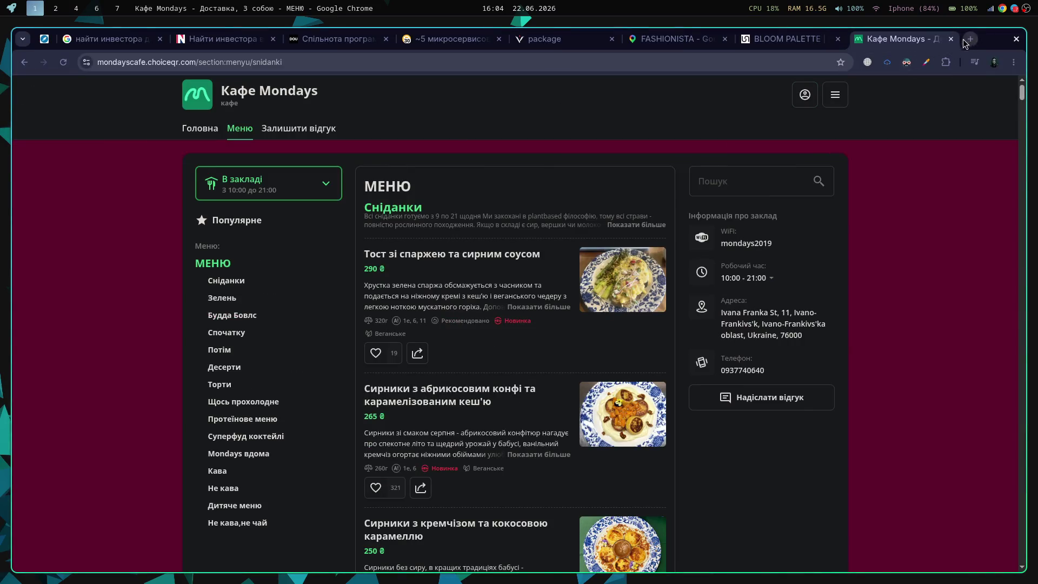
pyautogui.press('super+2')
pyautogui.press('super+4')
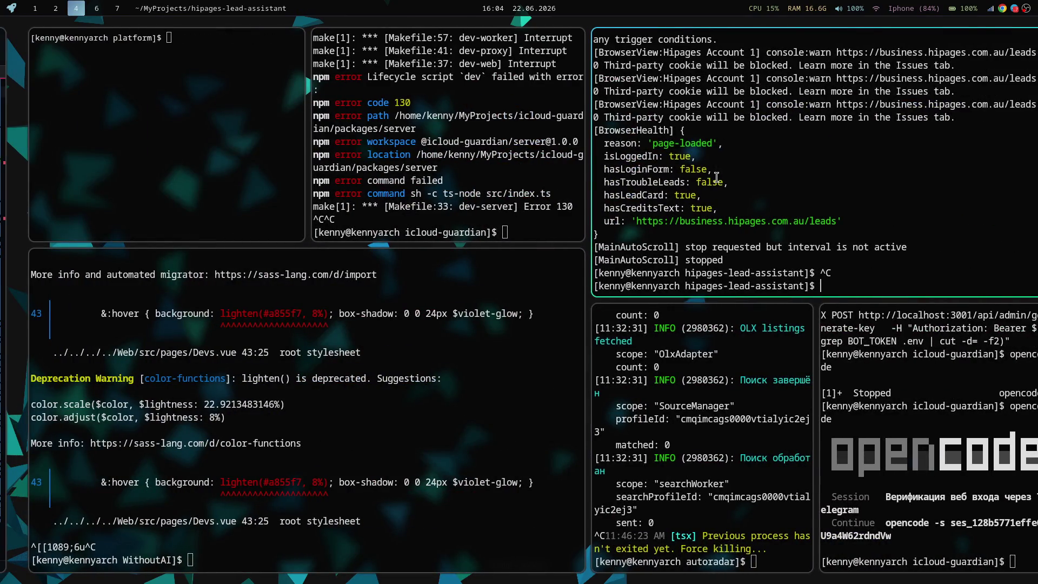
pyautogui.press('super+2')
pyautogui.press('super+1')
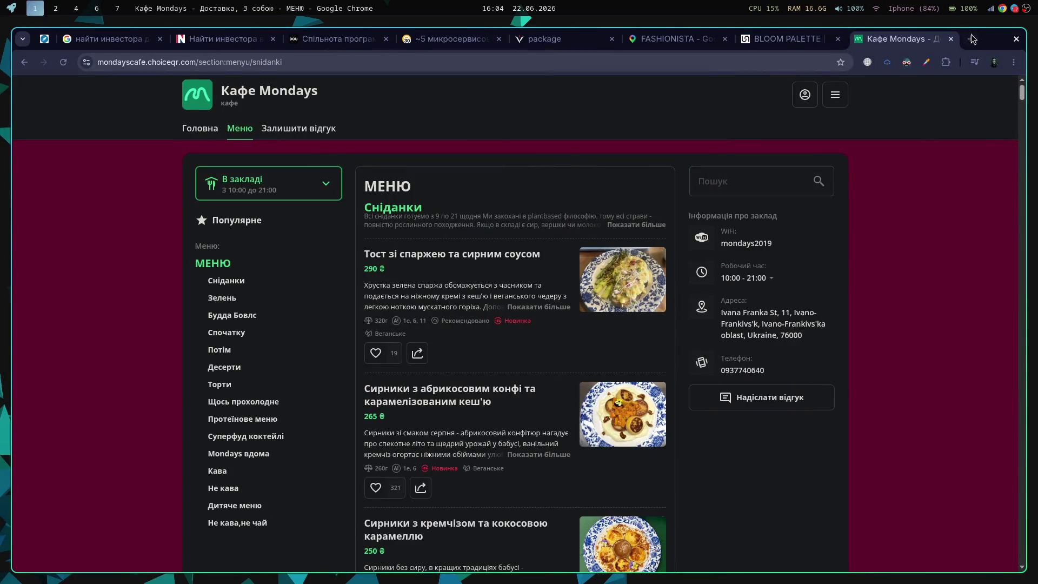
pyautogui.click(971, 39)
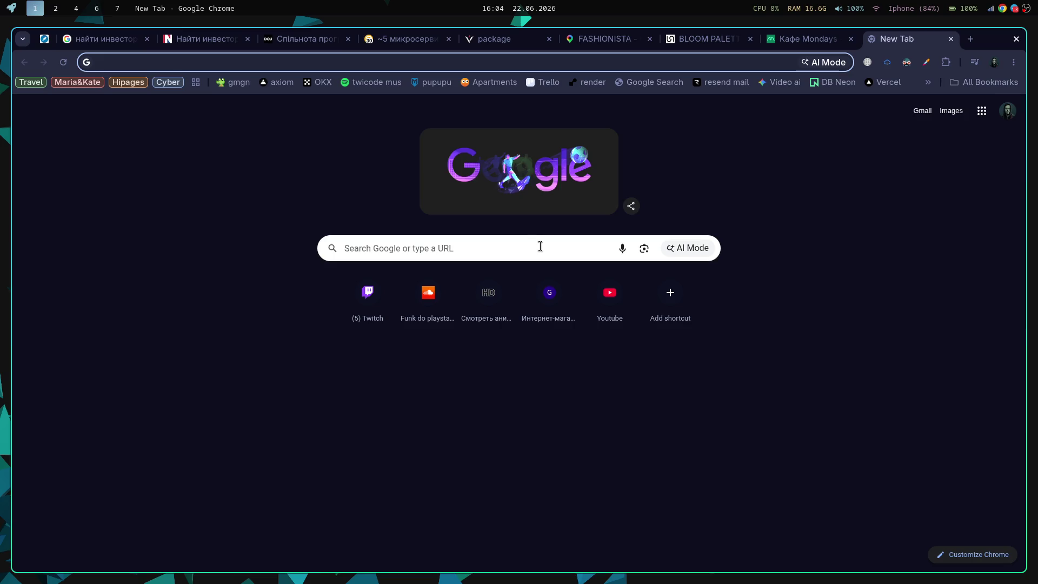
pyautogui.click(484, 260)
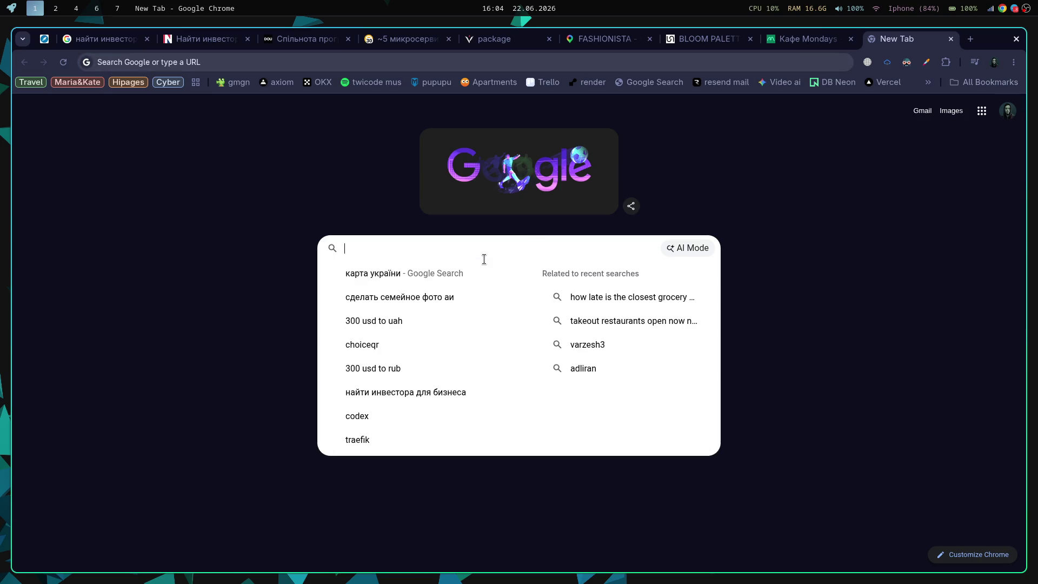
pyautogui.click(304, 219)
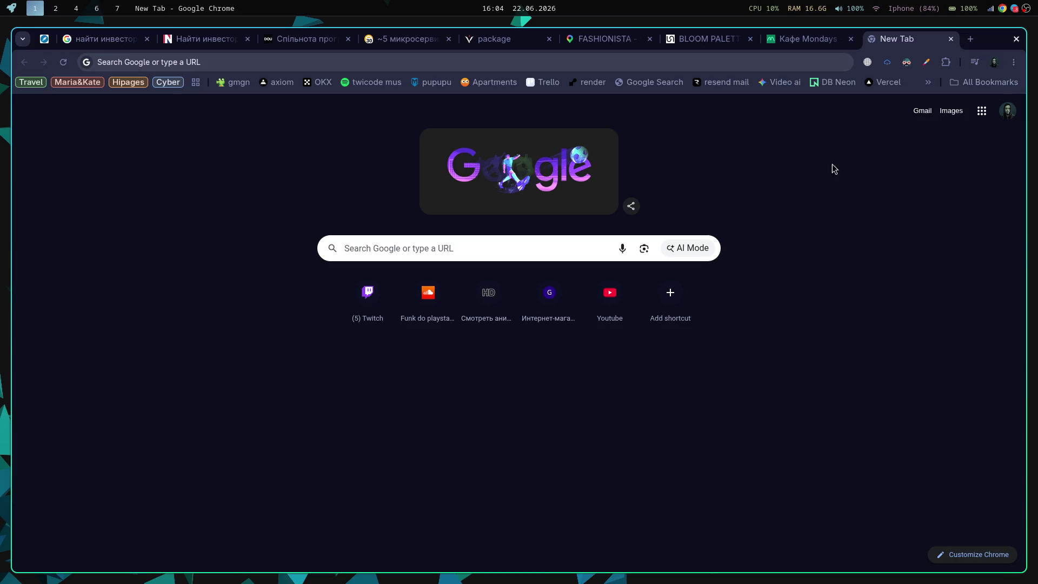
# Flip between VS Code and Chrome a few times, then bring up the dou.ua tab
pyautogui.press('super+2')
pyautogui.press('super+1')
pyautogui.press('super+2')
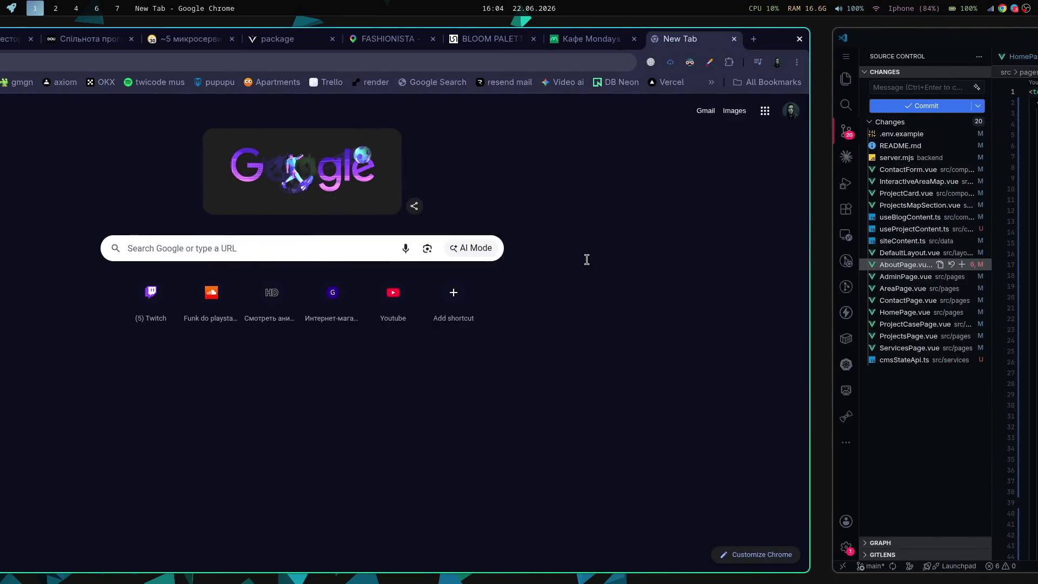
pyautogui.press('super+1')
pyautogui.press('super+2')
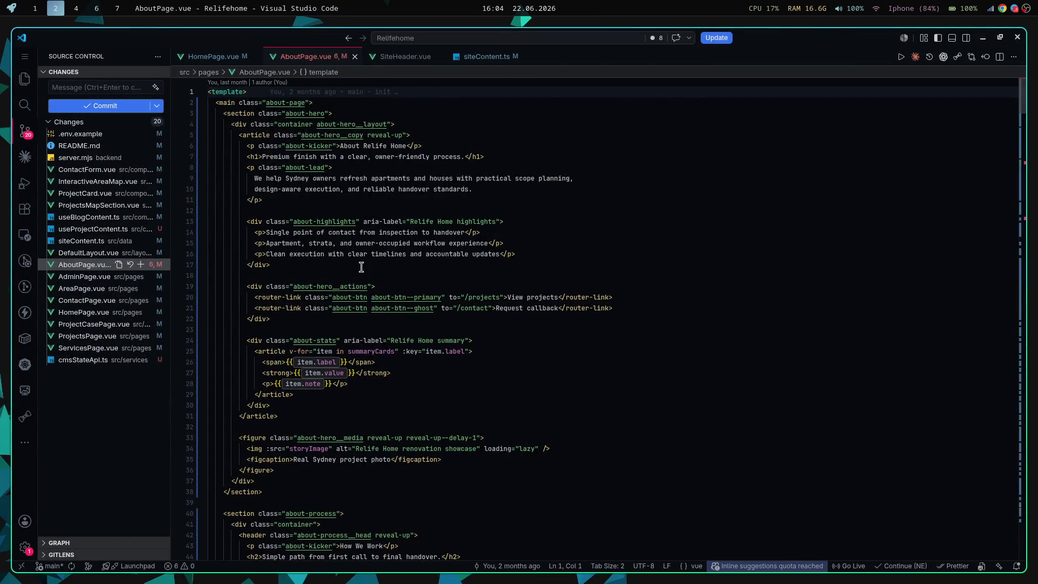
pyautogui.press('super+1')
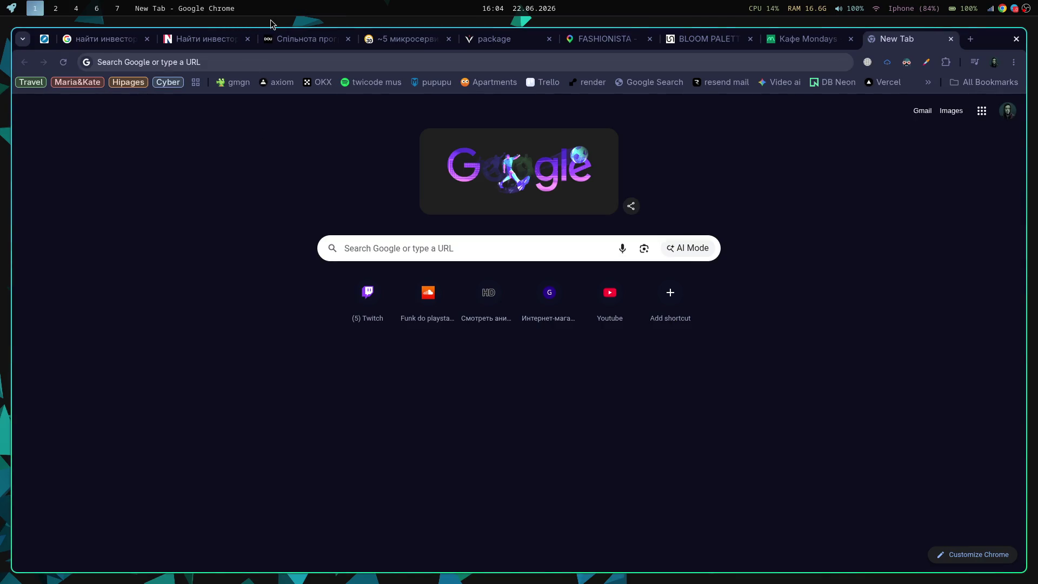
pyautogui.click(296, 39)
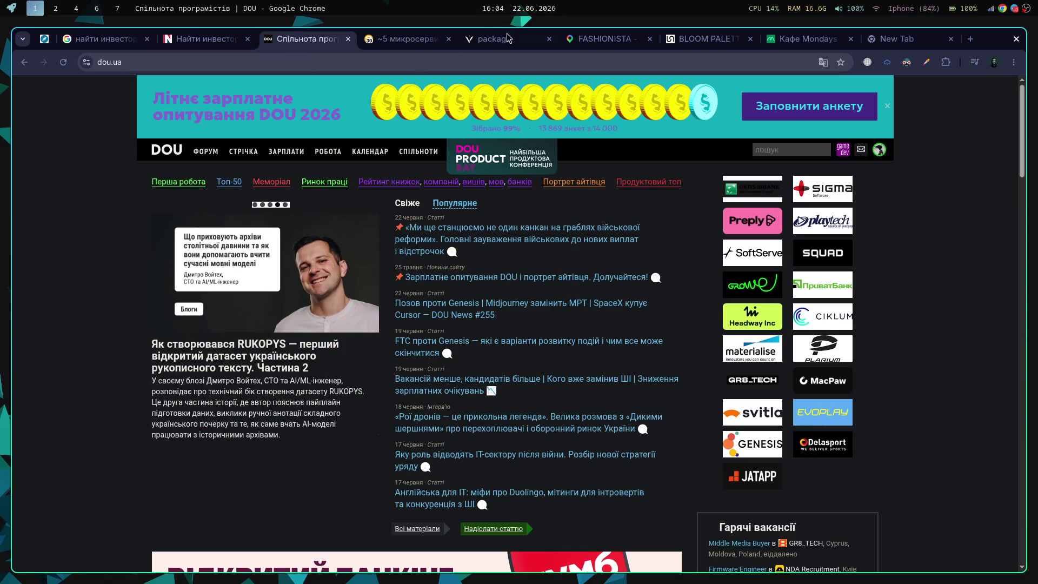
# Return from the FastAPI microservices project tab to page 2 of the filtered project list
pyautogui.click(435, 41)
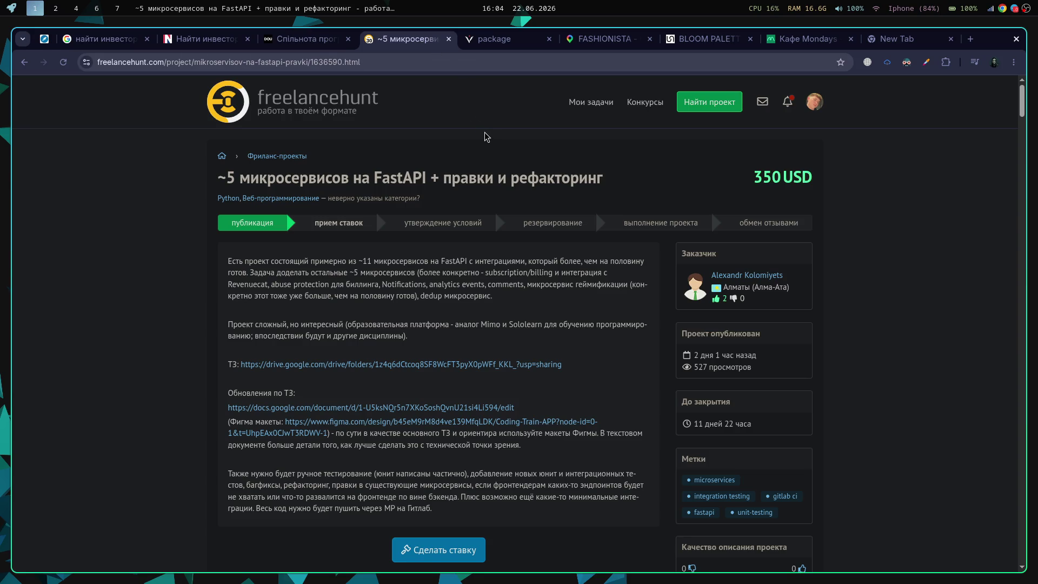
pyautogui.hotkey('alt', 'Left')
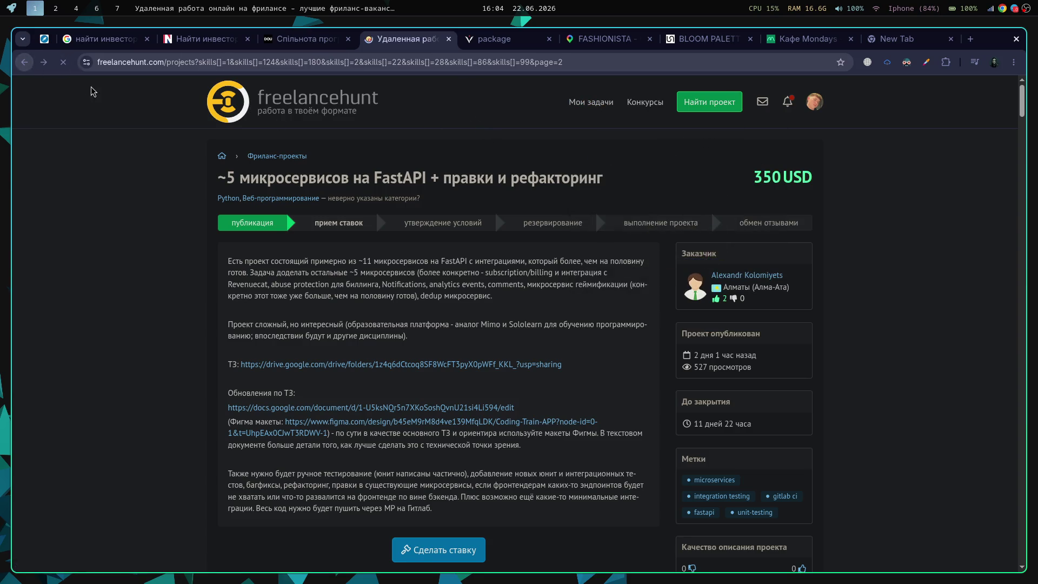
pyautogui.scroll(-7, 514, 273)
pyautogui.scroll(4, 514, 273)
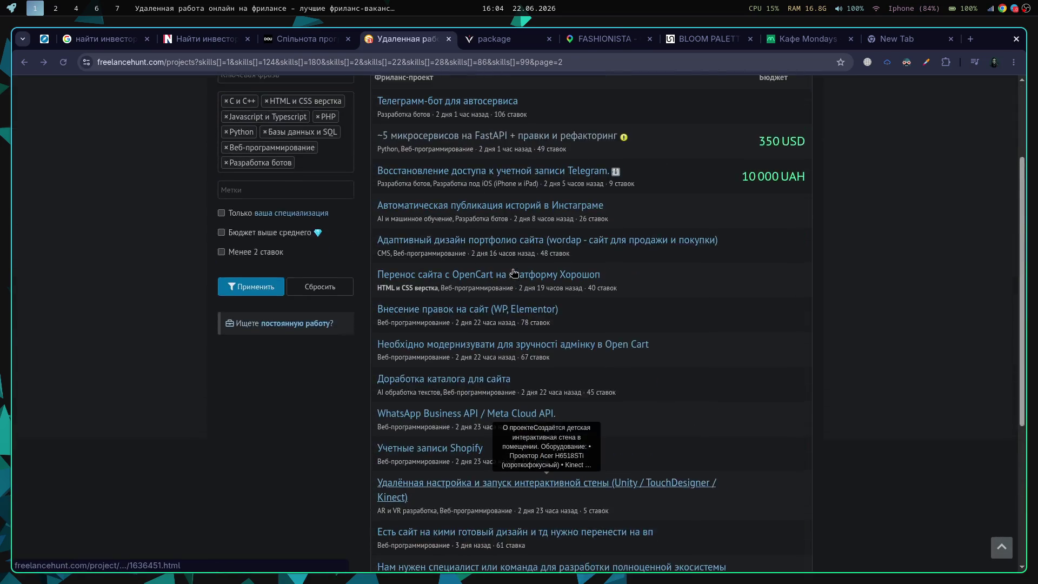
pyautogui.scroll(3, 514, 273)
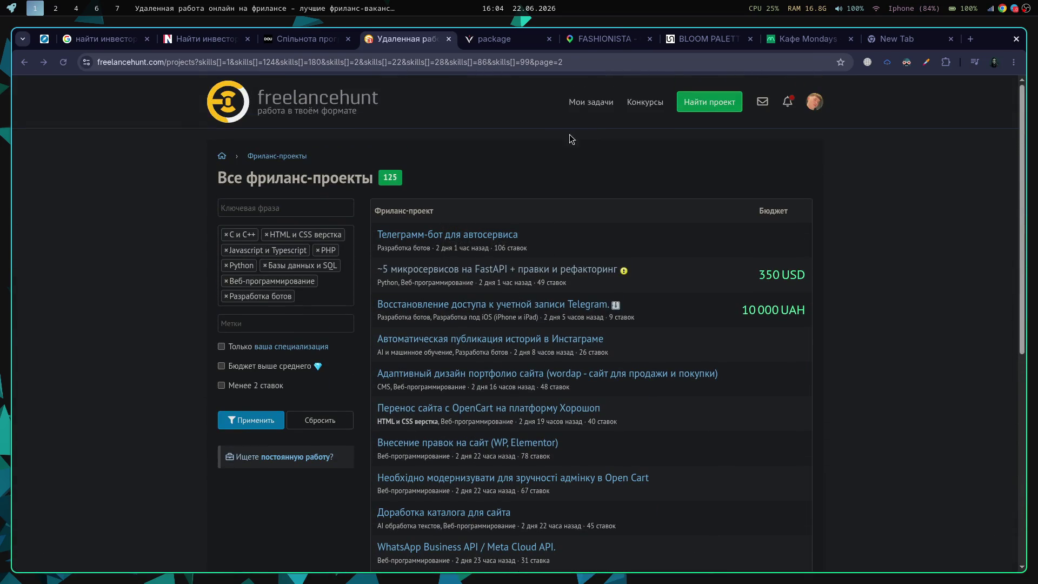
pyautogui.moveTo(385, 121)
pyautogui.mouseDown()
pyautogui.moveTo(232, 108)
pyautogui.moveTo(533, 139)
pyautogui.moveTo(561, 105)
pyautogui.moveTo(673, 114)
pyautogui.mouseUp()
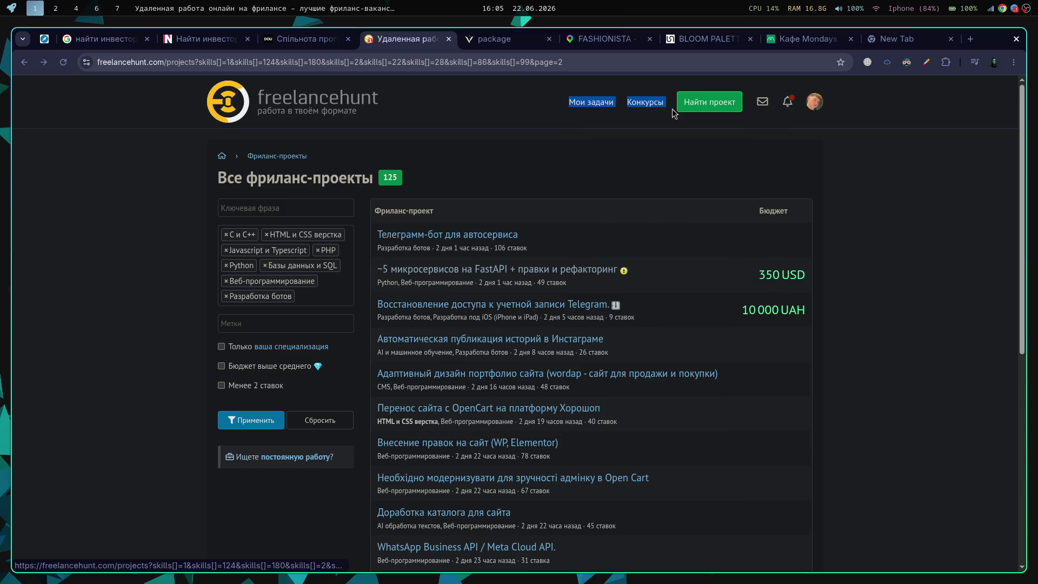
pyautogui.click(708, 139)
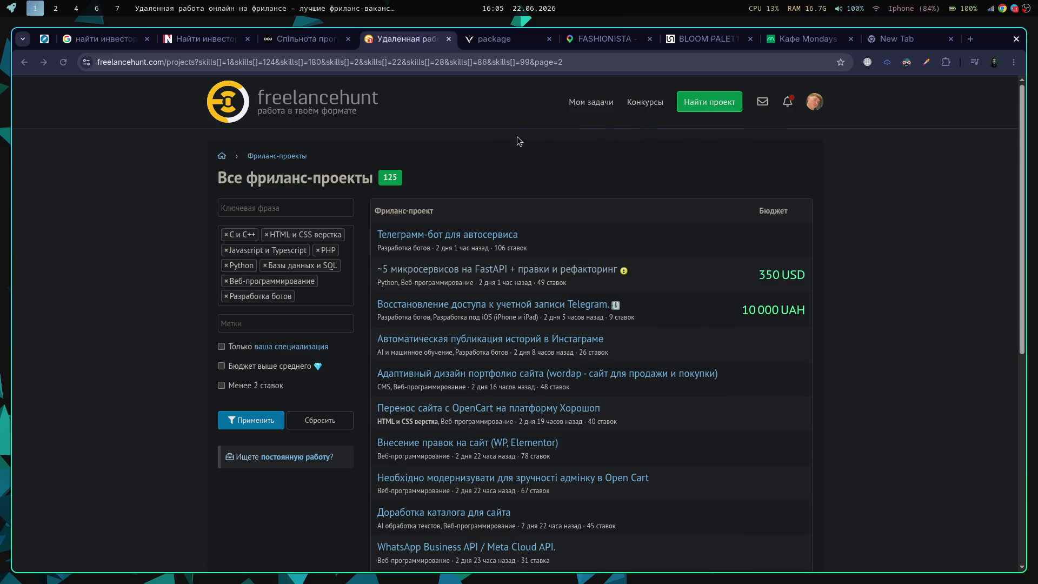
pyautogui.scroll(-6, 313, 147)
pyautogui.scroll(6, 313, 147)
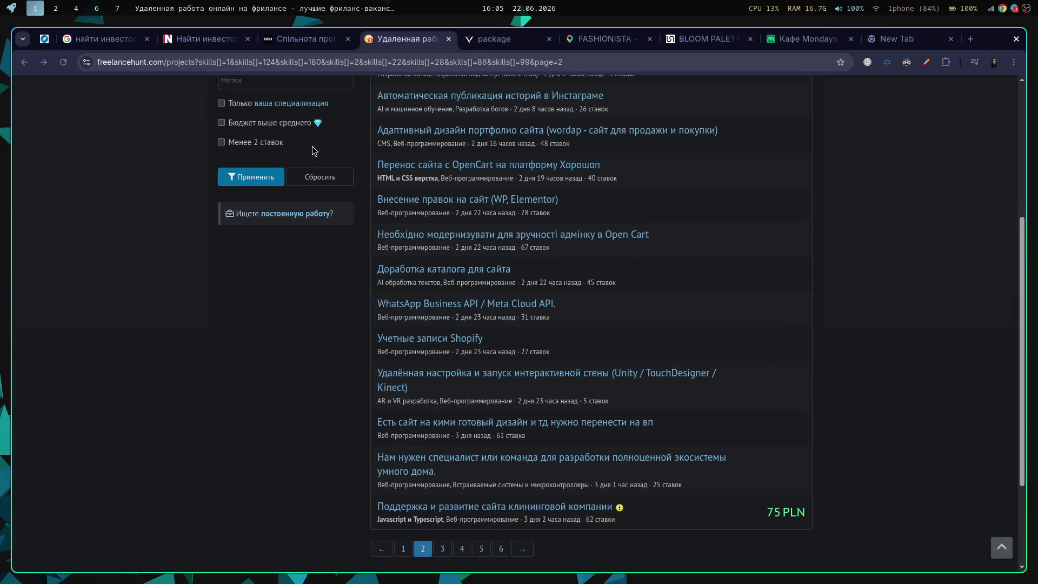
pyautogui.scroll(-7, 312, 150)
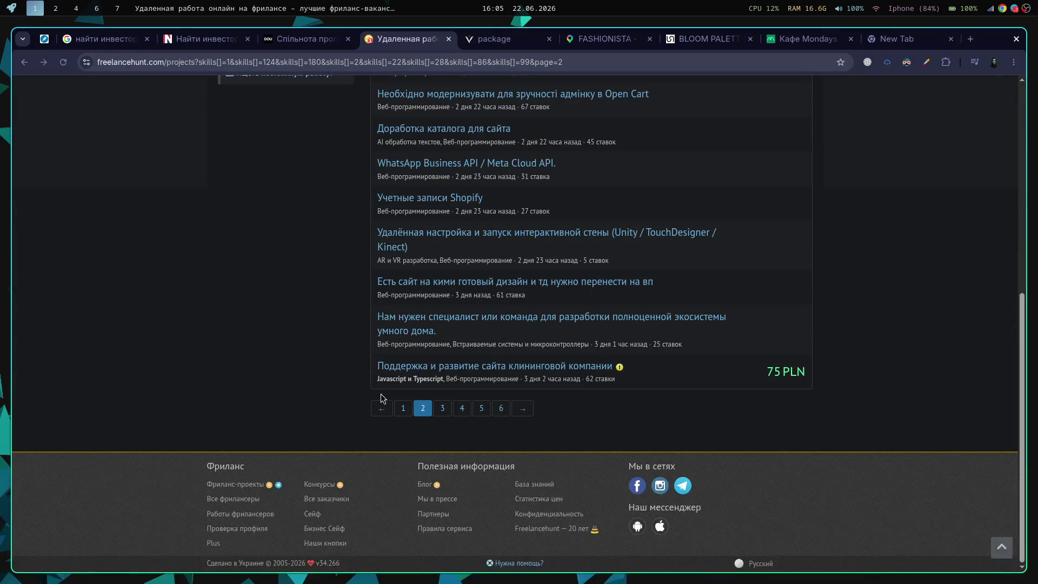
# Open page 3 of the filtered projects, scroll through it, then back to the top
pyautogui.click(443, 409)
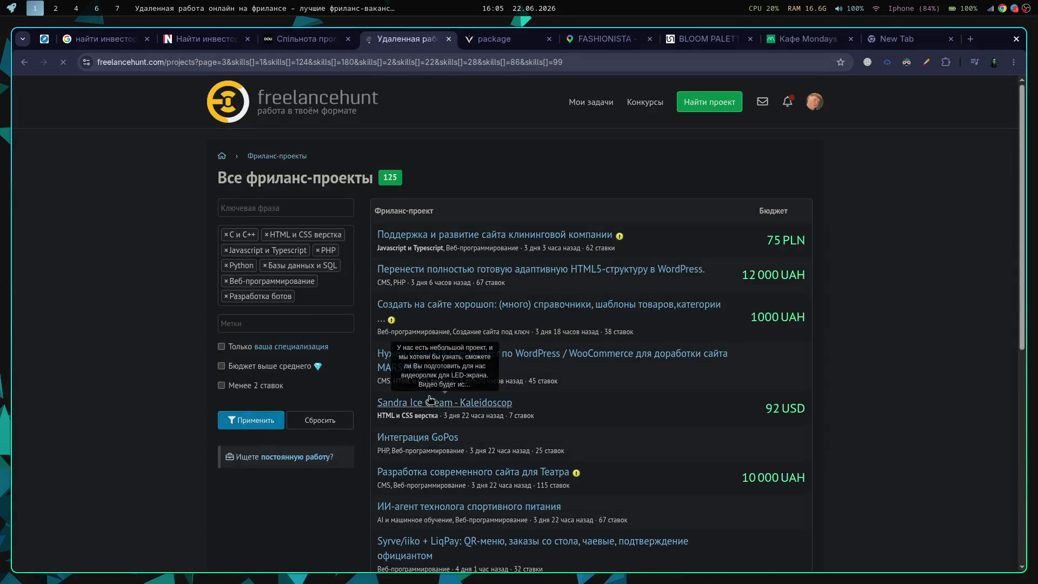
pyautogui.scroll(-5, 449, 324)
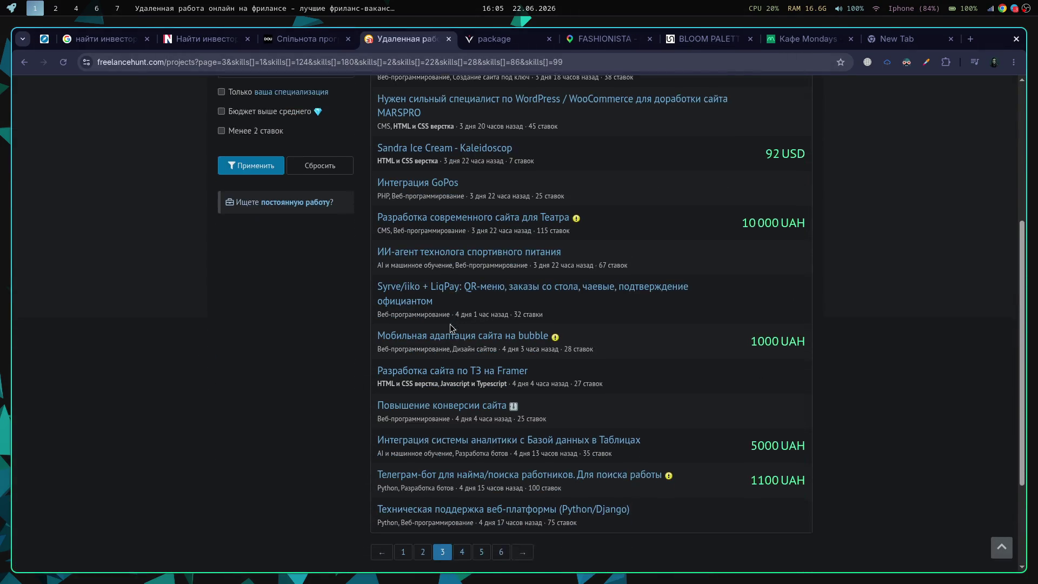
pyautogui.scroll(-1, 450, 323)
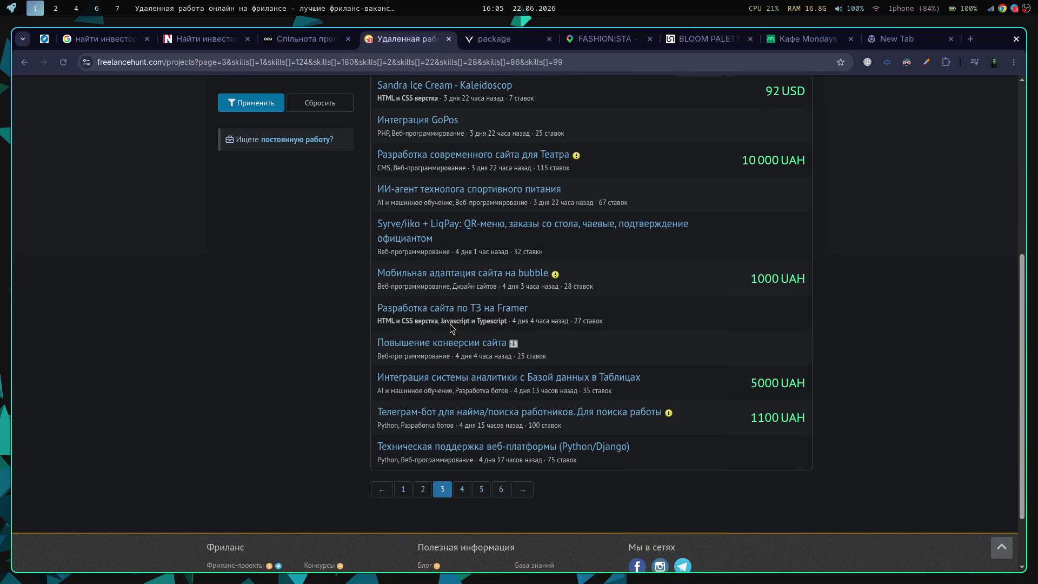
pyautogui.scroll(-1, 450, 323)
pyautogui.scroll(3, 450, 323)
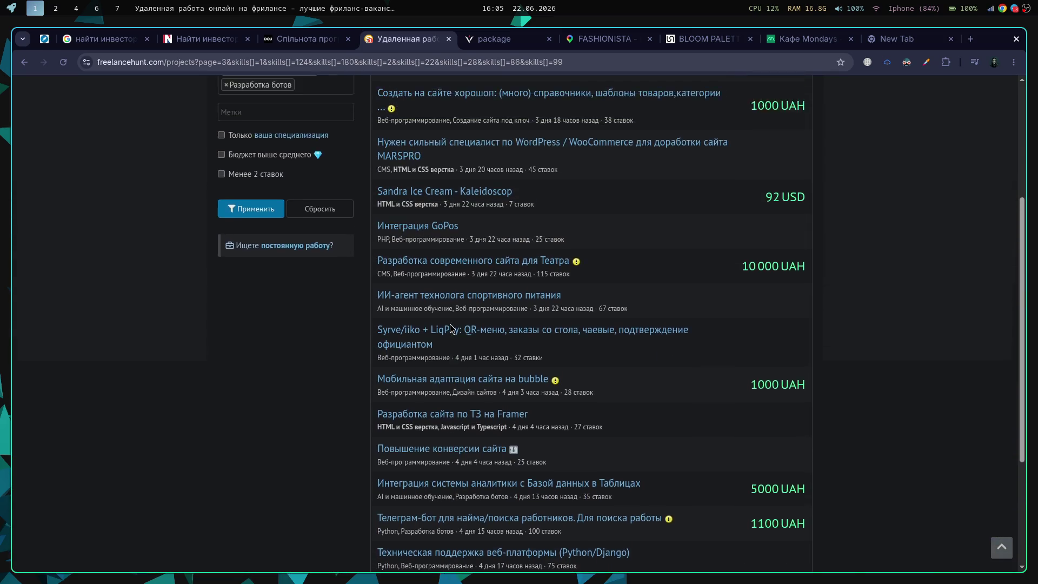
pyautogui.scroll(1, 449, 324)
pyautogui.scroll(2, 450, 323)
pyautogui.scroll(1, 450, 323)
pyautogui.scroll(-6, 449, 323)
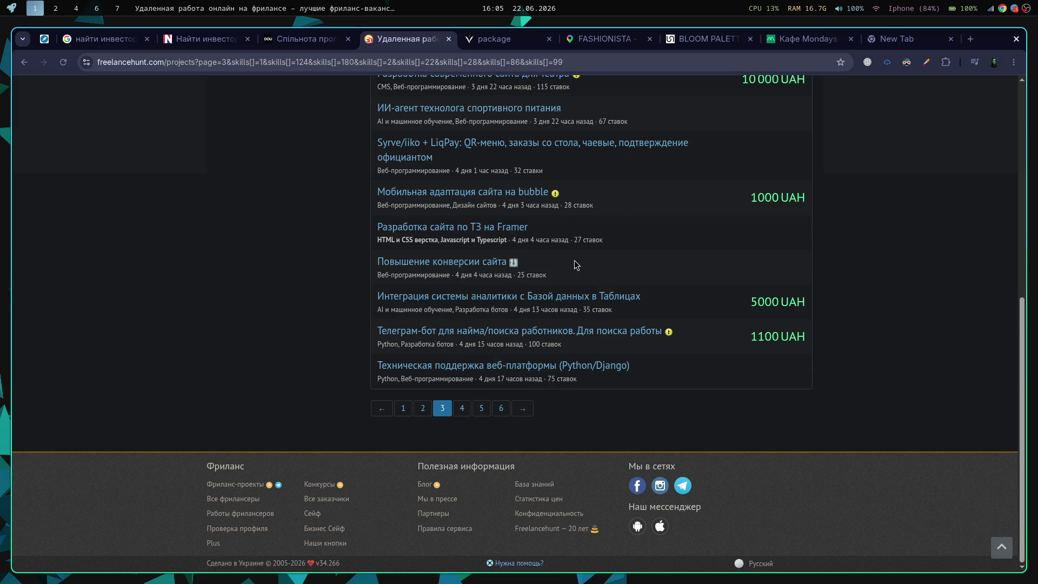
pyautogui.scroll(2, 574, 263)
pyautogui.scroll(7, 574, 264)
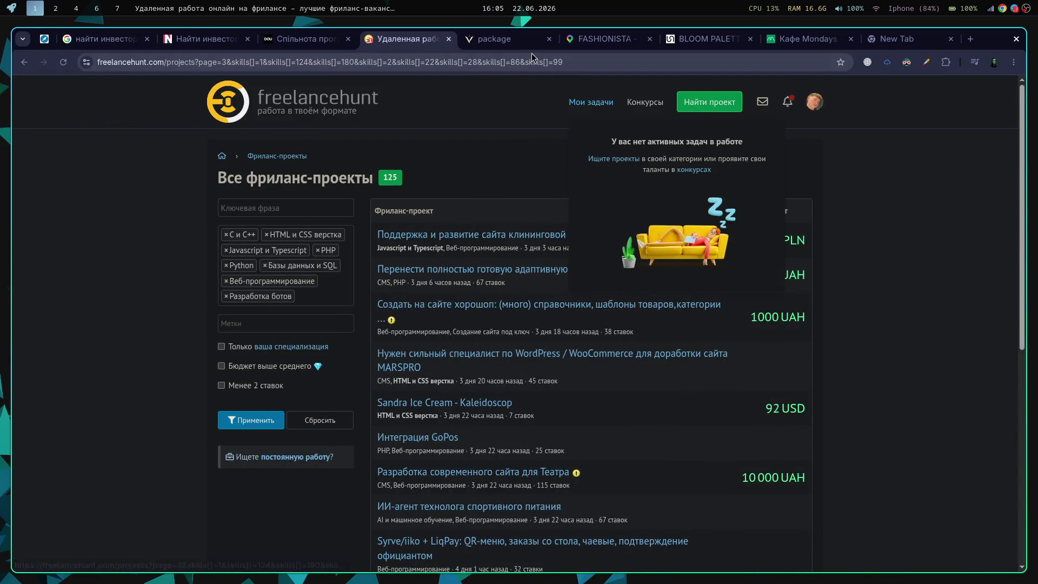
# Return to the freelance project list and move to page 4 of the results
pyautogui.click(503, 42)
pyautogui.click(432, 44)
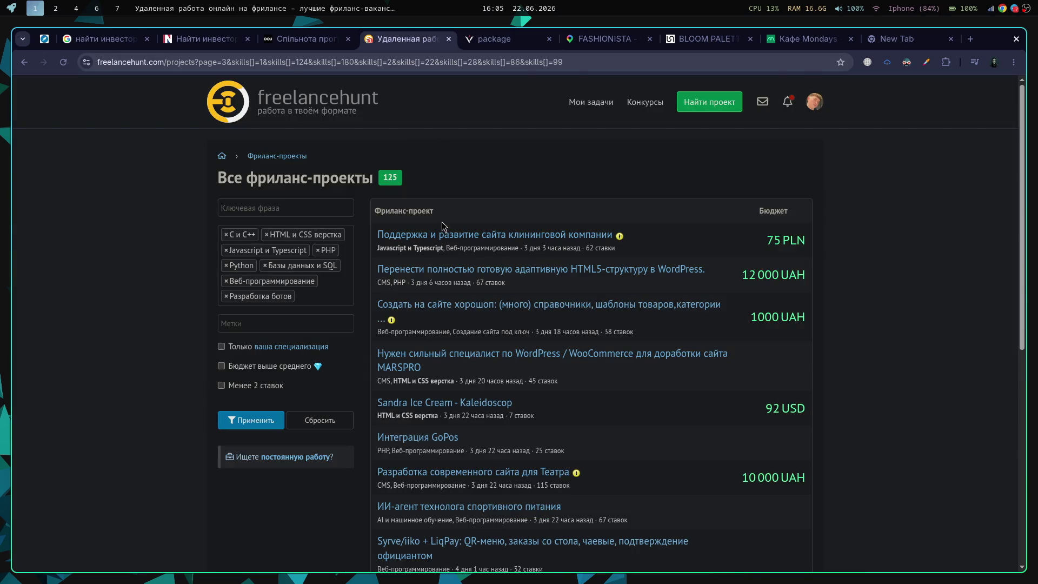
pyautogui.scroll(-8, 443, 226)
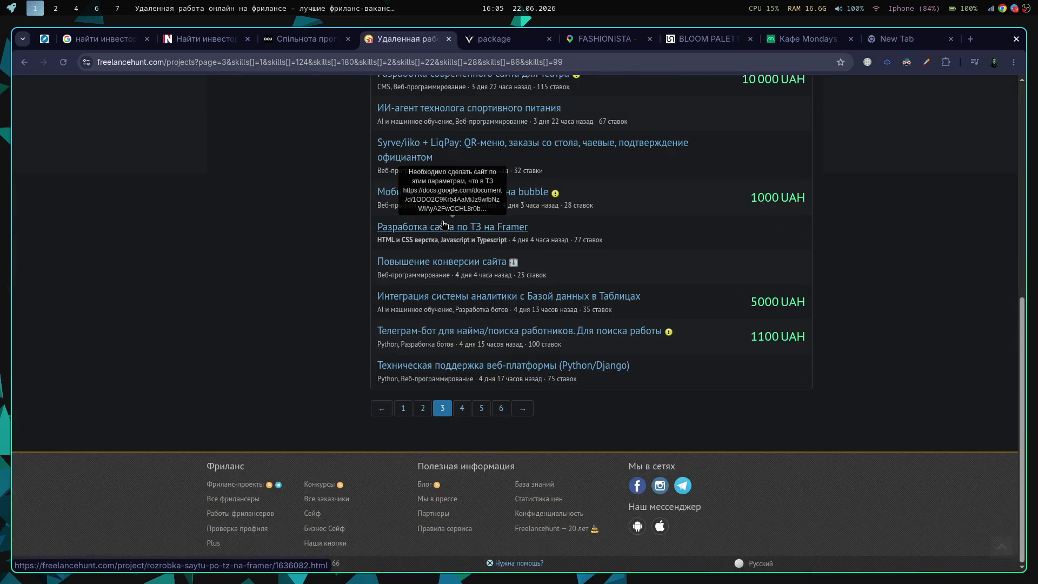
pyautogui.click(466, 412)
pyautogui.scroll(-3, 465, 410)
pyautogui.scroll(-5, 465, 412)
pyautogui.scroll(4, 506, 294)
pyautogui.moveTo(534, 258); pyautogui.dragTo(515, 261)
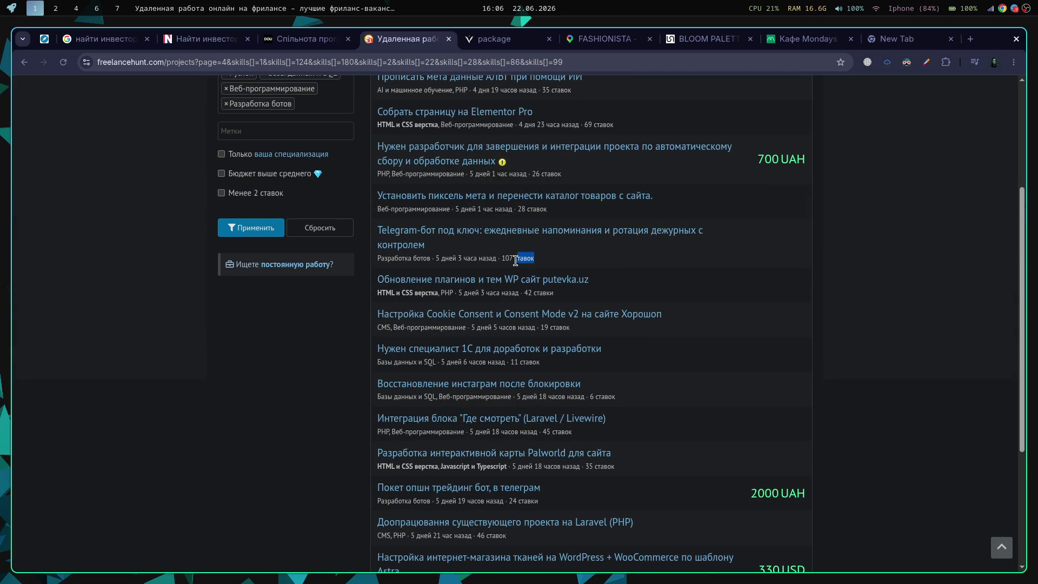
pyautogui.scroll(4, 522, 245)
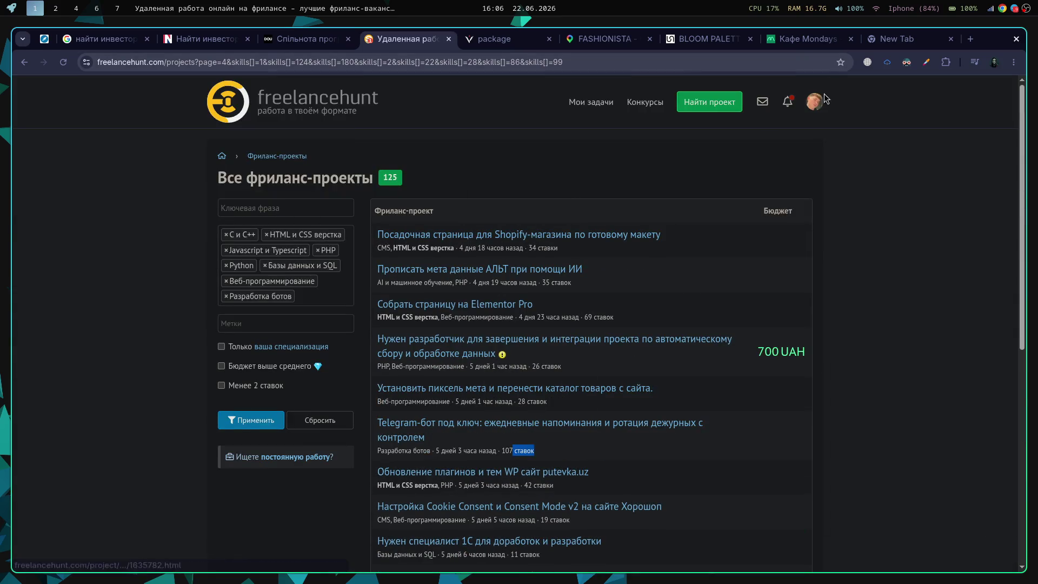
# Glance at Мой кабинет from the account menu, then close that tab with Ctrl+W
pyautogui.click(813, 111)
pyautogui.click(708, 174)
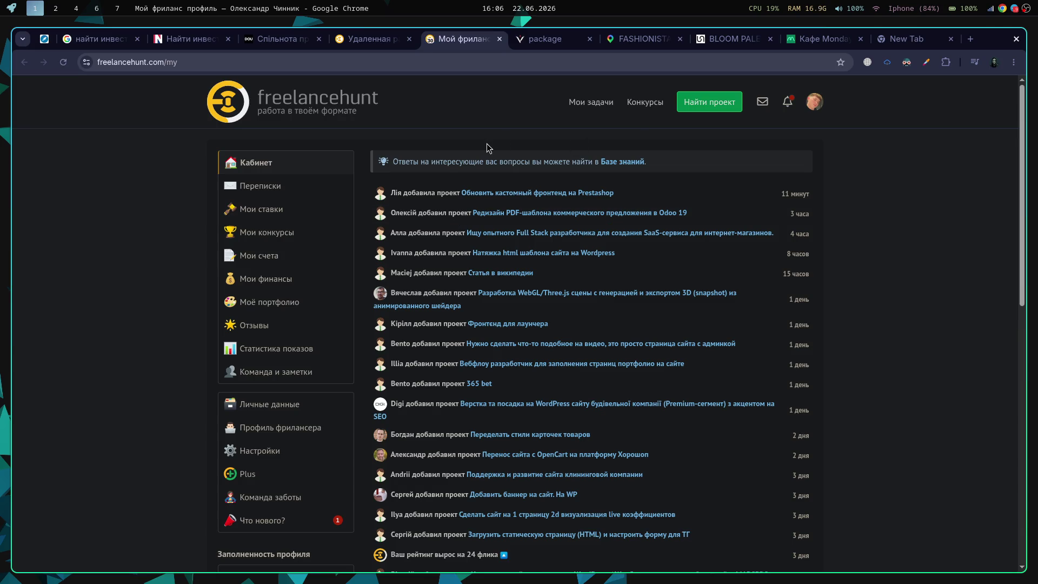
pyautogui.scroll(-15, 486, 144)
pyautogui.scroll(6, 486, 145)
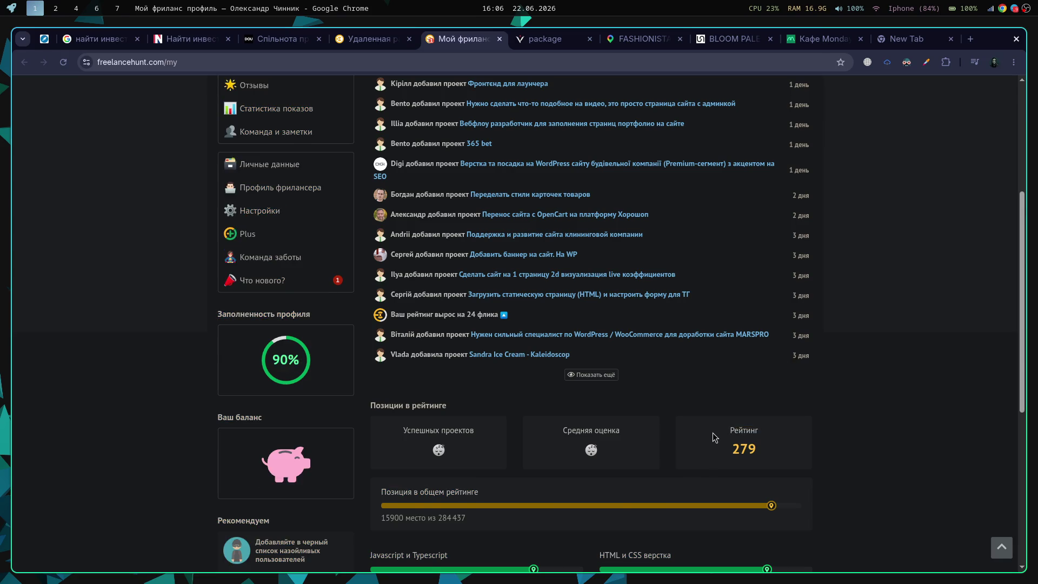
pyautogui.hotkey('ctrl', 'w')
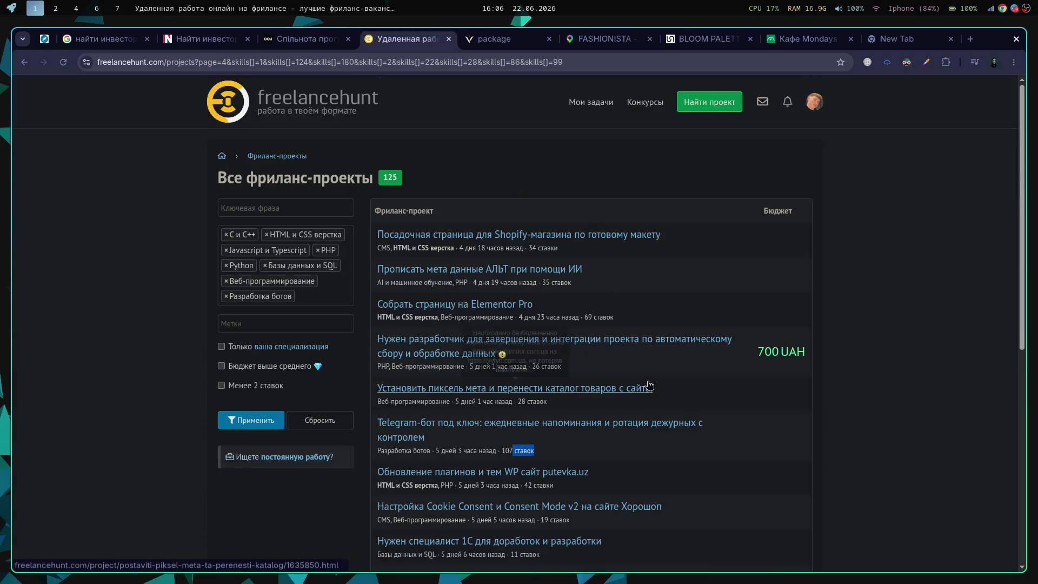
# Open the 700 UAH data-collection integration project from the page 4 listings
pyautogui.scroll(-1, 630, 383)
pyautogui.scroll(-1, 630, 384)
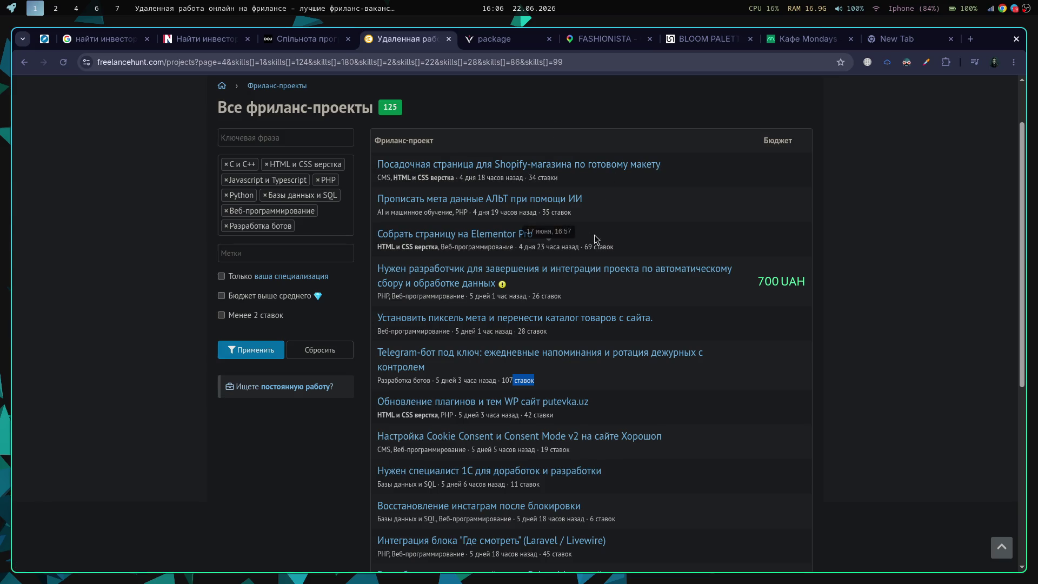
pyautogui.click(594, 264)
# Scroll down through the integration project's freelancer bids and back up toward the description
pyautogui.scroll(-3, 519, 420)
pyautogui.scroll(-10, 520, 419)
pyautogui.scroll(3, 519, 419)
pyautogui.scroll(-8, 280, 183)
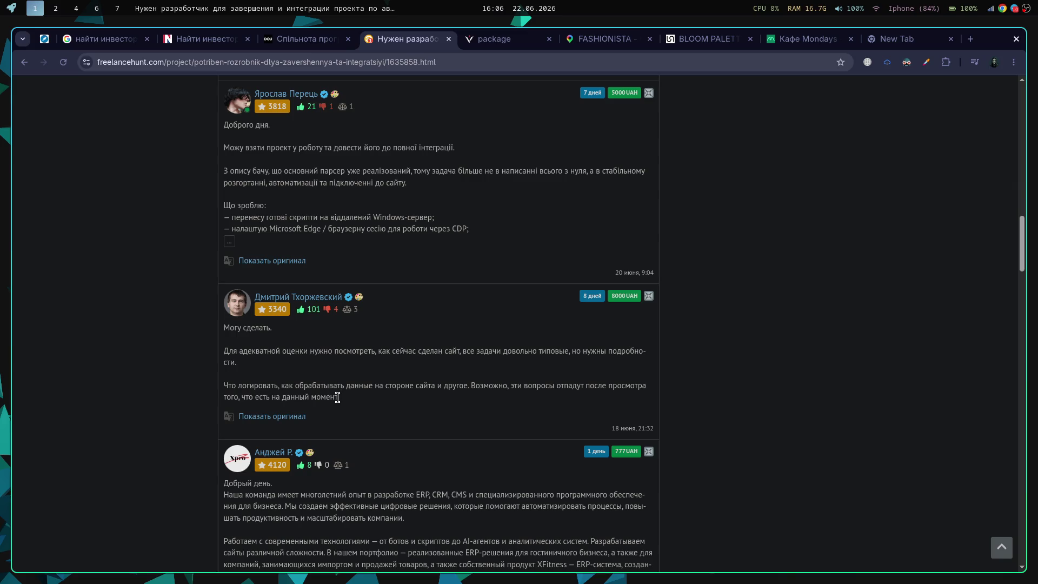
pyautogui.scroll(-6, 329, 405)
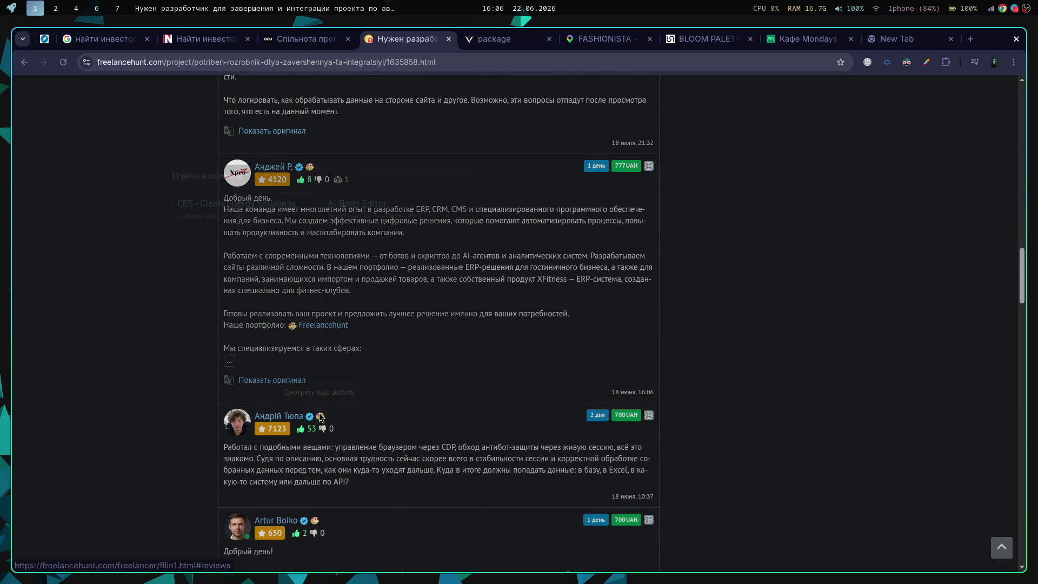
pyautogui.scroll(-20, 282, 484)
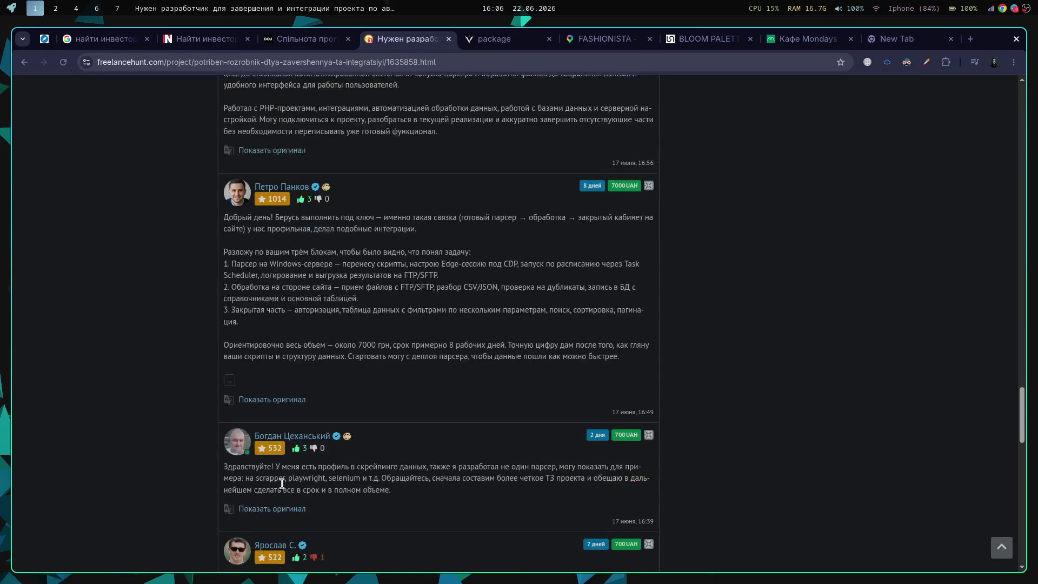
pyautogui.scroll(-10, 282, 484)
pyautogui.scroll(20, 282, 484)
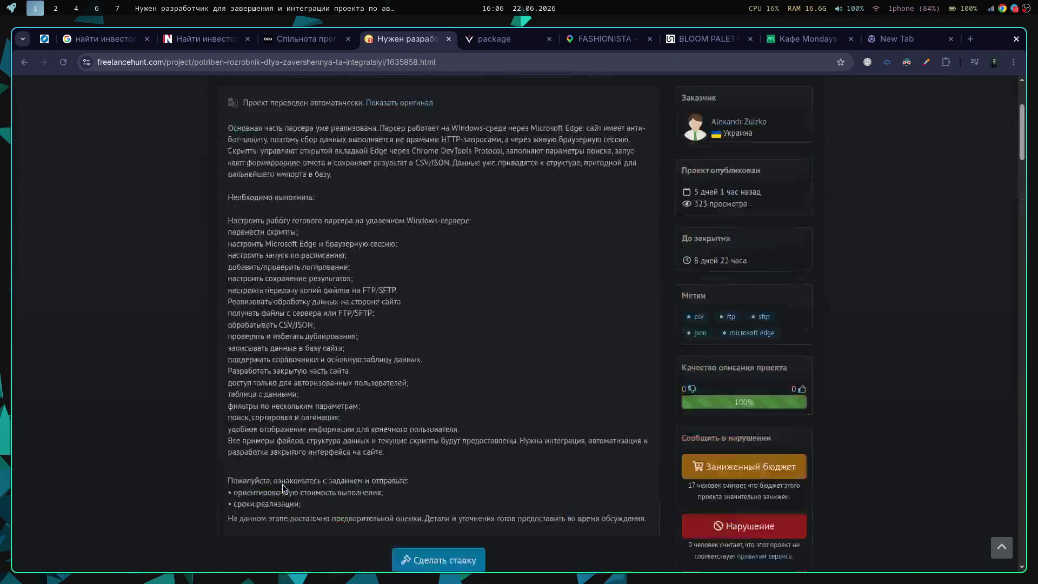
# Google 'фриланс' and open the Fiverr ad in a new tab
pyautogui.click(397, 62)
pyautogui.write('фри')
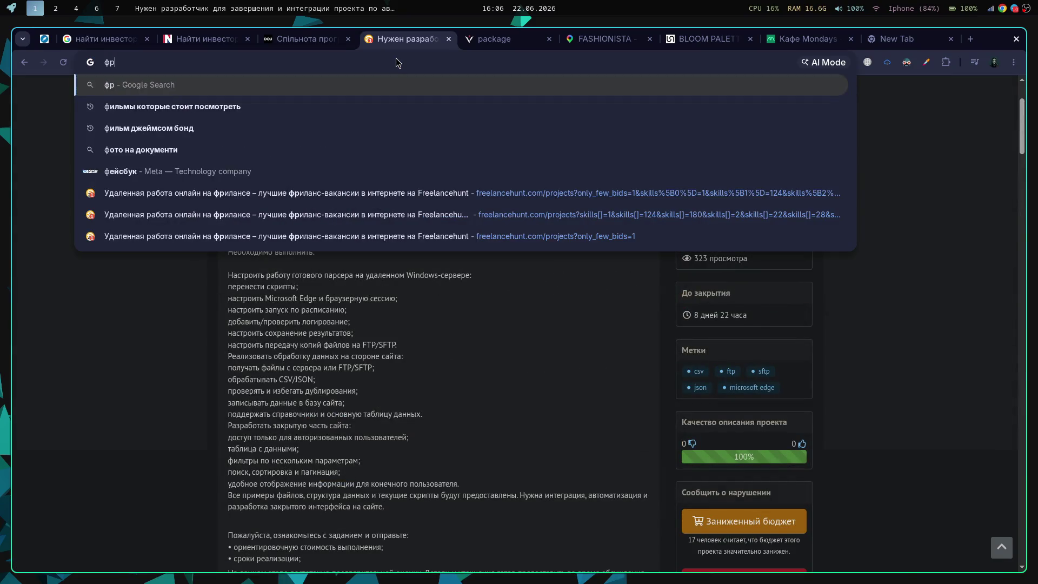
pyautogui.write('ланс')
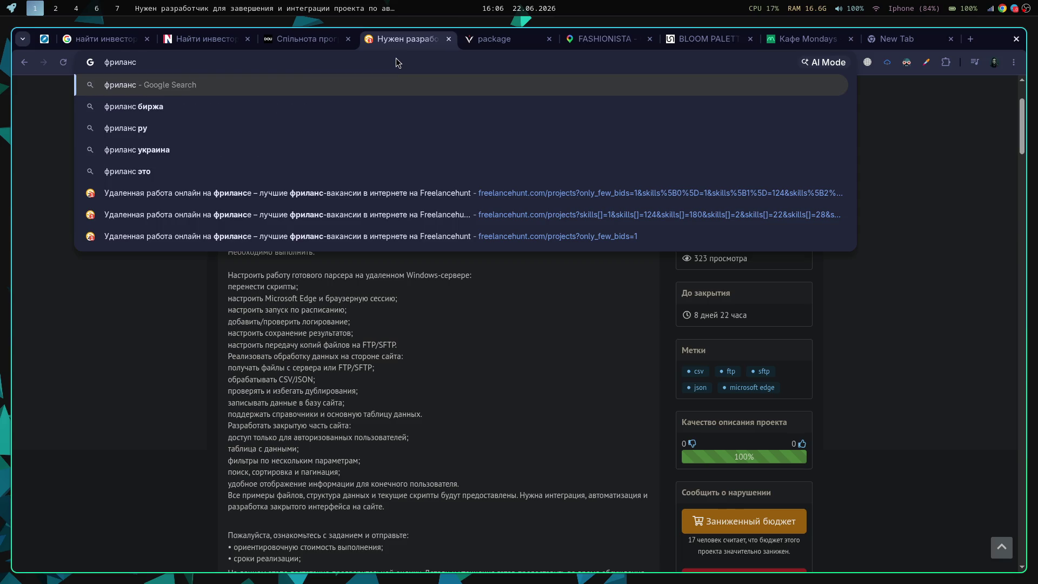
pyautogui.press('Return')
pyautogui.middleClick(268, 236)
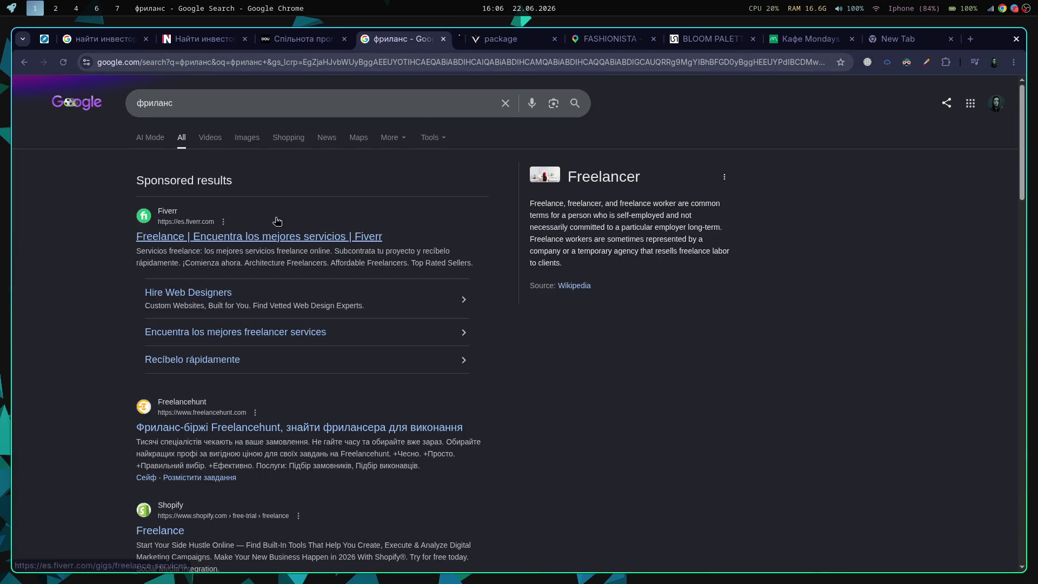
pyautogui.hotkey('ctrl', 'Tab')
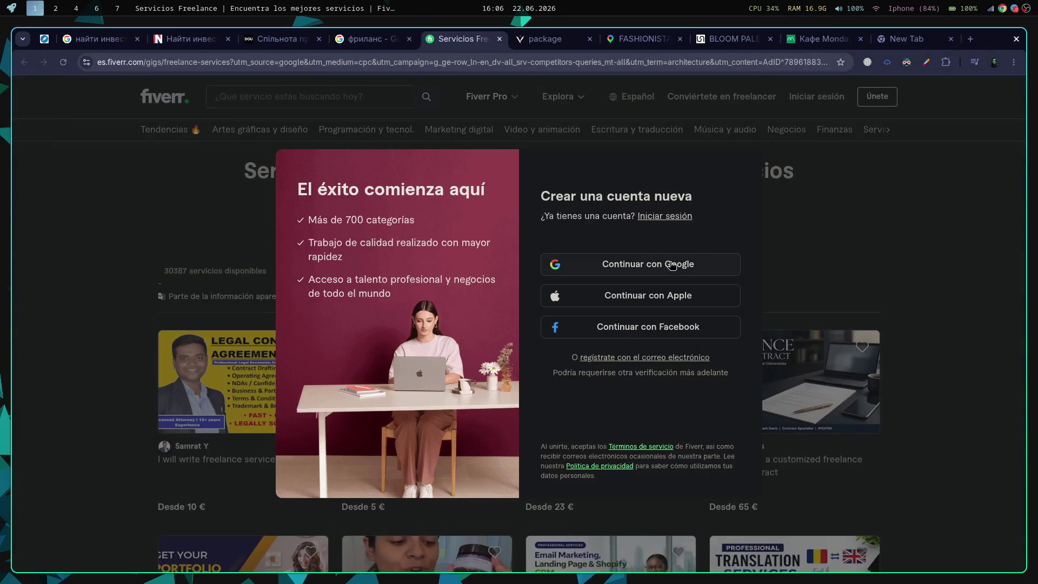
# Sign up to Fiverr with Google, choosing the account and granting access
pyautogui.click(672, 265)
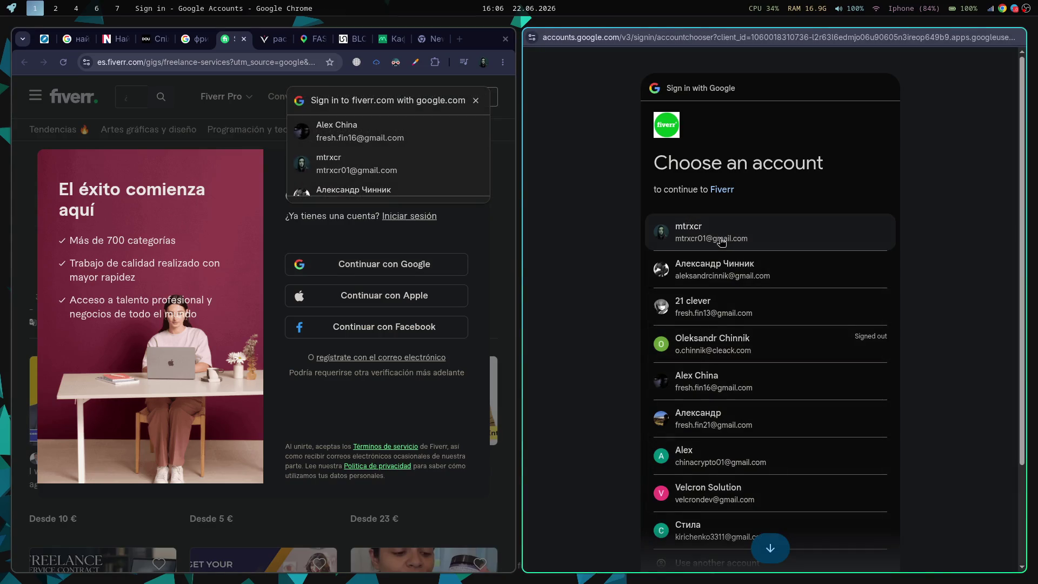
pyautogui.click(721, 242)
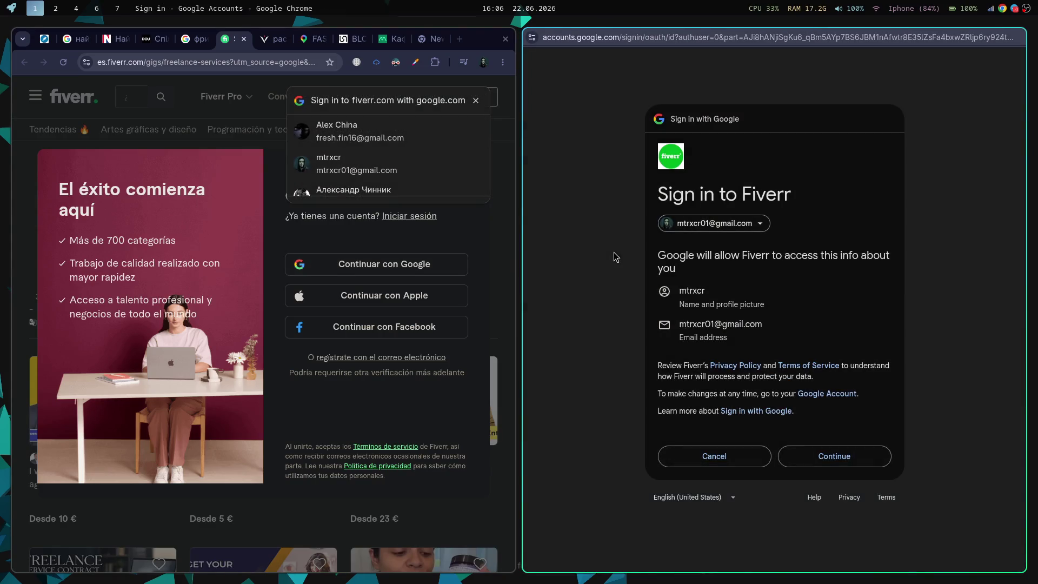
pyautogui.click(843, 464)
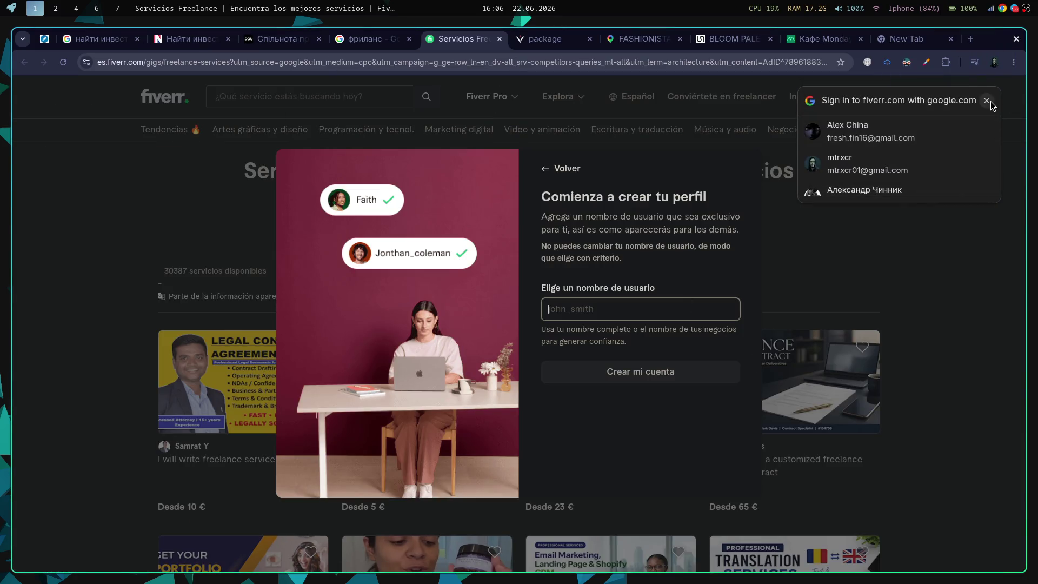
pyautogui.click(986, 100)
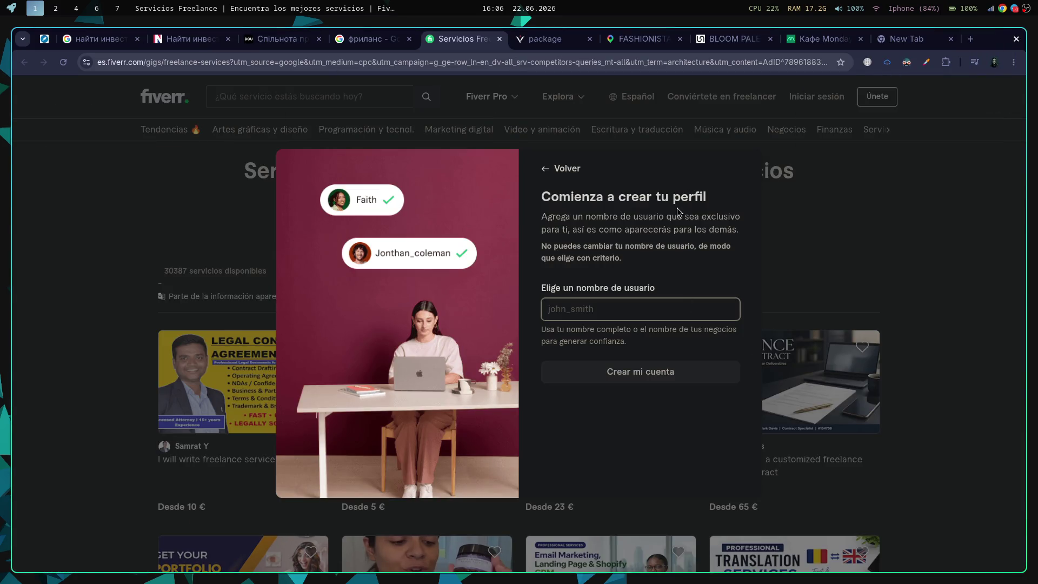
# Enter a valid username in place of a too-short one and create the account
pyautogui.click(616, 312)
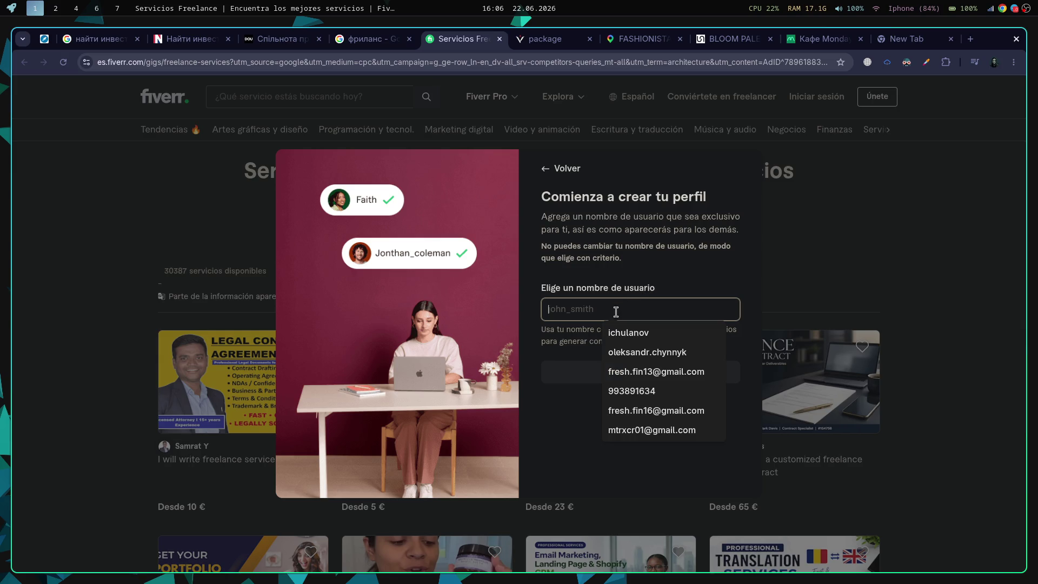
pyautogui.write('df')
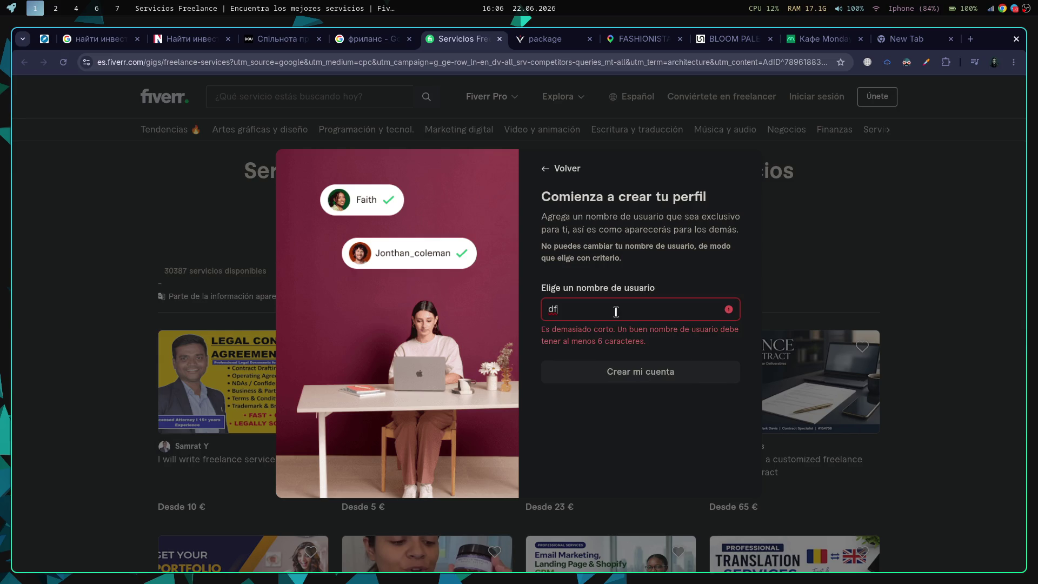
pyautogui.press('BackSpace')
pyautogui.press('BackSpace')
pyautogui.write('mtrxcr')
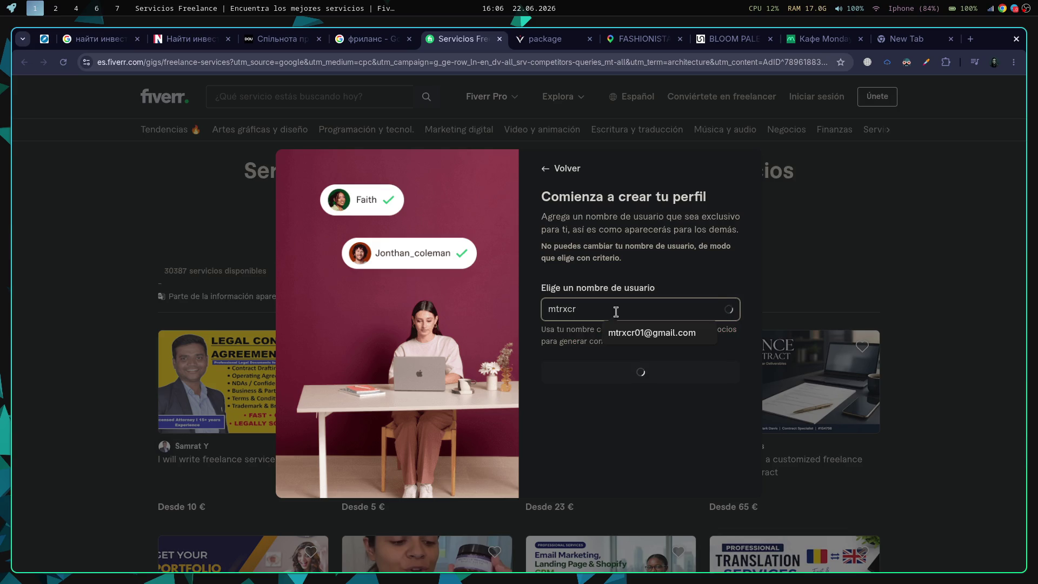
pyautogui.click(611, 377)
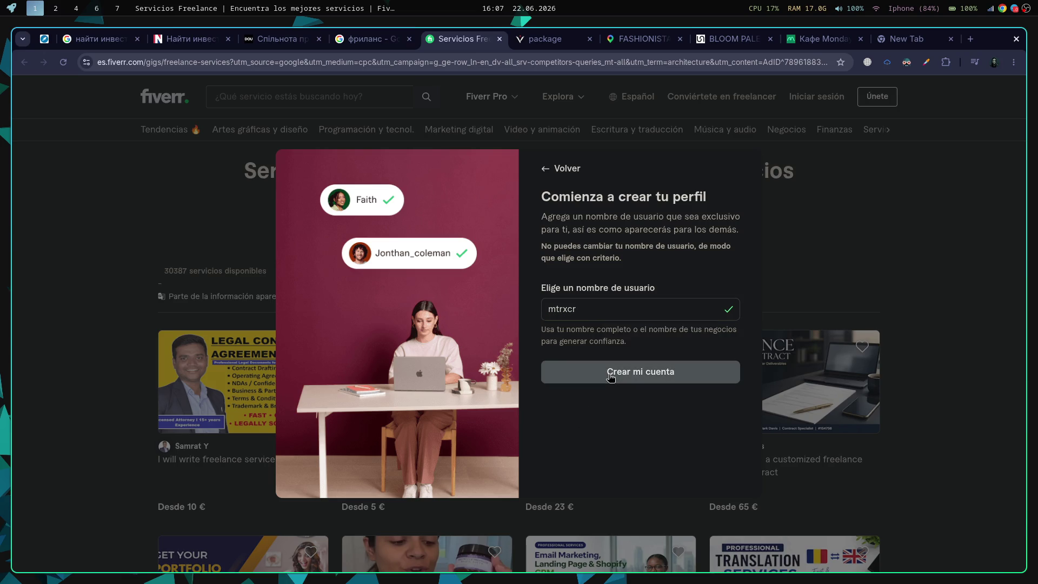
pyautogui.click(610, 377)
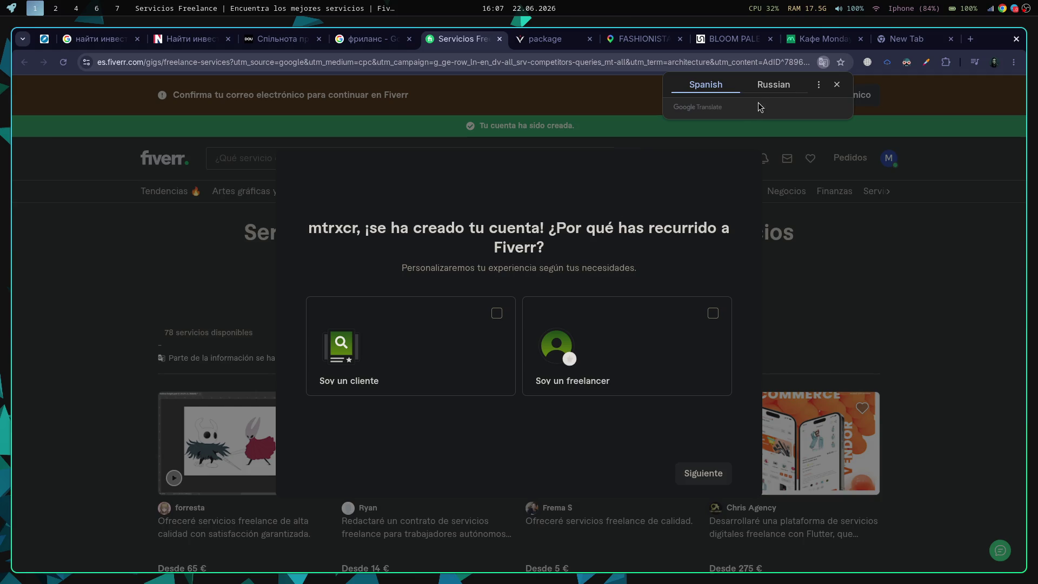
# Translate the Fiverr page into Russian and choose the freelancer account type
pyautogui.click(772, 87)
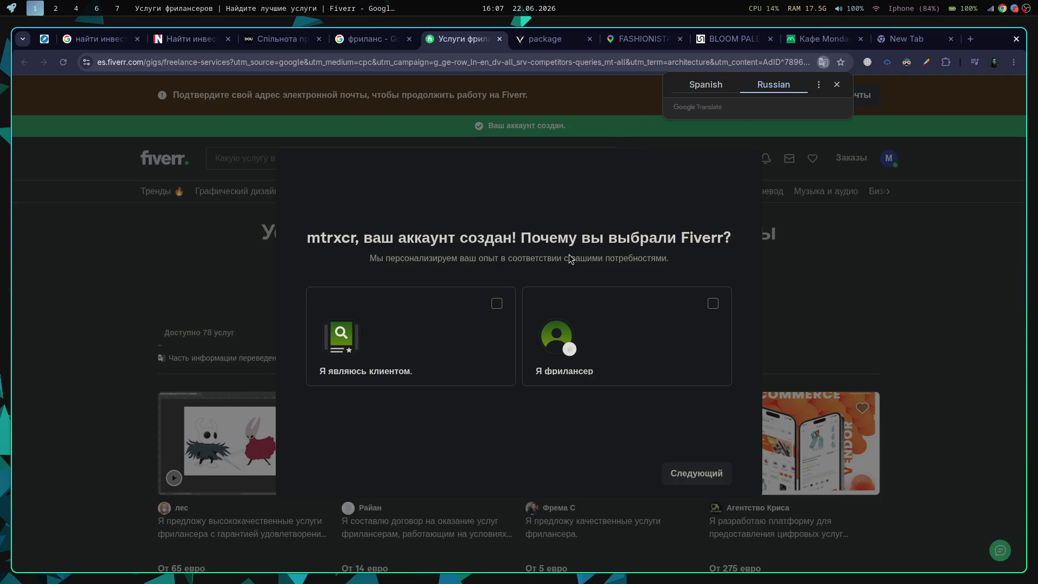
pyautogui.click(599, 341)
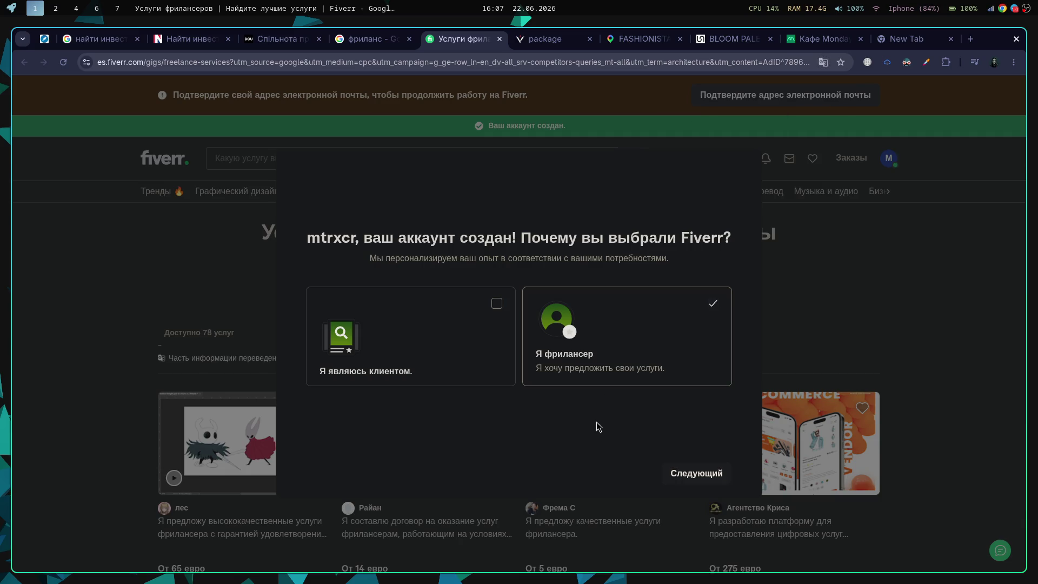
pyautogui.click(697, 473)
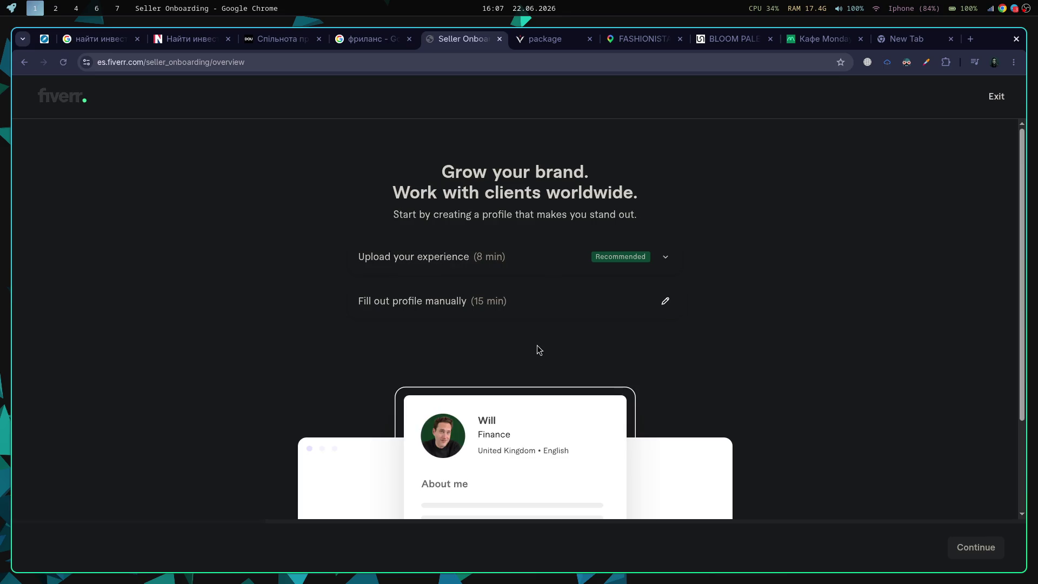
# Translate the seller onboarding into Russian and expand the 'Опубликуйте свой опыт' instructions
pyautogui.rightClick(536, 346)
pyautogui.click(594, 286)
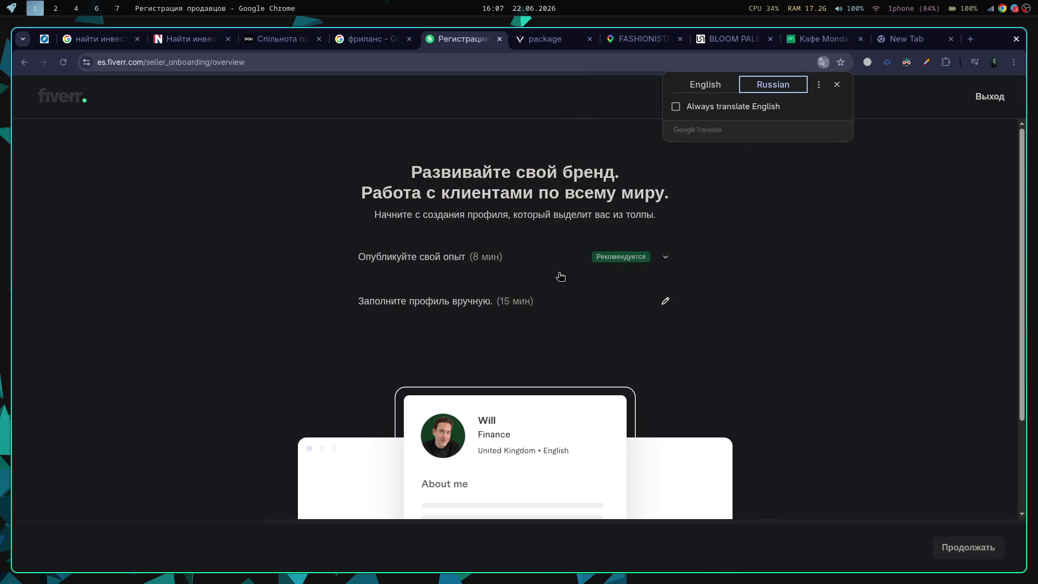
pyautogui.click(550, 258)
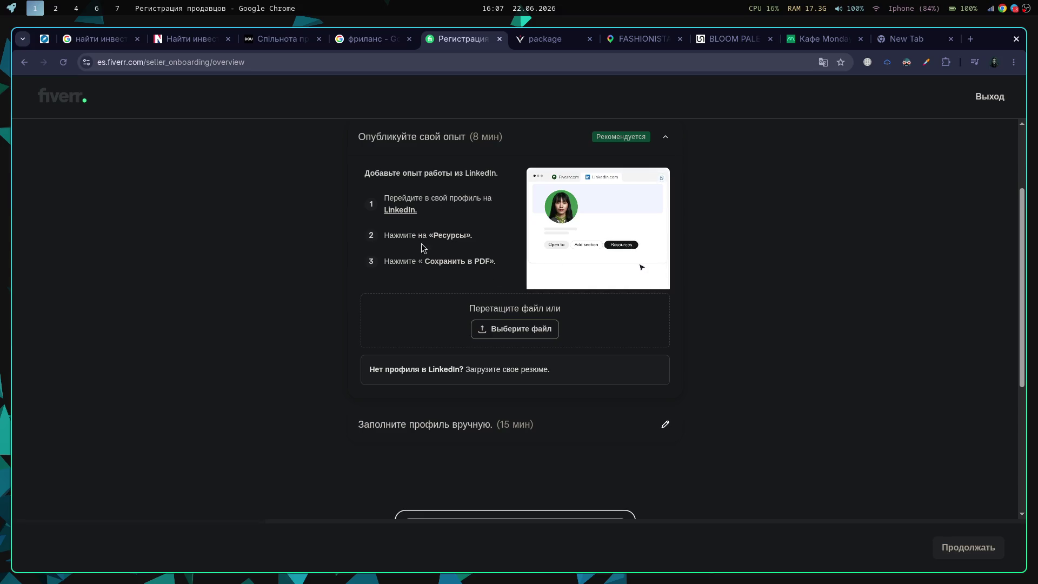
pyautogui.moveTo(489, 261); pyautogui.dragTo(425, 261)
# On workspace 2, open Files and browse from Home into Downloads
pyautogui.click(423, 263)
pyautogui.press('super+2')
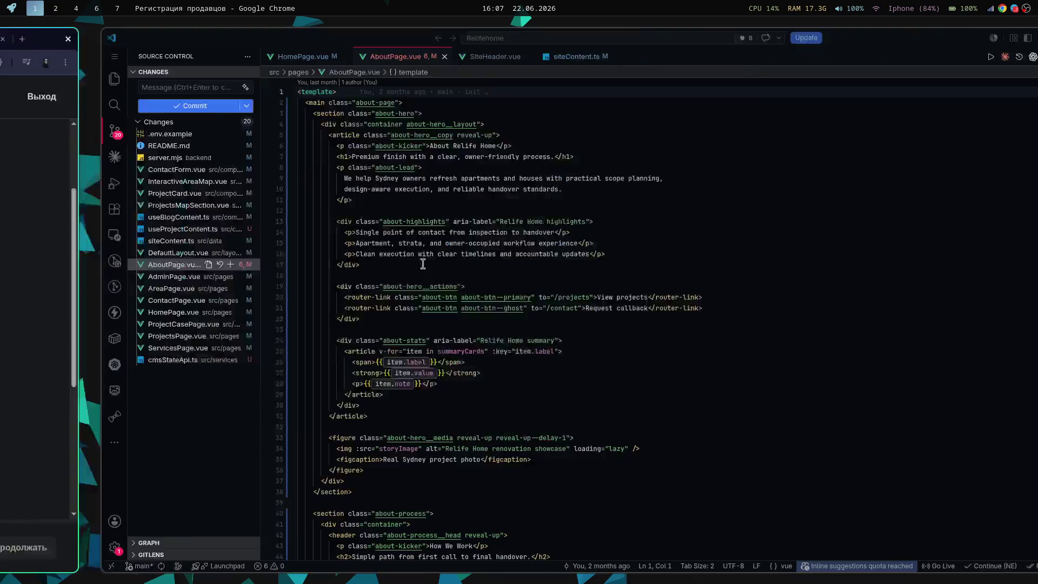
pyautogui.press('super+e')
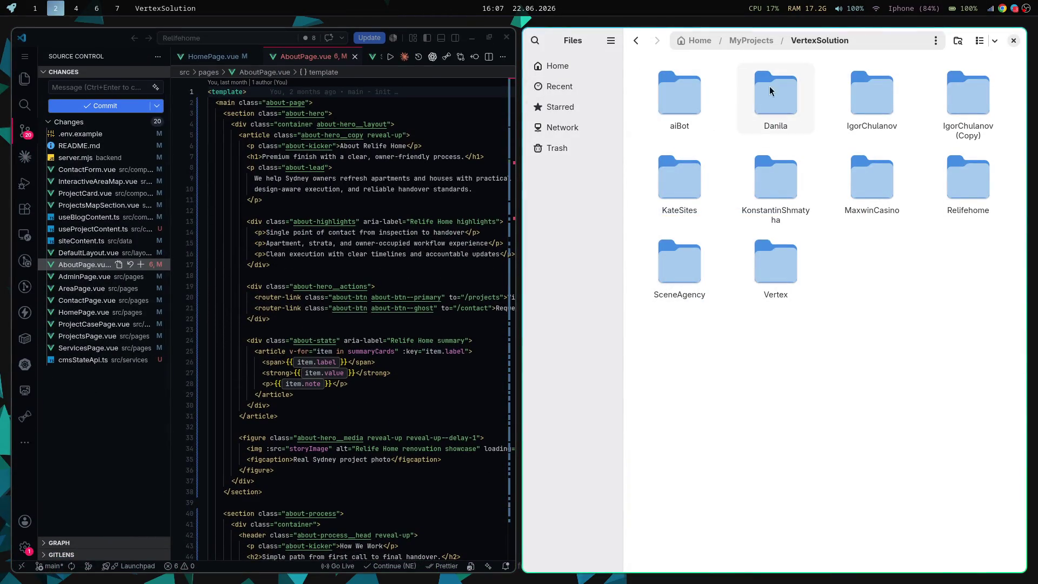
pyautogui.click(697, 48)
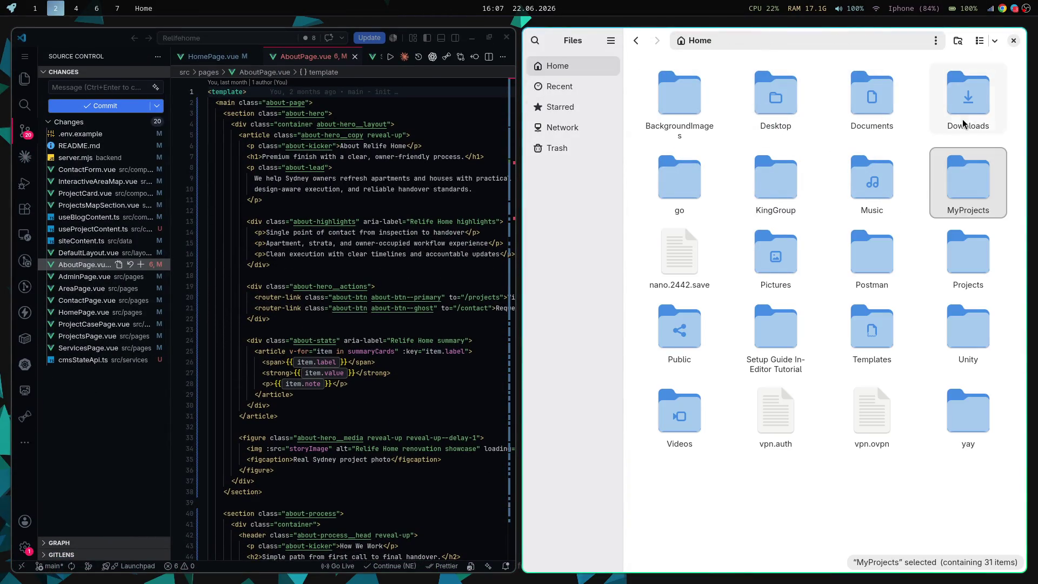
pyautogui.doubleClick(945, 110)
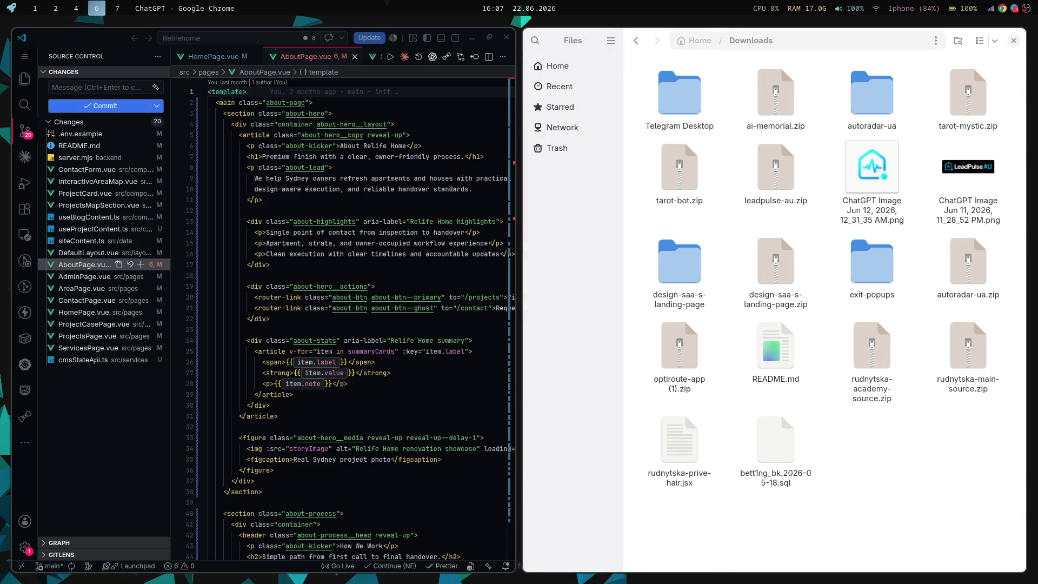
# Return to Chrome on workspace 1 with a new tab ready for an address
pyautogui.press('super+1')
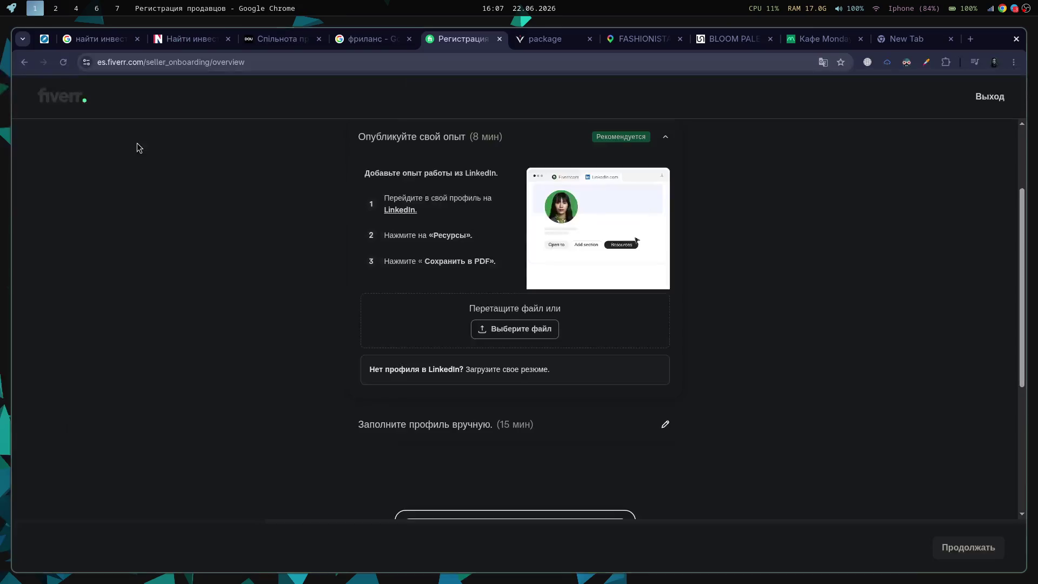
pyautogui.hotkey('ctrl', 't')
pyautogui.click(631, 62)
# Load Work.ua by typing 'work', then go through Особистий розділ to Мої резюме
pyautogui.write('work')
pyautogui.press('Return')
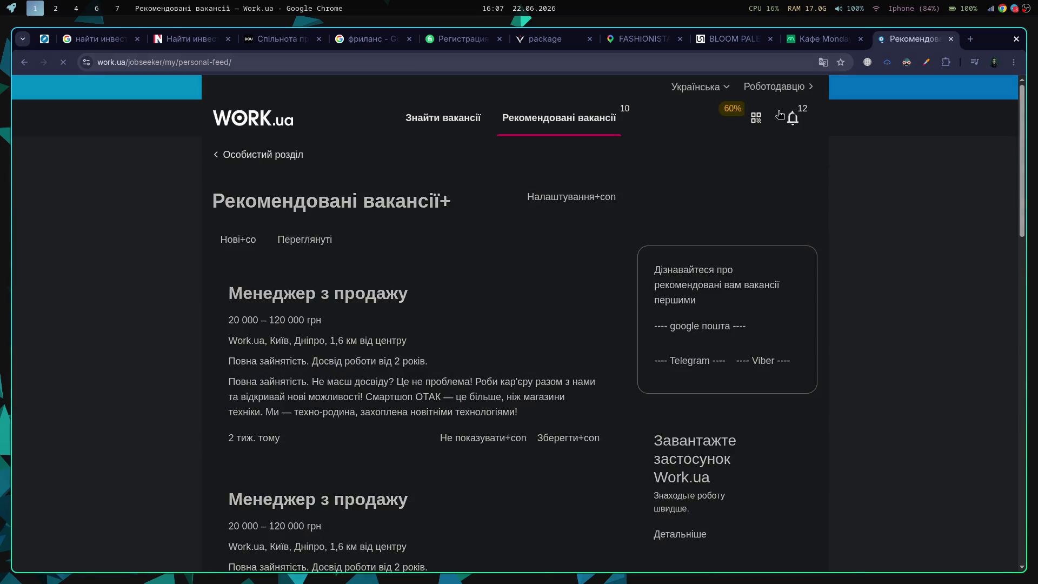
pyautogui.click(677, 125)
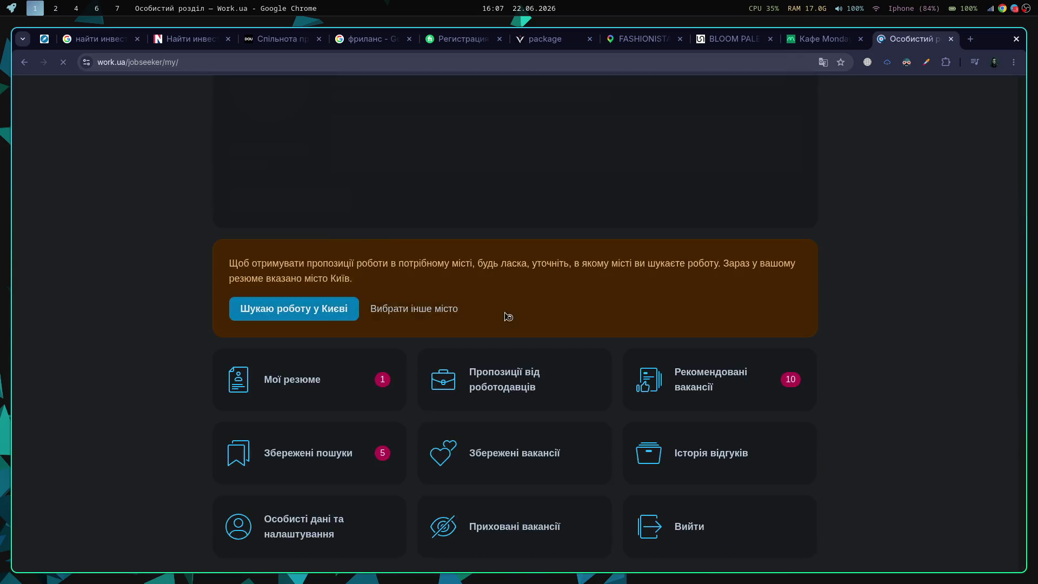
pyautogui.scroll(-3, 508, 316)
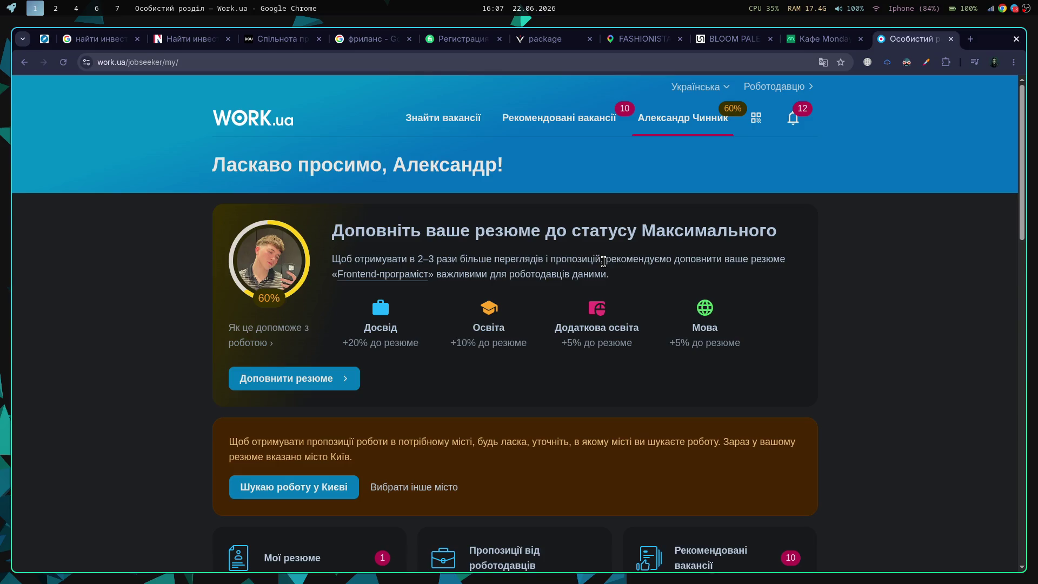
pyautogui.scroll(-10, 603, 262)
pyautogui.scroll(7, 603, 262)
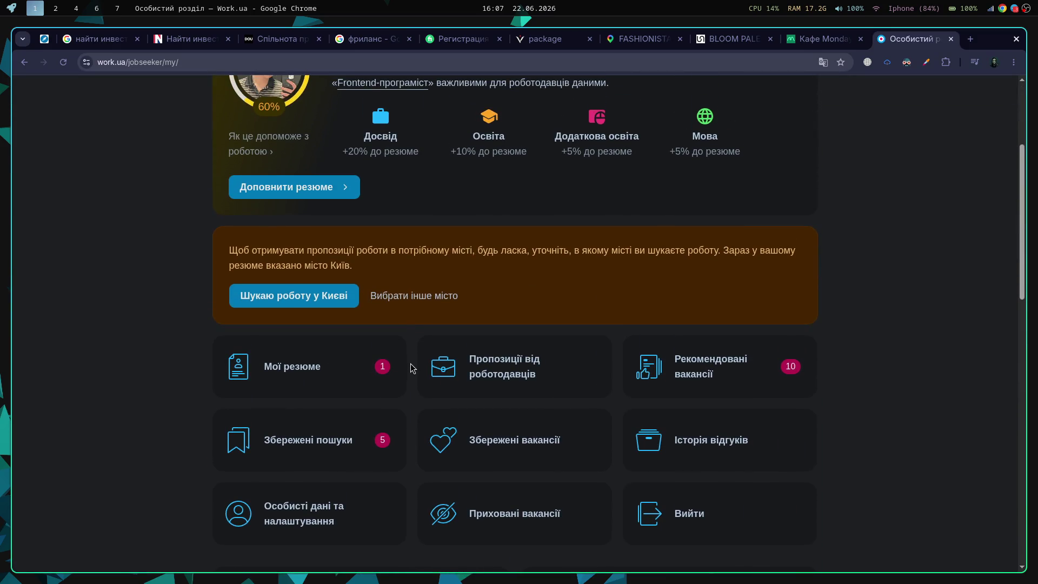
pyautogui.click(301, 366)
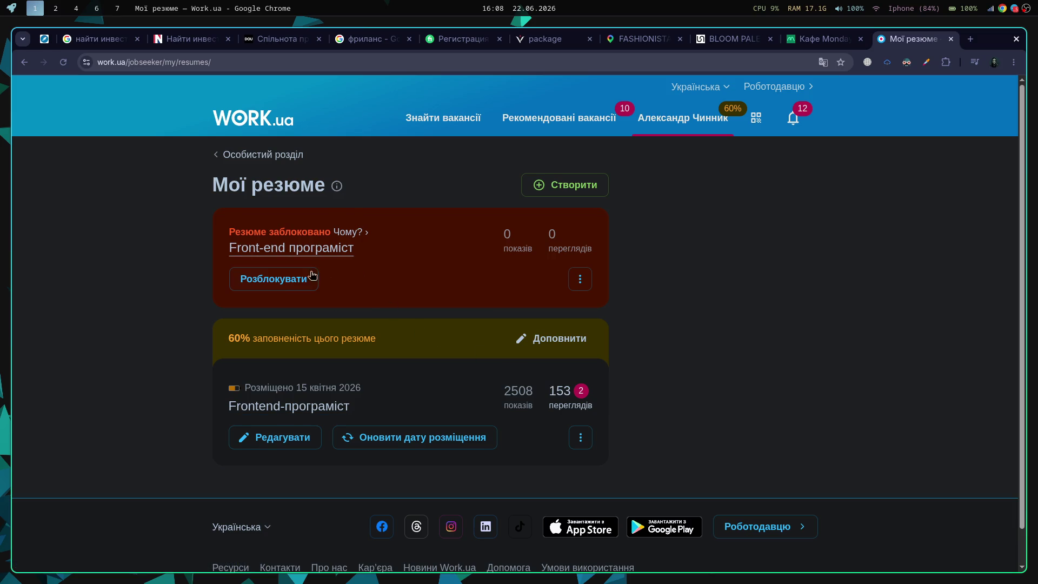
# Open the blocked Front-end програміст resume and scroll through its uploaded file preview
pyautogui.click(292, 281)
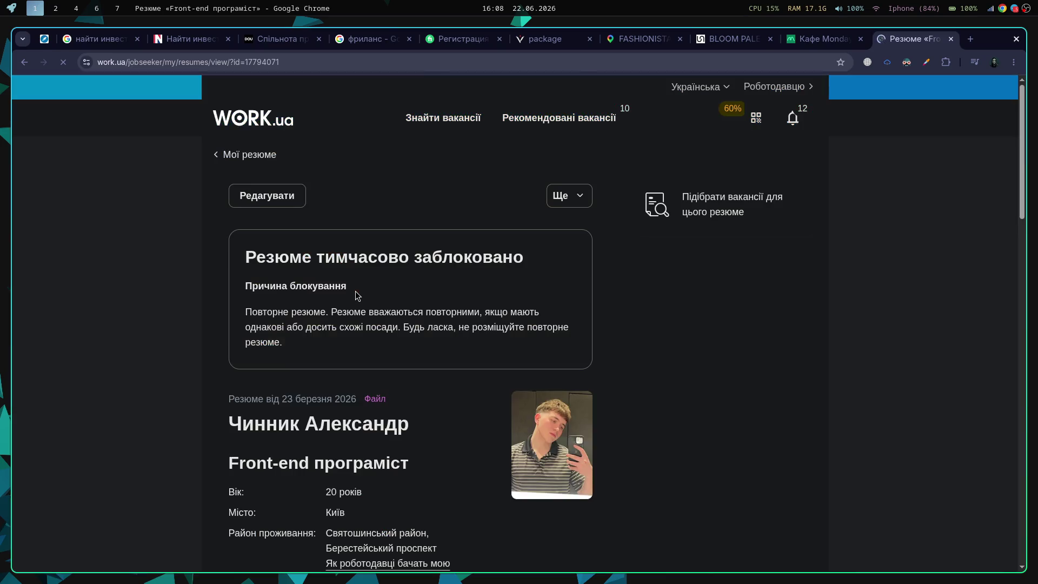
pyautogui.scroll(-4, 394, 324)
pyautogui.scroll(-4, 394, 322)
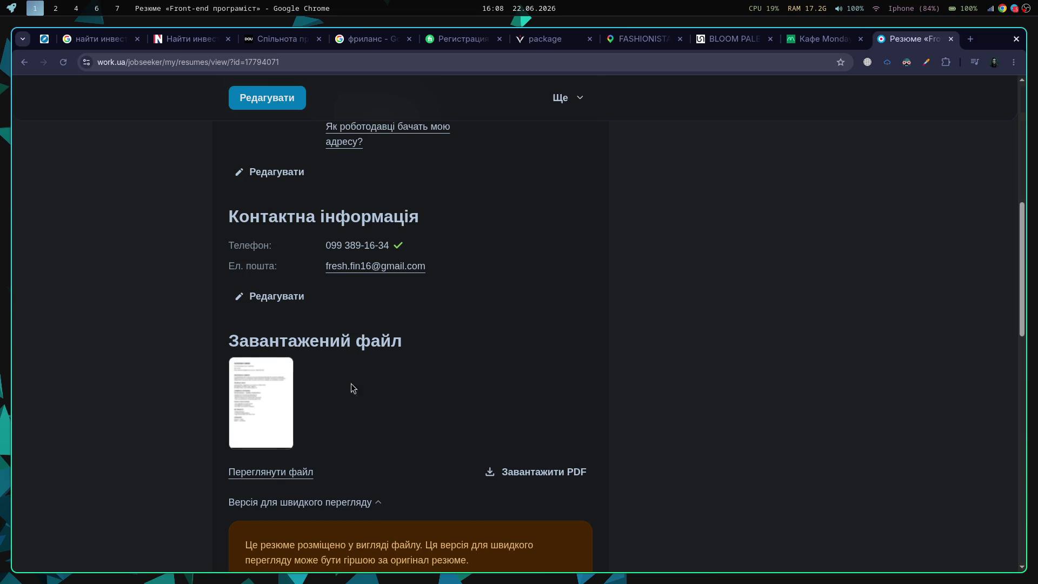
pyautogui.click(352, 388)
pyautogui.scroll(-5, 558, 371)
pyautogui.scroll(5, 558, 372)
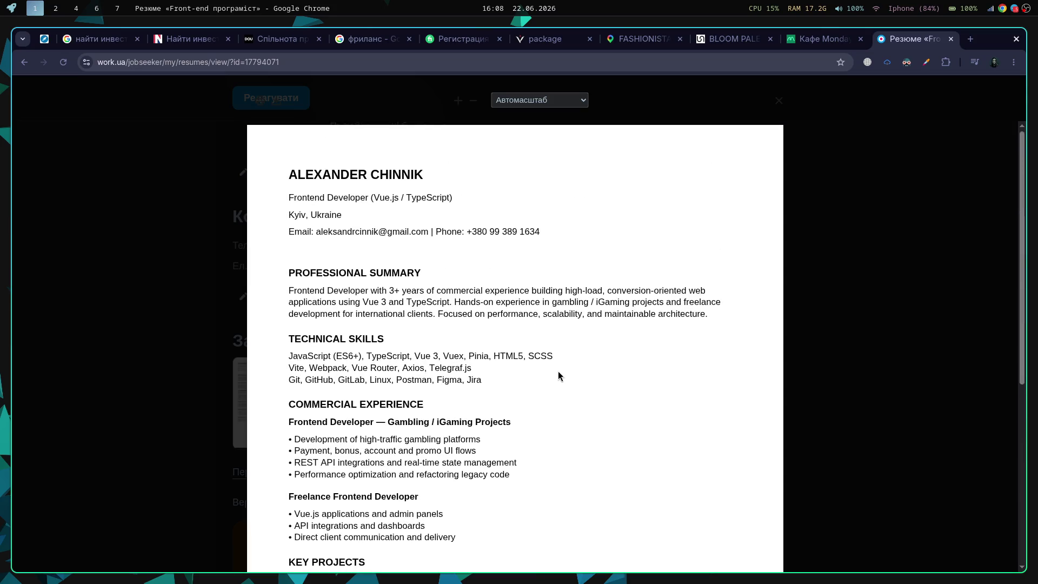
pyautogui.scroll(-3, 557, 372)
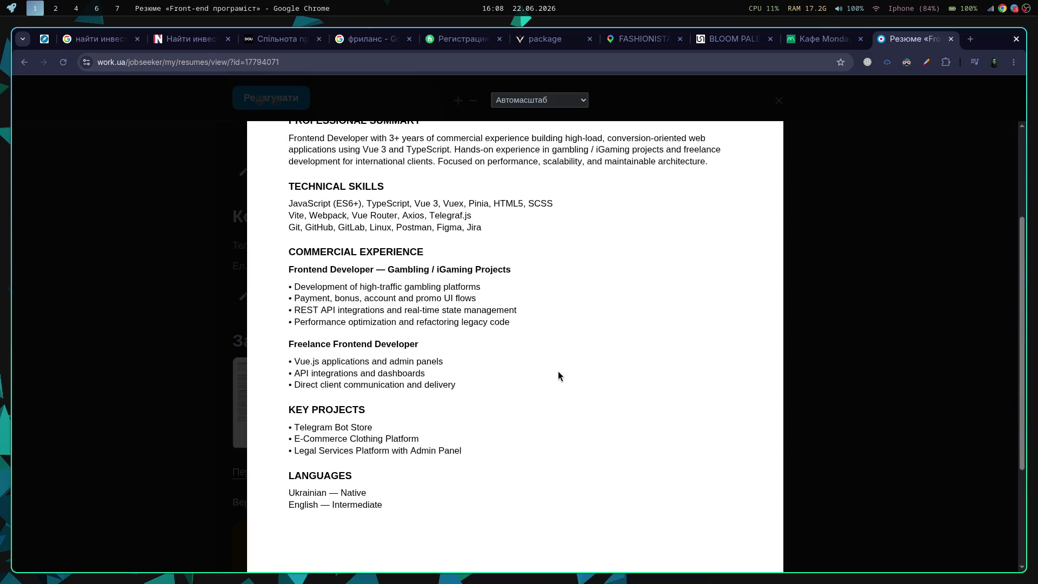
pyautogui.scroll(2, 557, 370)
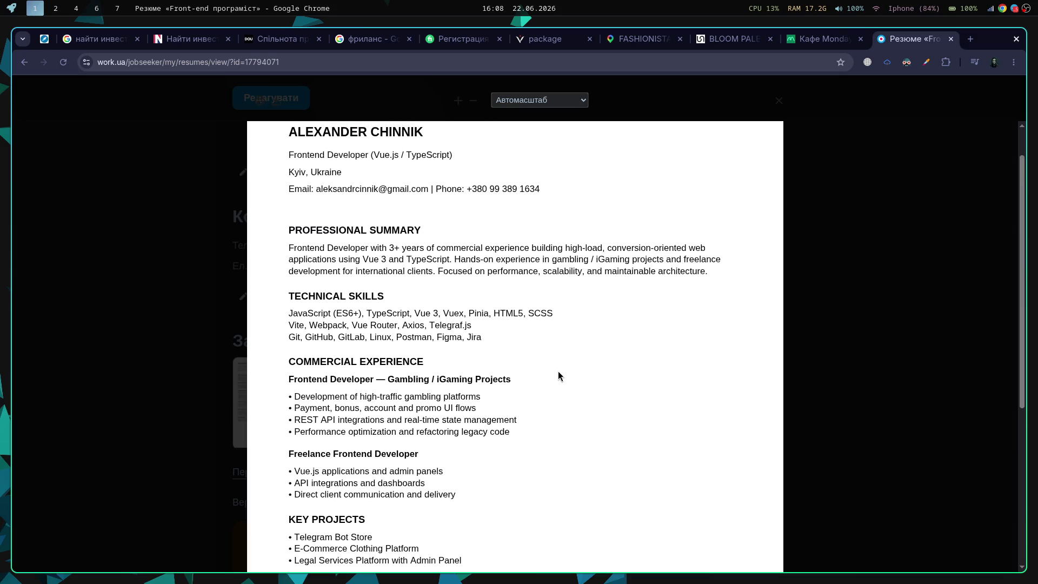
pyautogui.scroll(1, 558, 372)
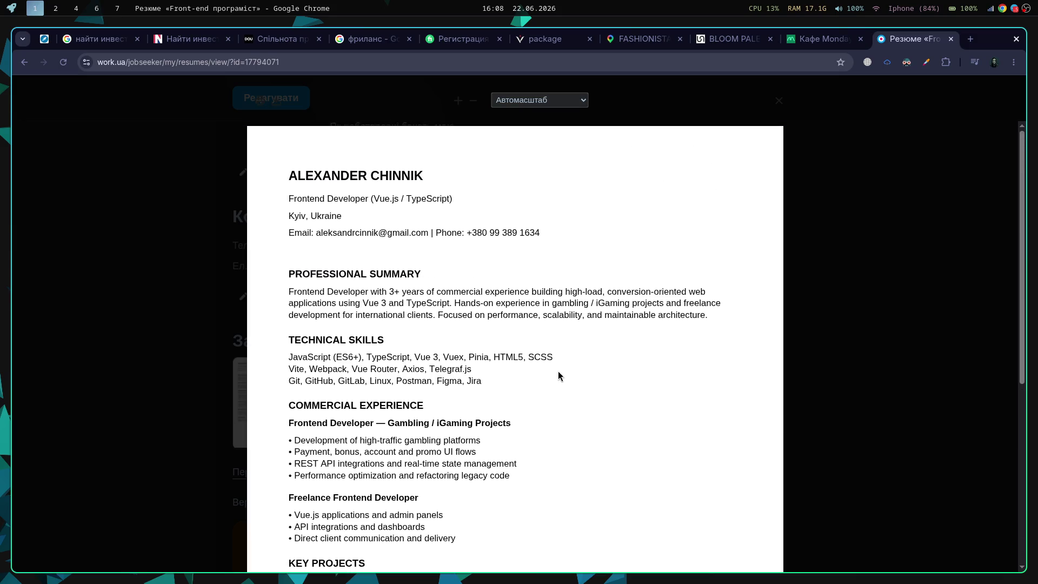
pyautogui.scroll(-1, 558, 375)
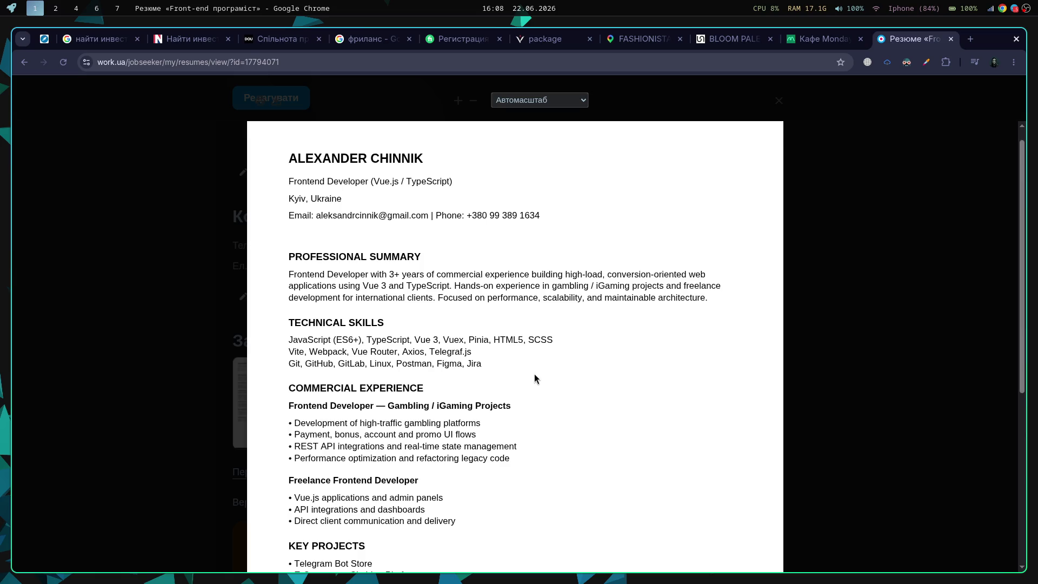
pyautogui.scroll(-3, 534, 374)
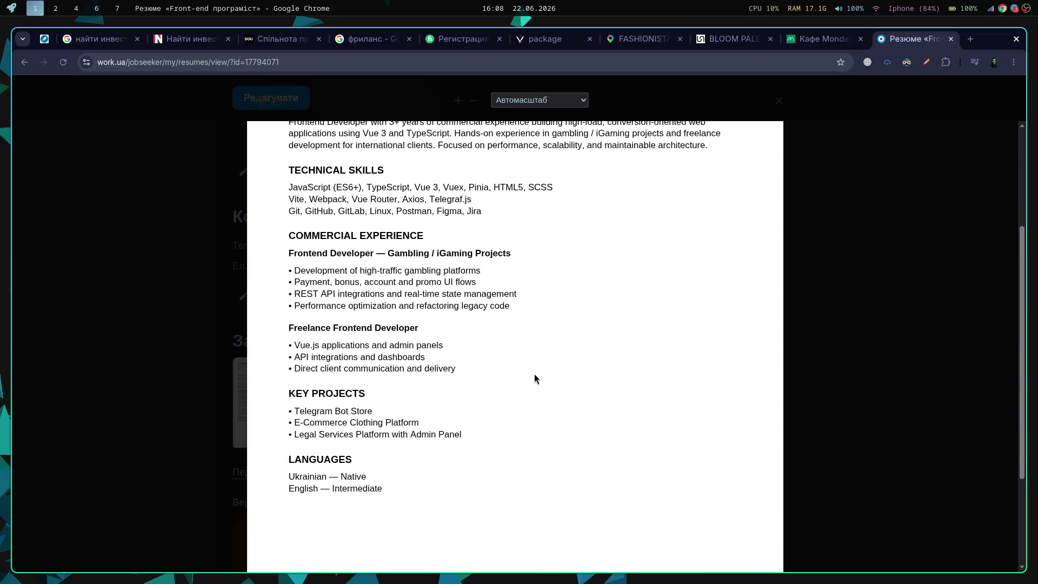
pyautogui.scroll(5, 534, 374)
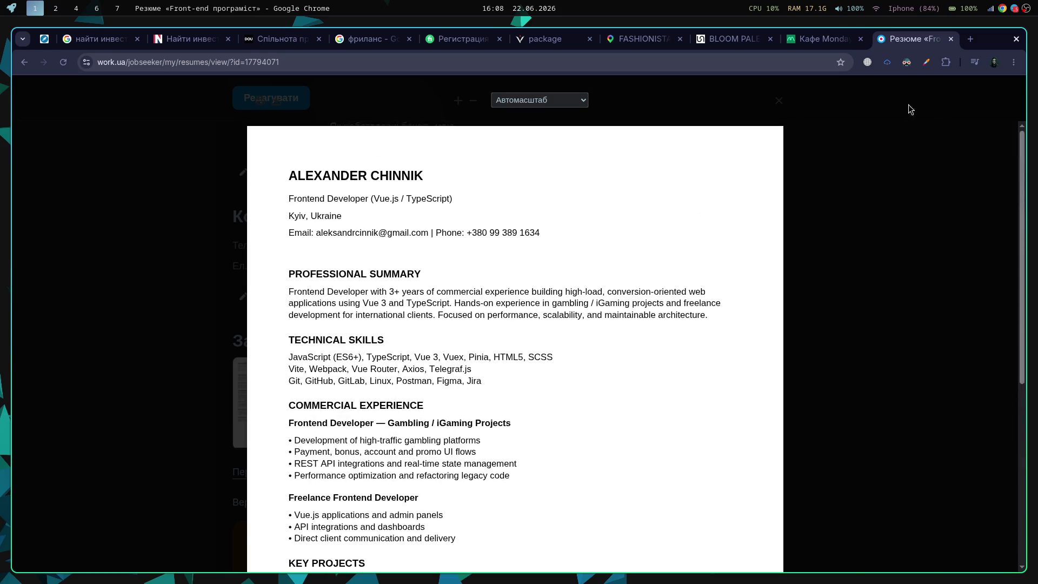
pyautogui.scroll(-5, 696, 166)
pyautogui.scroll(5, 696, 165)
# Close the preview and download the resume with Завантажити PDF
pyautogui.click(819, 273)
pyautogui.click(554, 469)
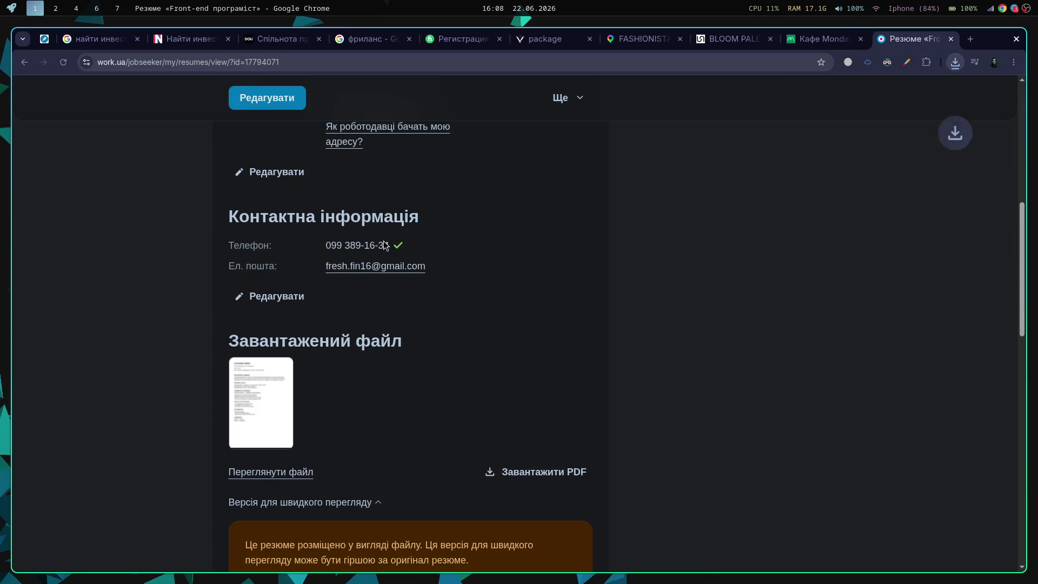
pyautogui.press('super+6')
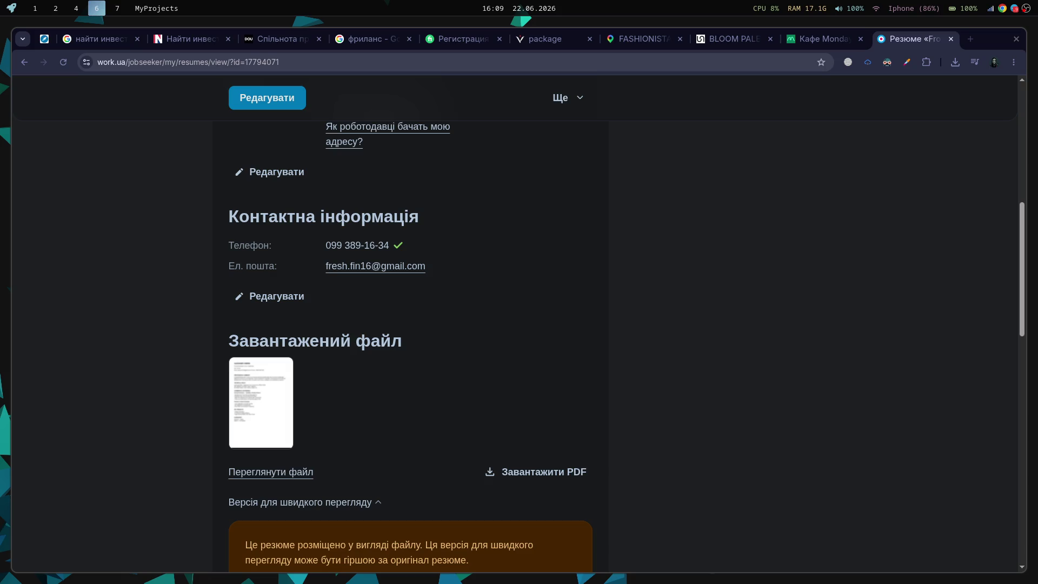
pyautogui.press('Print')
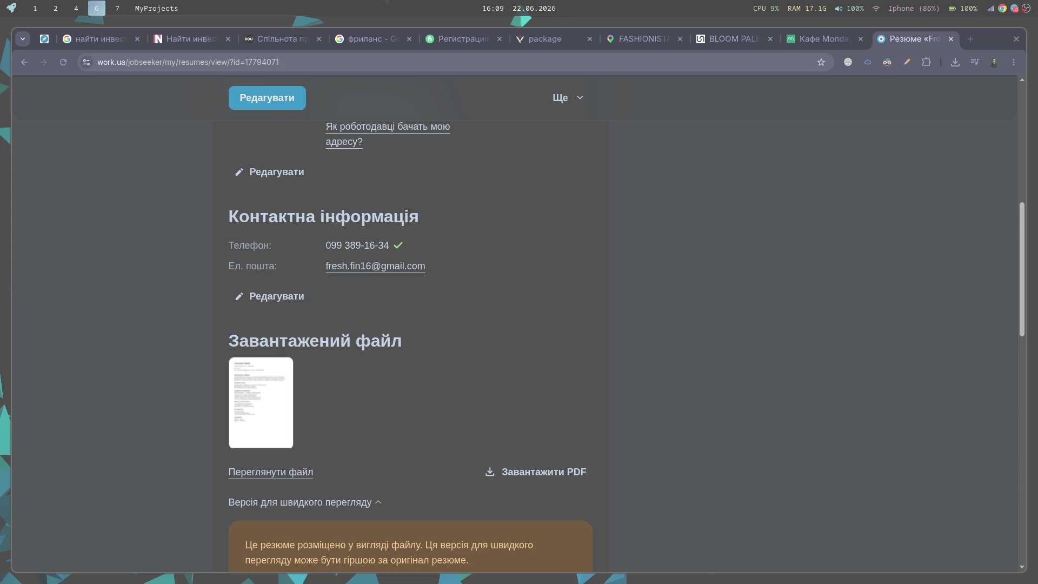
pyautogui.press('Escape')
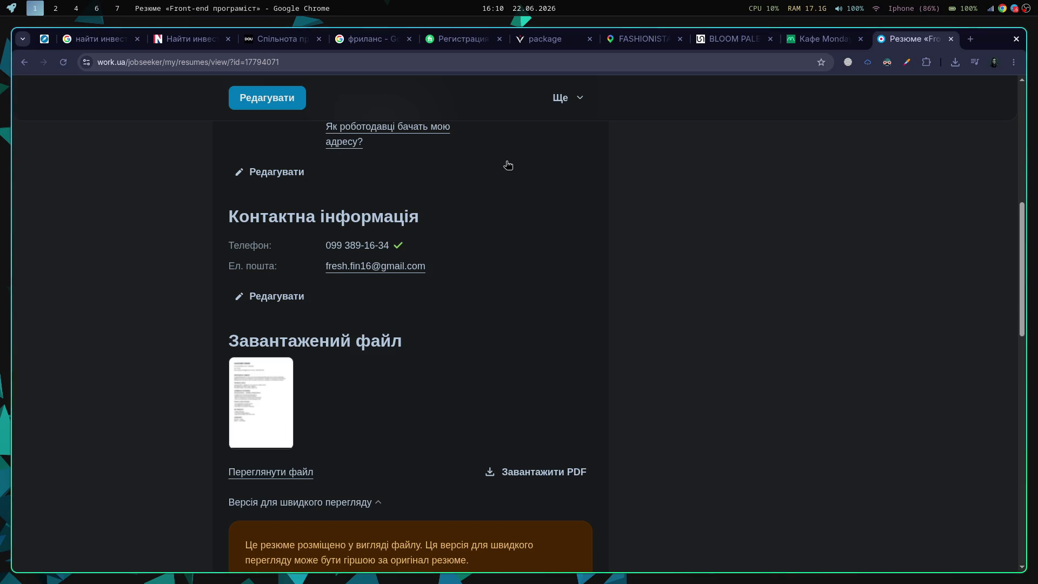
# Reach Рекомендовані вакансії via the notifications bell and skim the feed topped by Apex Media
pyautogui.scroll(8, 508, 164)
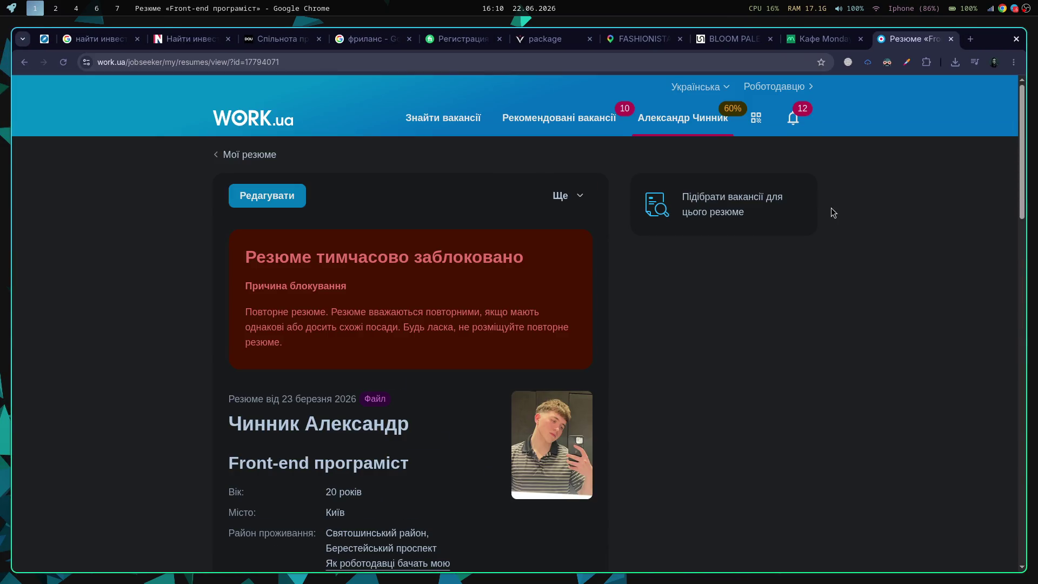
pyautogui.click(790, 114)
pyautogui.click(562, 116)
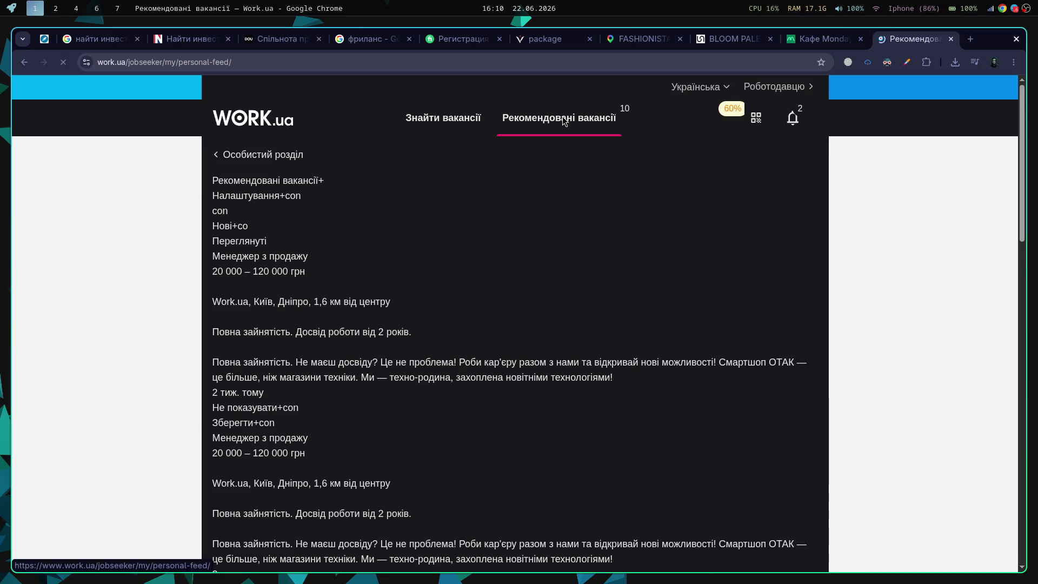
pyautogui.scroll(-3, 475, 276)
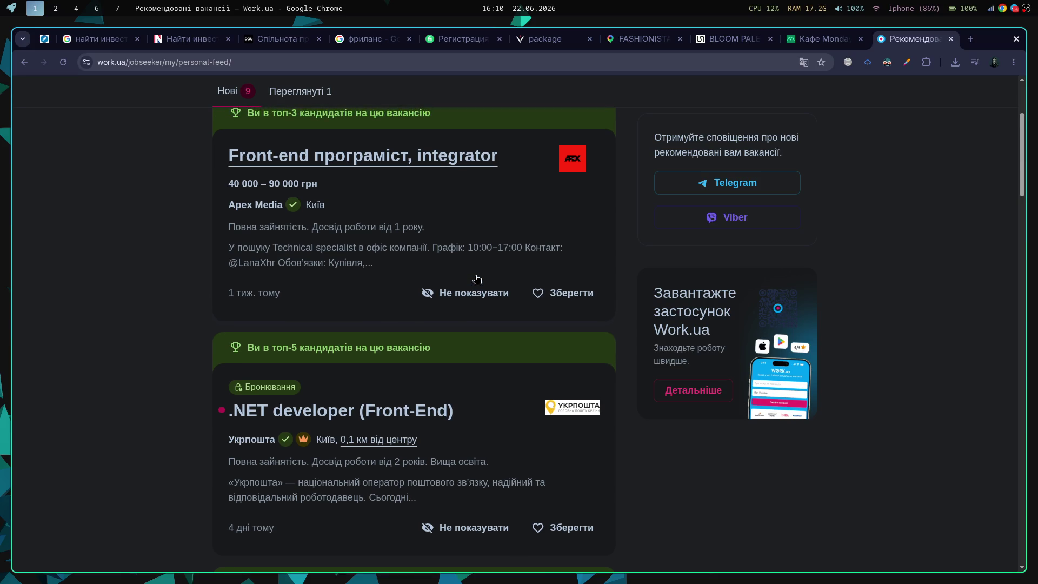
pyautogui.scroll(2, 476, 279)
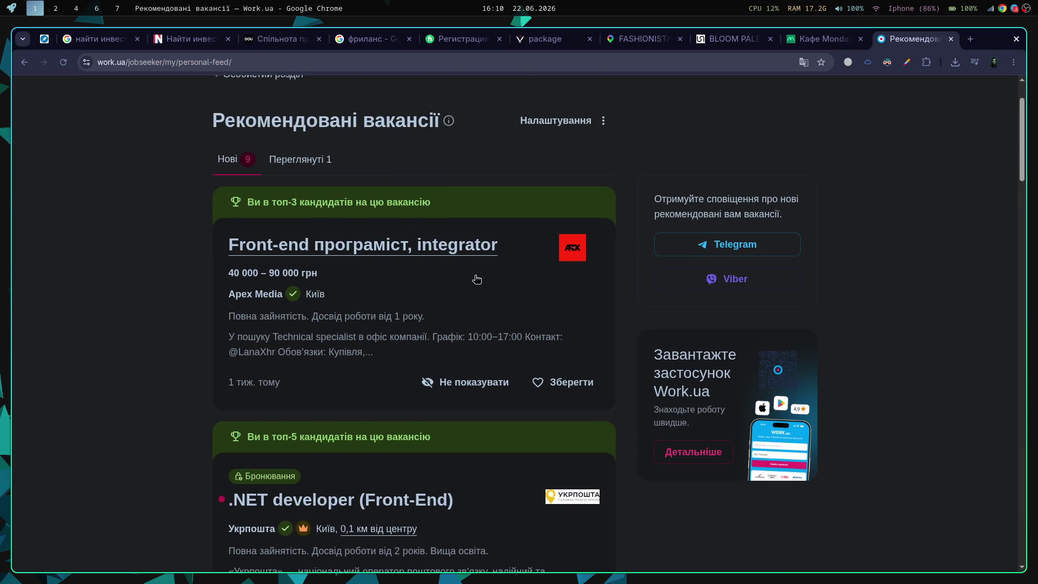
pyautogui.scroll(-2, 477, 279)
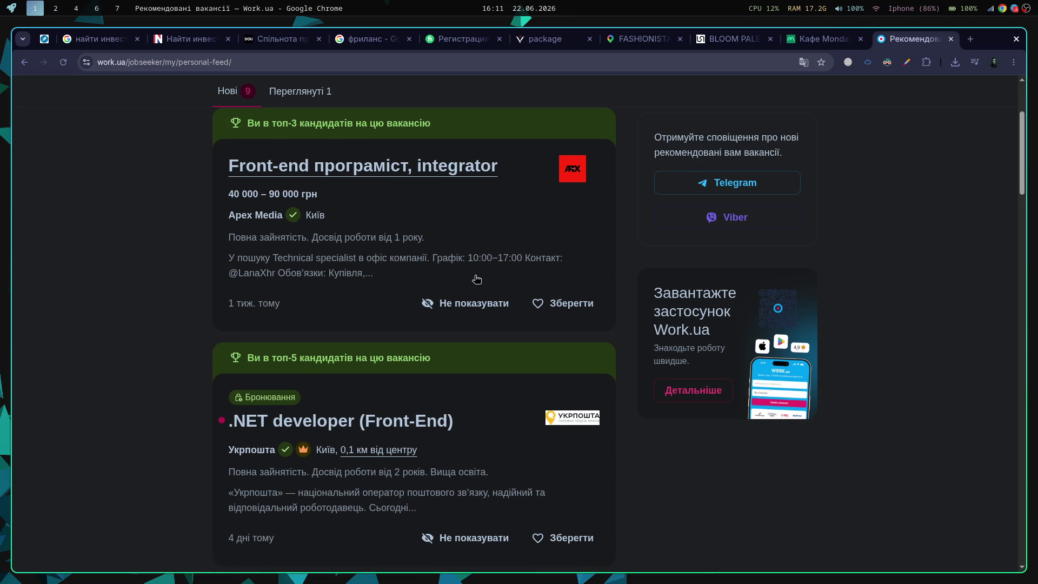
# Read Apex Media's Front-end програміст, integrator vacancy and send the uploaded CV via Відгукнутися
pyautogui.click(443, 170)
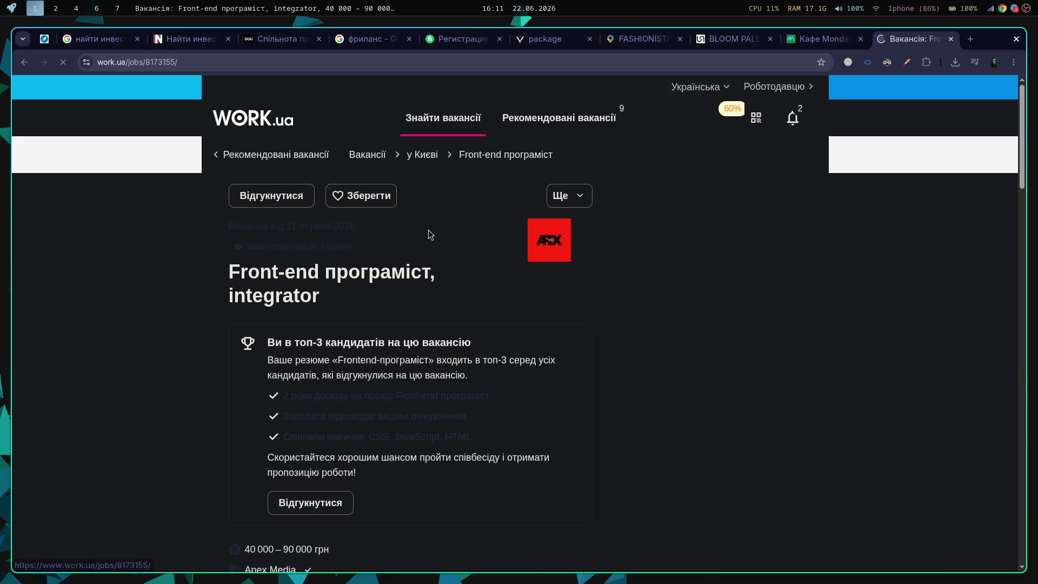
pyautogui.scroll(-5, 429, 306)
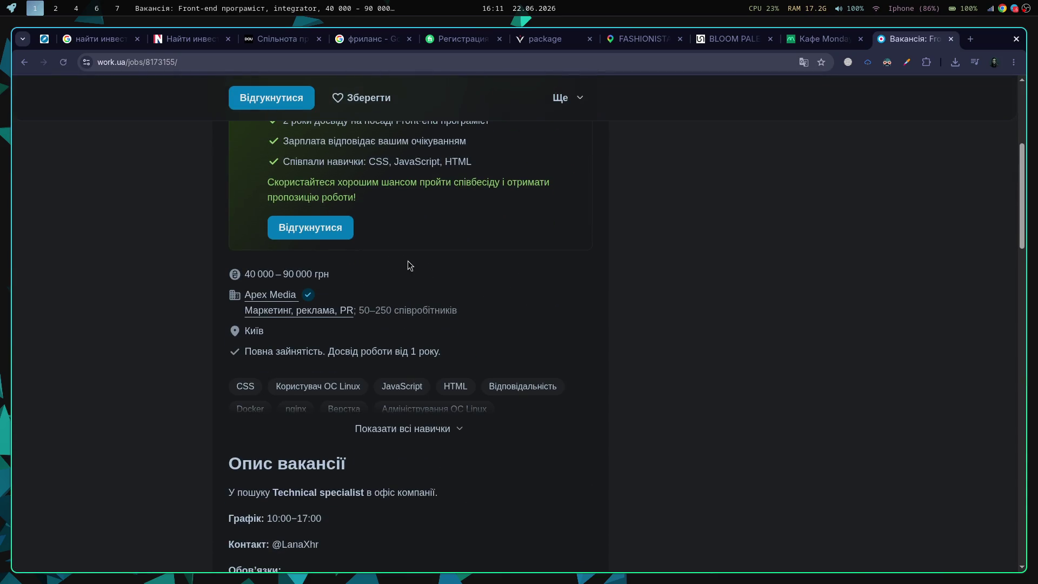
pyautogui.scroll(-5, 408, 262)
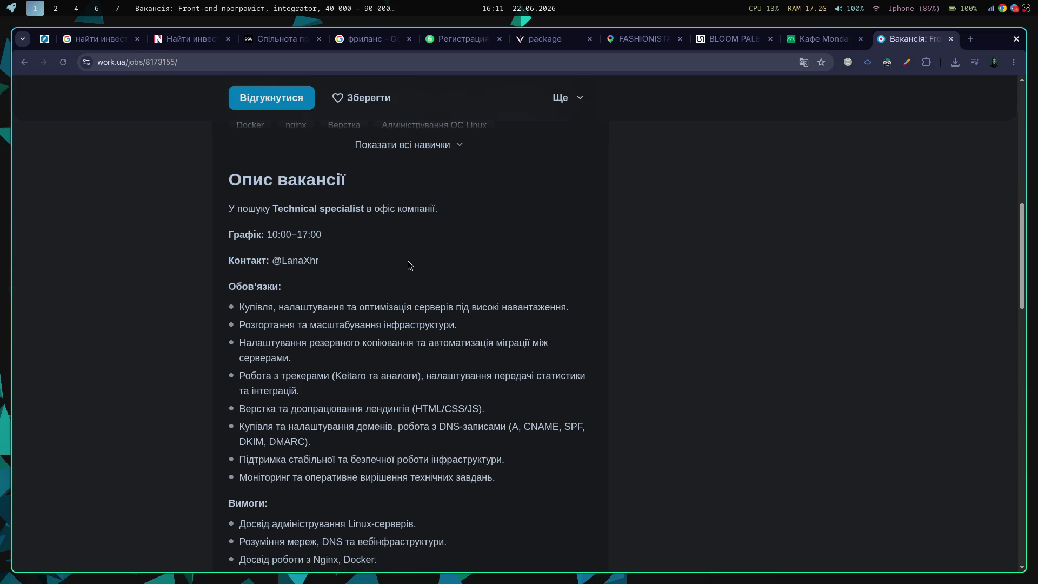
pyautogui.scroll(-1, 409, 265)
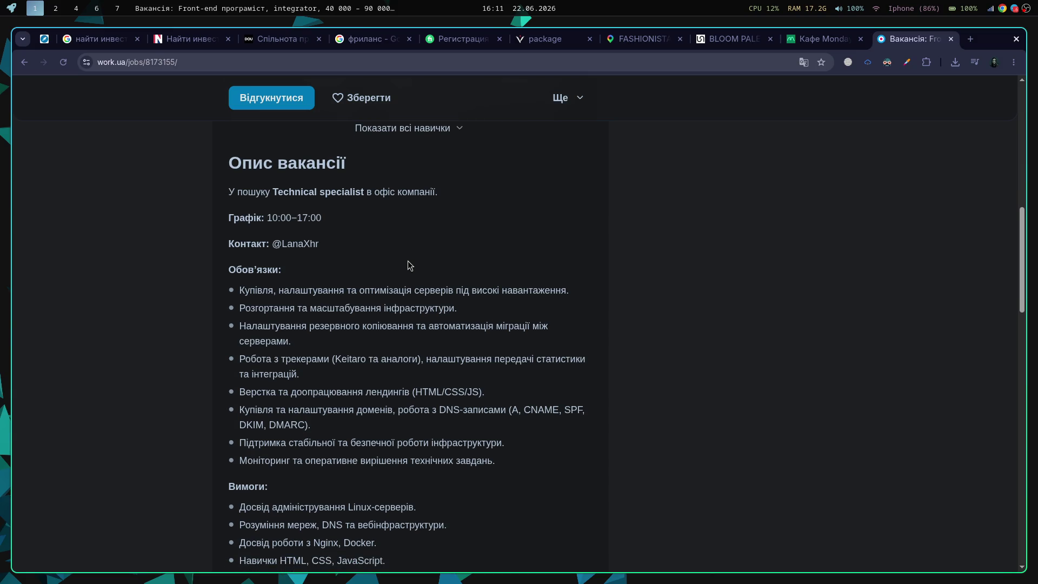
pyautogui.scroll(-2, 409, 265)
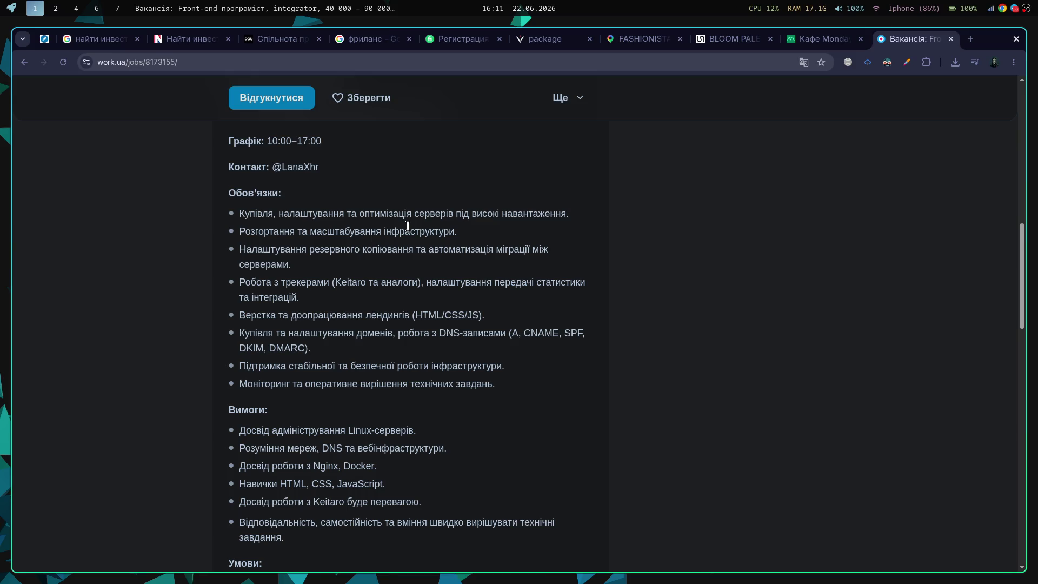
pyautogui.scroll(-1, 407, 225)
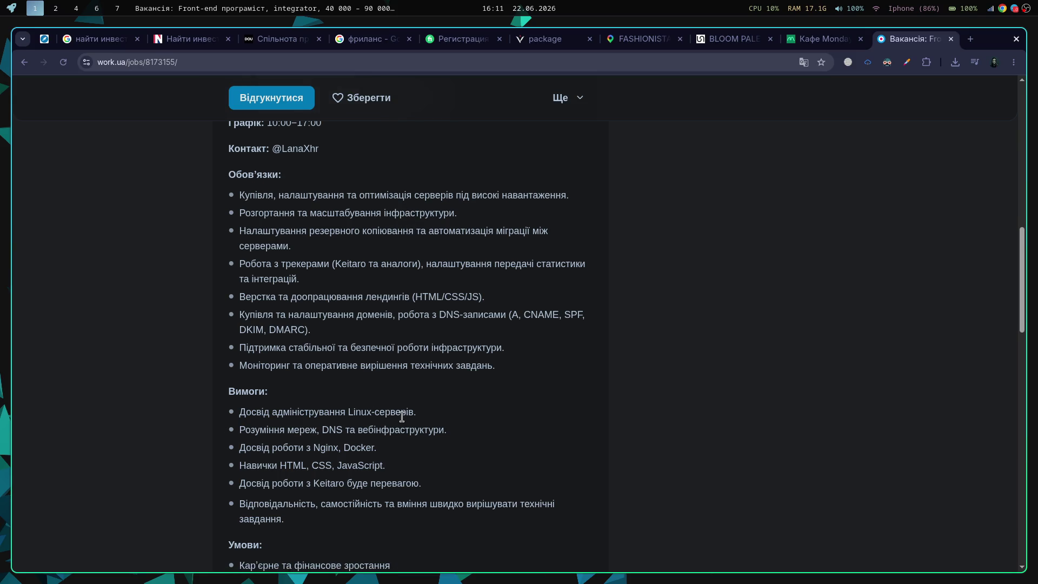
pyautogui.scroll(10, 411, 416)
pyautogui.scroll(-10, 414, 416)
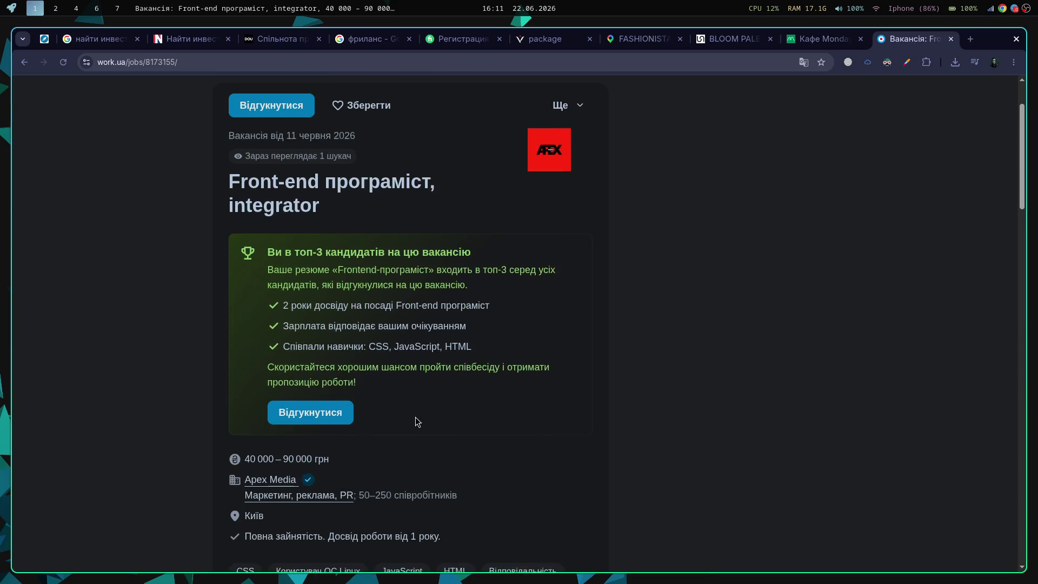
pyautogui.scroll(6, 414, 416)
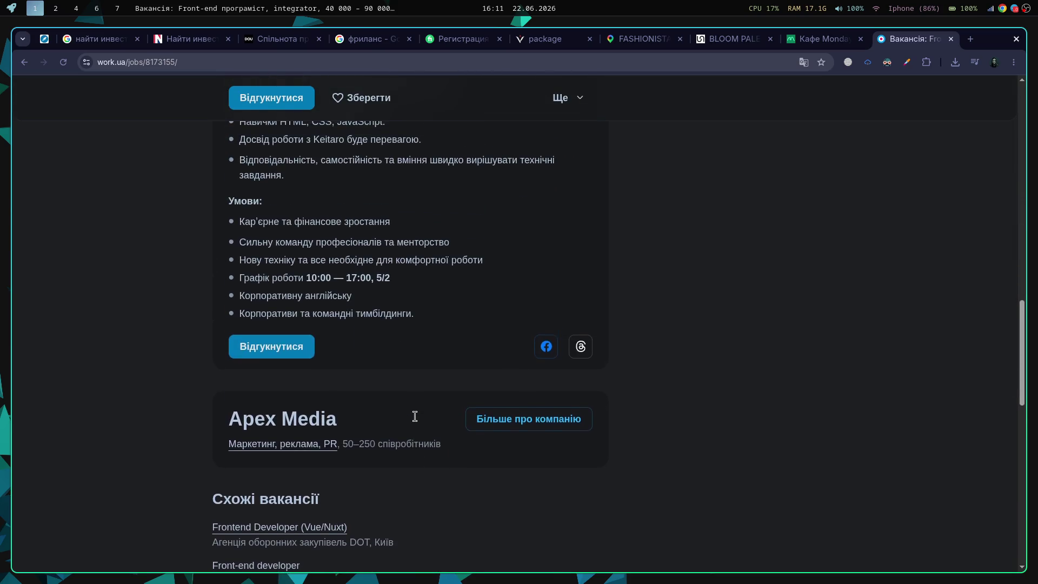
pyautogui.click(286, 559)
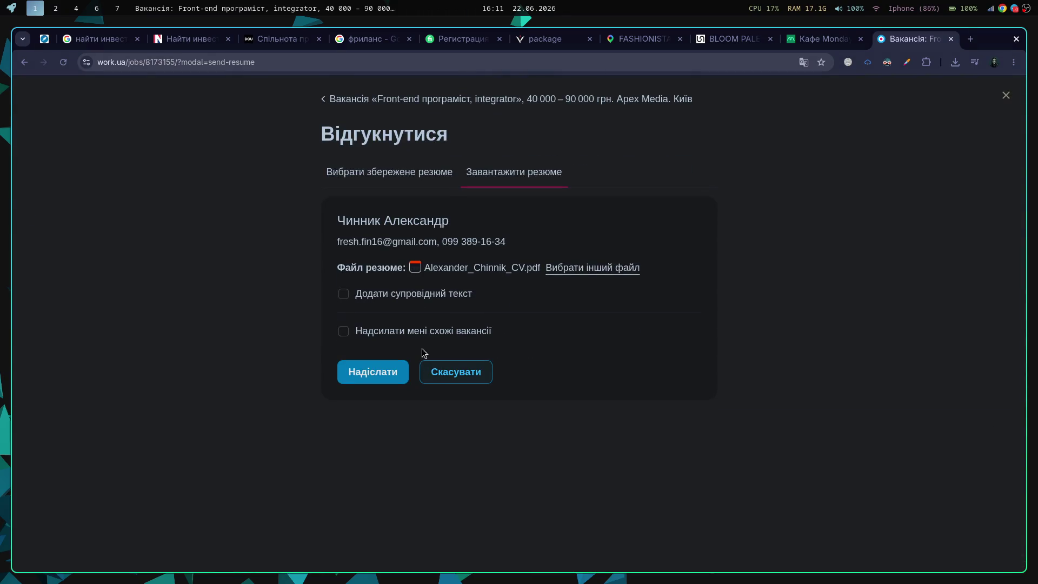
pyautogui.click(375, 380)
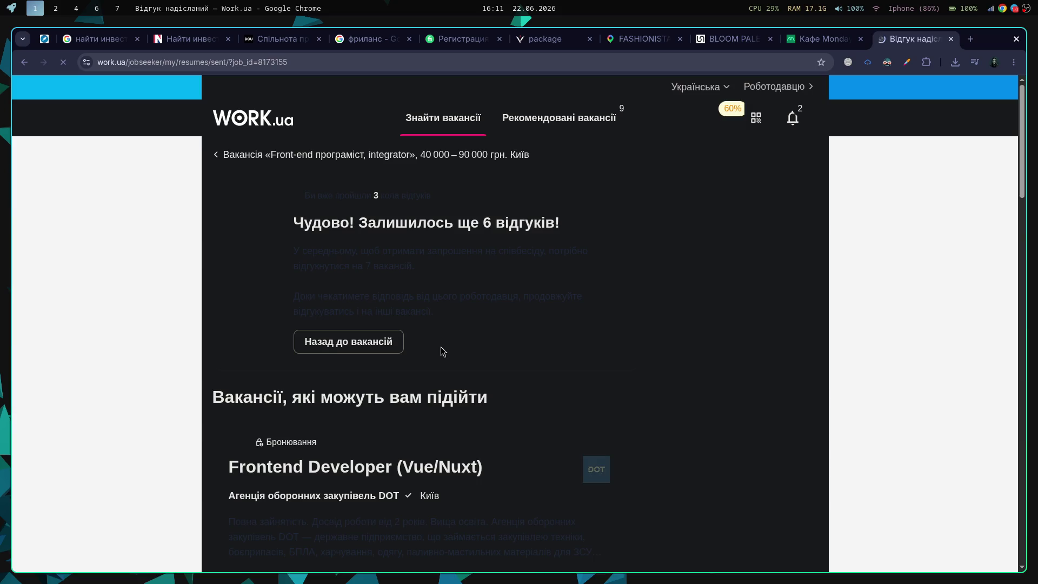
pyautogui.scroll(-15, 421, 375)
pyautogui.scroll(-5, 404, 411)
pyautogui.scroll(20, 404, 411)
pyautogui.press('super+Right')
pyautogui.press('super+Left')
pyautogui.press('super+6')
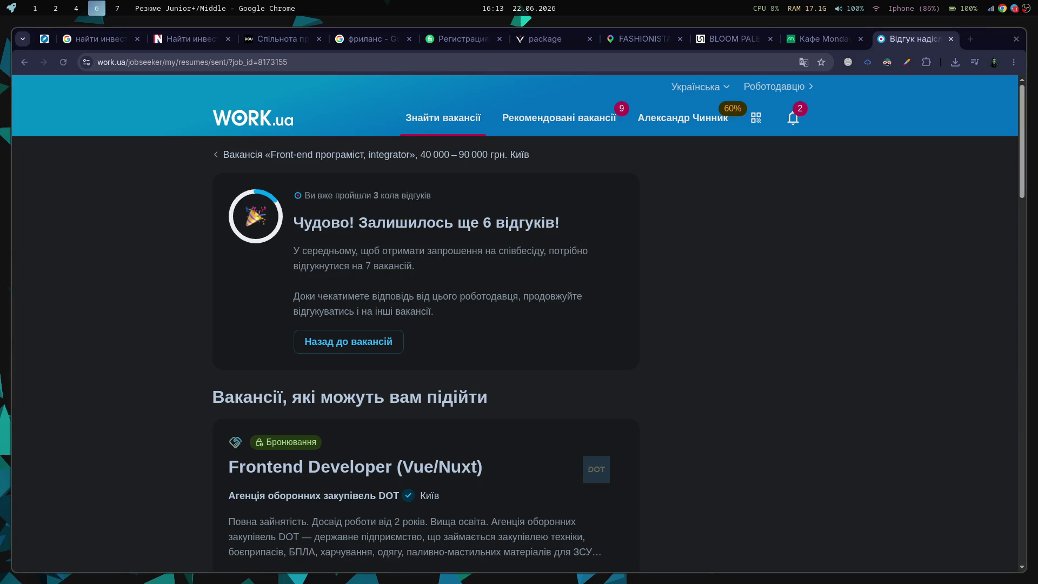
pyautogui.click(955, 63)
pyautogui.click(875, 112)
pyautogui.scroll(-3, 499, 276)
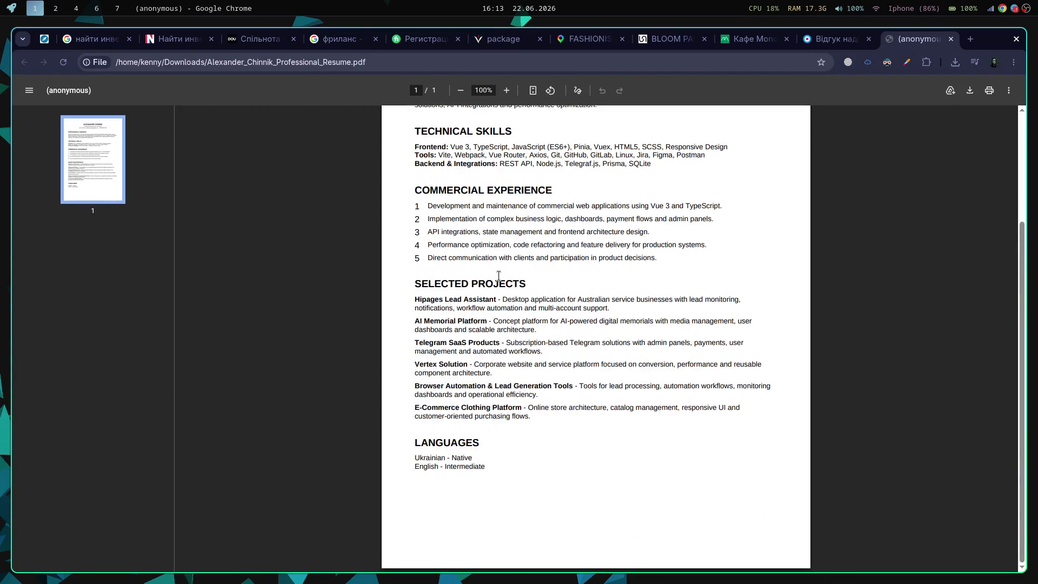
pyautogui.scroll(3, 498, 276)
pyautogui.scroll(-1, 498, 276)
pyautogui.scroll(-1, 498, 276)
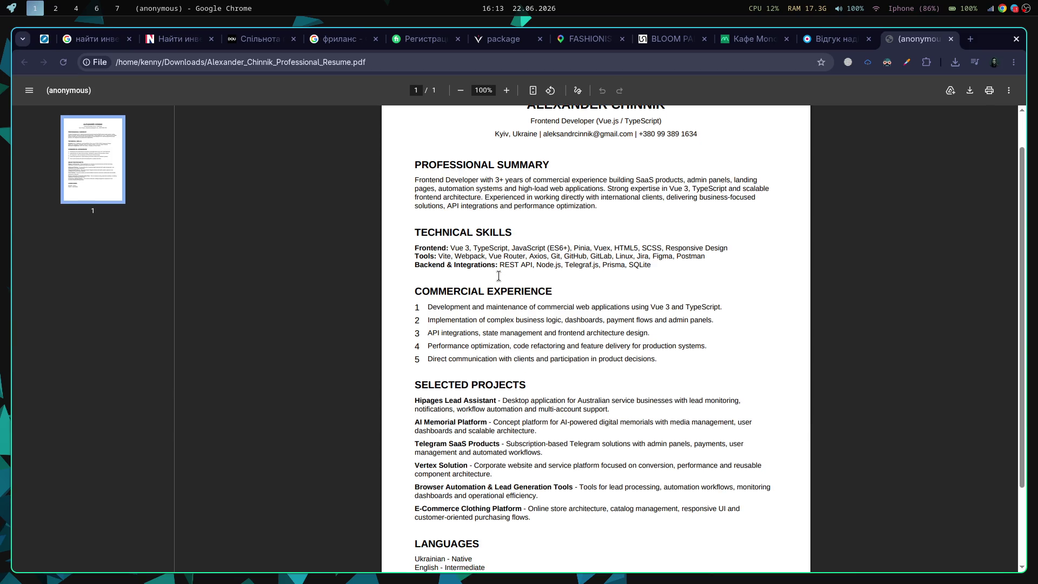
pyautogui.scroll(-1, 498, 275)
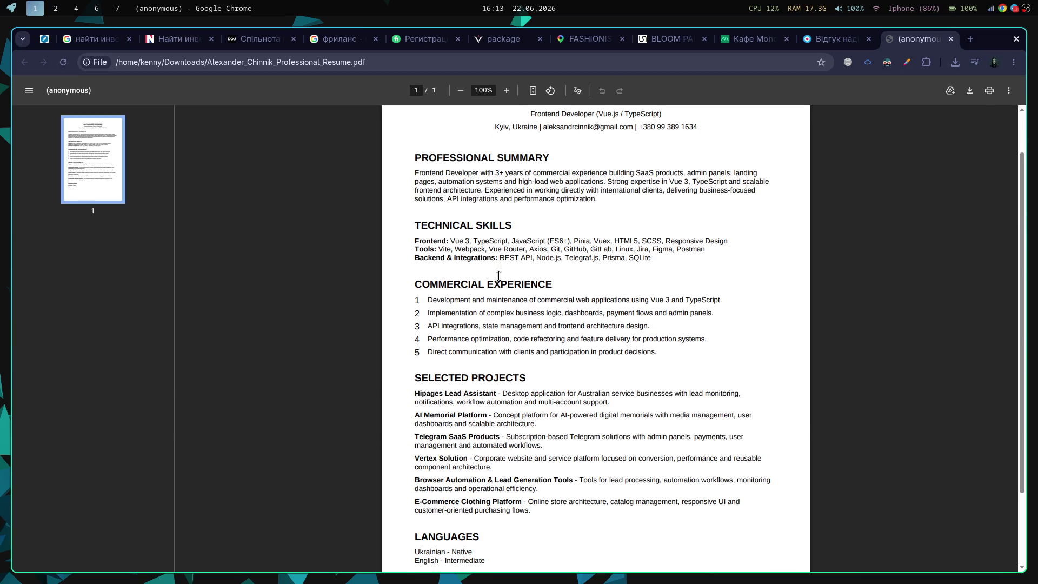
pyautogui.keyDown('ctrl'); pyautogui.scroll(3, 498, 275); pyautogui.keyUp('ctrl')
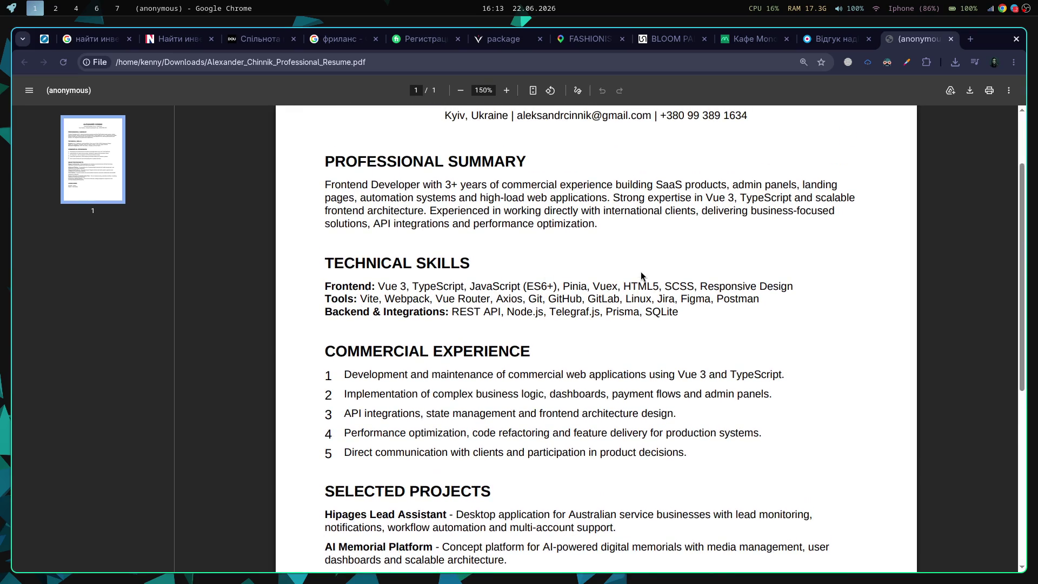
pyautogui.scroll(2, 641, 276)
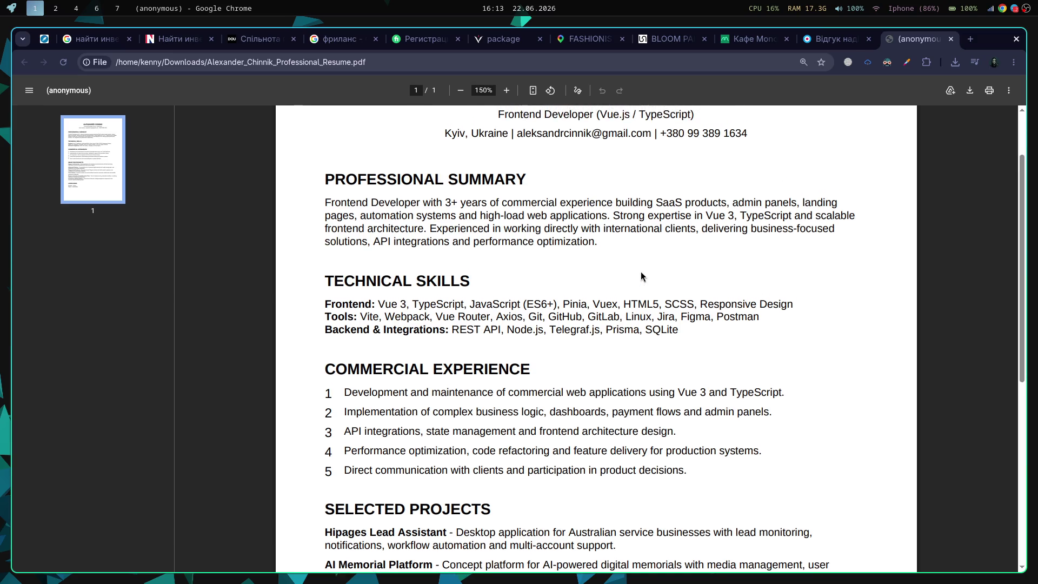
pyautogui.scroll(-2, 641, 275)
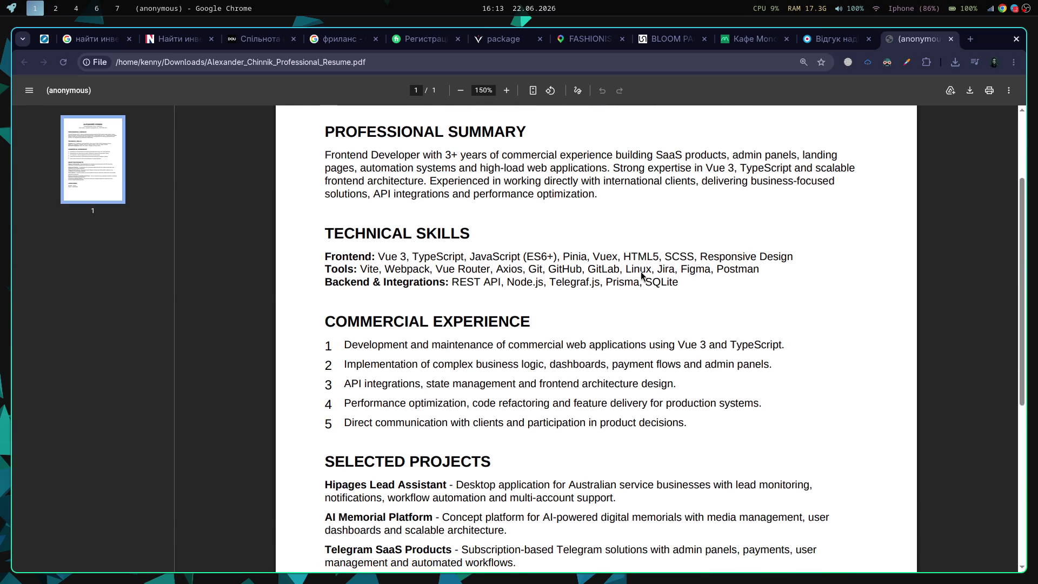
pyautogui.scroll(-1, 641, 276)
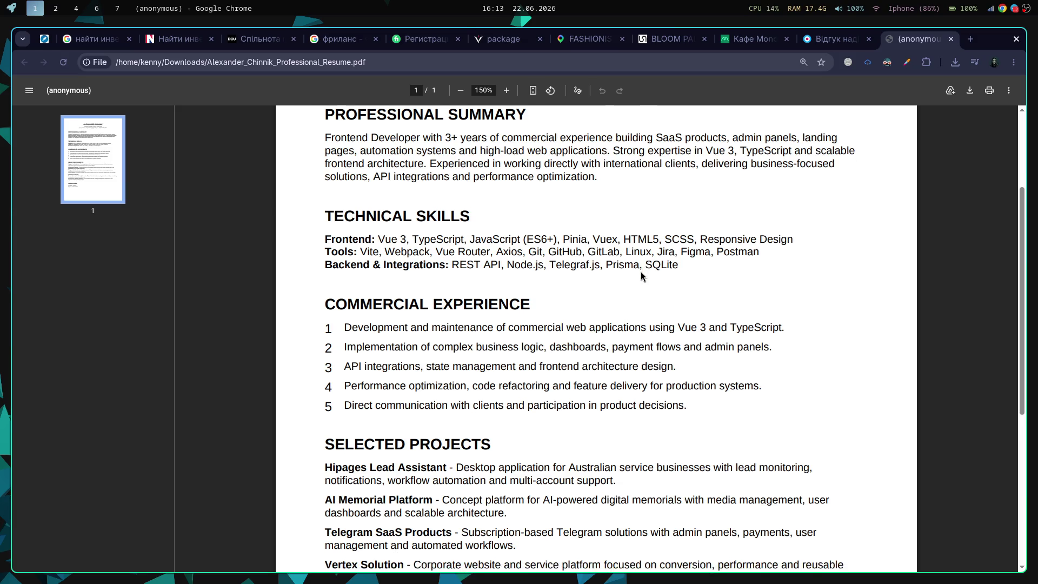
pyautogui.scroll(-1, 641, 276)
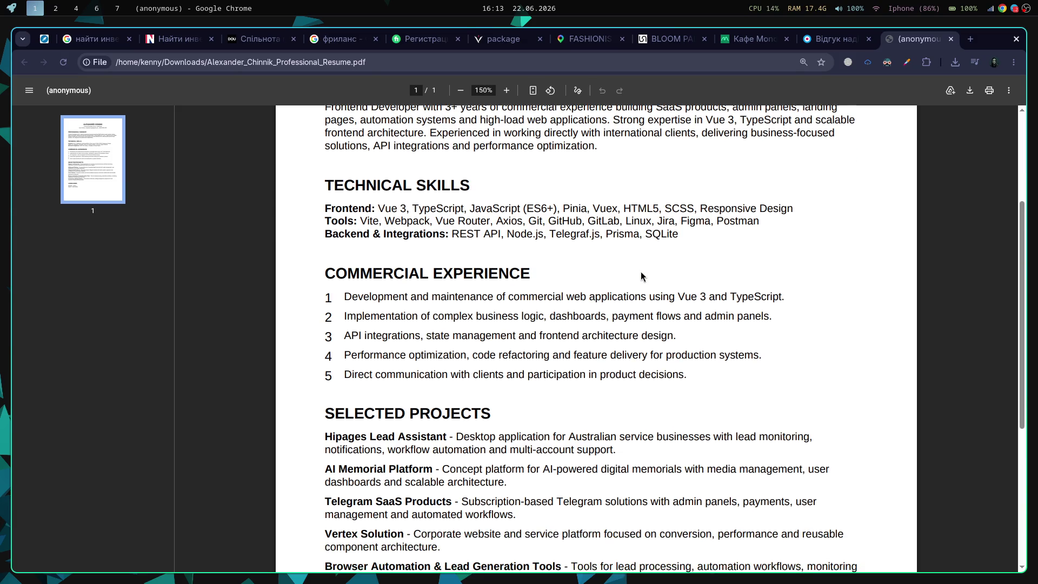
pyautogui.scroll(-1, 641, 276)
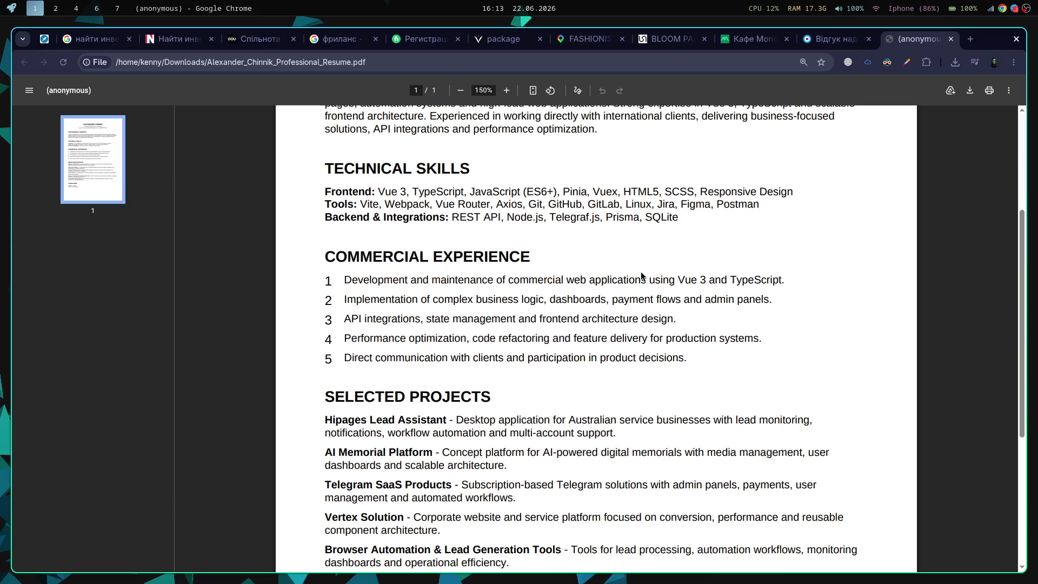
pyautogui.scroll(-1, 641, 274)
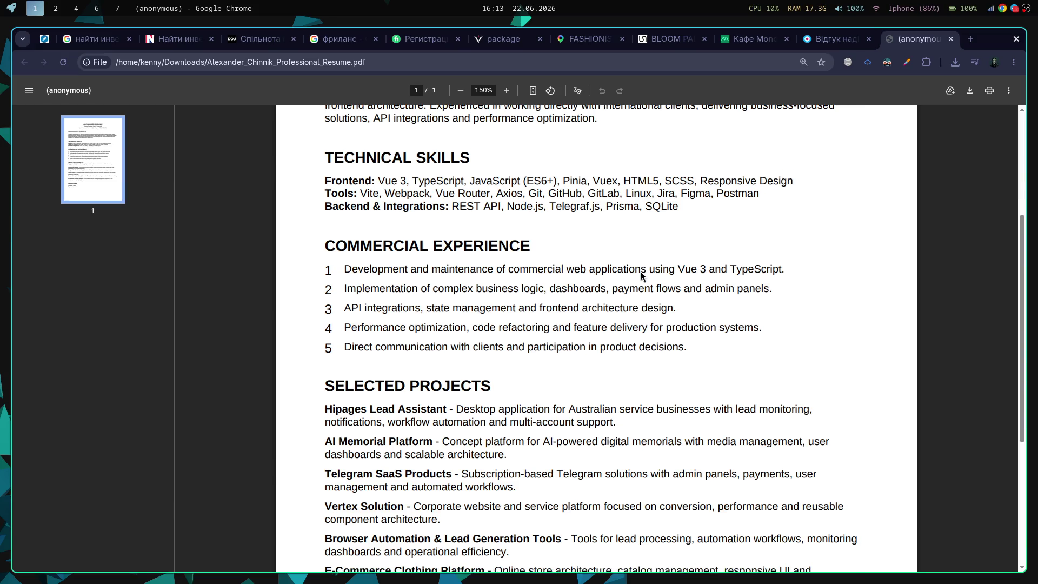
pyautogui.scroll(-1, 641, 276)
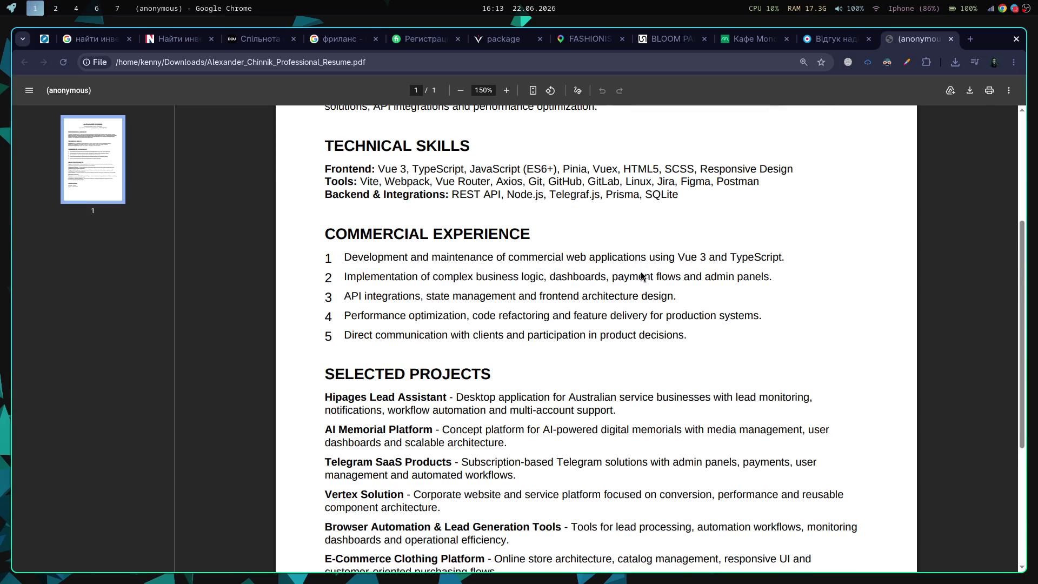
pyautogui.scroll(-3, 642, 275)
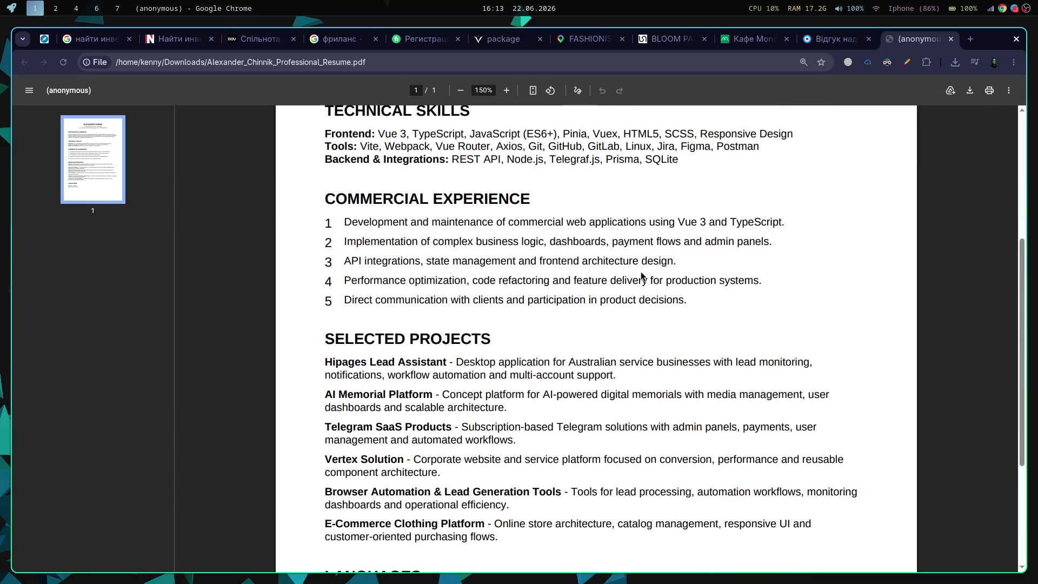
pyautogui.scroll(-3, 642, 276)
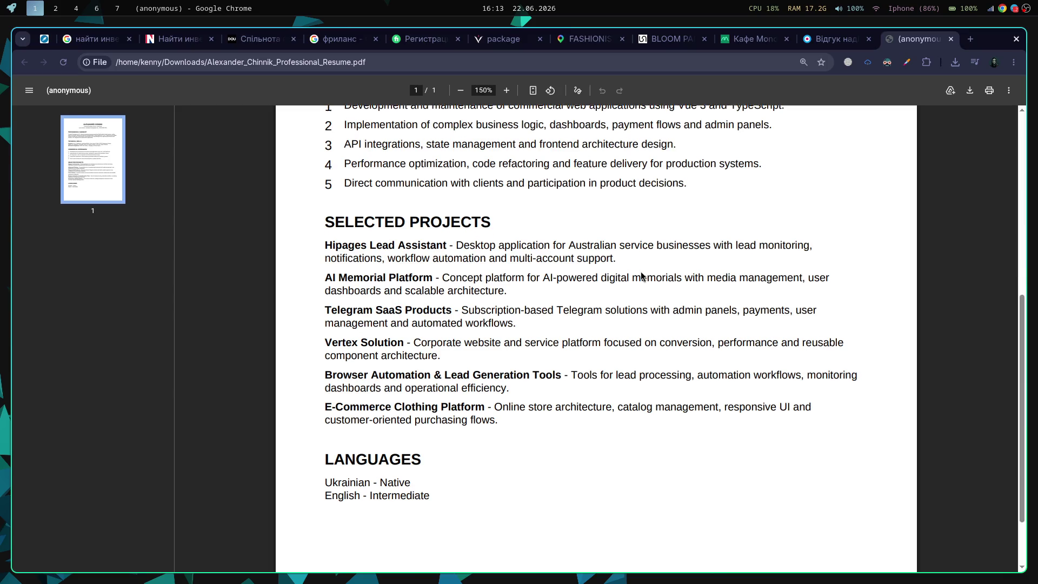
pyautogui.scroll(-2, 641, 276)
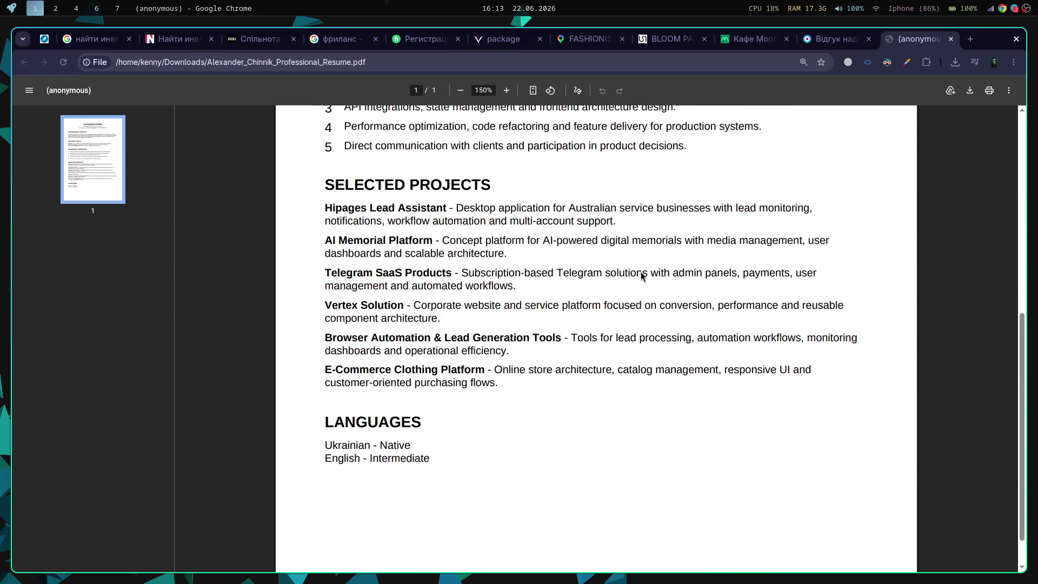
pyautogui.scroll(-2, 641, 275)
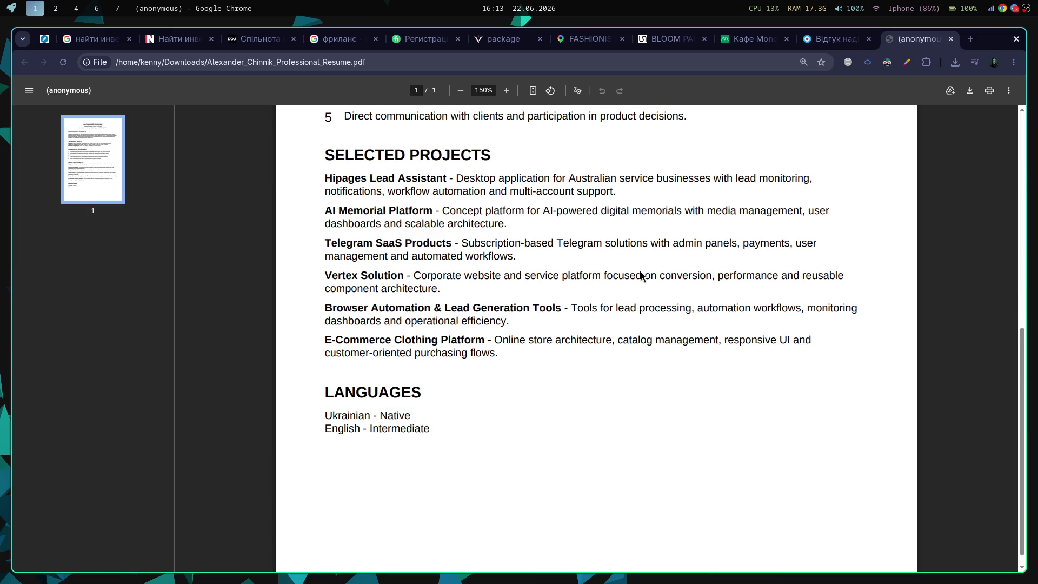
pyautogui.scroll(-1, 641, 276)
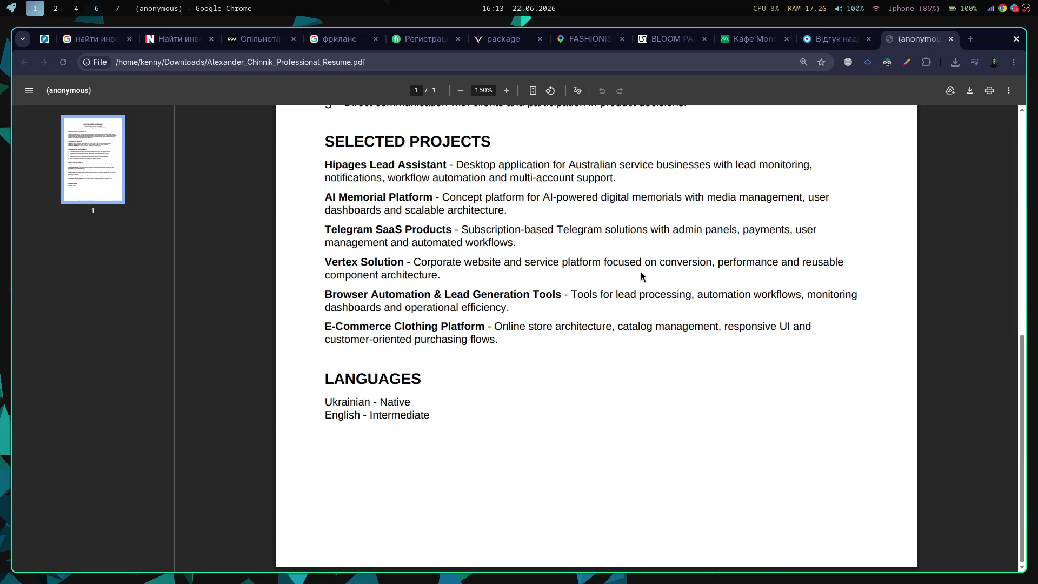
pyautogui.scroll(8, 641, 275)
pyautogui.keyDown('ctrl'); pyautogui.scroll(-5, 642, 275); pyautogui.keyUp('ctrl')
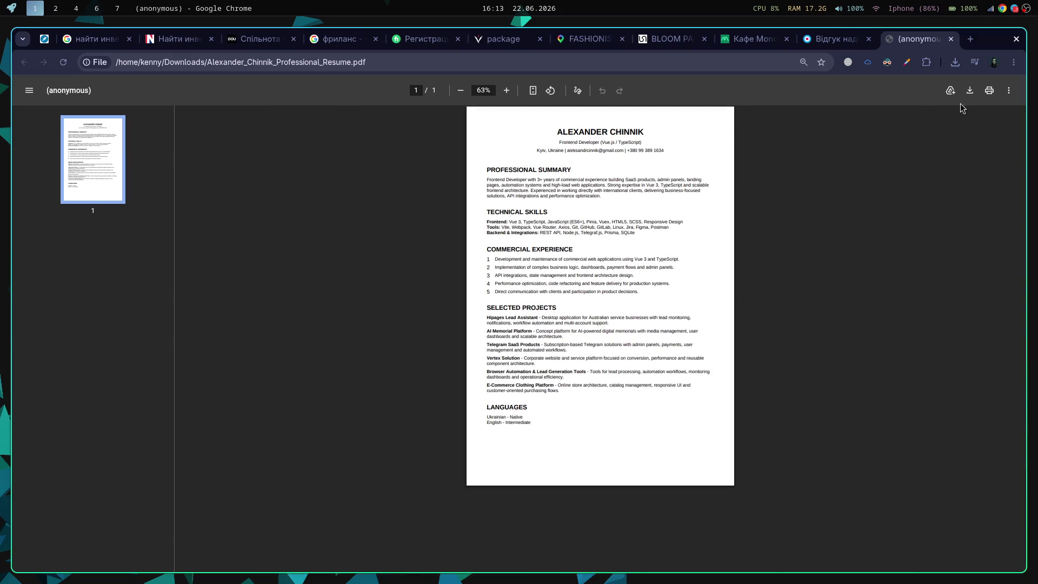
pyautogui.press('super+6')
pyautogui.press('super+1')
pyautogui.click(837, 41)
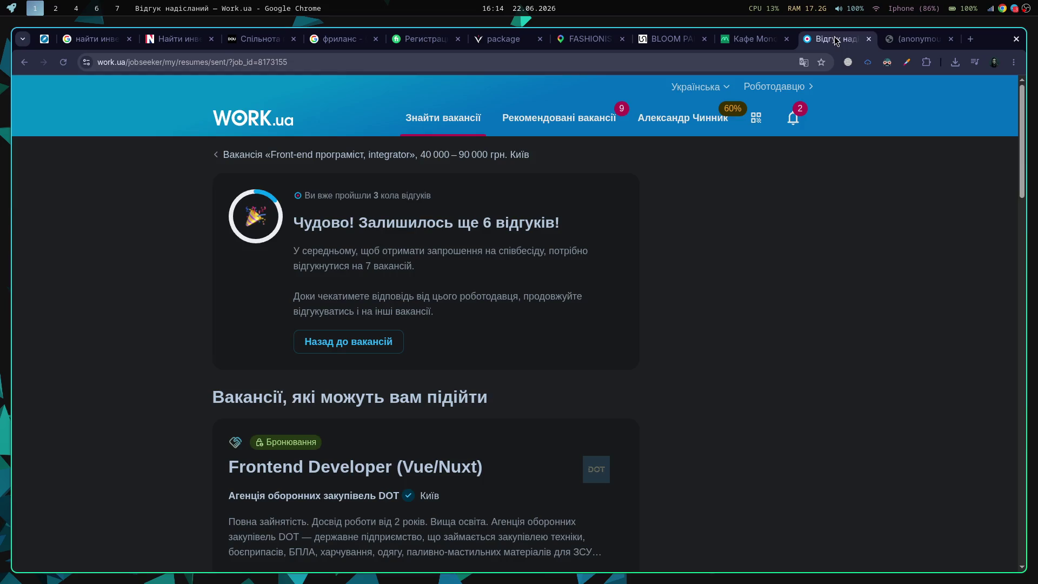
pyautogui.click(950, 39)
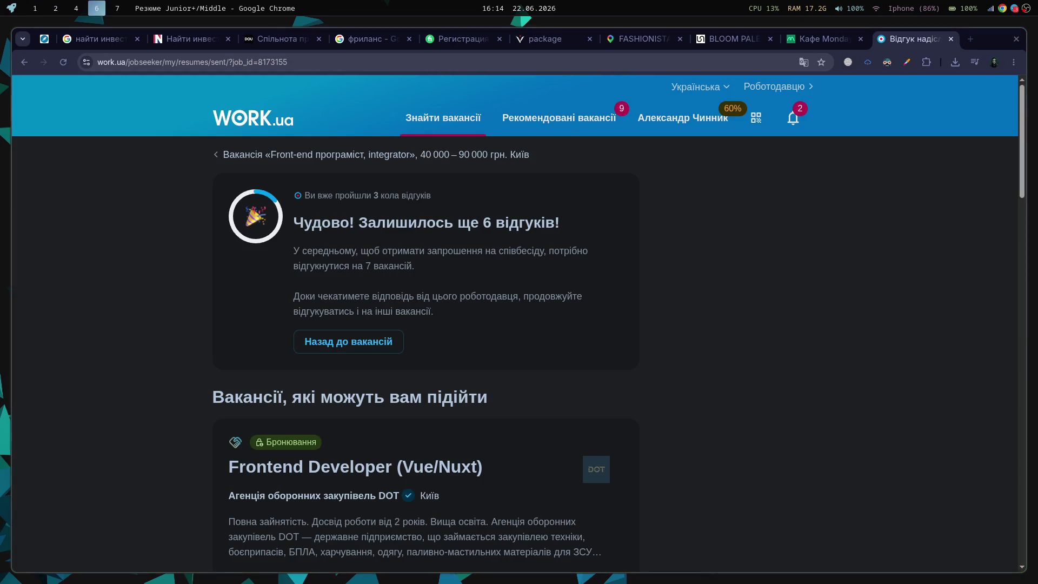
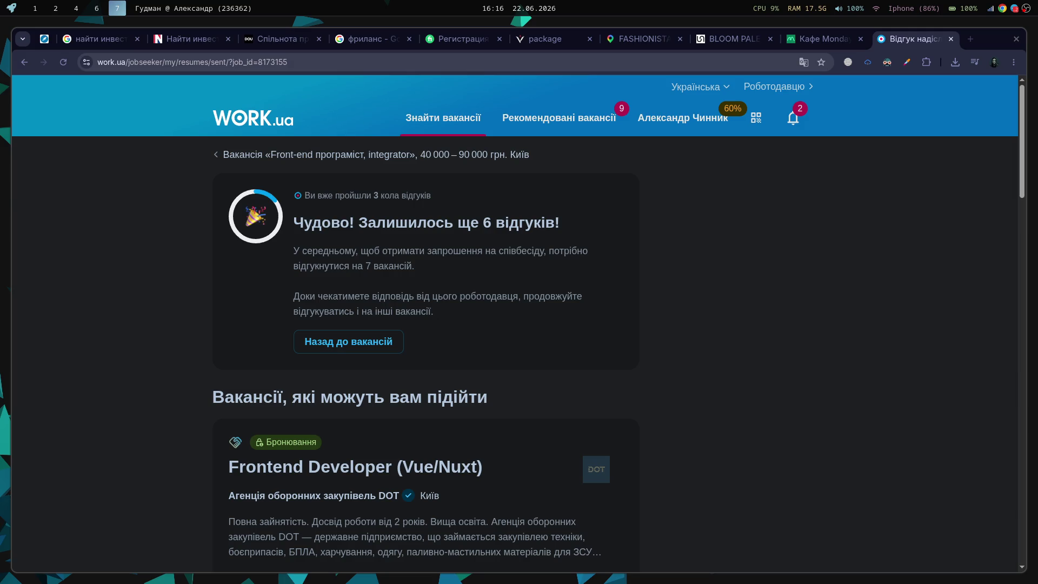
# Return to the Work.ua workspace and browse the recommended vacancies feed
pyautogui.press('super+6')
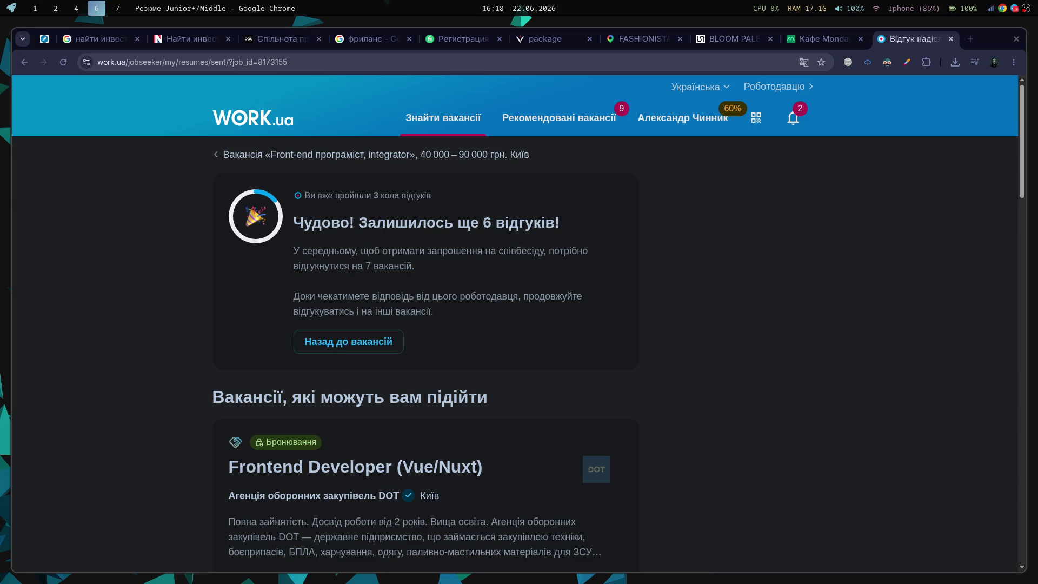
pyautogui.press('super+1')
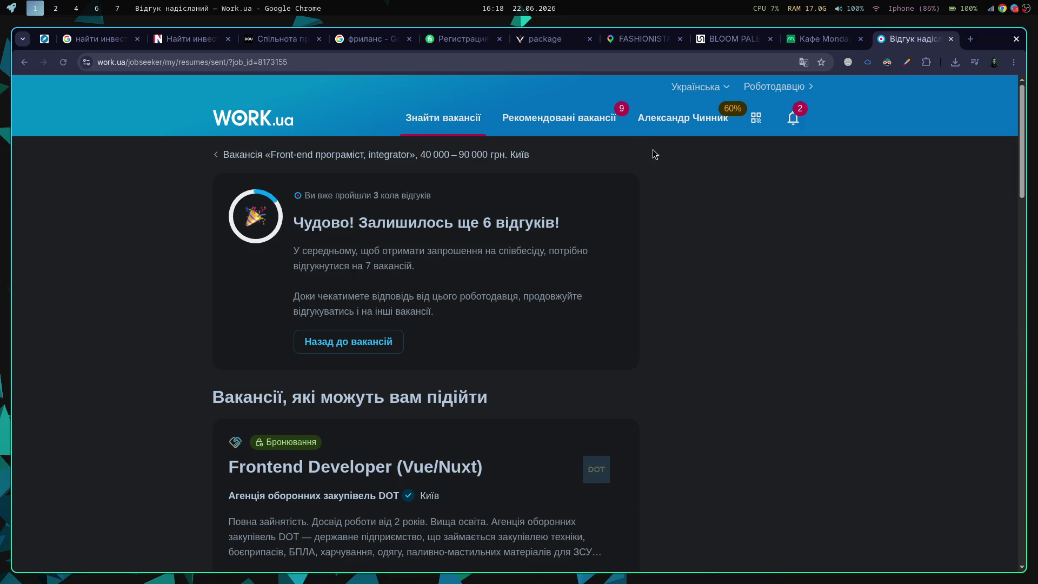
pyautogui.click(607, 130)
pyautogui.scroll(-3, 606, 132)
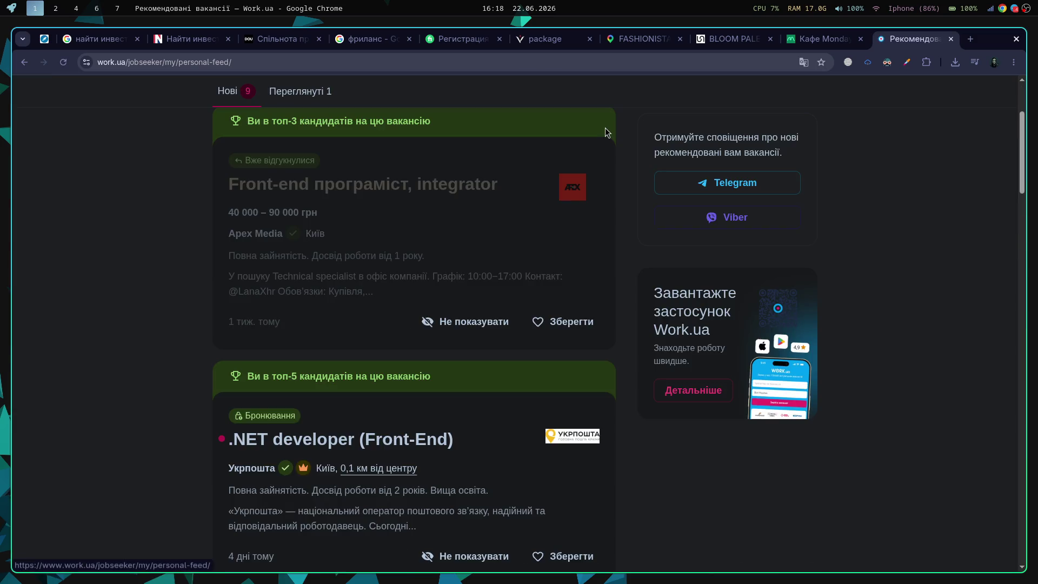
pyautogui.scroll(3, 583, 224)
pyautogui.scroll(-5, 583, 224)
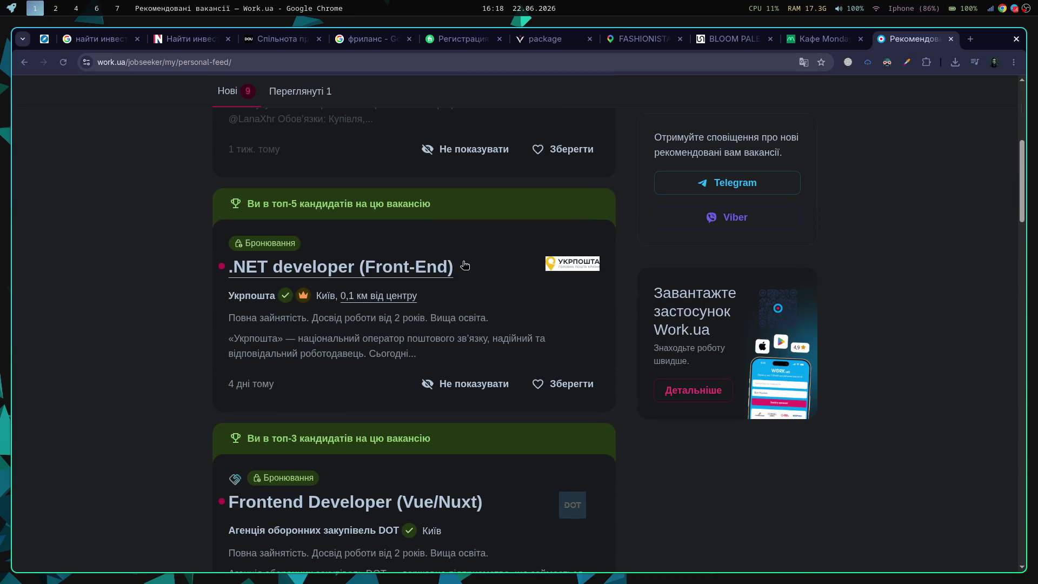
pyautogui.scroll(-2, 464, 265)
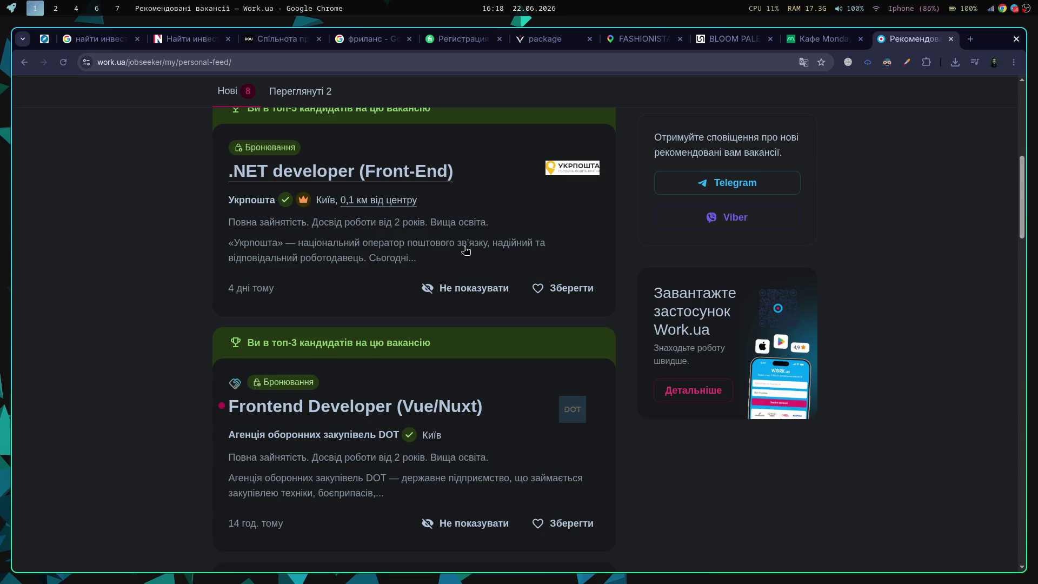
# Read the Укрпошта .NET developer (Front-End) vacancy, then go to the personal cabinet
pyautogui.click(442, 172)
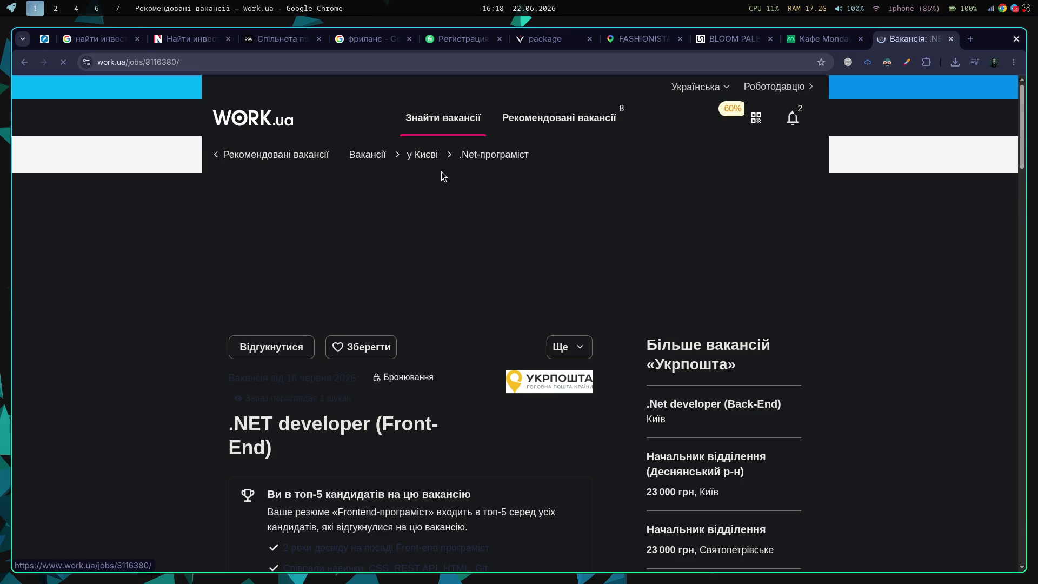
pyautogui.scroll(-3, 436, 196)
pyautogui.scroll(-4, 436, 196)
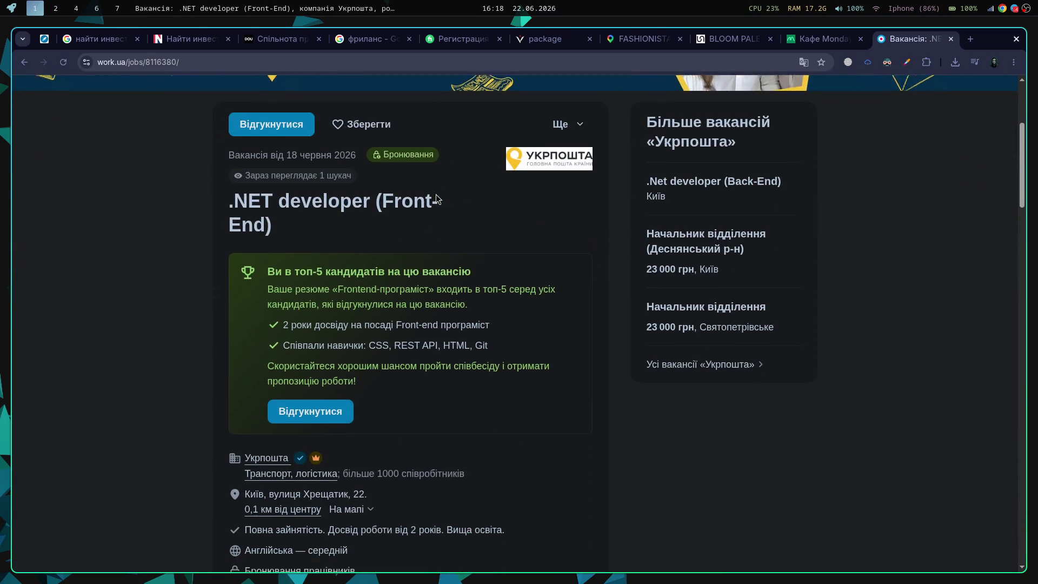
pyautogui.scroll(-10, 436, 197)
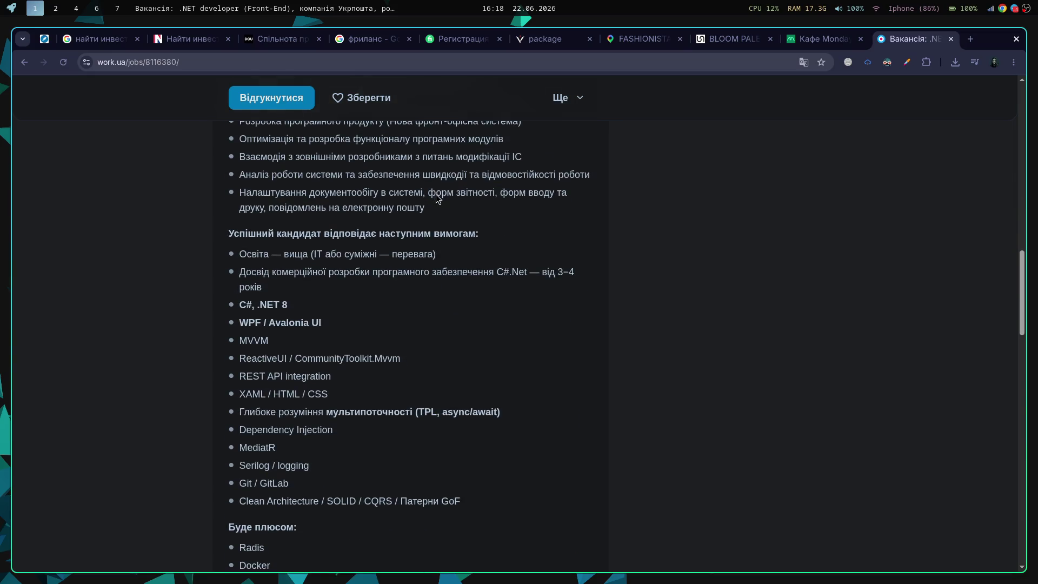
pyautogui.scroll(-8, 436, 195)
pyautogui.press('Home')
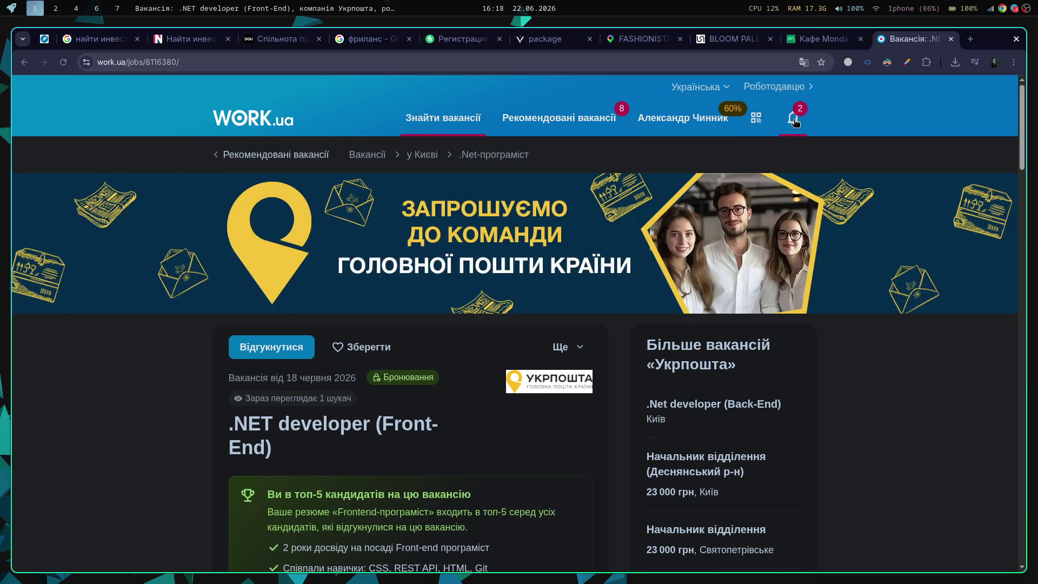
pyautogui.moveTo(759, 118)
pyautogui.click(715, 120)
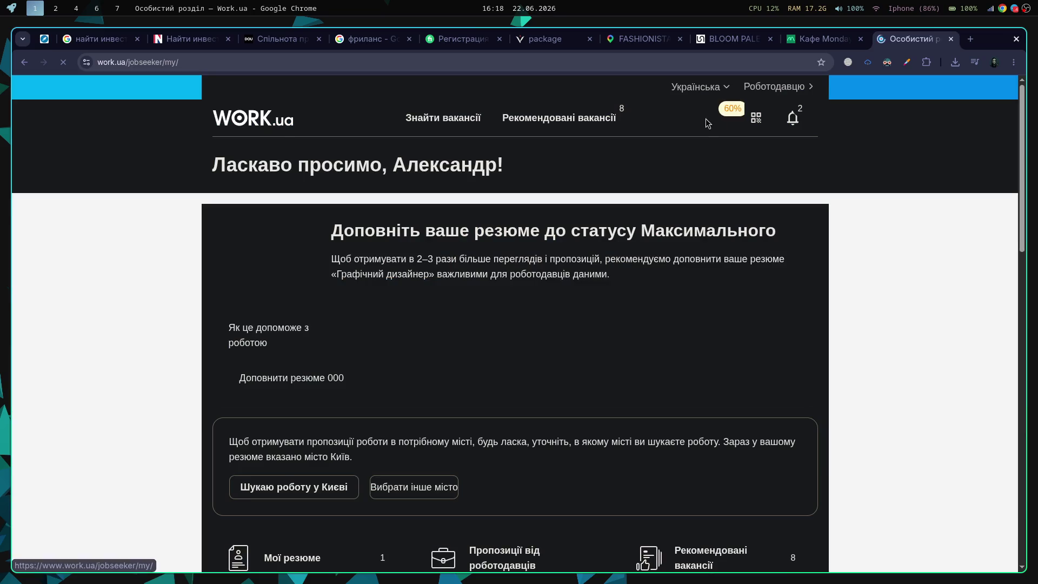
# Scroll the cabinet's welcome and resume-completion section, then return to recommended vacancies
pyautogui.scroll(-10, 571, 261)
pyautogui.scroll(-3, 571, 261)
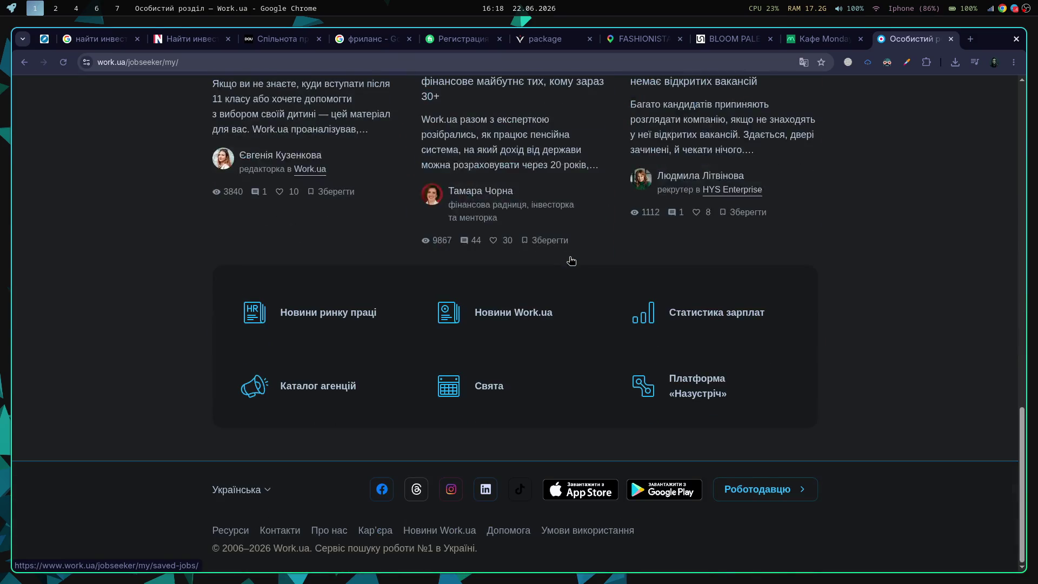
pyautogui.press('Home')
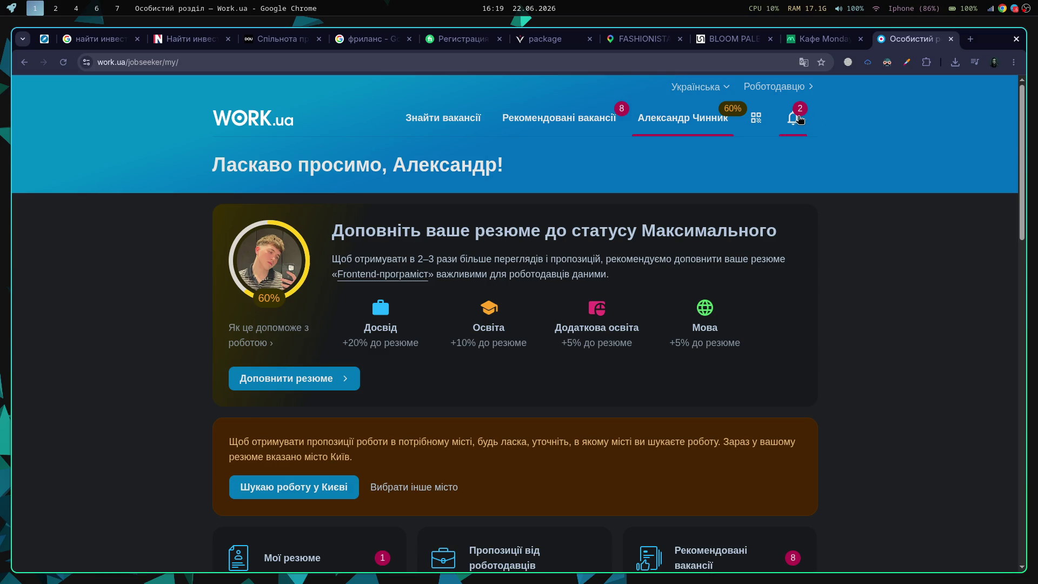
pyautogui.scroll(-15, 654, 227)
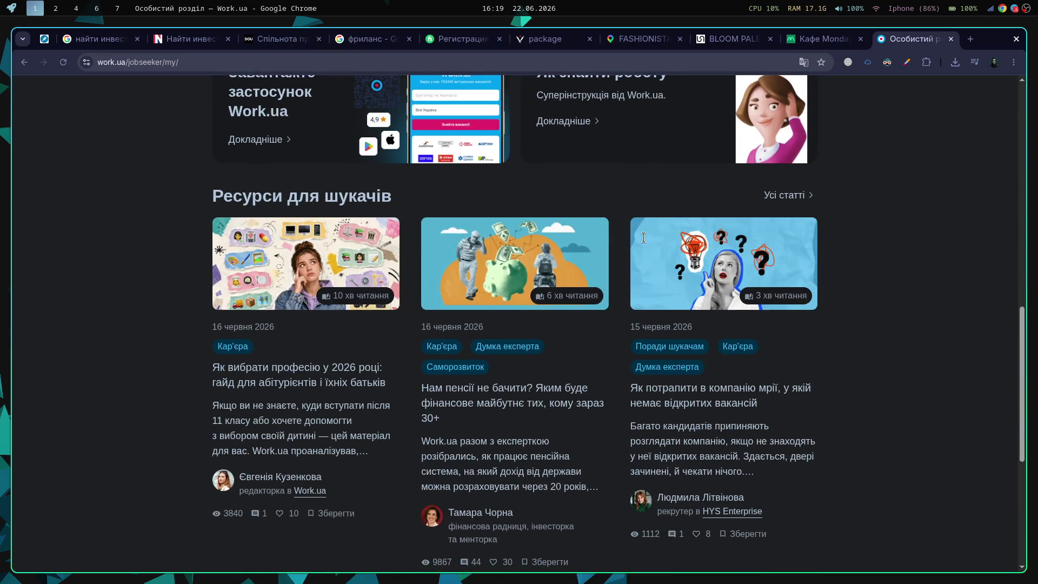
pyautogui.scroll(15, 643, 238)
pyautogui.scroll(3, 643, 237)
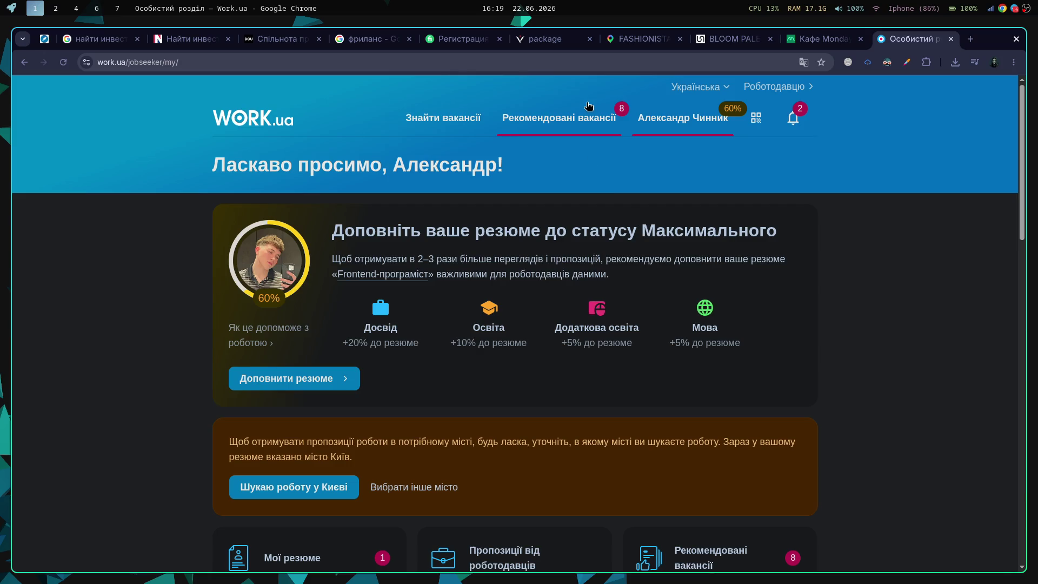
pyautogui.click(579, 114)
# Scroll up and down the recommended feed to review the new openings
pyautogui.scroll(-5, 464, 226)
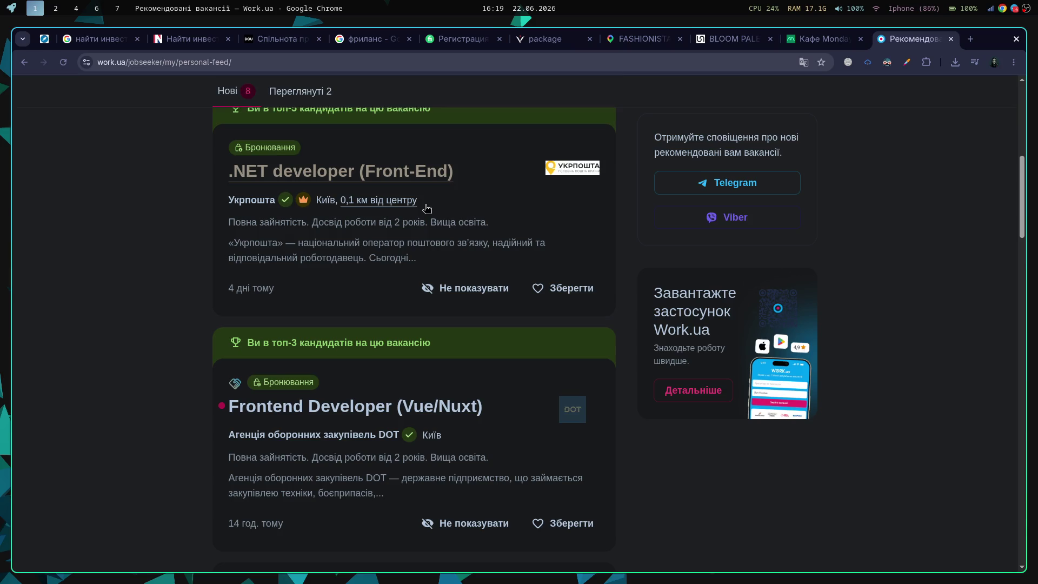
pyautogui.scroll(-5, 464, 226)
pyautogui.scroll(5, 464, 226)
pyautogui.scroll(10, 464, 226)
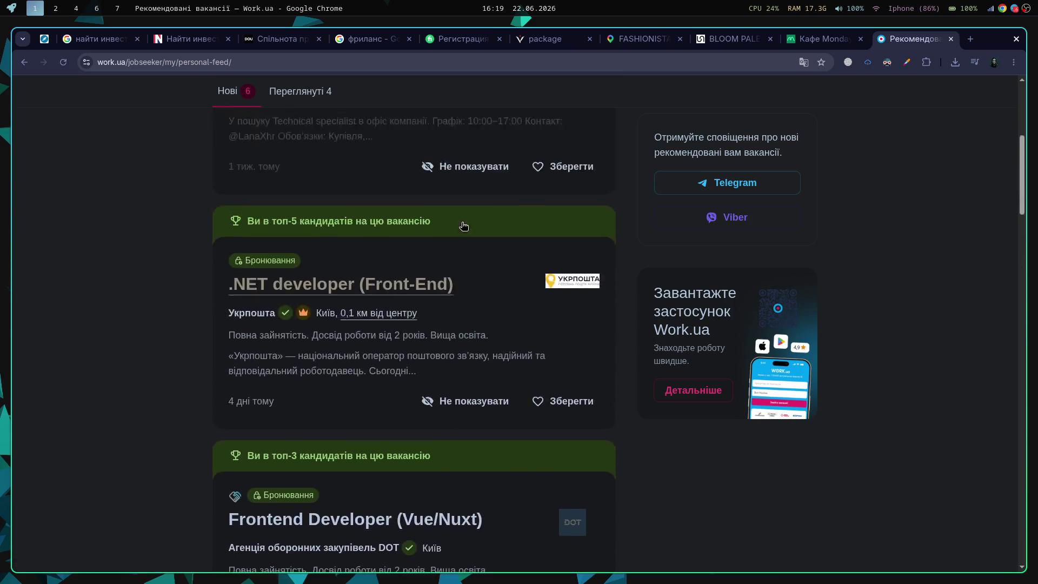
pyautogui.scroll(-10, 534, 226)
pyautogui.scroll(-15, 534, 226)
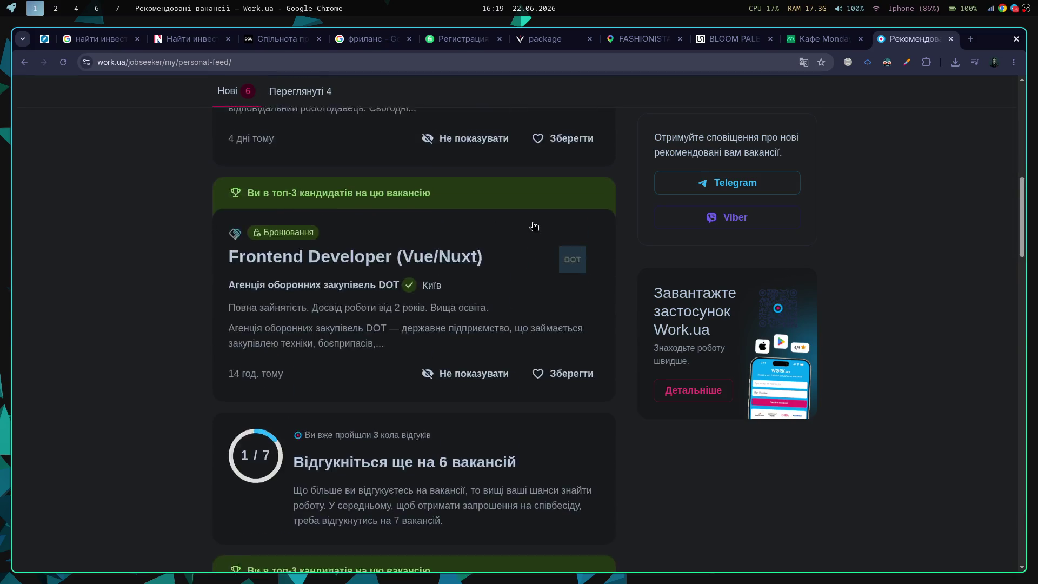
pyautogui.scroll(15, 534, 226)
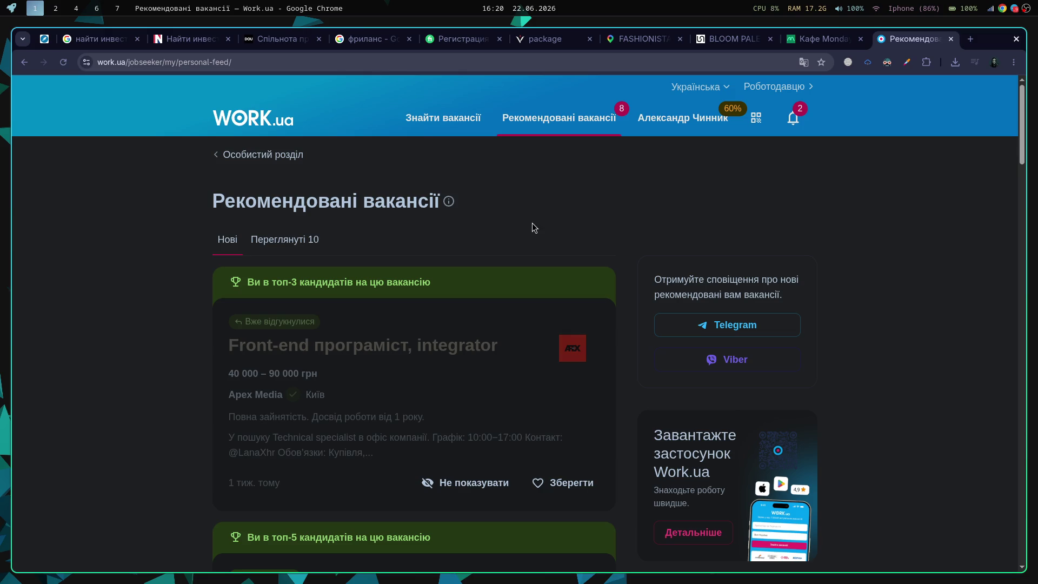
# Reach the feed's end past the Galanix IT Front-end/HTML trainee role and all-viewed notice
pyautogui.scroll(-10, 484, 324)
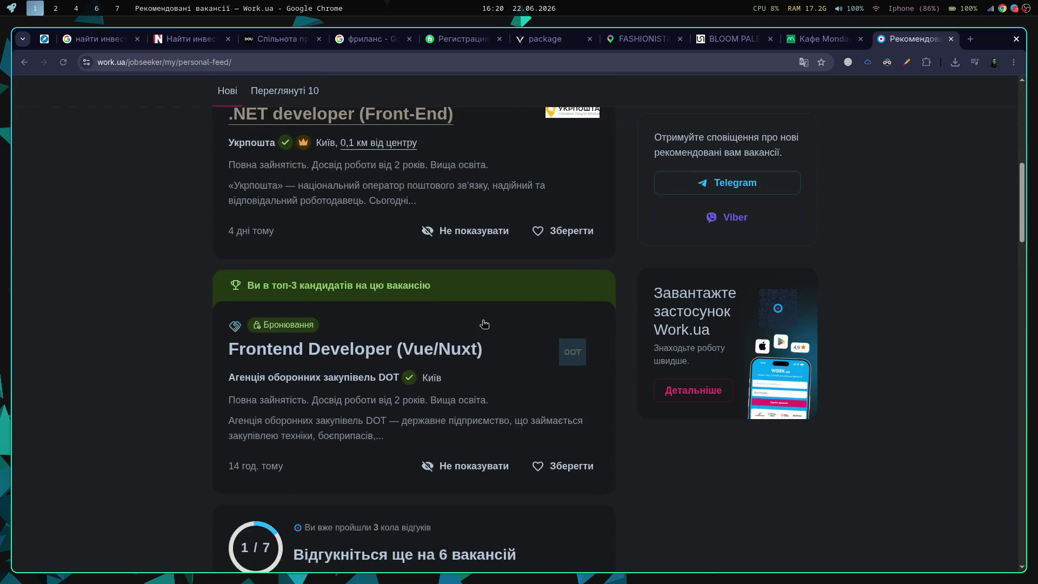
pyautogui.scroll(-20, 483, 324)
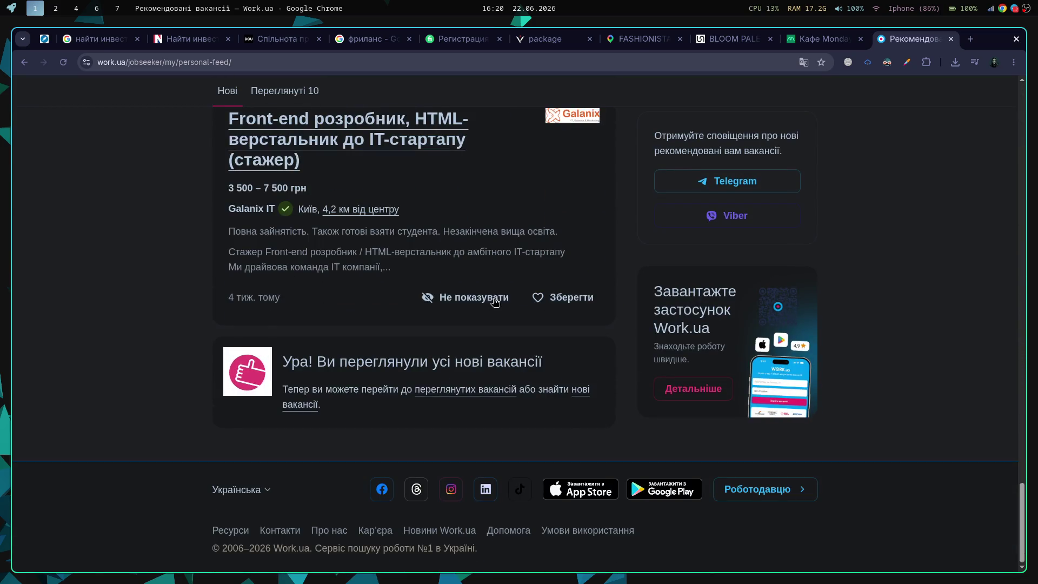
pyautogui.press('super+2')
pyautogui.press('super+1')
pyautogui.scroll(15, 495, 302)
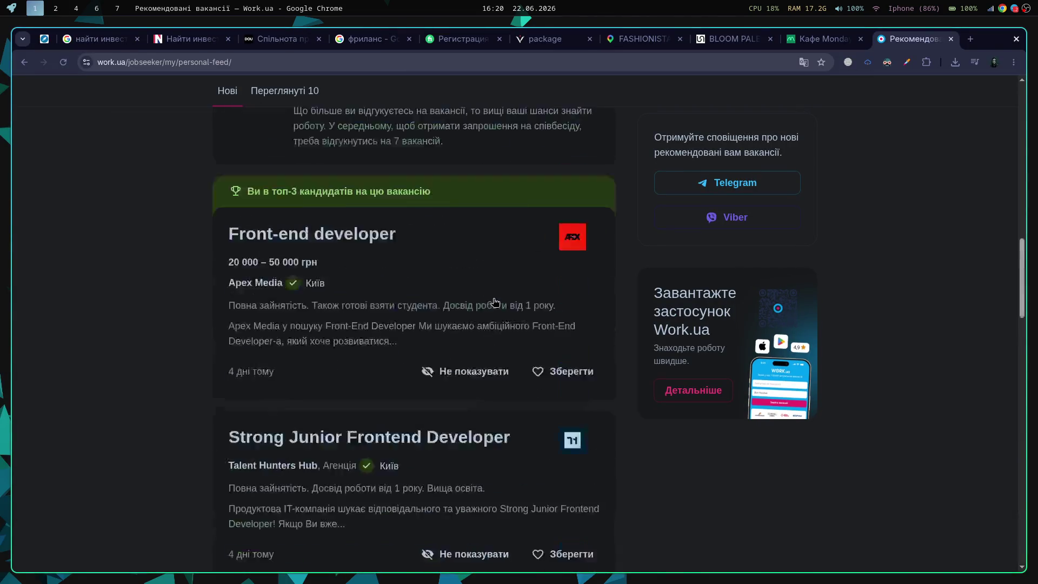
pyautogui.click(970, 39)
# Load twitch.tv from the new tab's address bar
pyautogui.write('ец')
pyautogui.press('BackSpace')
pyautogui.press('BackSpace')
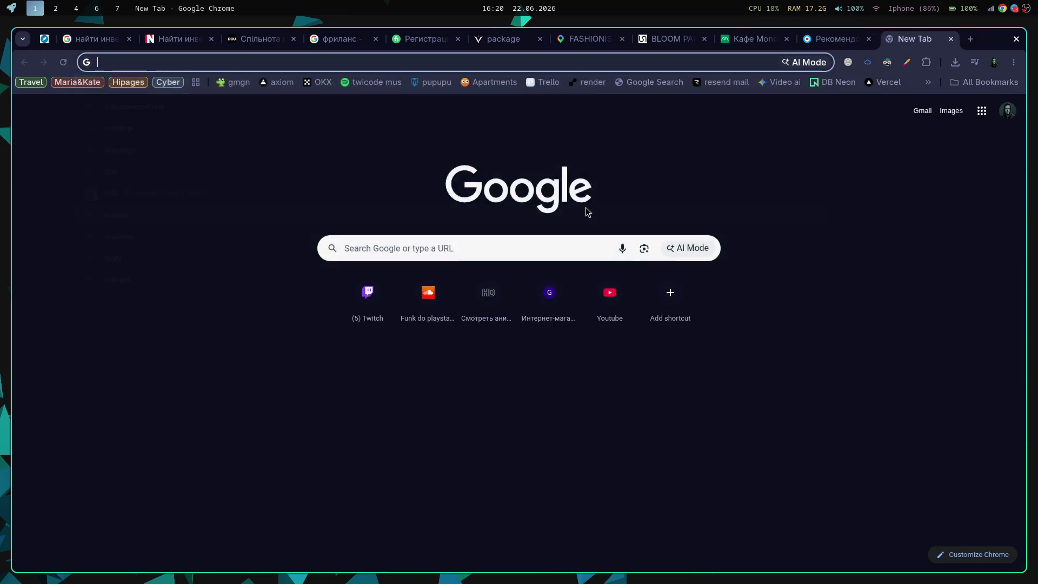
pyautogui.write('twitch.tv')
pyautogui.press('Return')
# Search Google for 'x', open the Russian-language X result and continue with Google
pyautogui.click(444, 62)
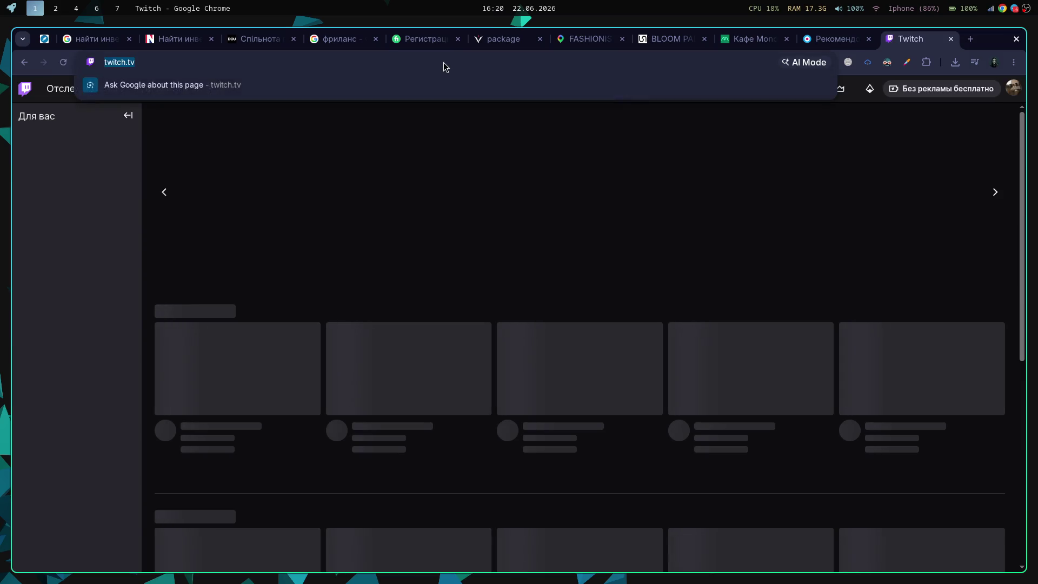
pyautogui.write('x')
pyautogui.press('Return')
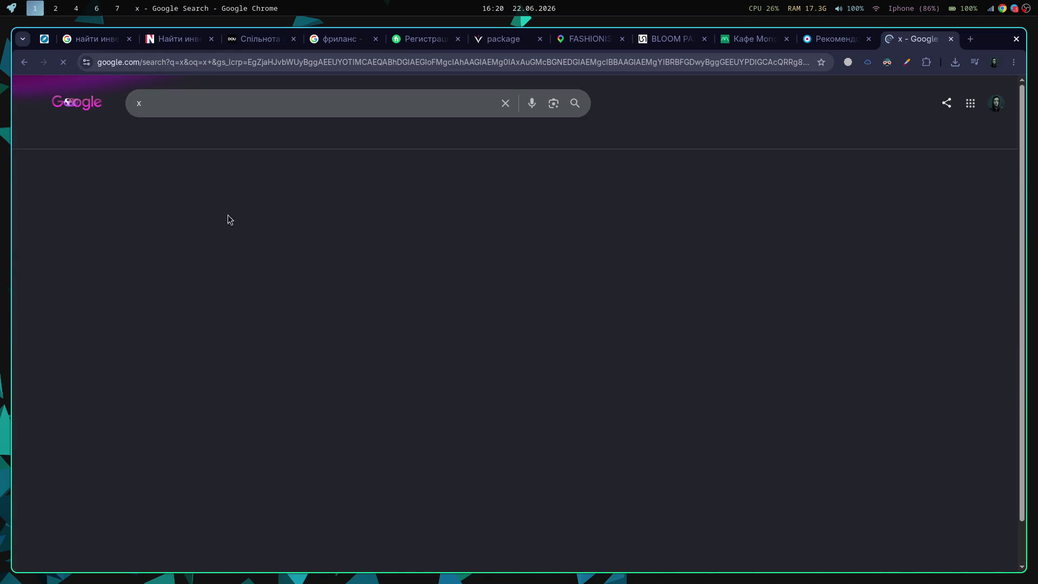
pyautogui.click(197, 195)
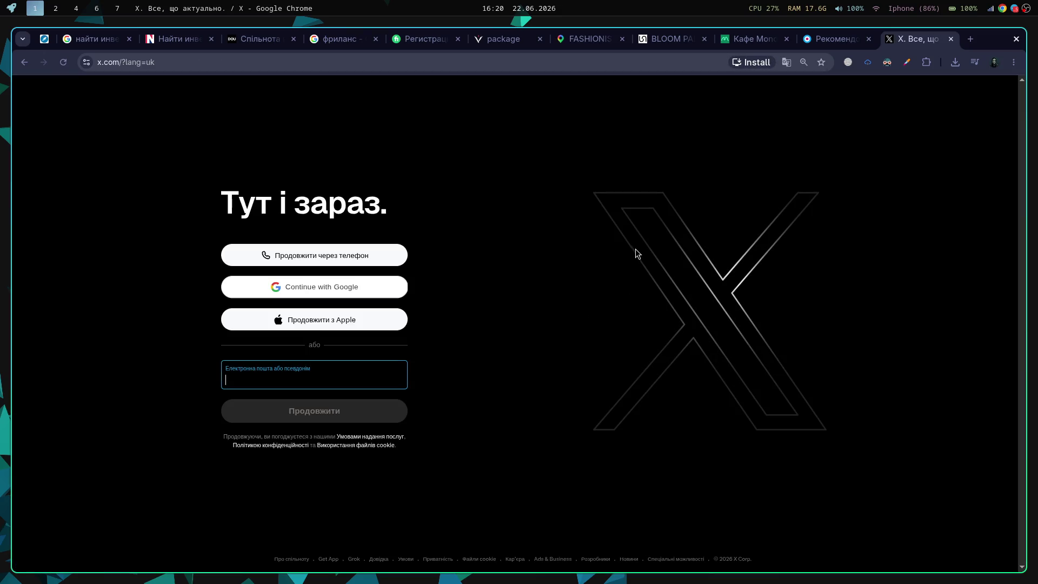
pyautogui.click(27, 61)
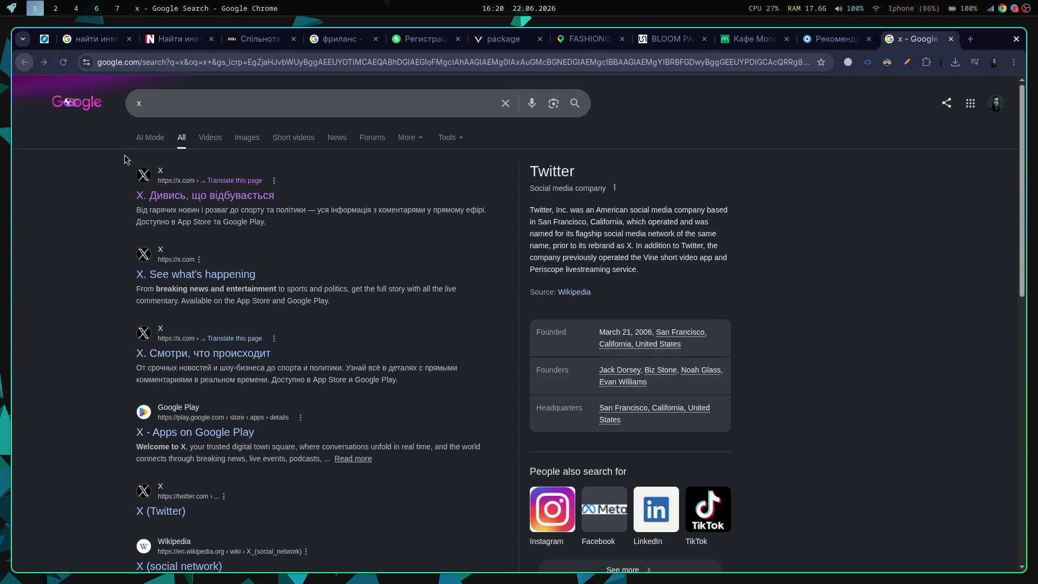
pyautogui.click(214, 185)
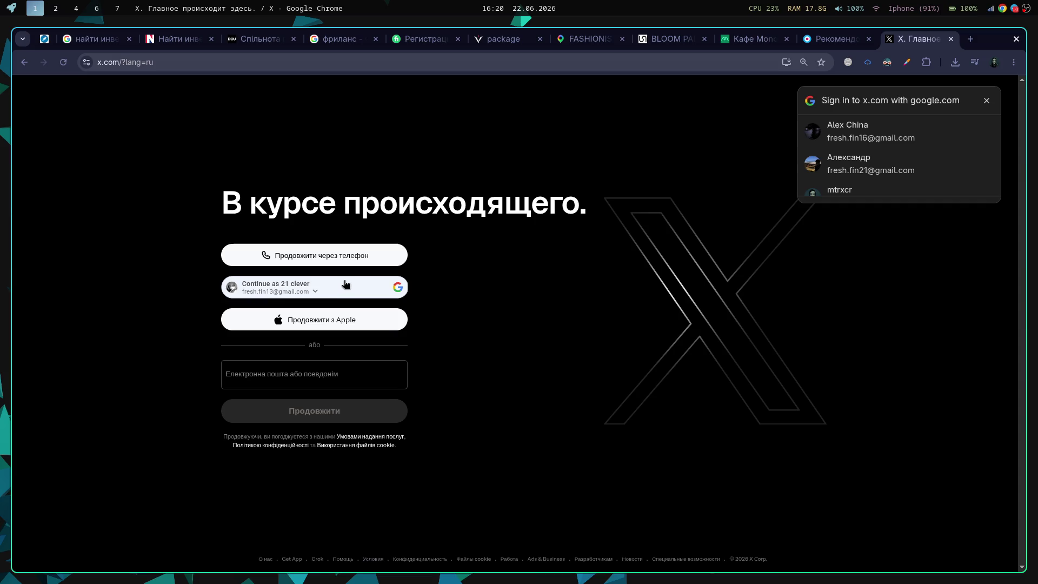
pyautogui.click(345, 284)
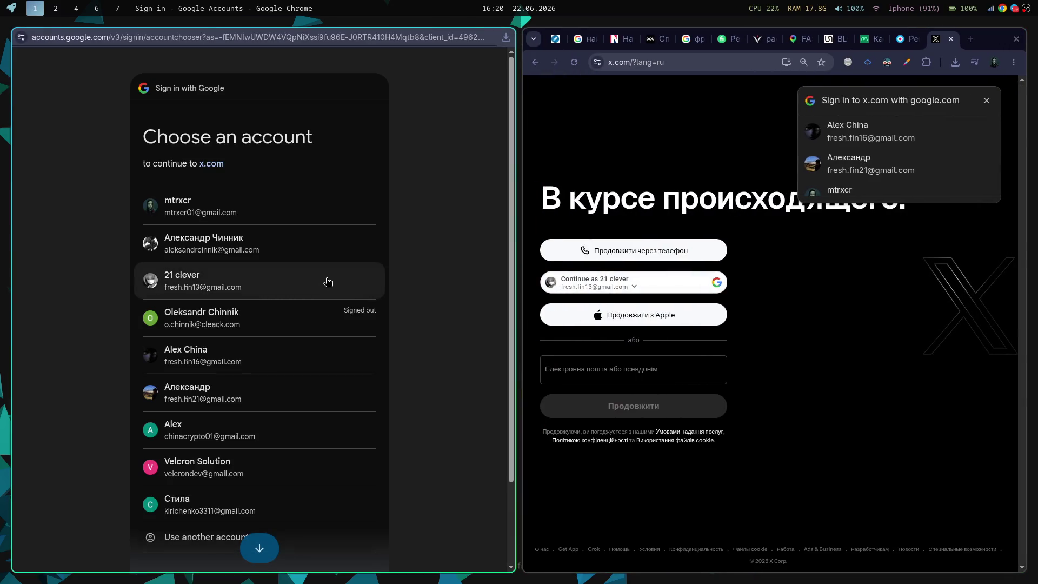
pyautogui.click(281, 274)
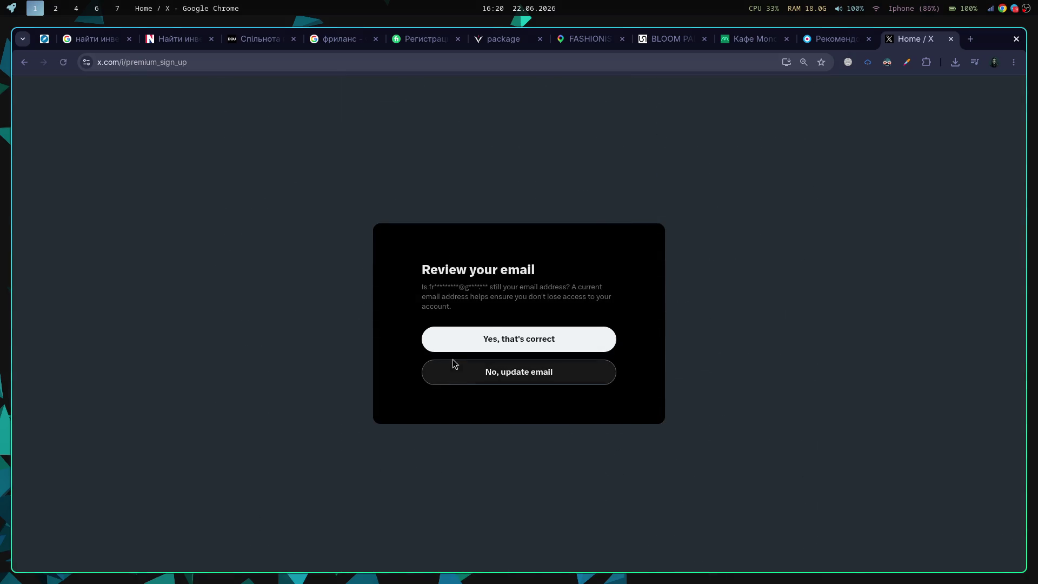
# Confirm the account email, scroll the Premium comparison table, and close the Premium page
pyautogui.click(473, 340)
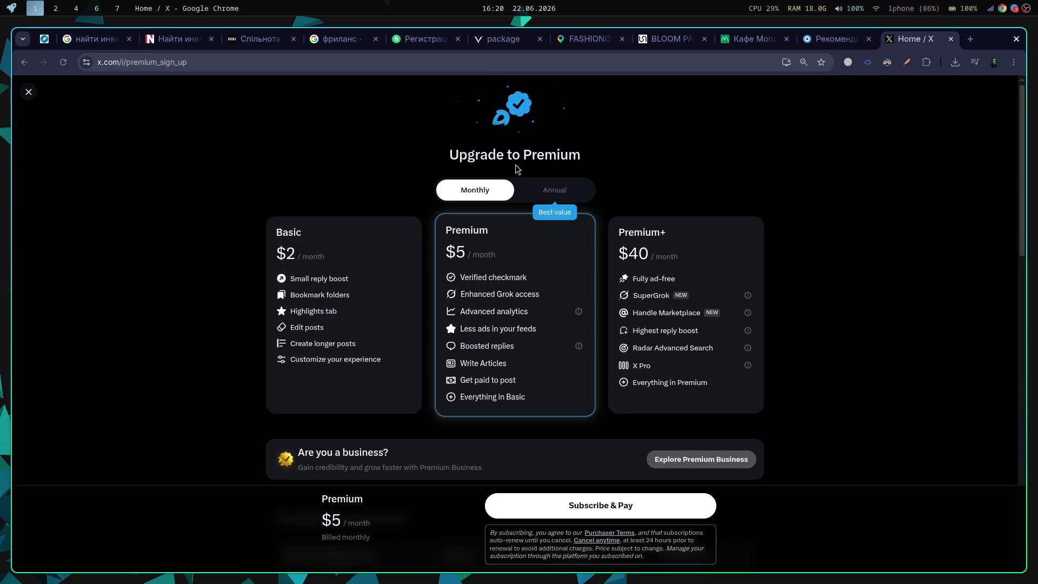
pyautogui.scroll(-8, 601, 448)
pyautogui.scroll(-8, 601, 446)
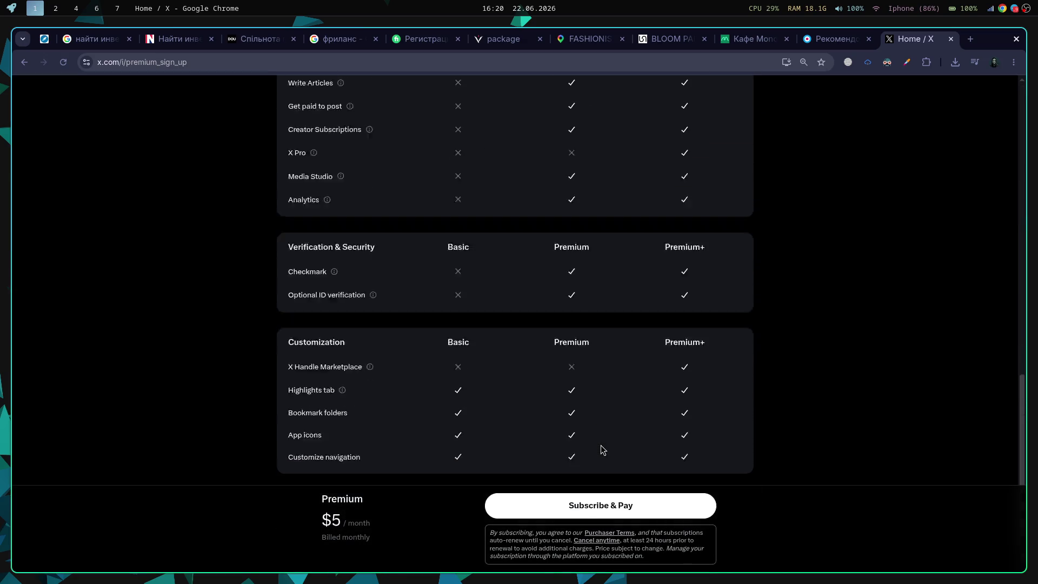
pyautogui.scroll(20, 601, 445)
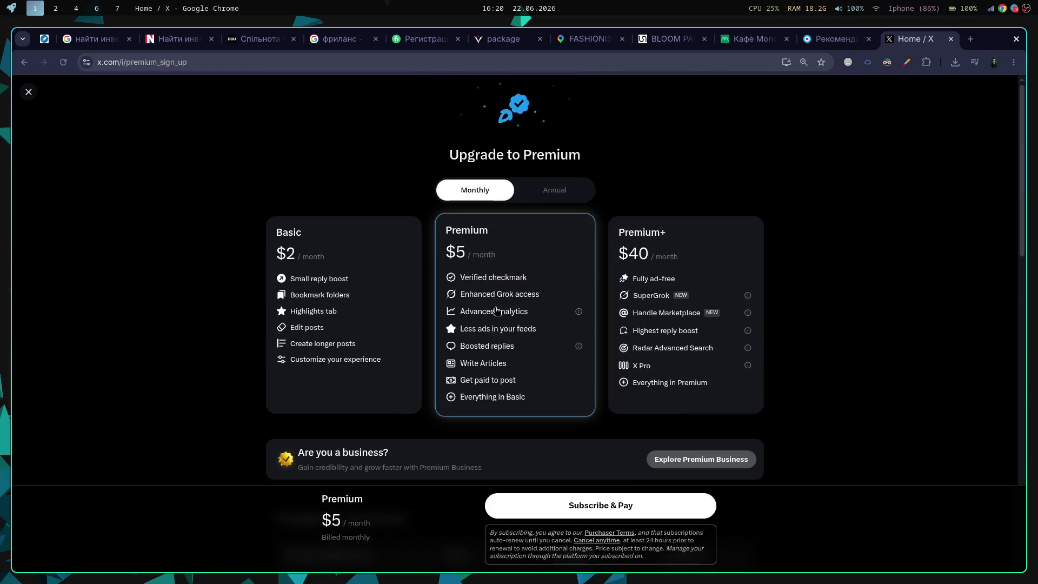
pyautogui.click(29, 92)
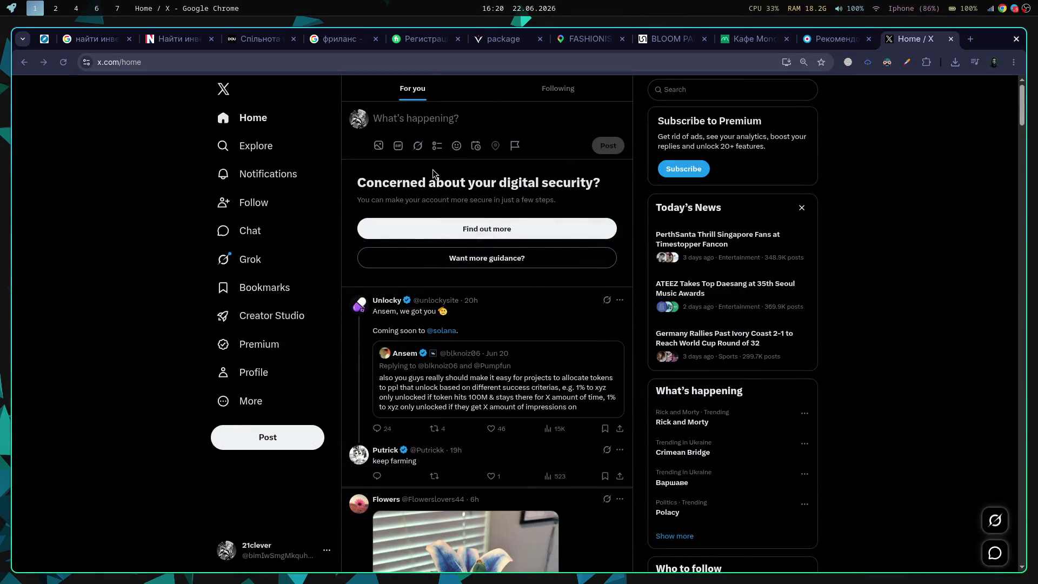
# Toggle the account options menu a few times, then open the account's profile page
pyautogui.click(281, 542)
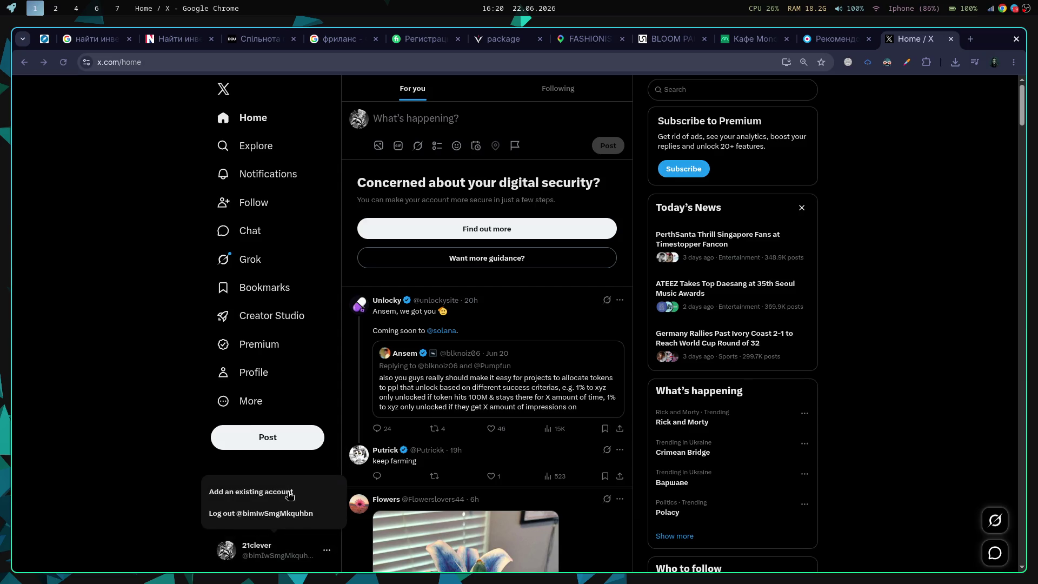
pyautogui.click(326, 551)
pyautogui.click(326, 550)
pyautogui.click(162, 494)
pyautogui.click(231, 549)
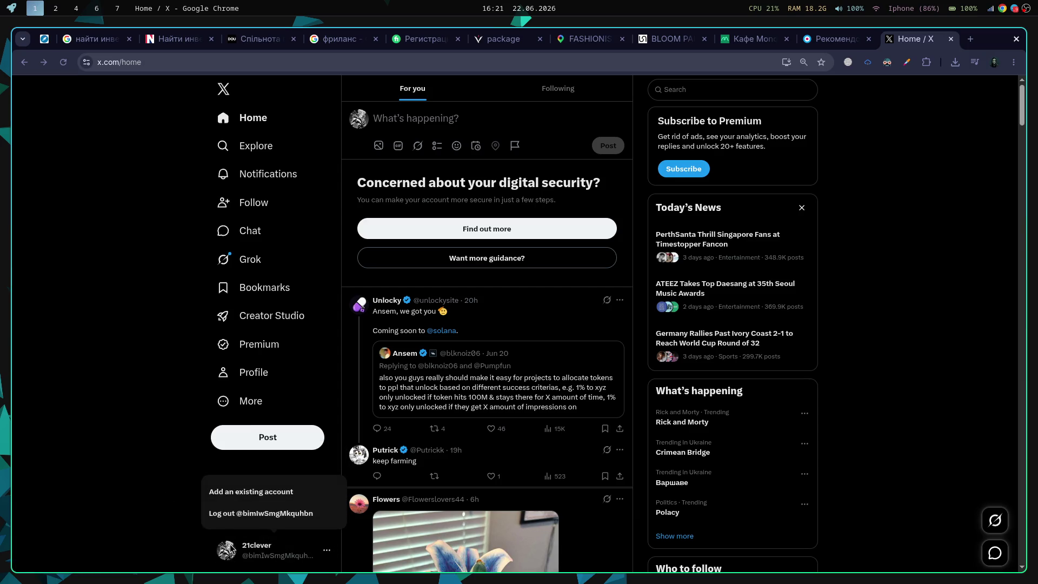
pyautogui.click(142, 444)
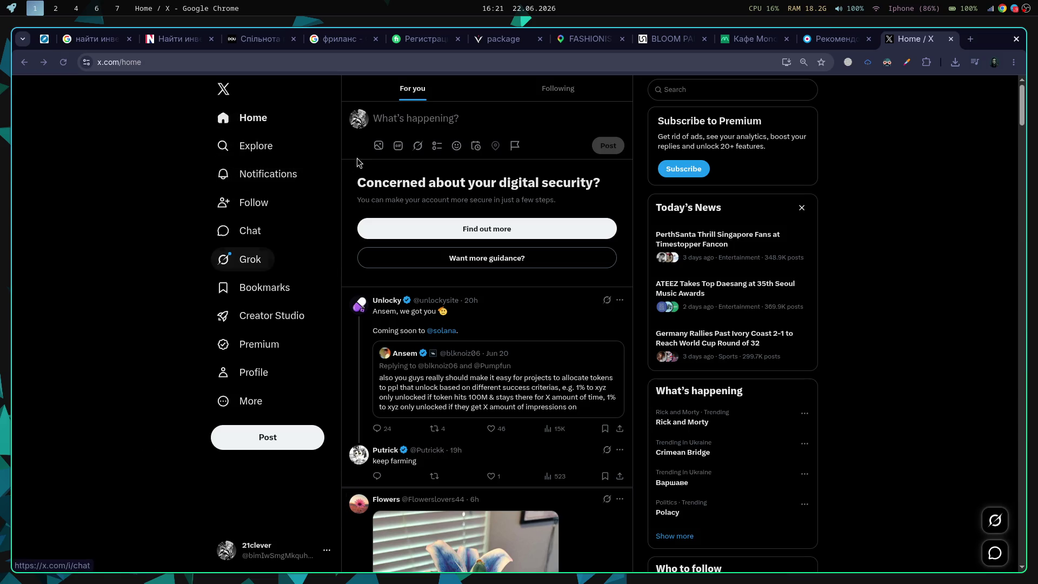
pyautogui.click(254, 372)
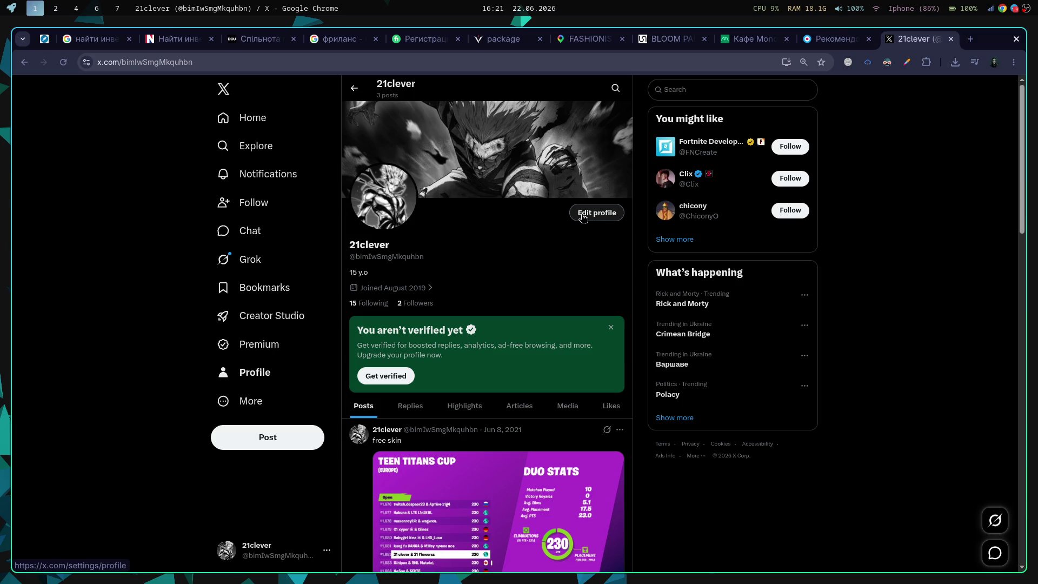
# Scroll the profile and check its verified followers list, which is empty
pyautogui.keyDown('ctrl'); pyautogui.scroll(4, 359, 267); pyautogui.keyUp('ctrl')
pyautogui.keyDown('ctrl'); pyautogui.scroll(-4, 359, 267); pyautogui.keyUp('ctrl')
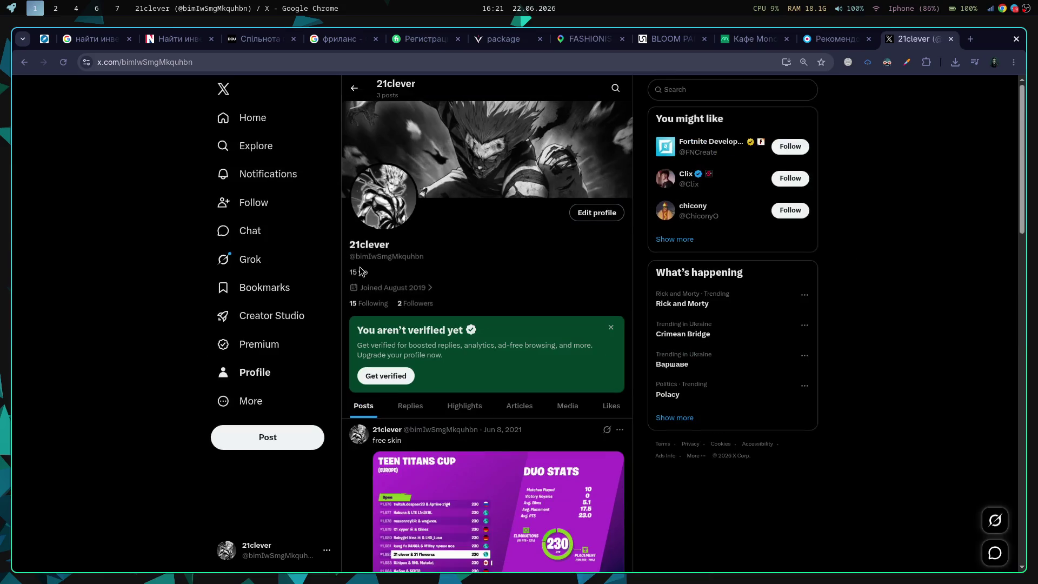
pyautogui.scroll(-3, 455, 376)
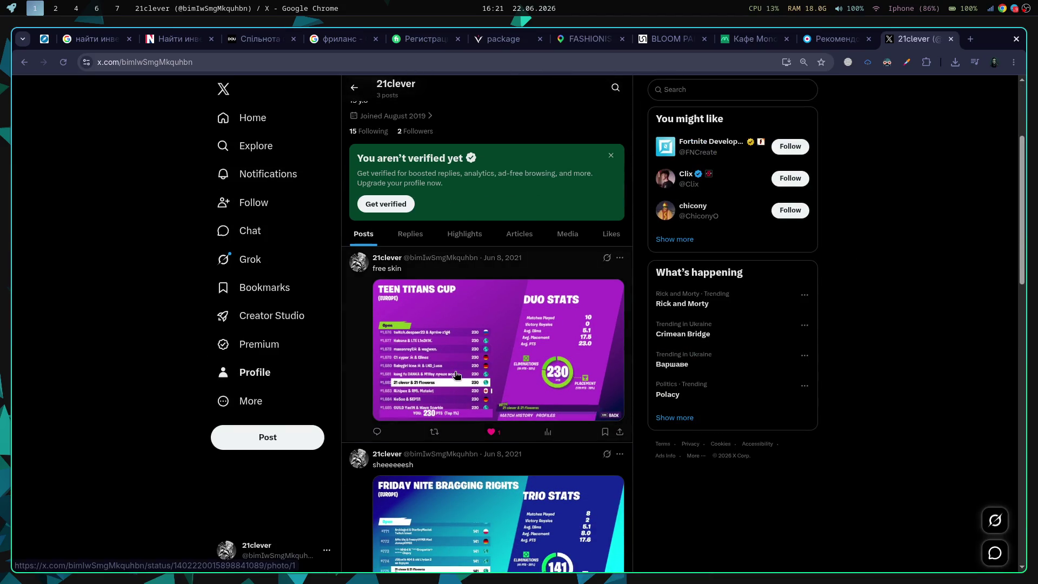
pyautogui.keyDown('ctrl'); pyautogui.scroll(4, 459, 327); pyautogui.keyUp('ctrl')
pyautogui.keyDown('ctrl'); pyautogui.scroll(-4, 458, 326); pyautogui.keyUp('ctrl')
pyautogui.scroll(-10, 459, 327)
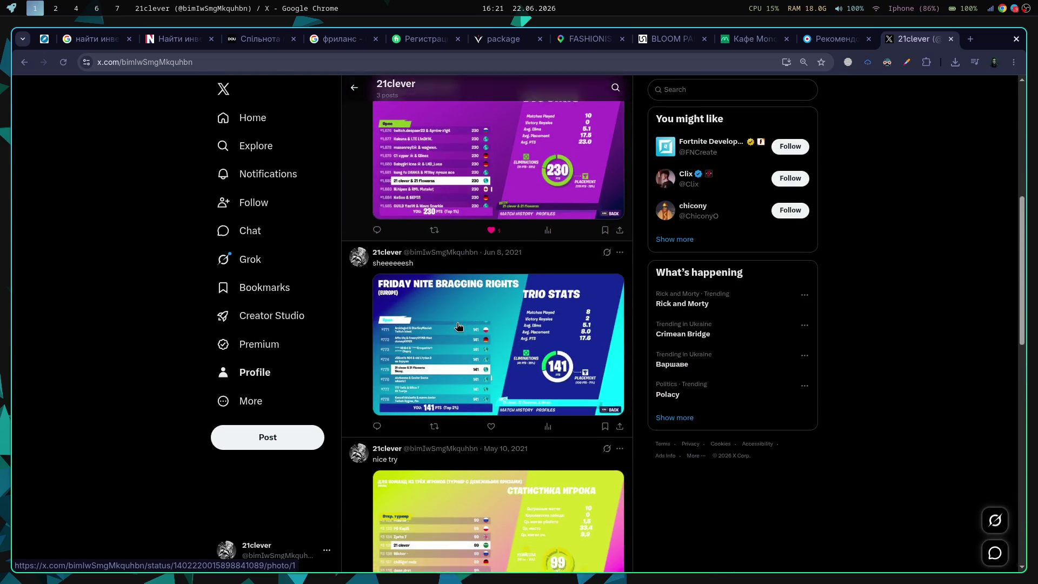
pyautogui.scroll(10, 459, 327)
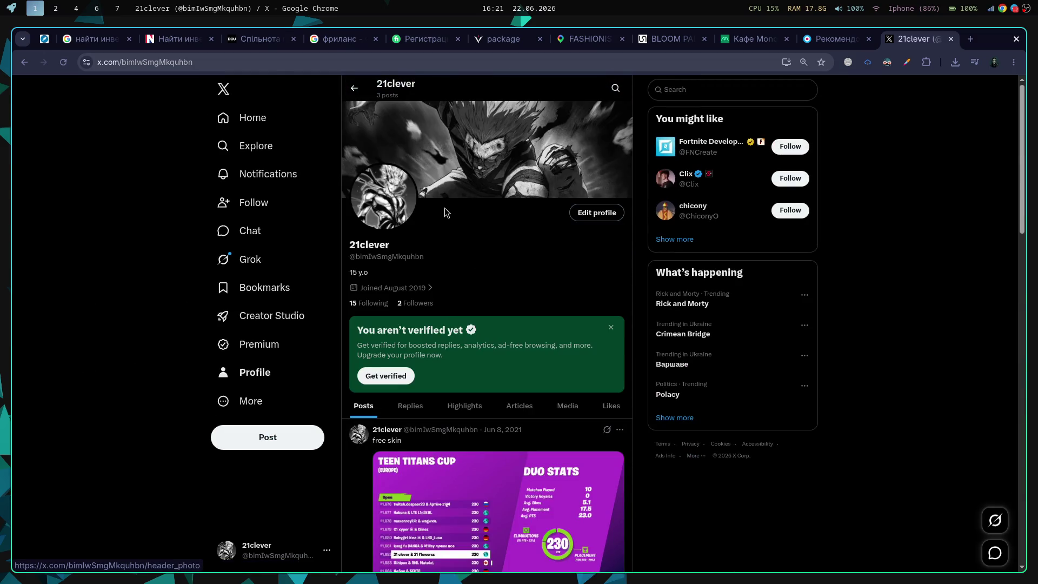
pyautogui.click(403, 303)
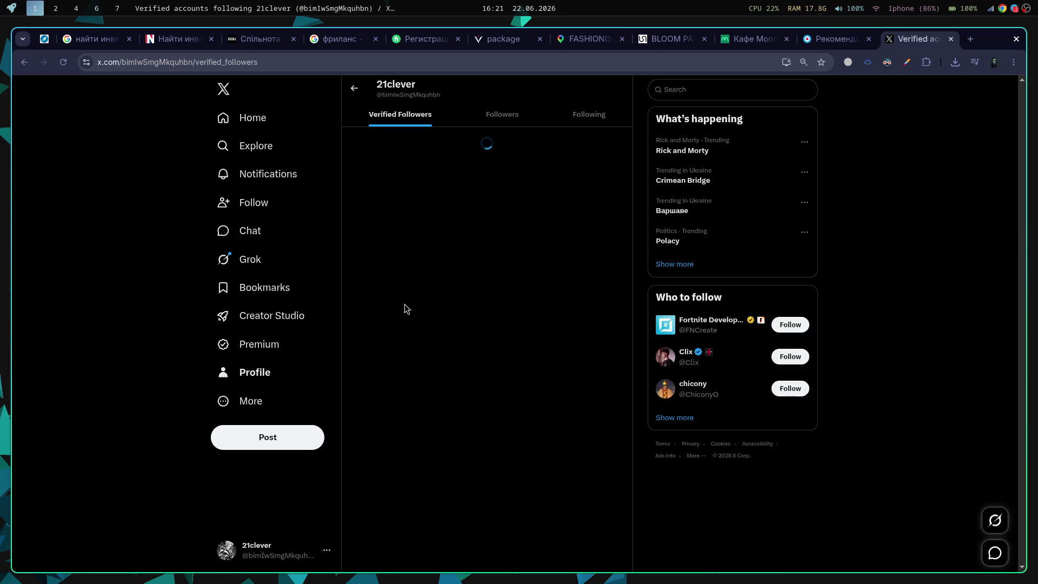
pyautogui.click(466, 114)
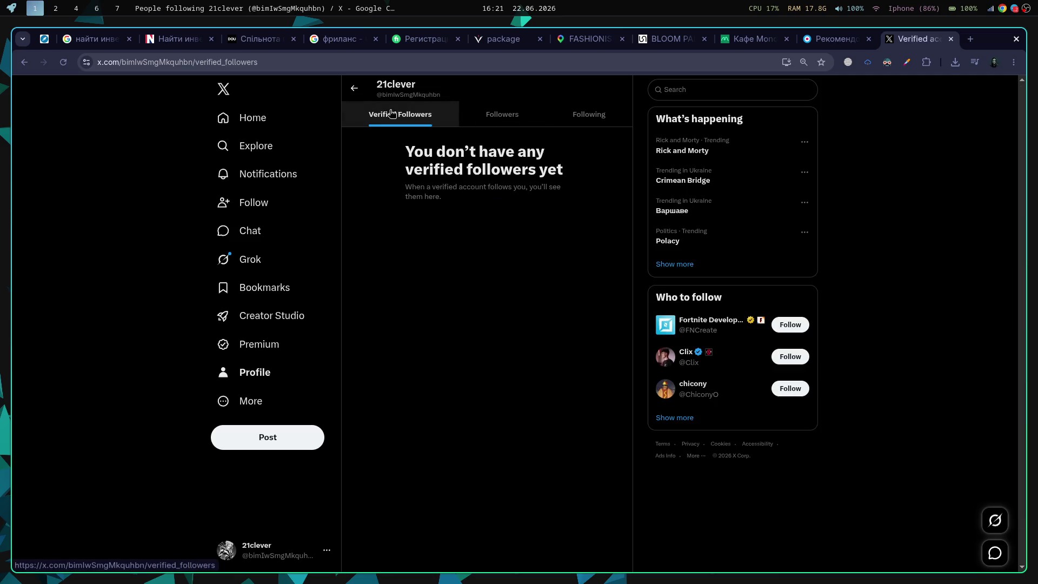
pyautogui.click(357, 90)
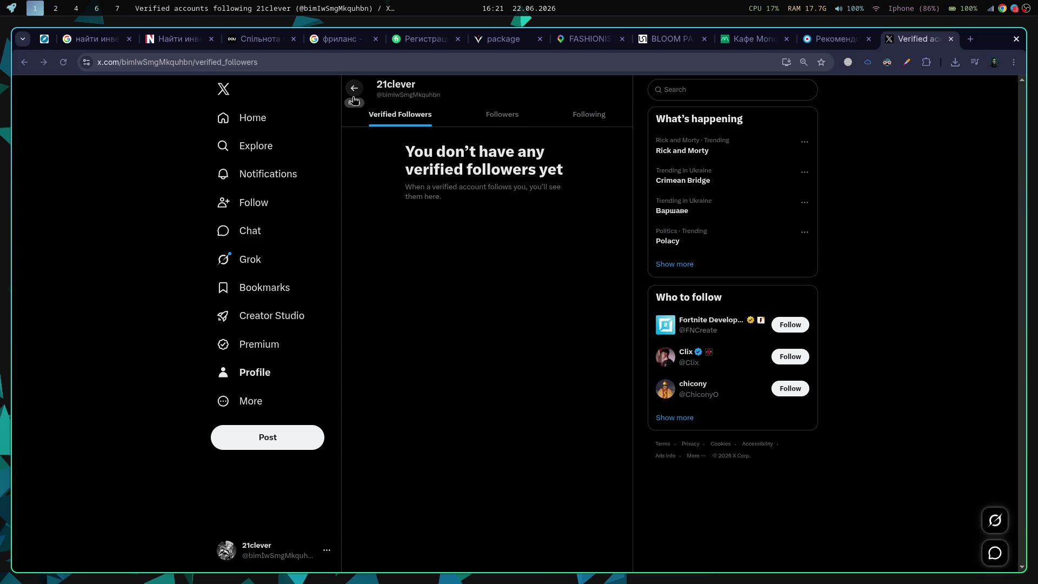
# From the account options menu at bottom-left, choose Log out
pyautogui.click(326, 554)
pyautogui.click(301, 456)
pyautogui.click(259, 399)
pyautogui.click(165, 429)
pyautogui.click(273, 400)
pyautogui.click(313, 537)
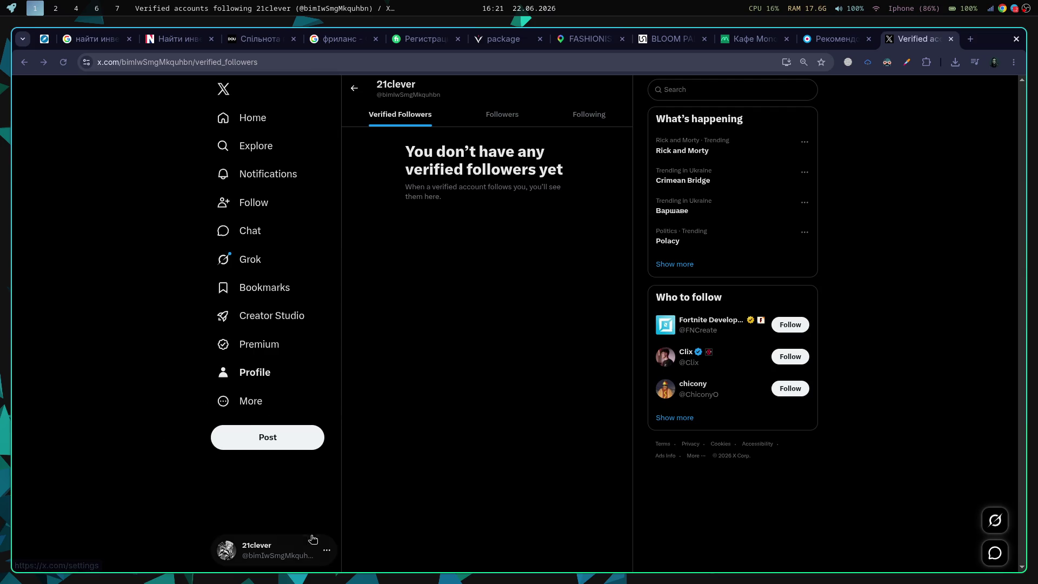
pyautogui.click(326, 551)
pyautogui.click(303, 514)
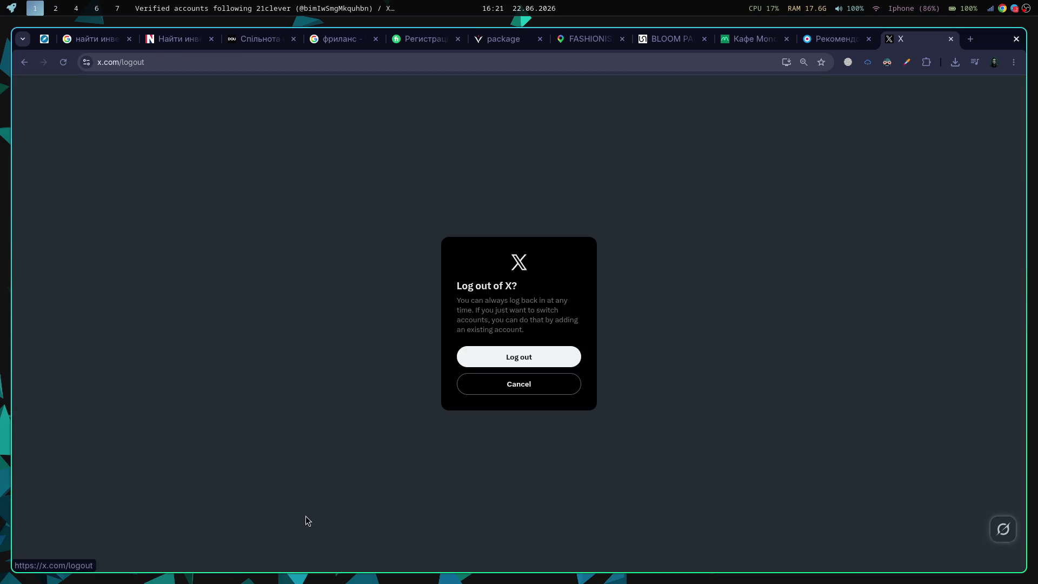
# Log out of X and sign back in through Google with a different account
pyautogui.click(520, 365)
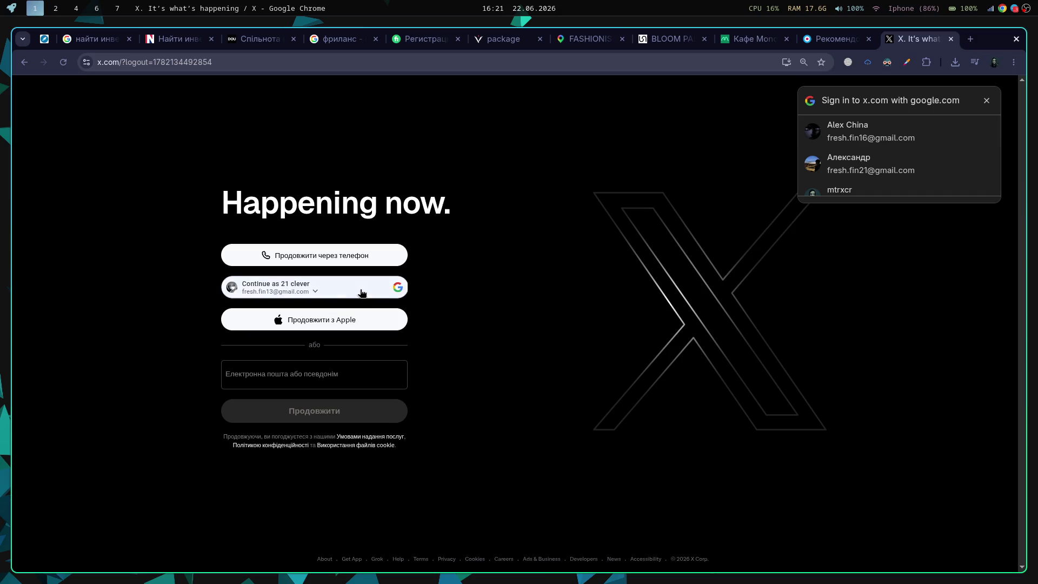
pyautogui.click(359, 287)
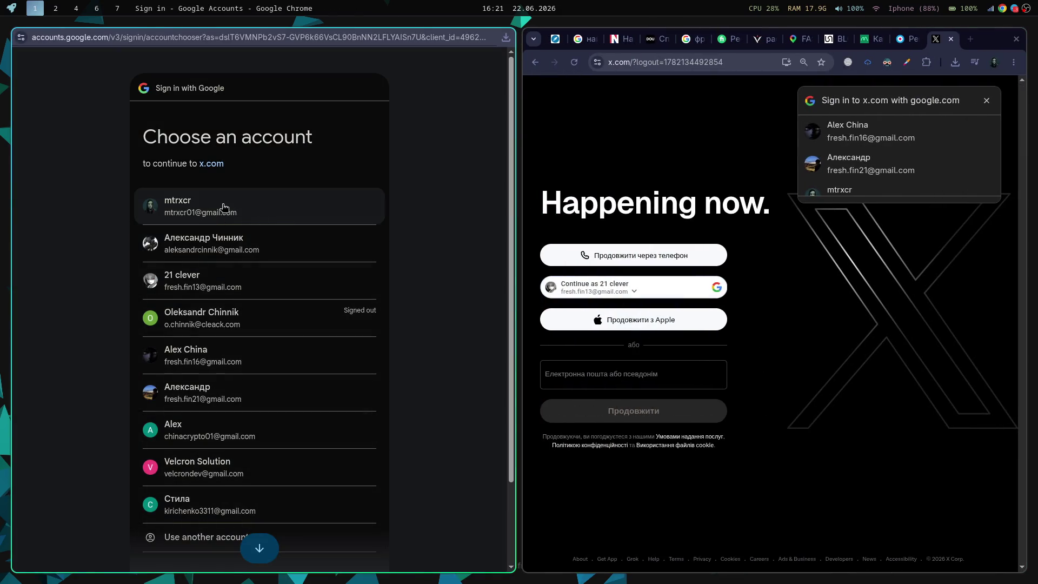
pyautogui.click(289, 204)
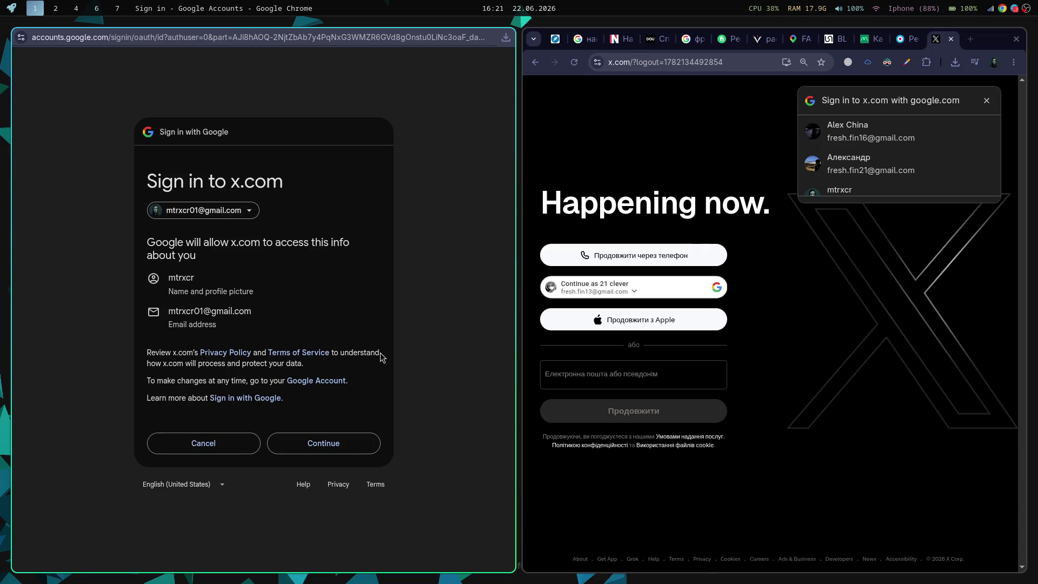
pyautogui.click(329, 446)
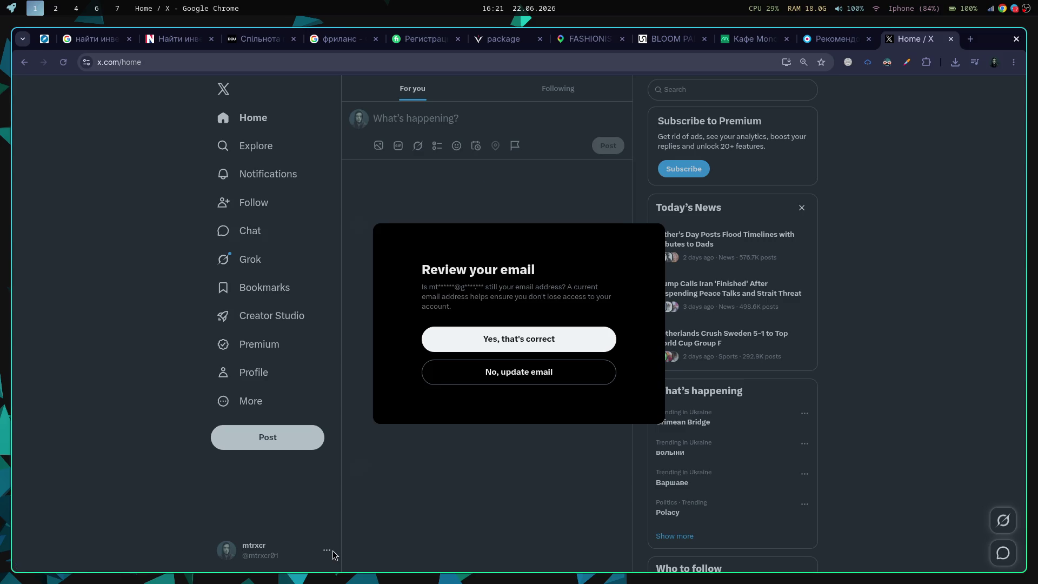
# Confirm the new account's email and open its profile page
pyautogui.click(563, 344)
pyautogui.click(321, 550)
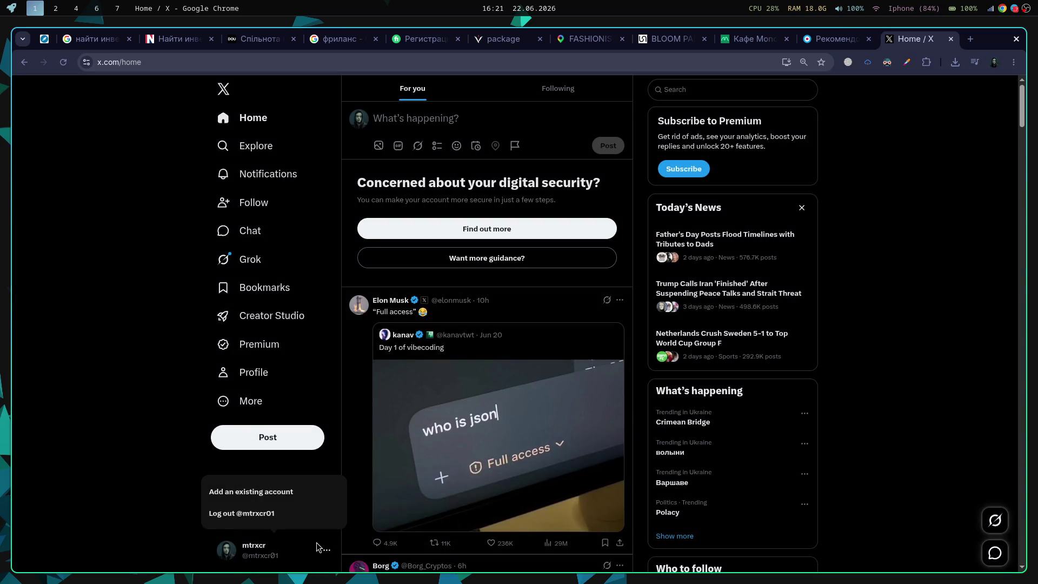
pyautogui.click(282, 347)
pyautogui.click(270, 372)
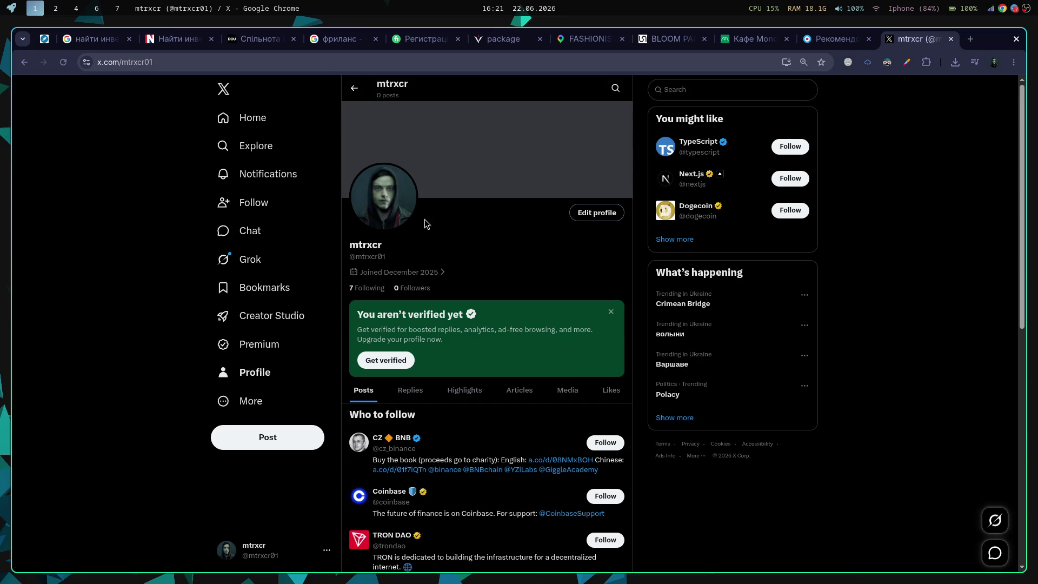
# Zoom in to read the handle, scroll the profile (7 following, 0 followers), then go Home
pyautogui.press('super+6')
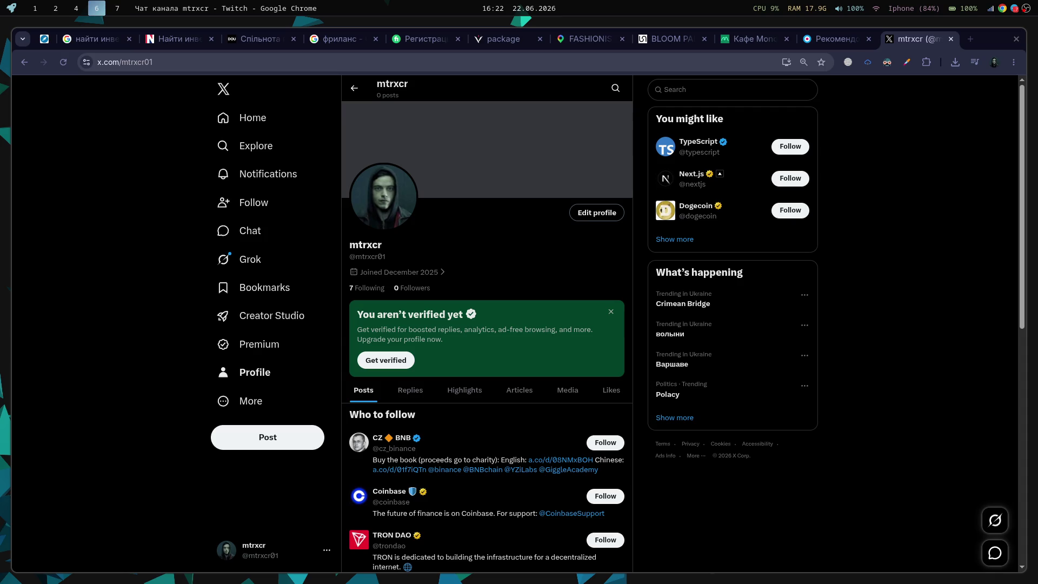
pyautogui.press('super+1')
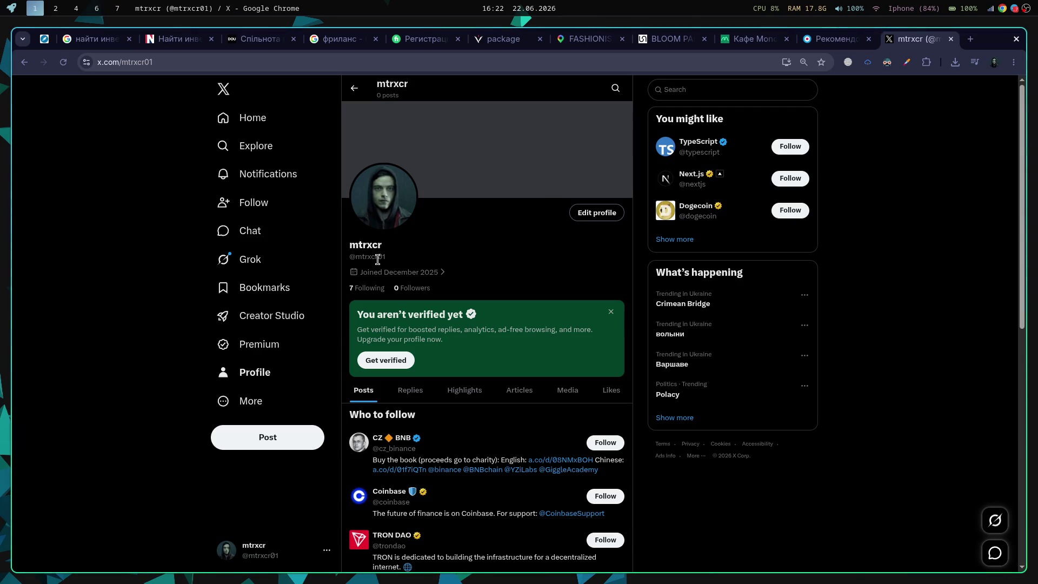
pyautogui.hotkey('ctrl', '+')
pyautogui.hotkey('ctrl', '+')
pyautogui.hotkey('ctrl', '+')
pyautogui.hotkey('ctrl', '+')
pyautogui.hotkey('ctrl', '+')
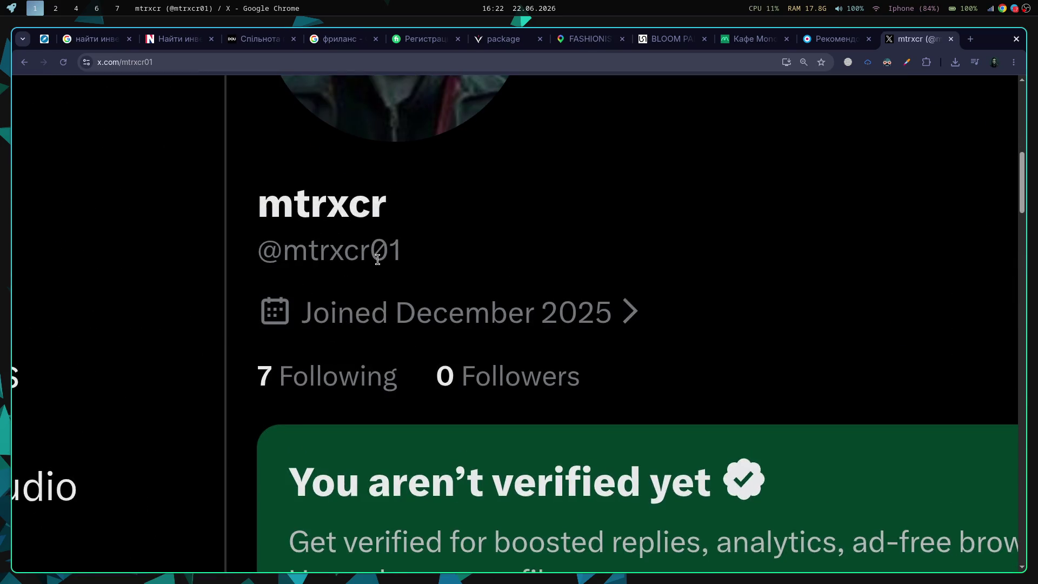
pyautogui.hotkey('ctrl', '-')
pyautogui.hotkey('ctrl', '-')
pyautogui.hotkey('ctrl', '-')
pyautogui.hotkey('ctrl', '-')
pyautogui.hotkey('ctrl', '-')
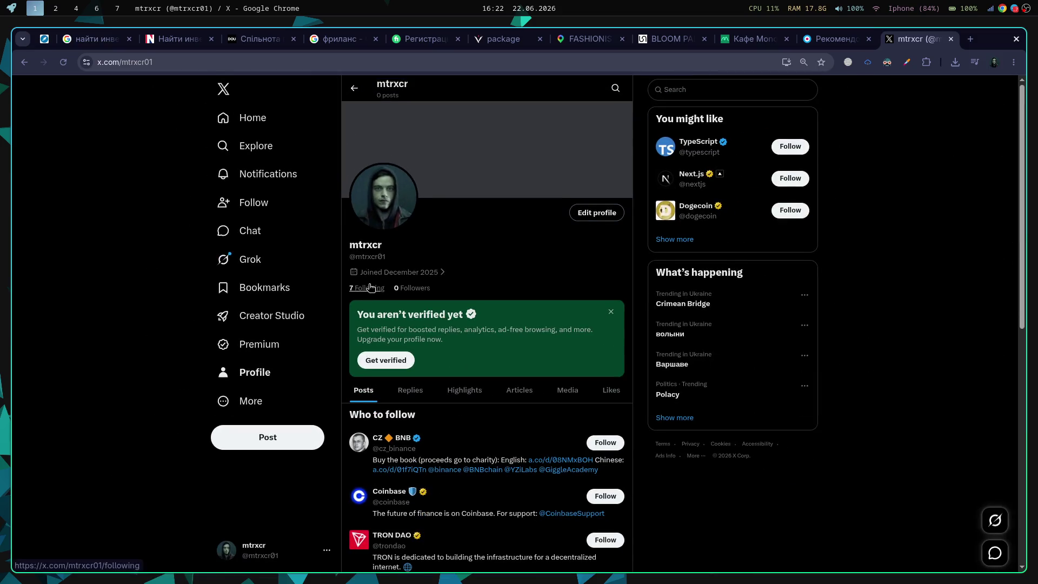
pyautogui.scroll(-5, 549, 341)
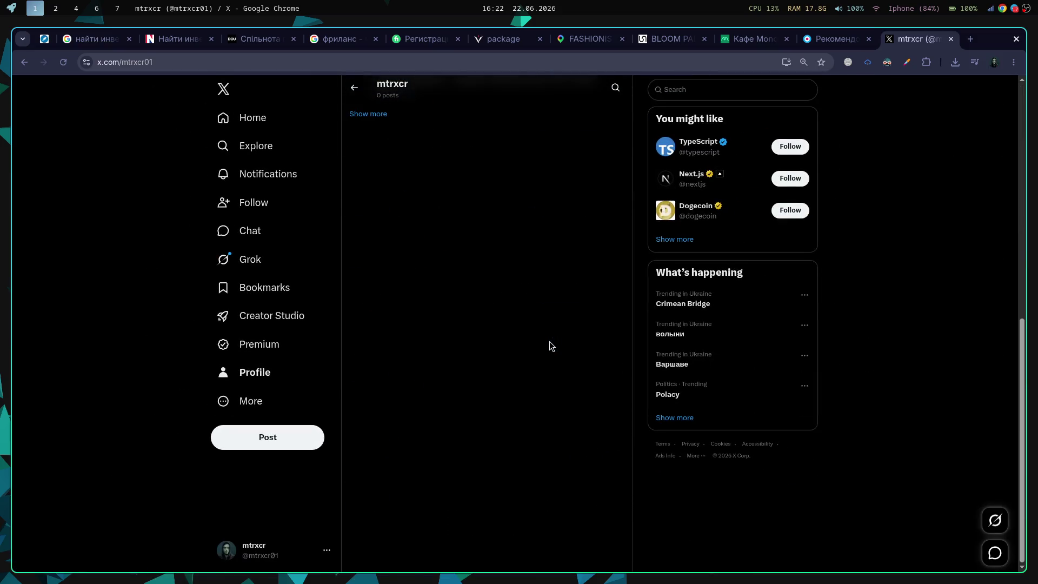
pyautogui.scroll(5, 549, 342)
pyautogui.scroll(-5, 578, 272)
pyautogui.scroll(5, 578, 272)
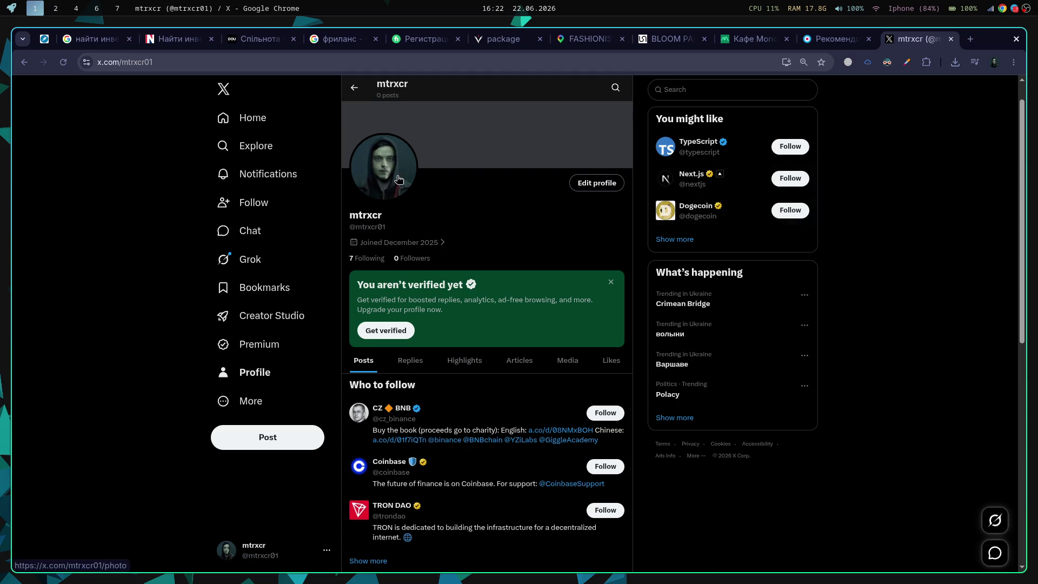
pyautogui.click(253, 118)
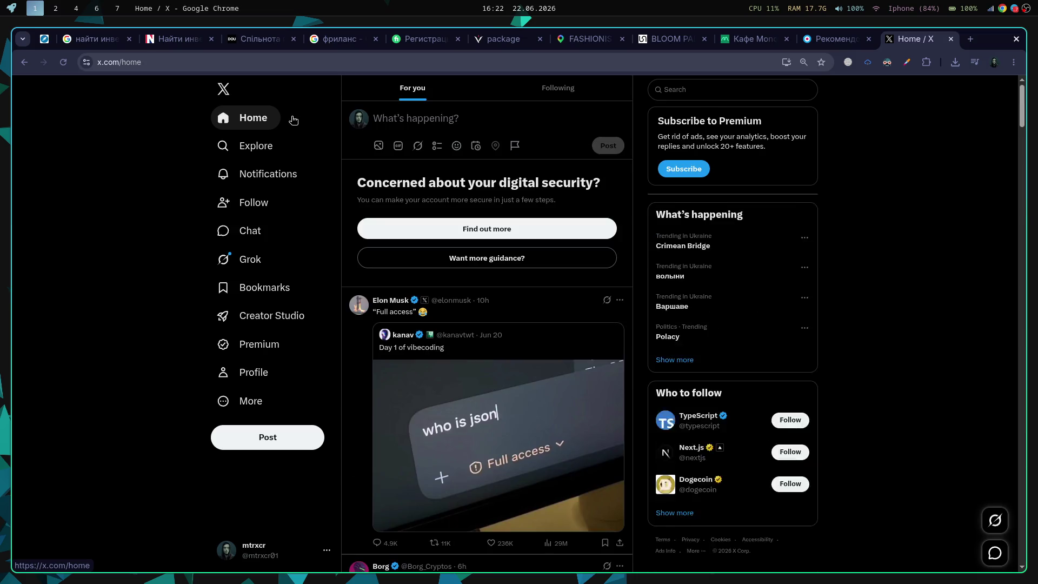
# Scroll the Home feed, then type 'Hi' in the composer and delete it unposted
pyautogui.scroll(-1, 371, 250)
pyautogui.scroll(-8, 370, 250)
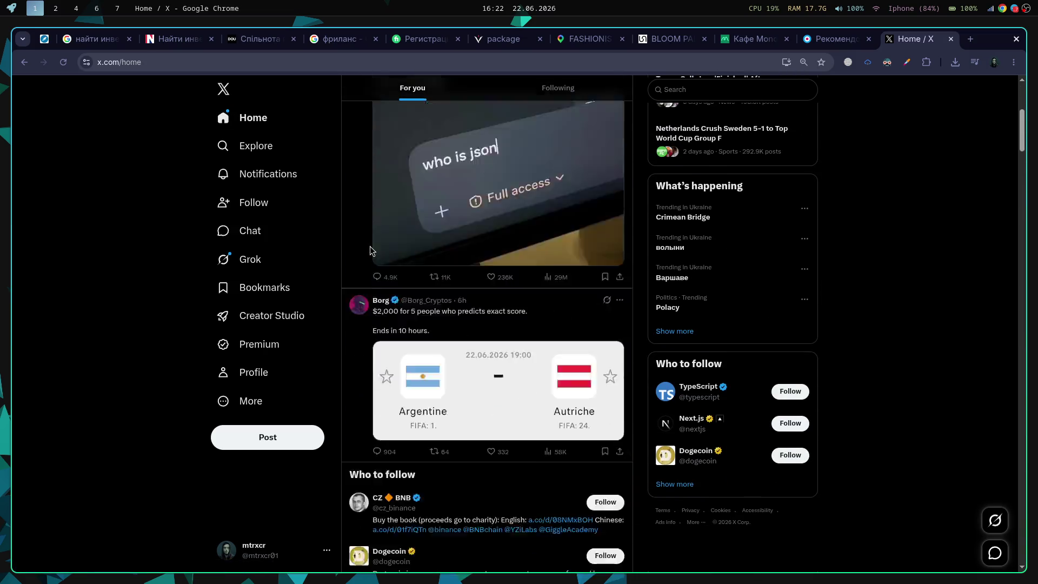
pyautogui.scroll(-15, 371, 249)
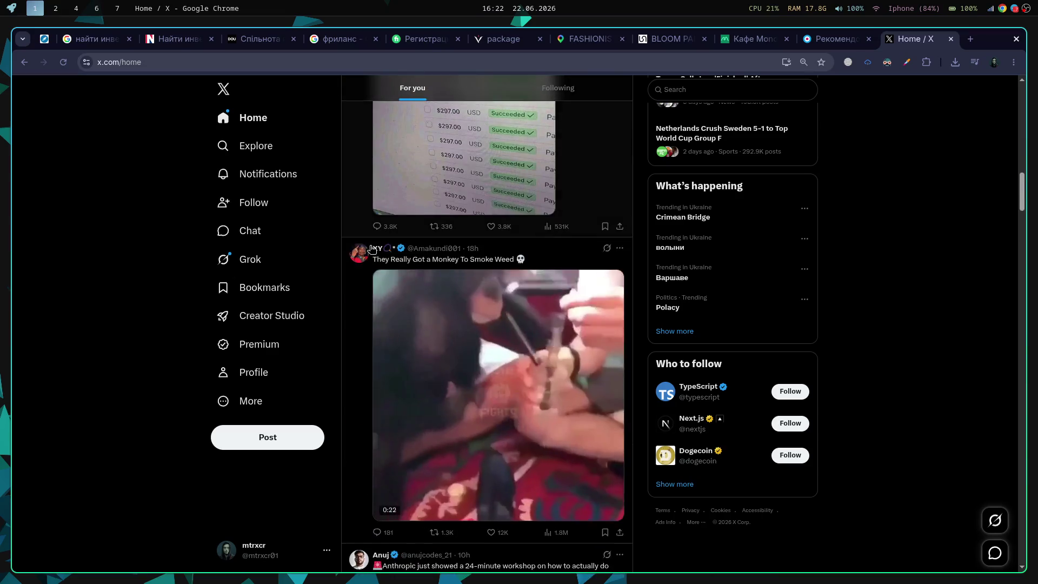
pyautogui.scroll(-15, 371, 249)
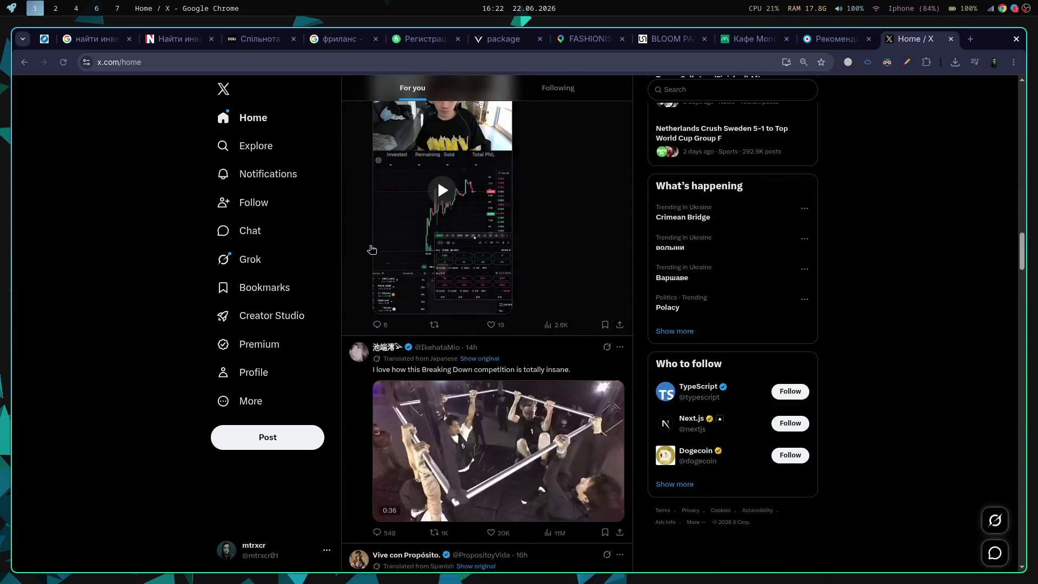
pyautogui.scroll(-20, 371, 249)
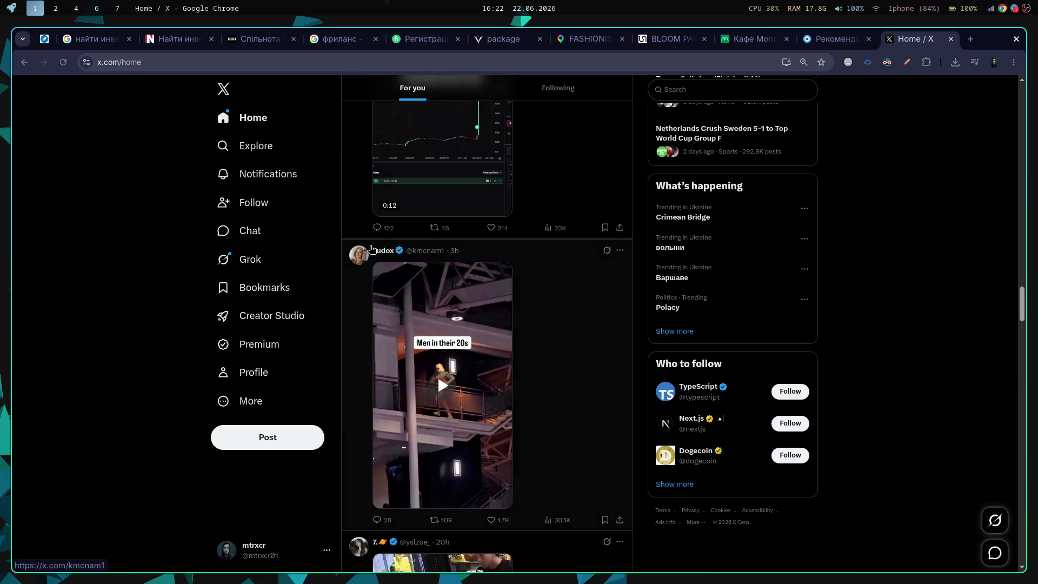
pyautogui.press('Home')
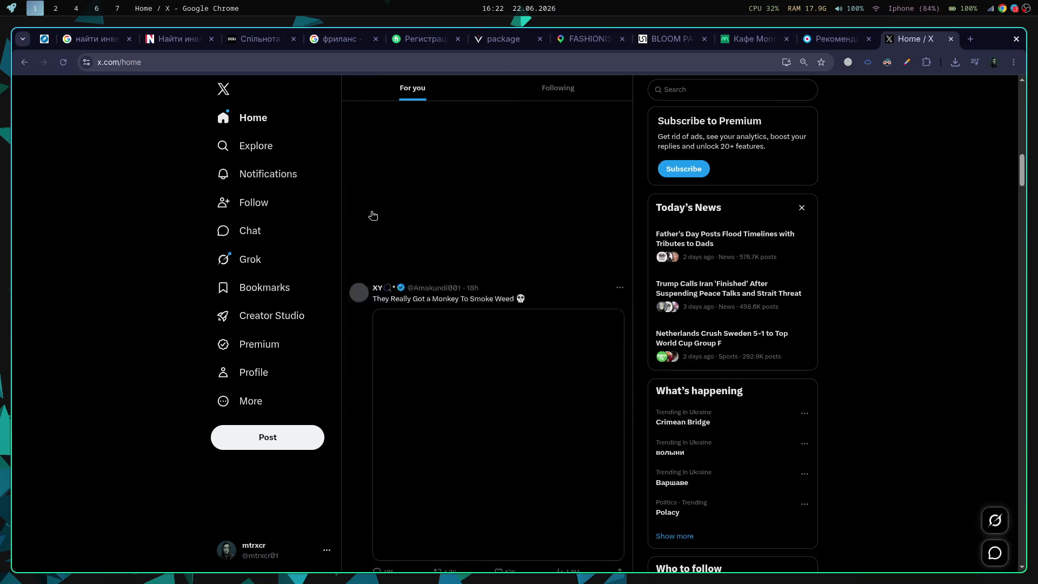
pyautogui.click(439, 118)
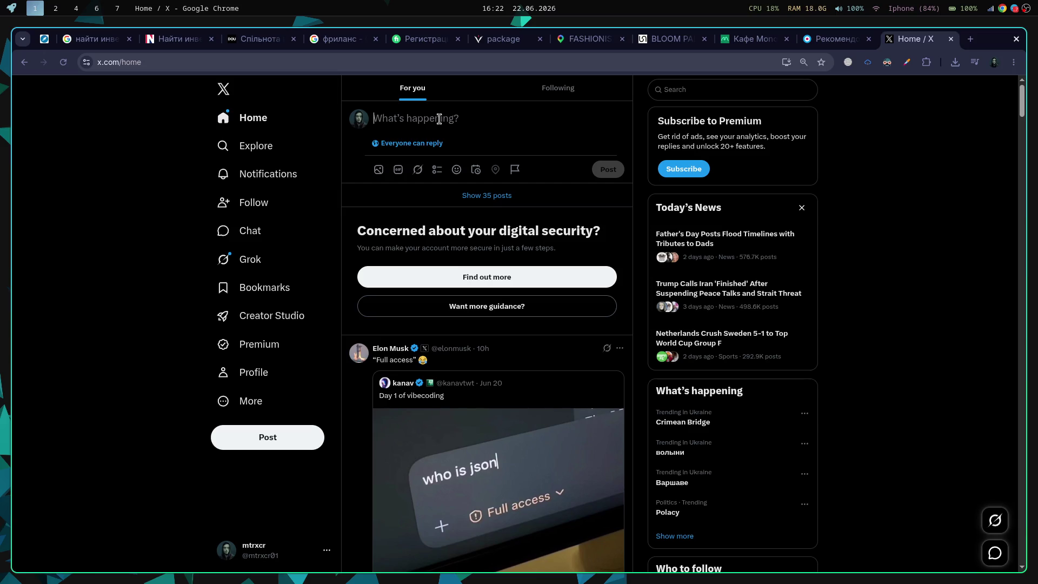
pyautogui.write('Hi guys,')
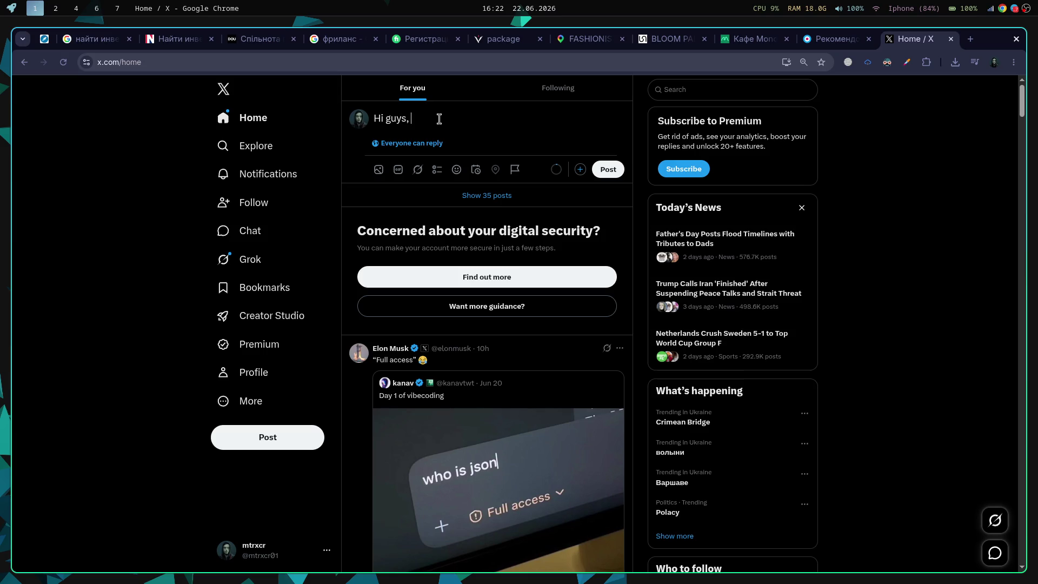
pyautogui.press('BackSpace')
pyautogui.press('BackSpace')
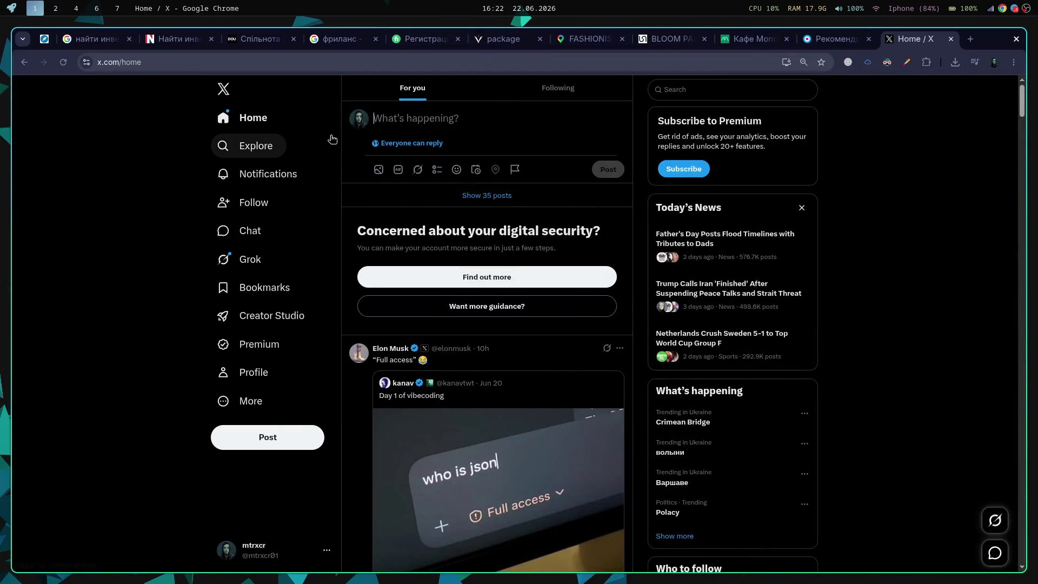
# Search Explore for 'Ki' and open the kievi profile from the suggestions
pyautogui.click(333, 139)
pyautogui.click(440, 86)
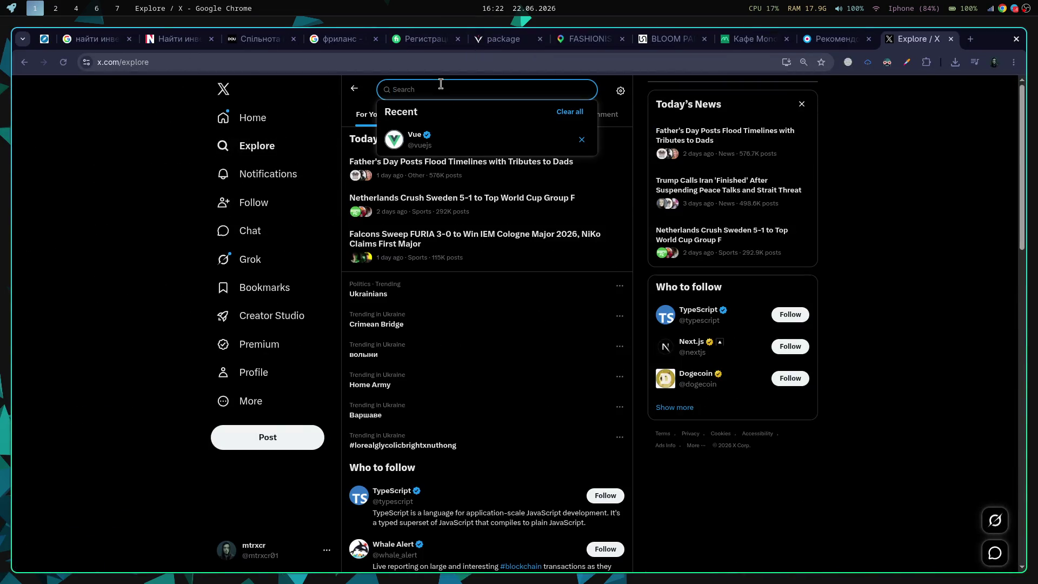
pyautogui.write('л')
pyautogui.press('BackSpace')
pyautogui.write('k')
pyautogui.press('BackSpace')
pyautogui.write('Kiev')
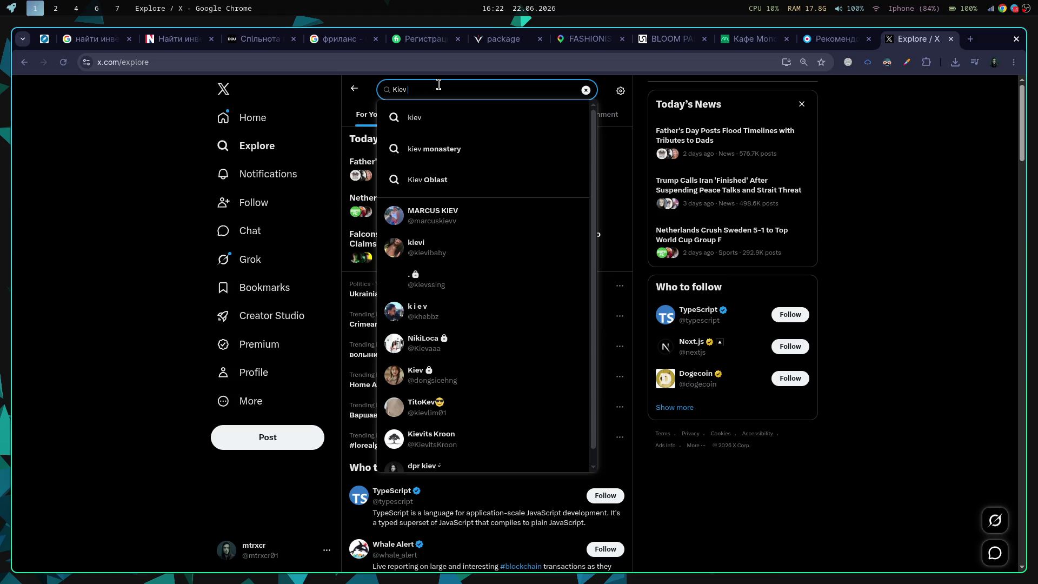
pyautogui.click(447, 248)
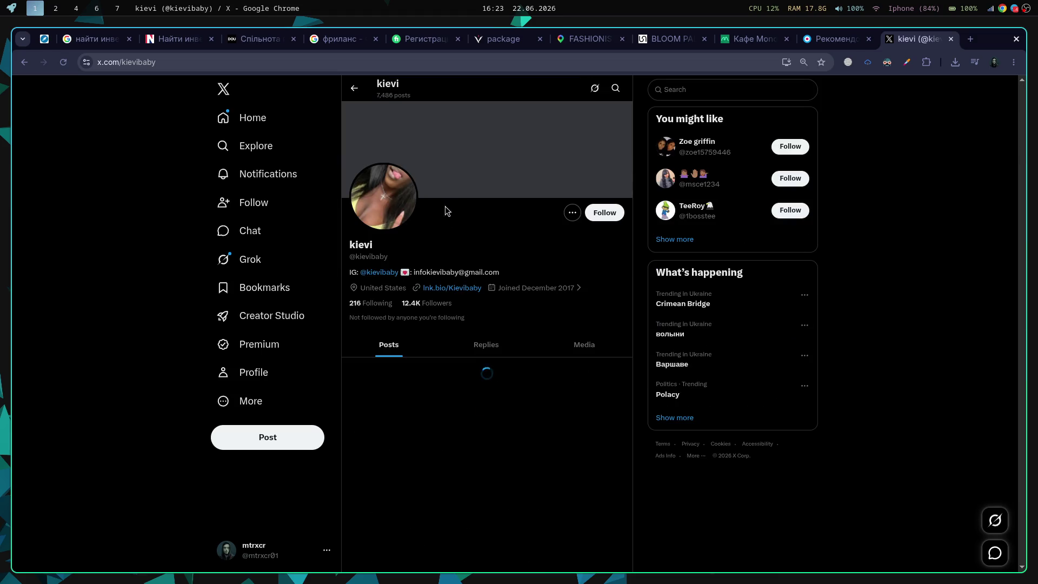
pyautogui.scroll(5, 419, 185)
pyautogui.scroll(-5, 420, 186)
pyautogui.scroll(-15, 420, 187)
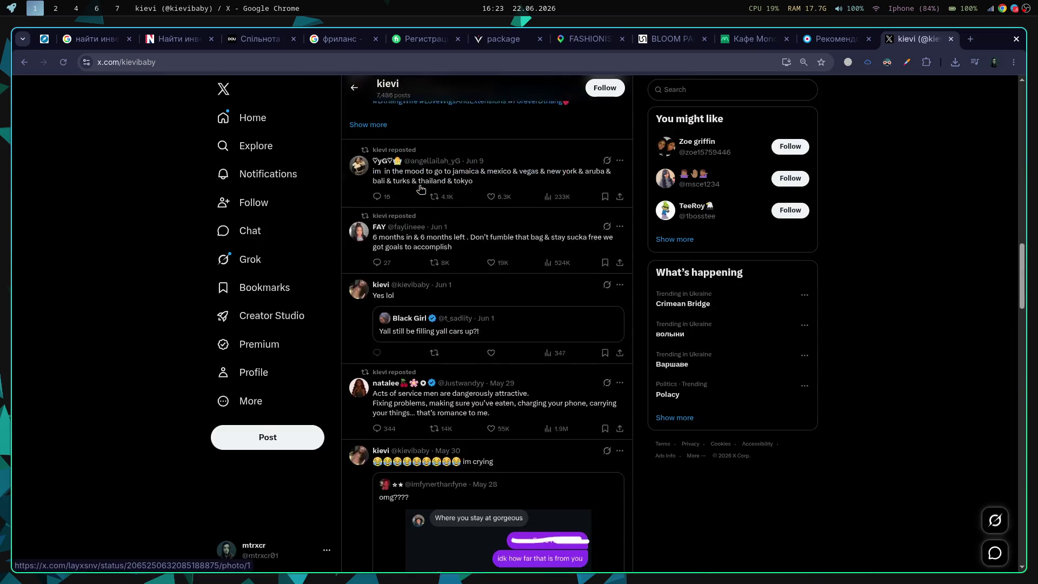
pyautogui.scroll(20, 419, 187)
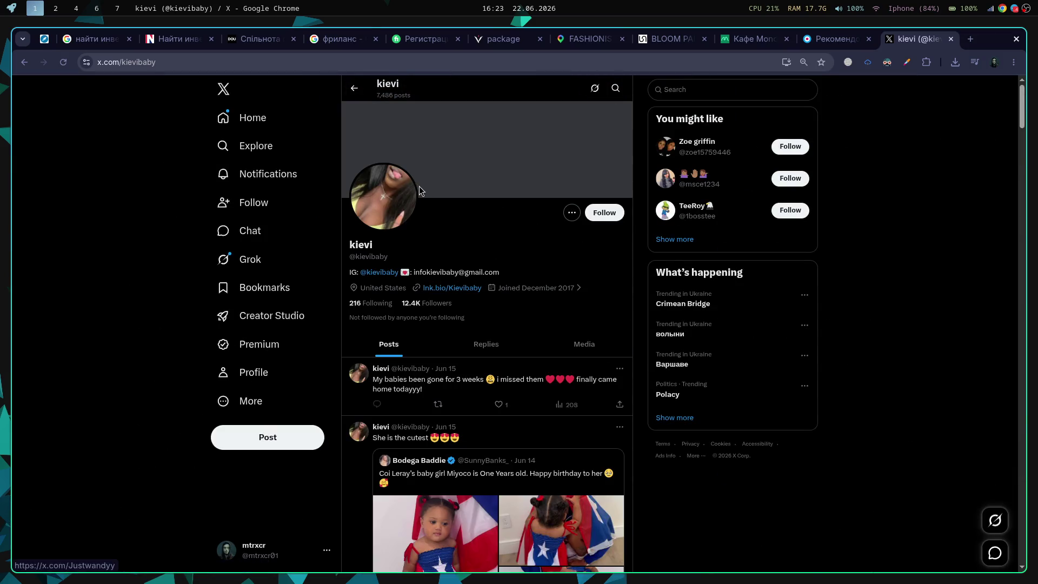
pyautogui.click(274, 141)
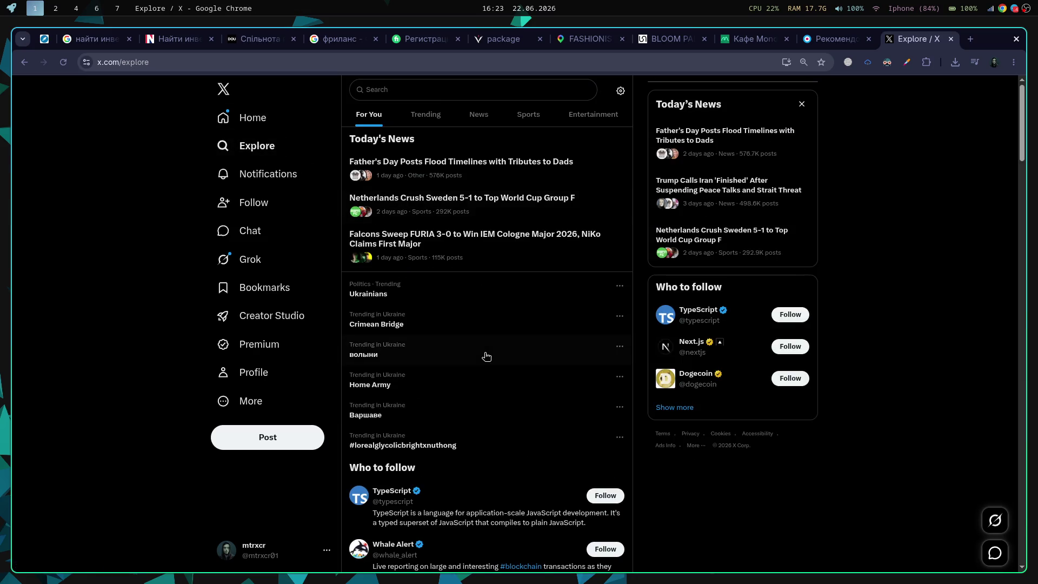
pyautogui.scroll(-15, 487, 356)
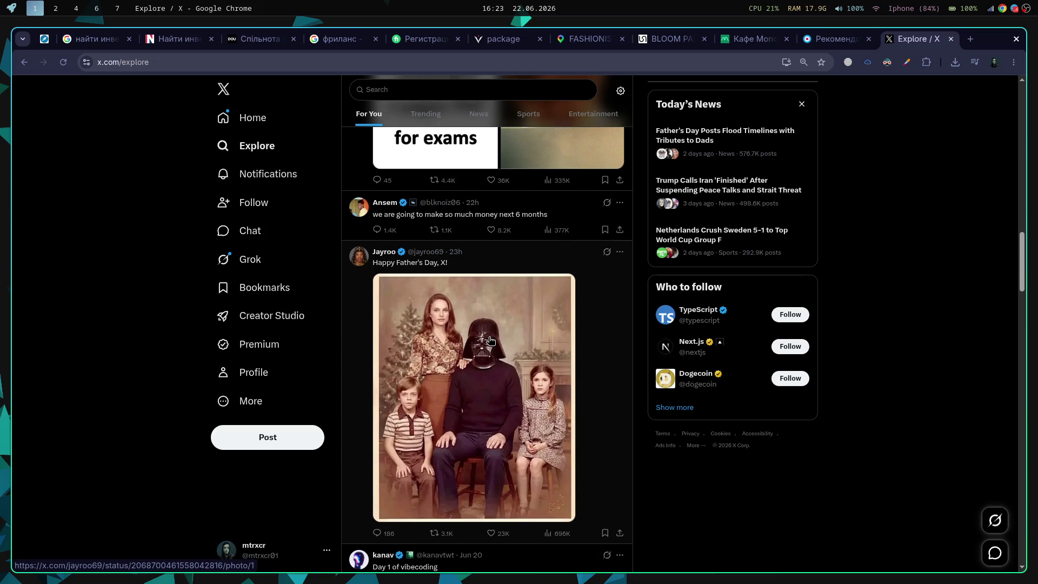
pyautogui.press('super+2')
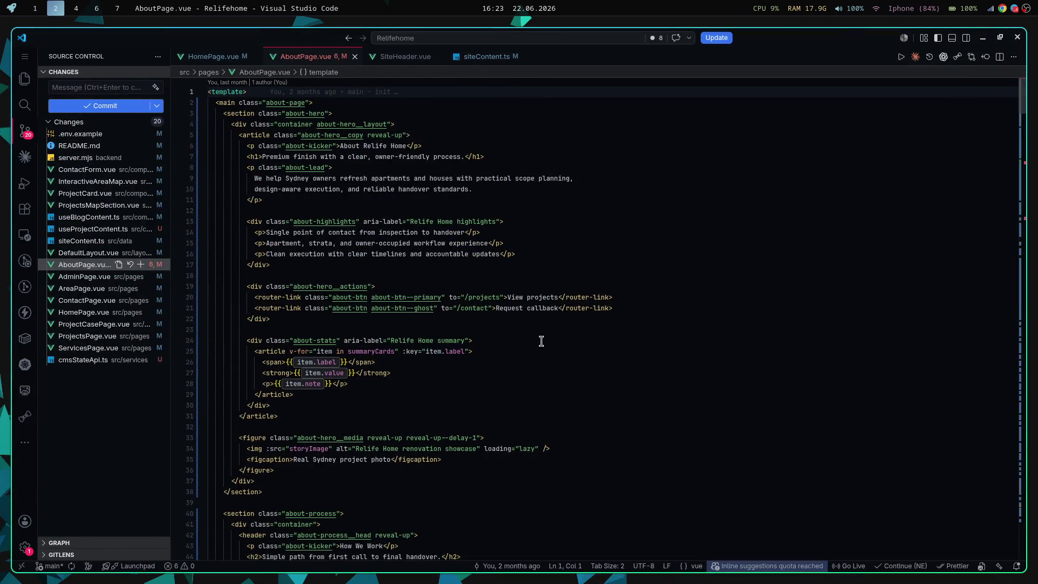
pyautogui.press('super+1')
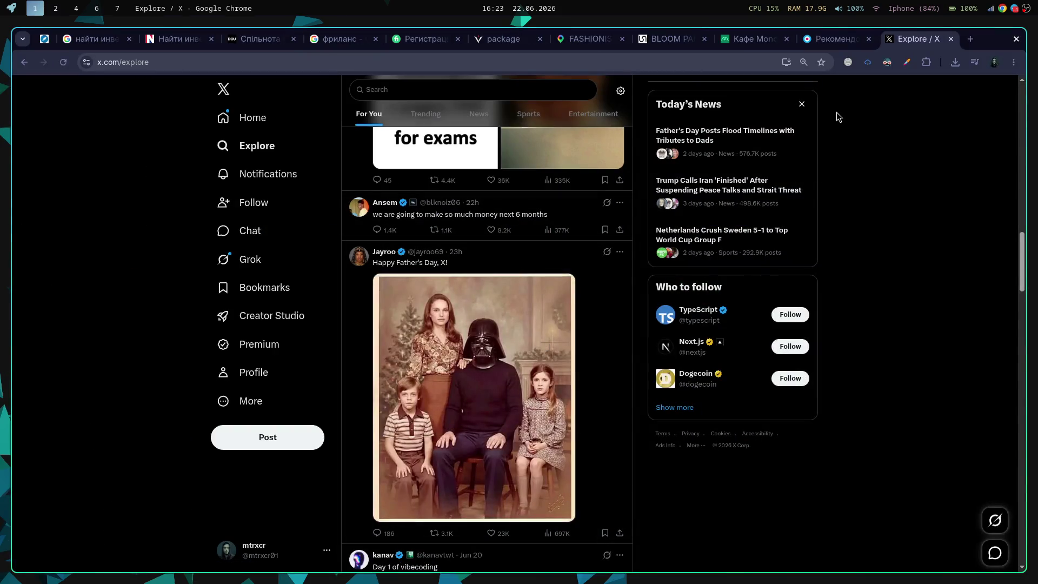
# Look over the Work.ua recommended vacancies, Кафе Mondays and DOU tabs
pyautogui.click(824, 36)
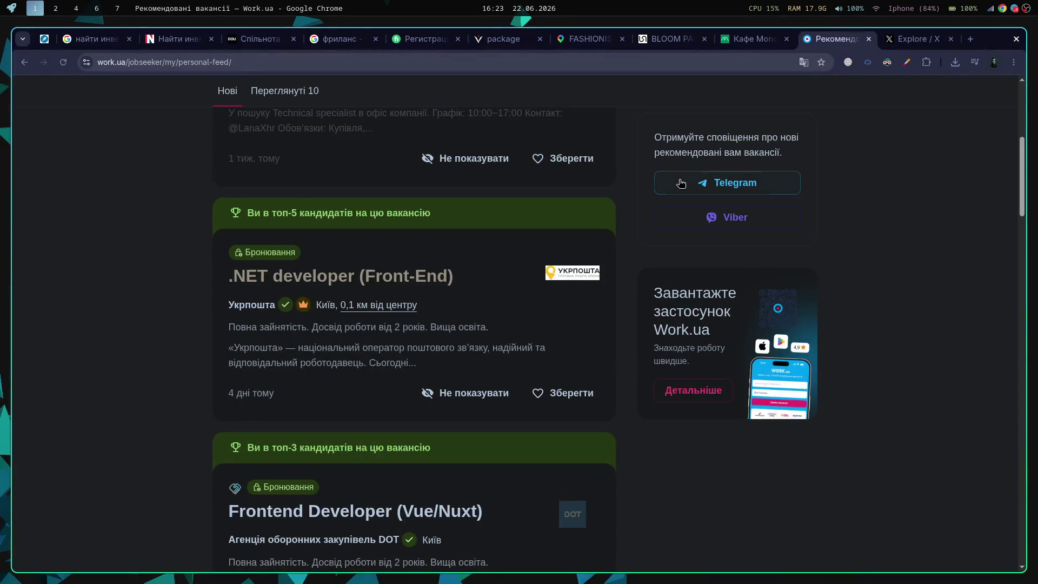
pyautogui.scroll(6, 679, 181)
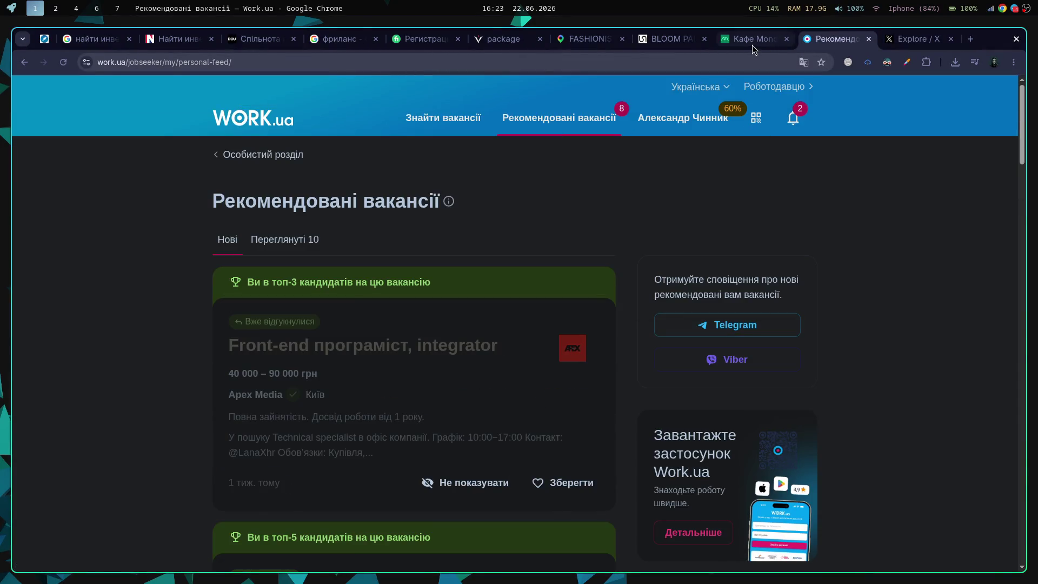
pyautogui.click(751, 45)
pyautogui.click(827, 44)
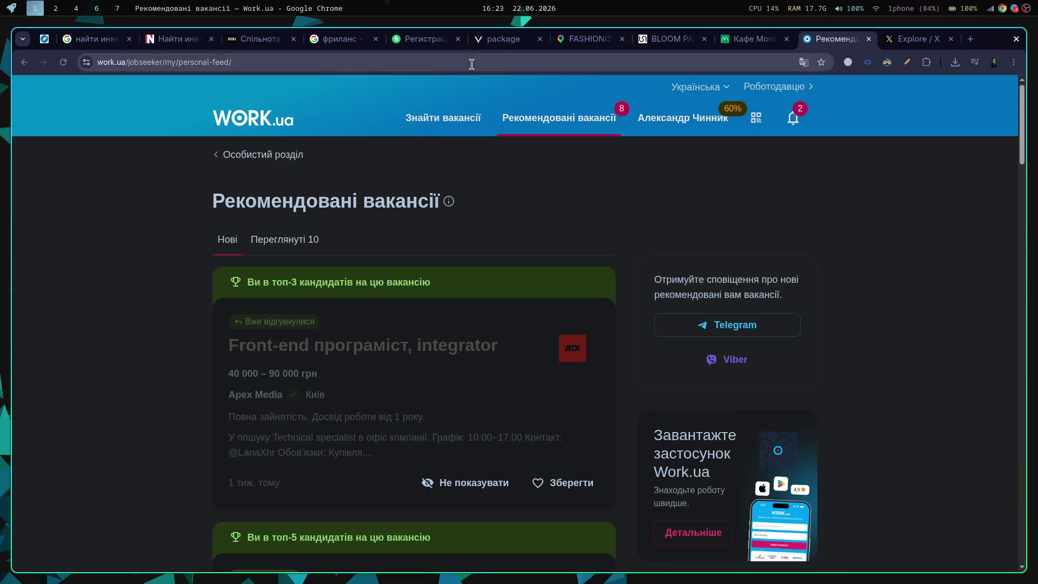
pyautogui.hotkey('ctrl', '4')
pyautogui.click(876, 44)
pyautogui.scroll(-8, 621, 189)
pyautogui.scroll(-5, 620, 185)
pyautogui.scroll(15, 619, 185)
# Close the Work.ua vacancies tab and the X Explore tab
pyautogui.hotkey('ctrl', 'w')
pyautogui.hotkey('ctrl', 'w')
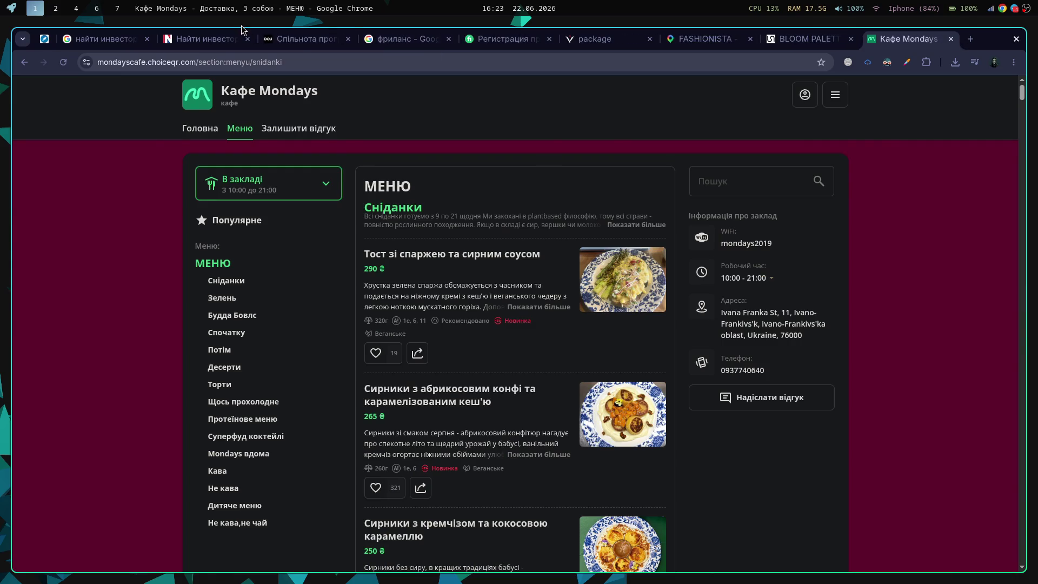
pyautogui.click(281, 39)
pyautogui.scroll(-4, 324, 221)
pyautogui.scroll(-10, 324, 222)
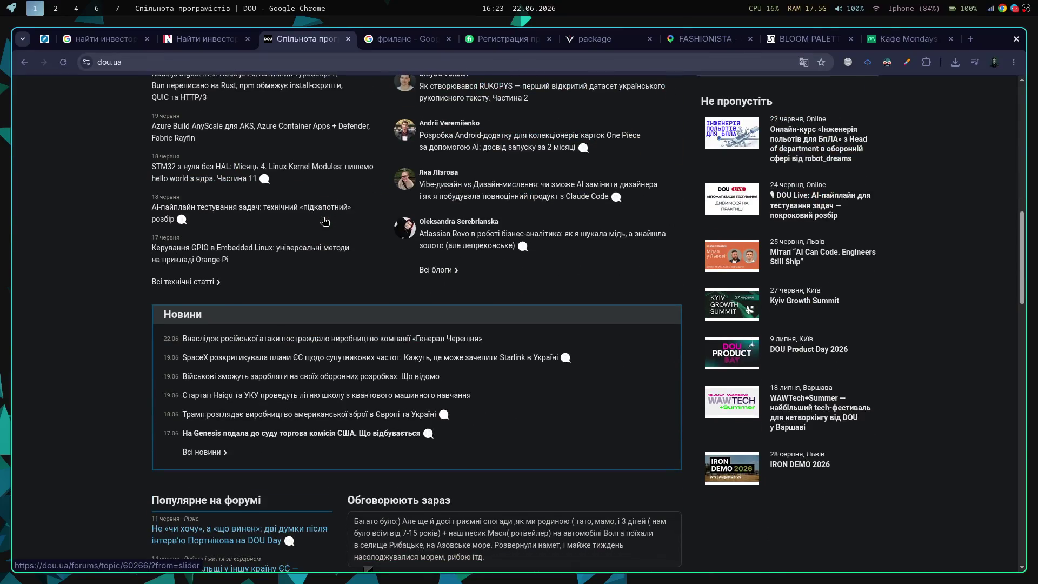
# Open DOU's job listings and scroll through the vacancy categories
pyautogui.scroll(15, 324, 221)
pyautogui.click(327, 151)
pyautogui.scroll(-7, 419, 223)
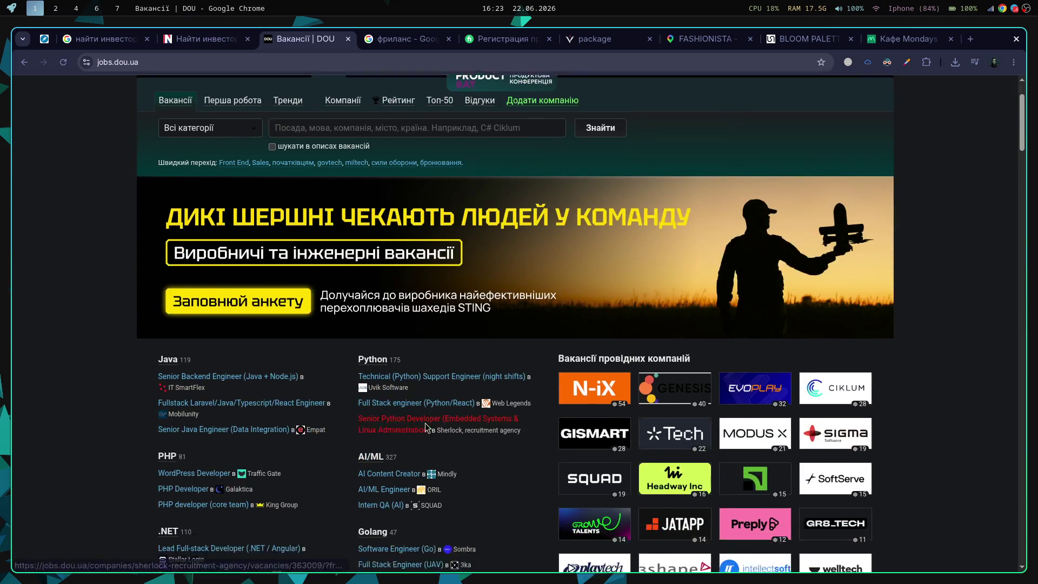
pyautogui.scroll(-10, 419, 223)
pyautogui.scroll(8, 420, 223)
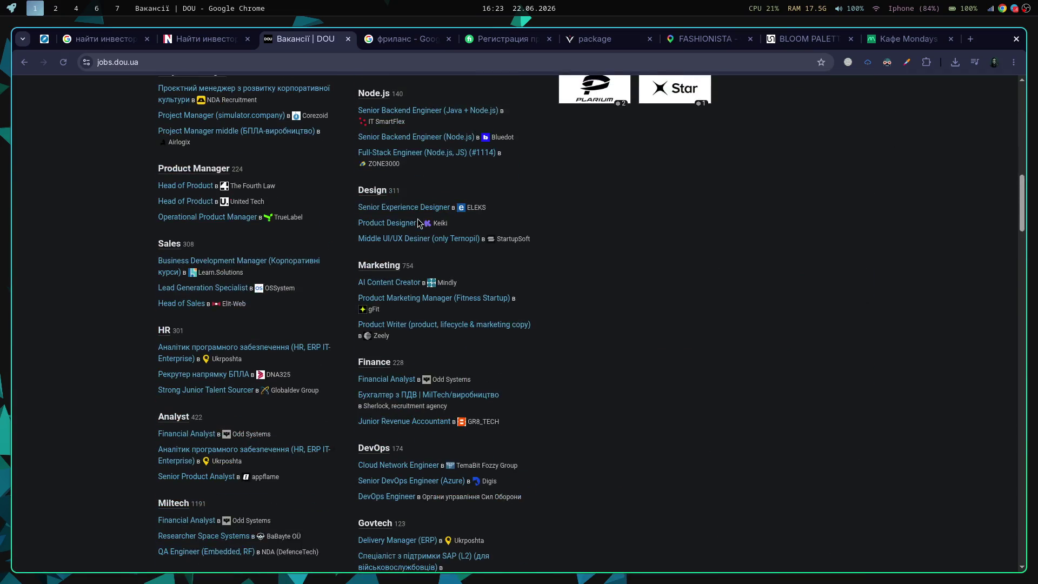
pyautogui.scroll(4, 419, 224)
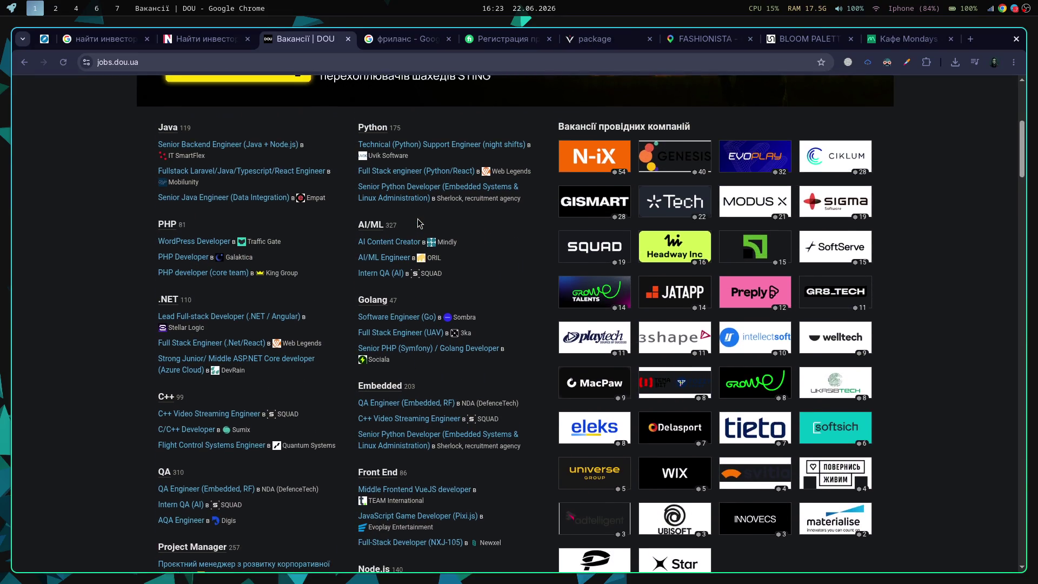
pyautogui.scroll(-2, 418, 222)
pyautogui.scroll(-1, 418, 222)
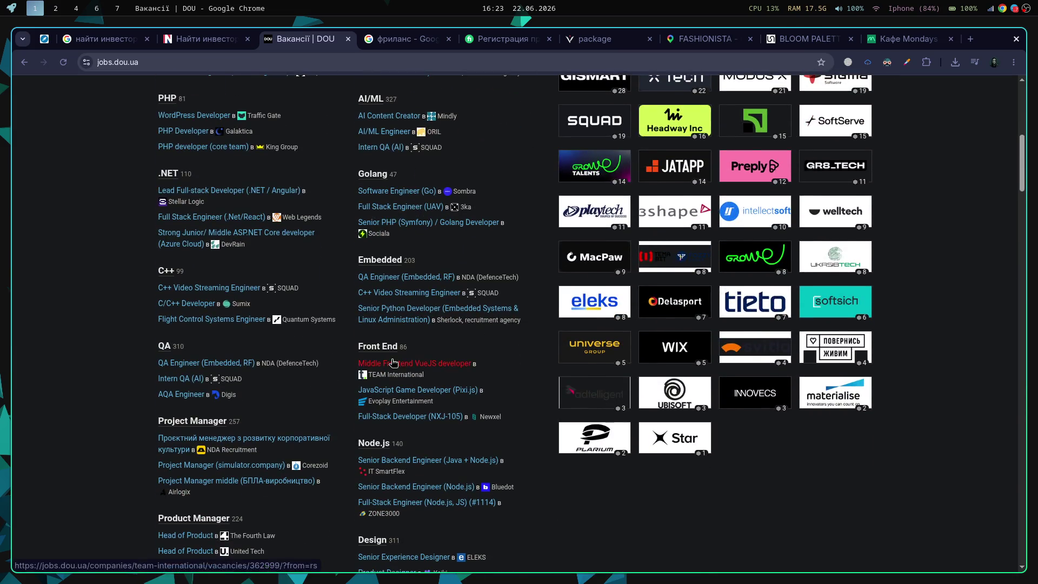
pyautogui.keyDown('ctrl'); pyautogui.scroll(3, 421, 327); pyautogui.keyUp('ctrl')
pyautogui.scroll(-2, 420, 328)
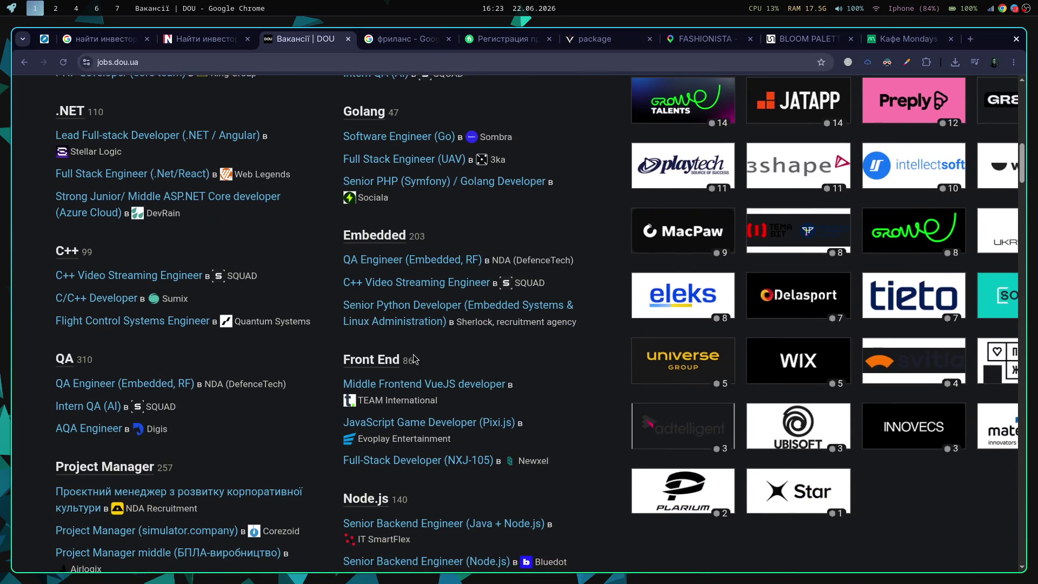
pyautogui.keyDown('ctrl'); pyautogui.scroll(3, 413, 355); pyautogui.keyUp('ctrl')
# Highlight the Front End heading and keep browsing the category and top-company lists
pyautogui.moveTo(444, 374)
pyautogui.mouseDown()
pyautogui.moveTo(349, 360)
pyautogui.moveTo(431, 352)
pyautogui.mouseUp()
pyautogui.click(432, 351)
pyautogui.keyDown('ctrl'); pyautogui.scroll(-3, 433, 351); pyautogui.keyUp('ctrl')
pyautogui.keyDown('ctrl'); pyautogui.scroll(-2, 432, 351); pyautogui.keyUp('ctrl')
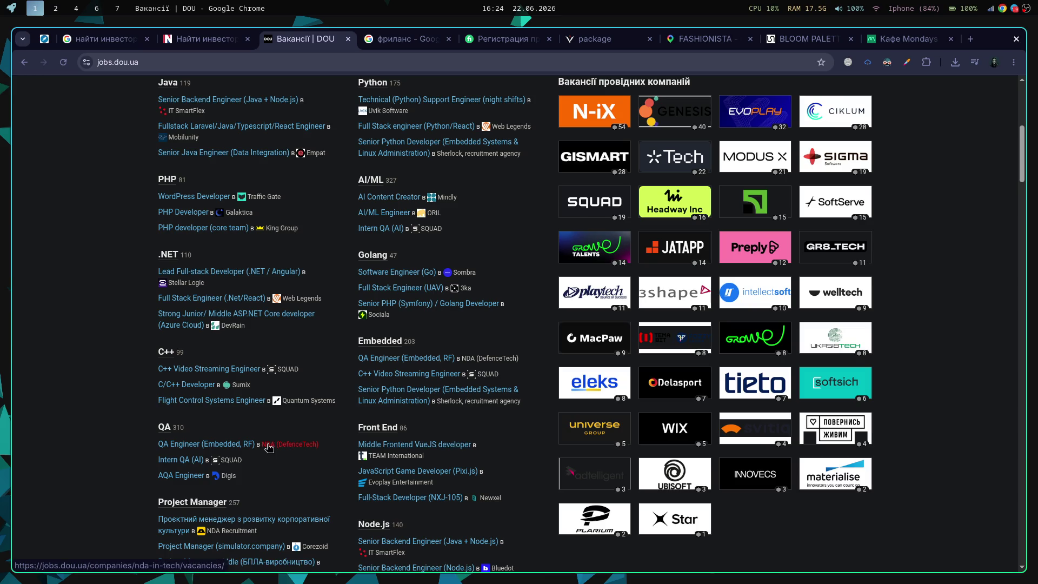
pyautogui.keyDown('ctrl'); pyautogui.scroll(4, 171, 428); pyautogui.keyUp('ctrl')
pyautogui.keyDown('ctrl'); pyautogui.scroll(-1, 186, 413); pyautogui.keyUp('ctrl')
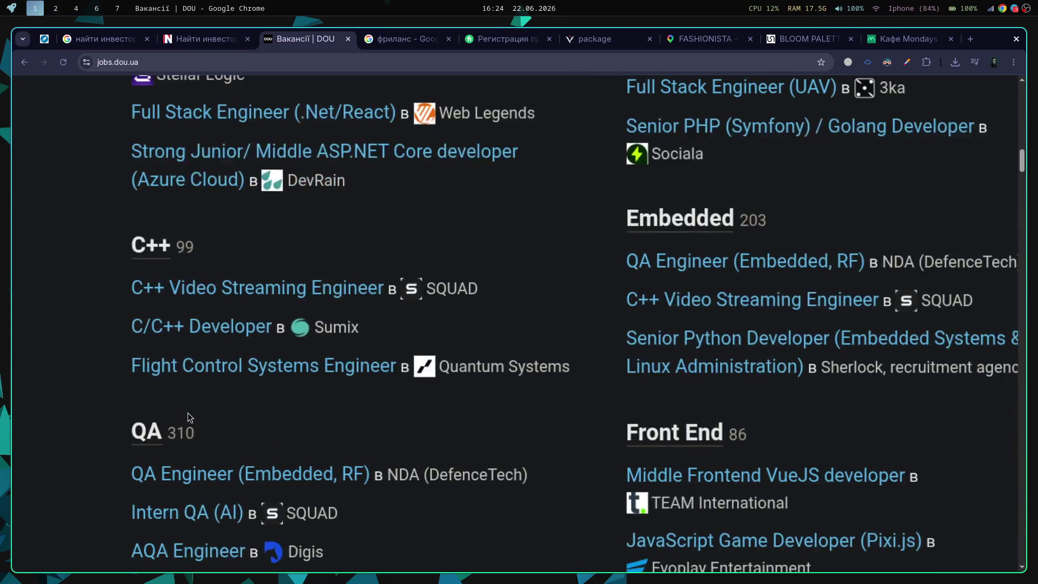
pyautogui.keyDown('ctrl'); pyautogui.scroll(-1, 187, 412); pyautogui.keyUp('ctrl')
pyautogui.keyDown('ctrl'); pyautogui.scroll(3, 495, 442); pyautogui.keyUp('ctrl')
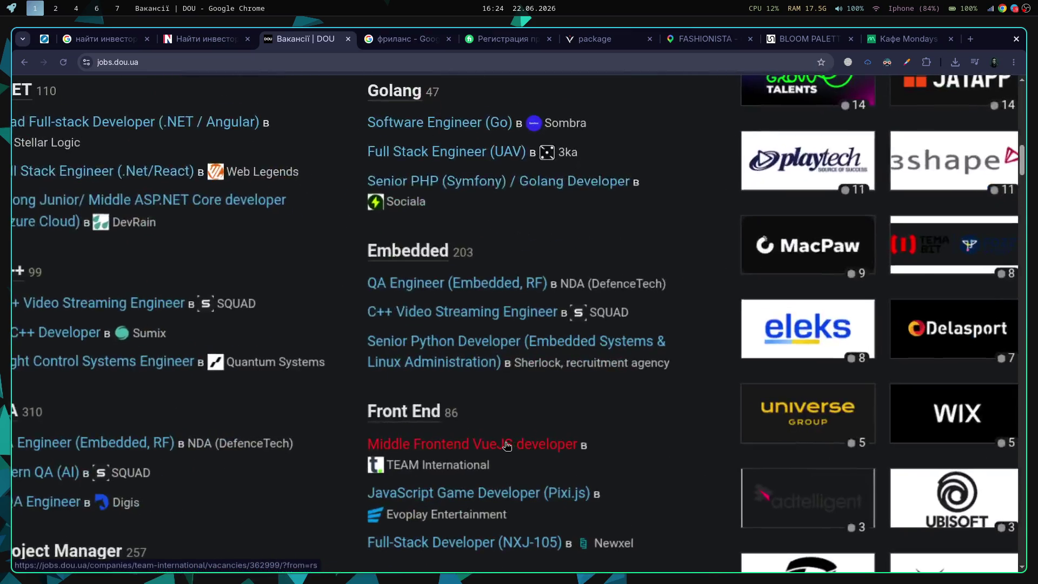
pyautogui.keyDown('ctrl'); pyautogui.scroll(-3, 488, 211); pyautogui.keyUp('ctrl')
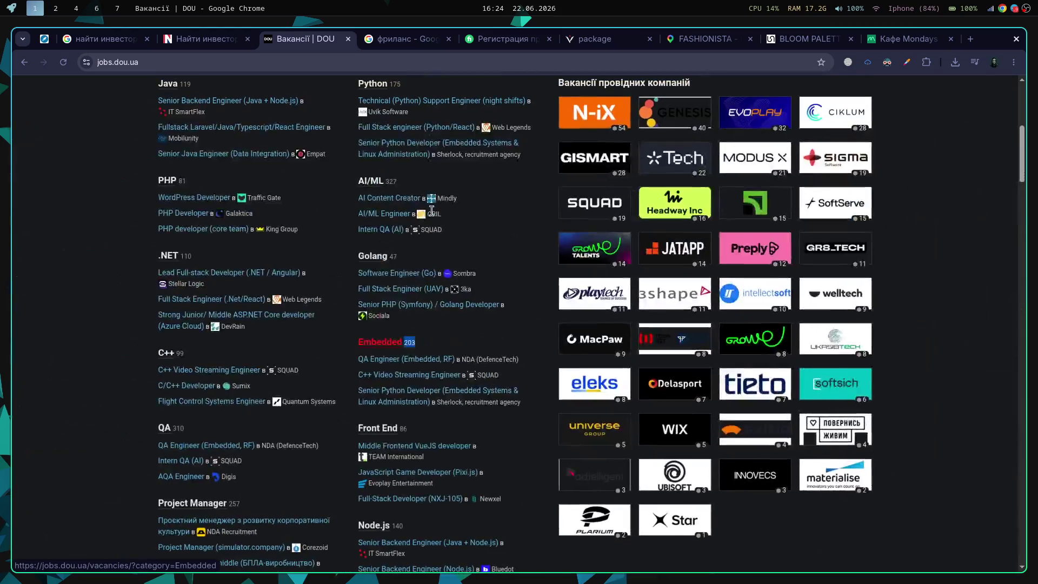
pyautogui.scroll(2, 422, 334)
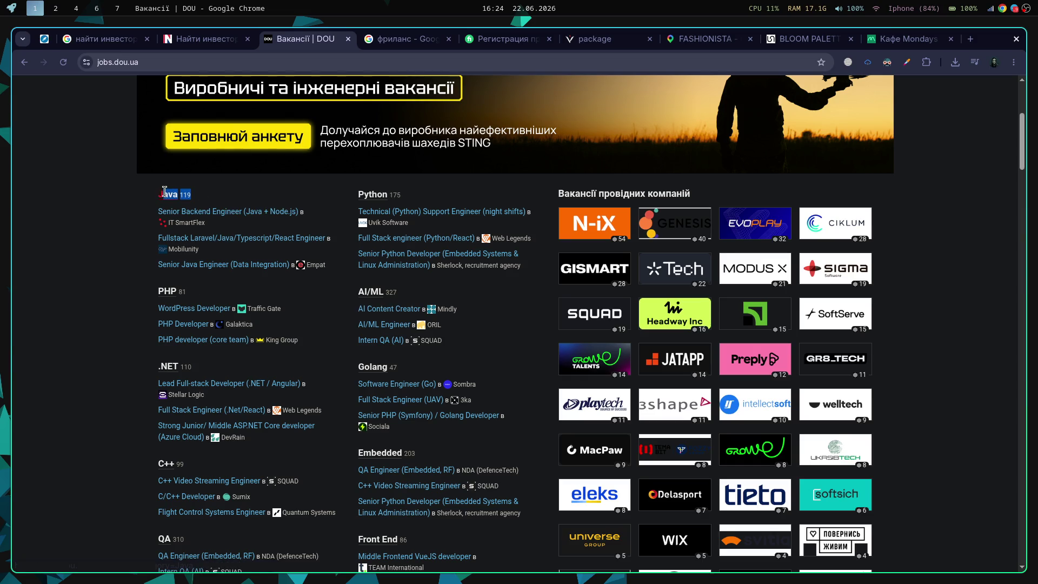
pyautogui.scroll(-2, 405, 413)
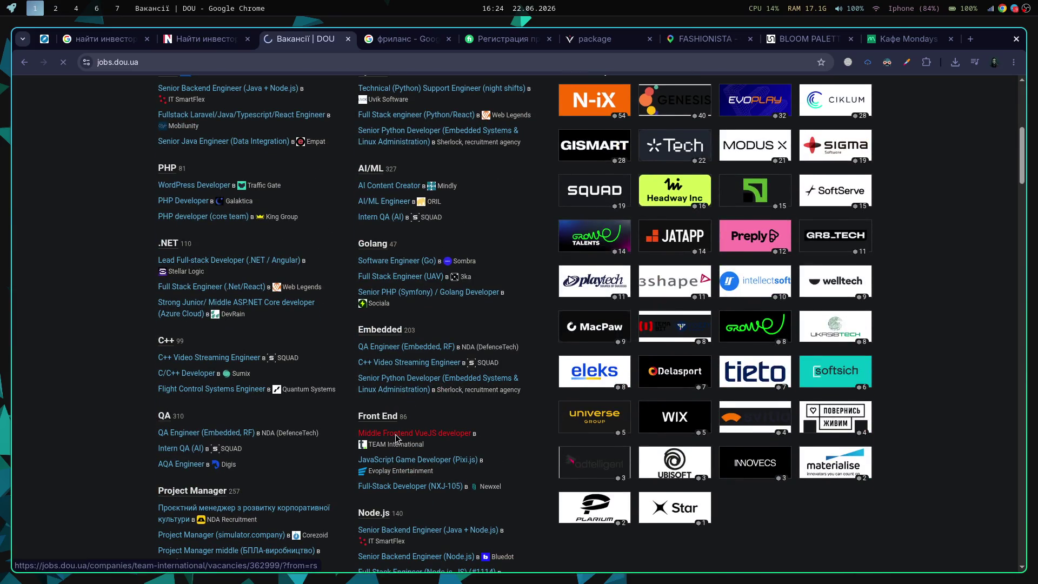
# Read TEAM International's Middle Frontend VueJS developer vacancy, then go back to the vacancies list
pyautogui.click(396, 435)
pyautogui.scroll(-10, 395, 434)
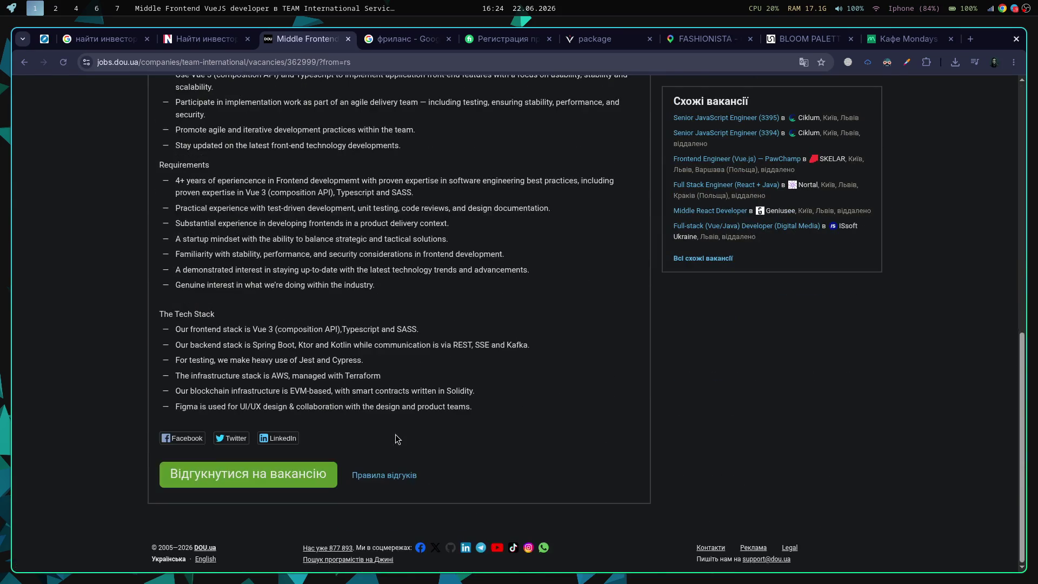
pyautogui.scroll(10, 395, 433)
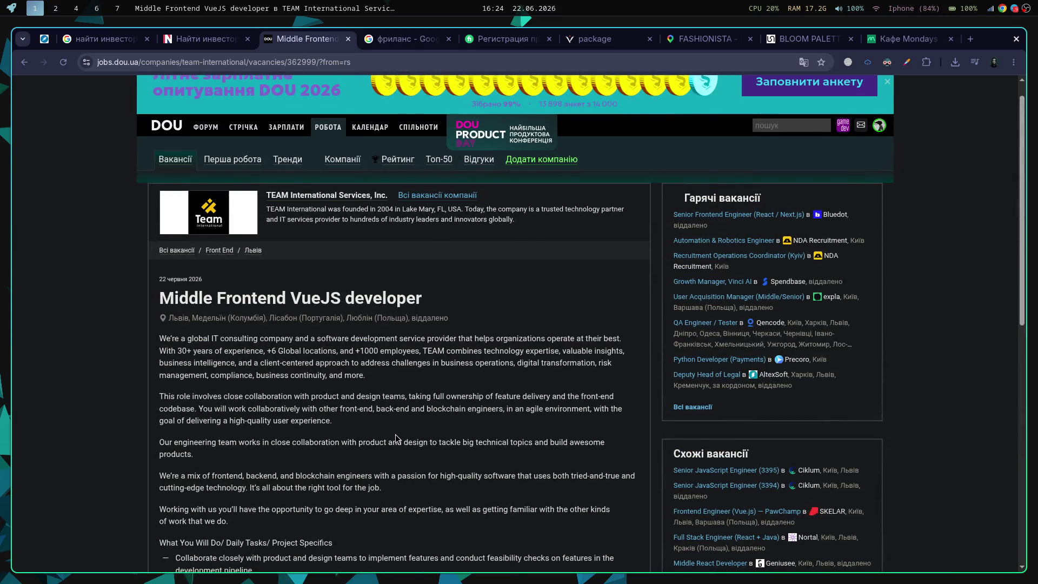
pyautogui.scroll(-2, 394, 433)
pyautogui.scroll(-5, 275, 262)
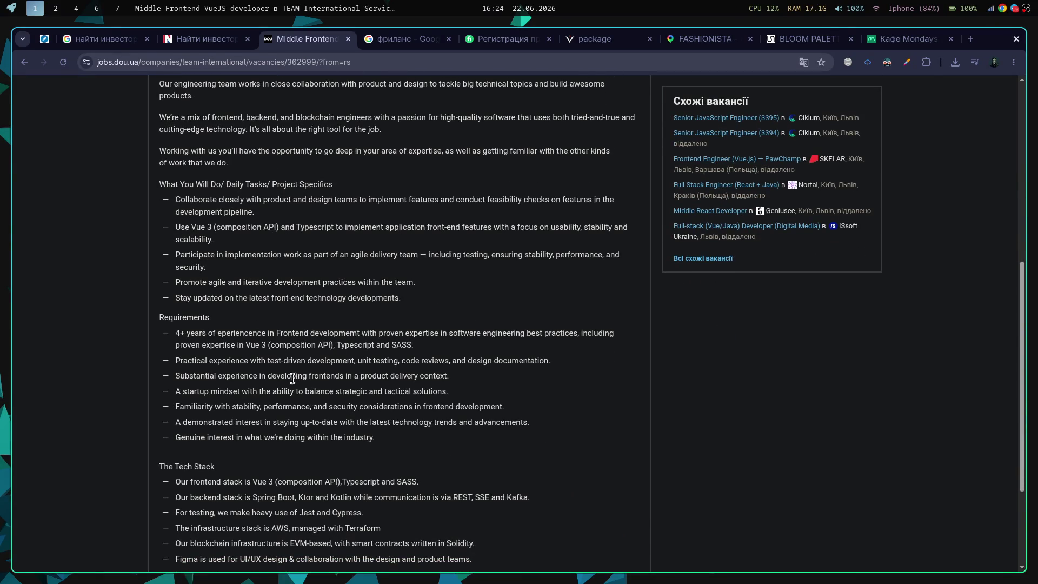
pyautogui.scroll(-3, 293, 379)
pyautogui.scroll(15, 255, 428)
pyautogui.scroll(-12, 255, 428)
pyautogui.scroll(15, 255, 428)
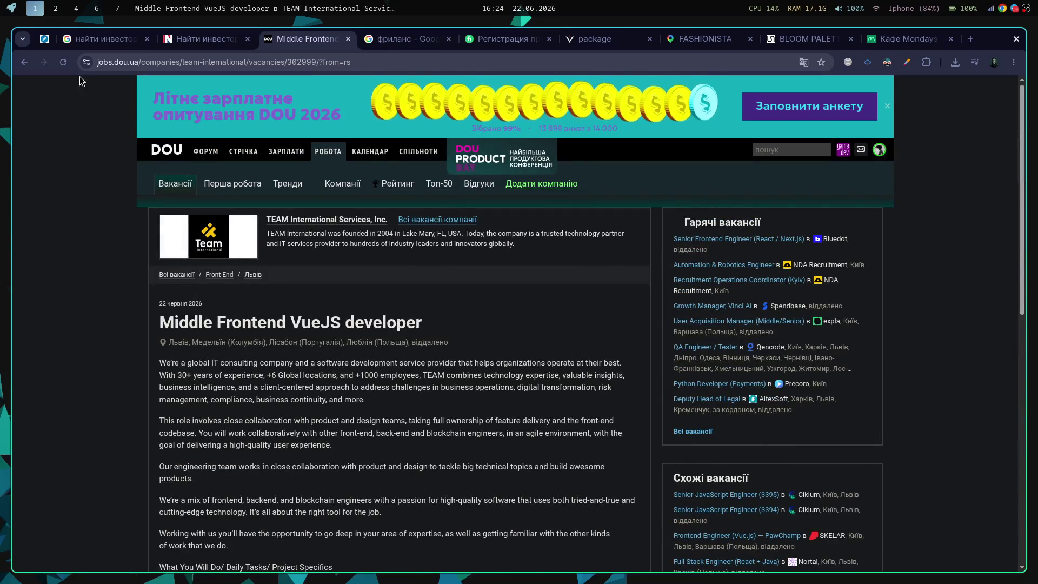
pyautogui.click(24, 62)
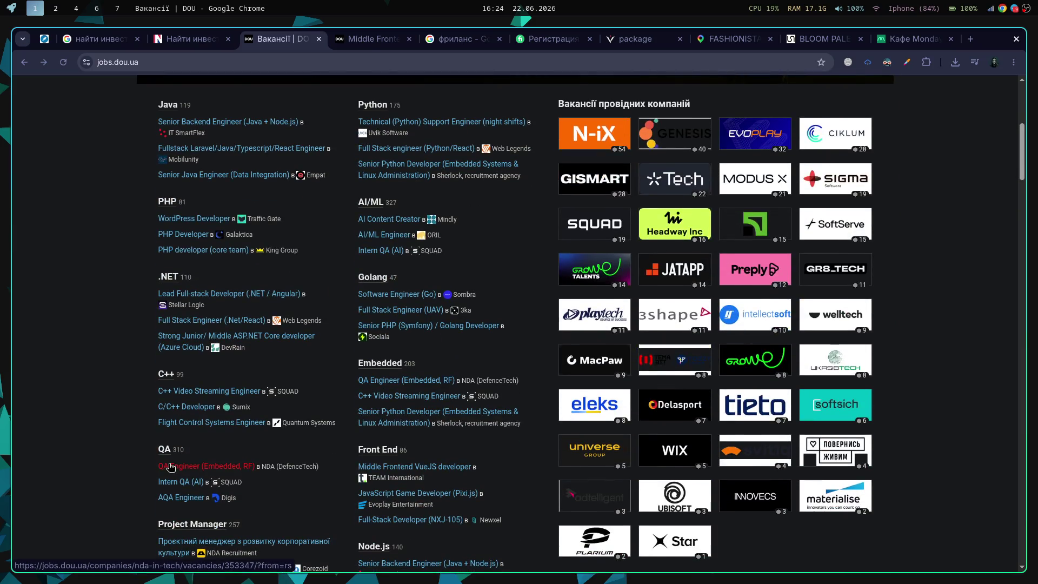
pyautogui.click(191, 298)
pyautogui.scroll(-10, 425, 469)
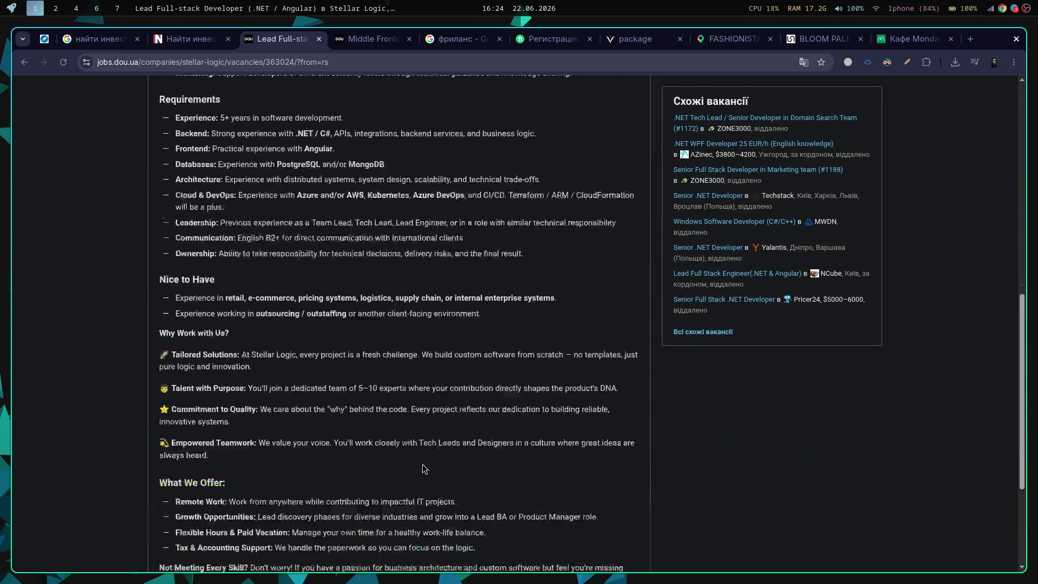
pyautogui.scroll(7, 423, 466)
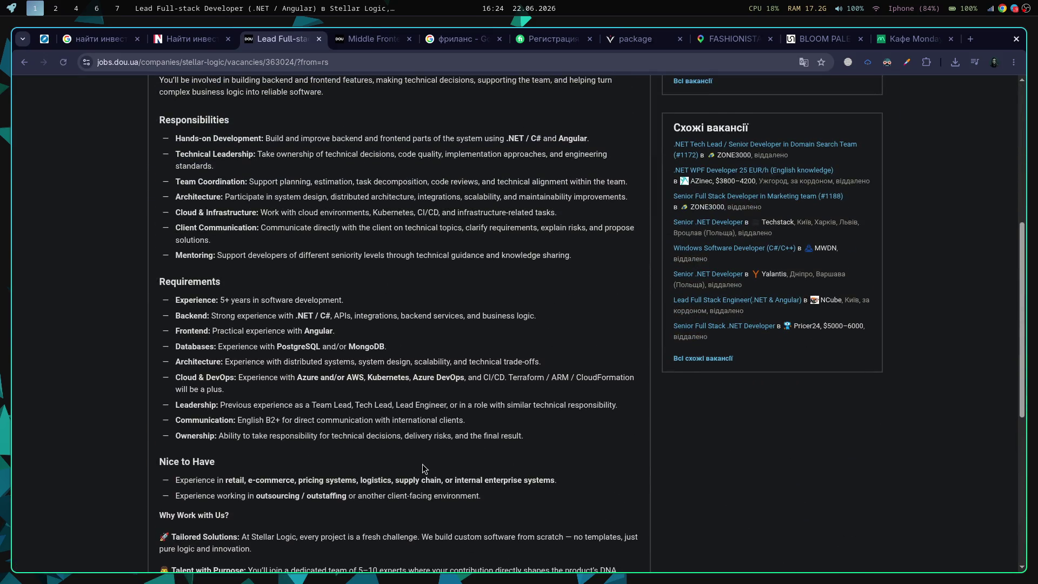
pyautogui.scroll(3, 425, 469)
pyautogui.scroll(-6, 468, 122)
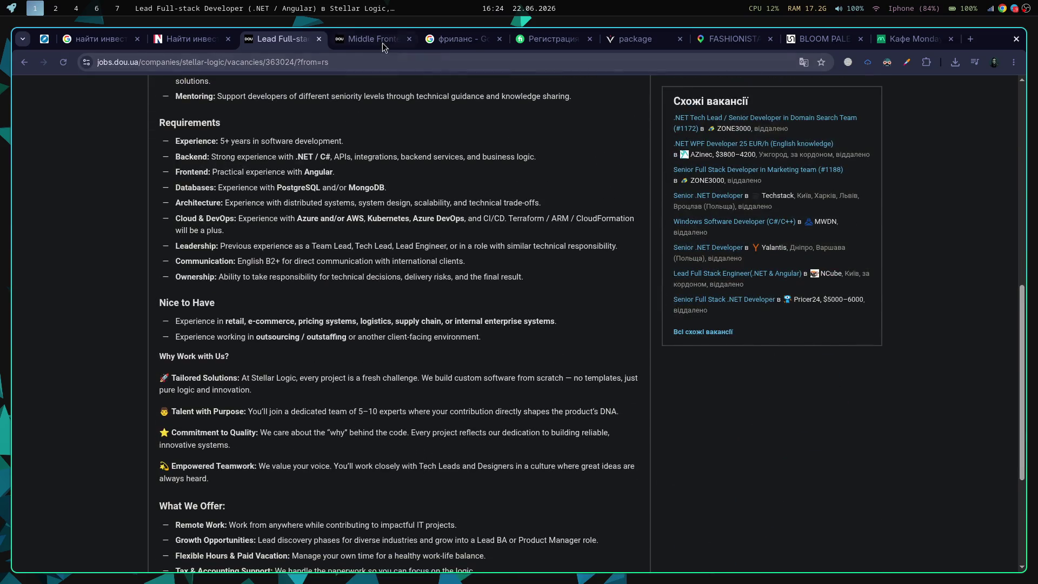
pyautogui.click(382, 47)
pyautogui.scroll(-3, 419, 504)
pyautogui.scroll(2, 419, 505)
pyautogui.scroll(-1, 422, 489)
pyautogui.scroll(-1, 422, 489)
pyautogui.click(282, 39)
pyautogui.scroll(-5, 302, 376)
pyautogui.scroll(8, 302, 377)
pyautogui.scroll(2, 302, 376)
pyautogui.moveTo(467, 556)
pyautogui.mouseDown()
pyautogui.moveTo(178, 522)
pyautogui.moveTo(214, 283)
pyautogui.mouseUp()
pyautogui.click(215, 283)
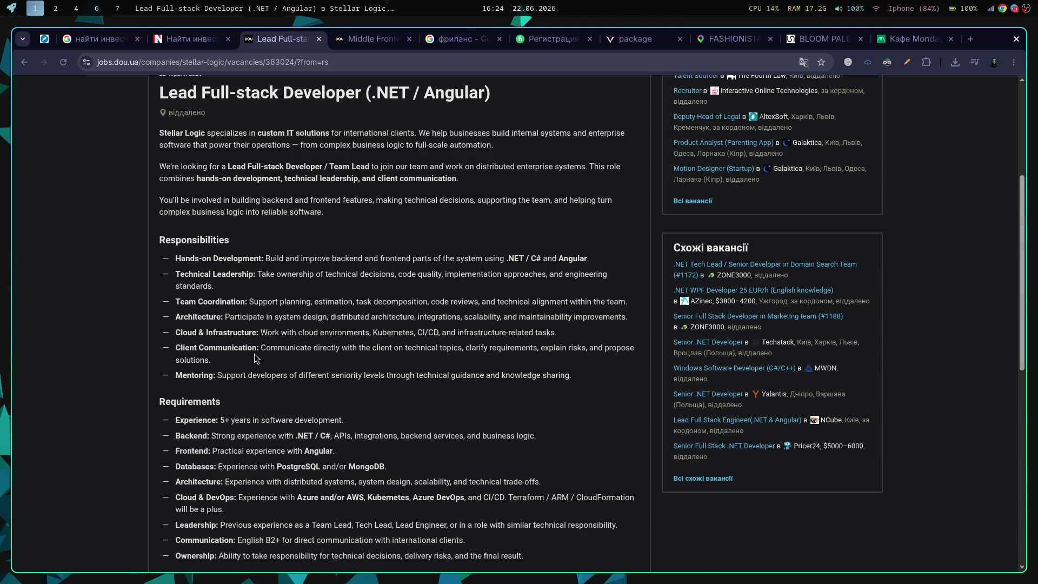
pyautogui.scroll(-10, 256, 358)
pyautogui.scroll(13, 256, 359)
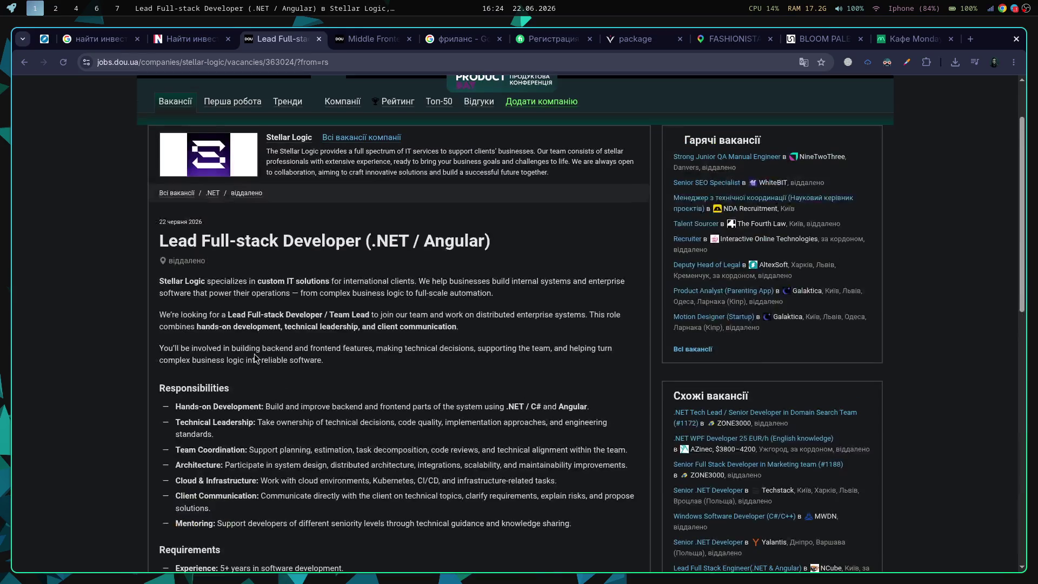
pyautogui.scroll(-10, 255, 356)
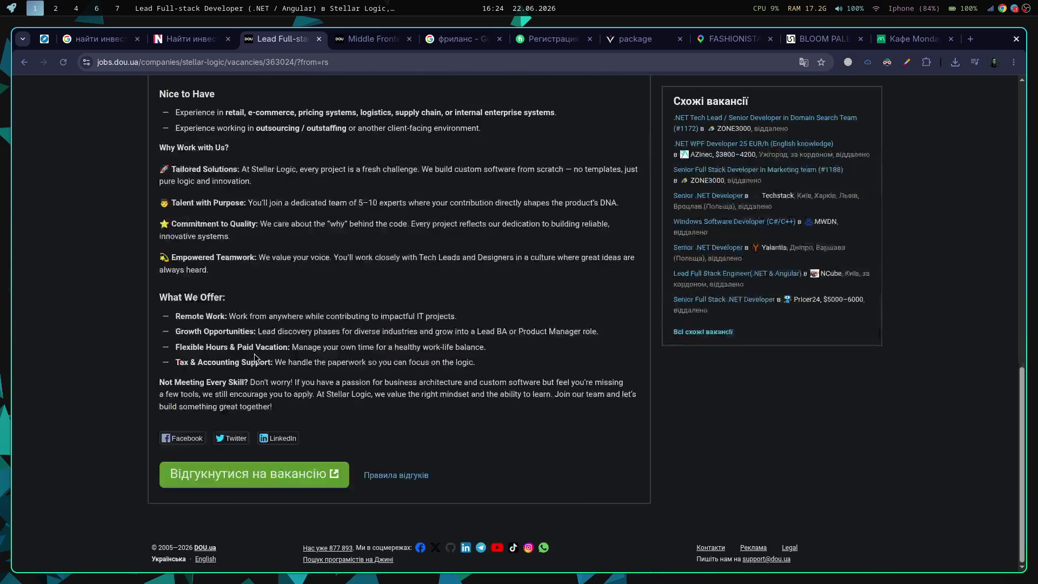
pyautogui.scroll(12, 216, 304)
pyautogui.click(24, 67)
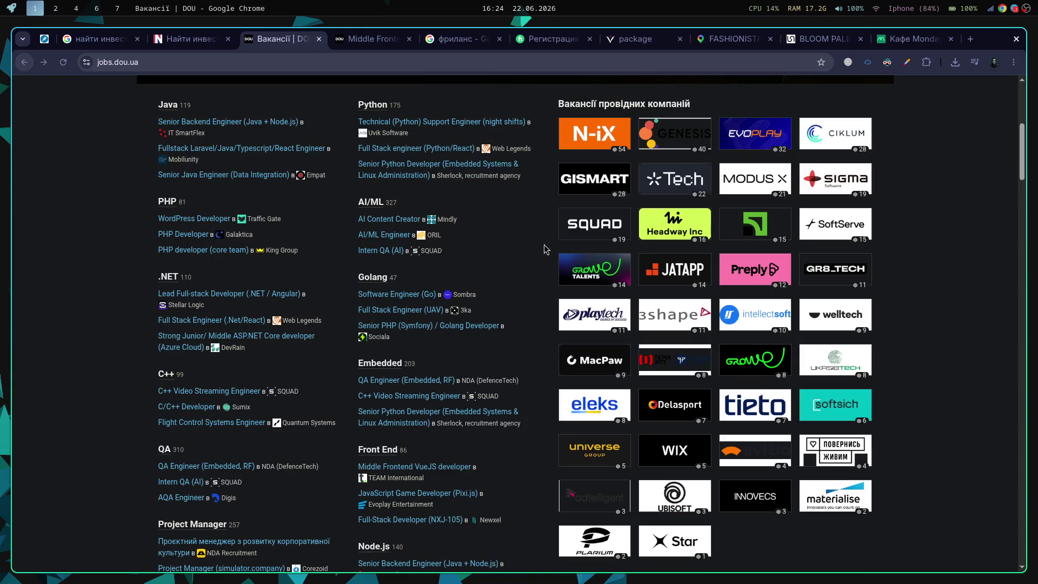
# Filter Front End vacancies to 3…5 років experience and open DOT's Frontend Developer (Vue / Nuxt) posting
pyautogui.scroll(3, 494, 262)
pyautogui.scroll(-5, 485, 264)
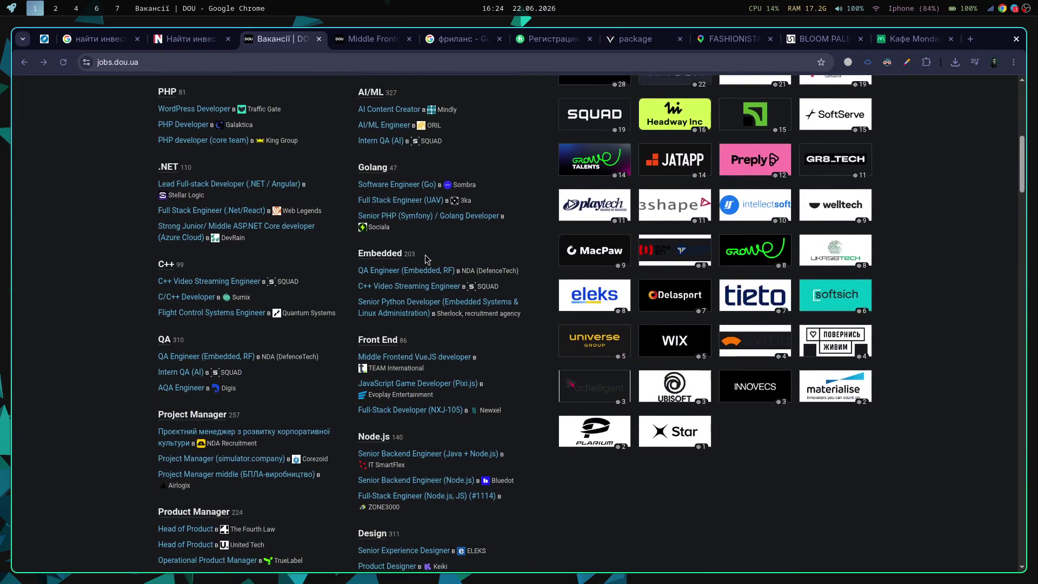
pyautogui.click(392, 343)
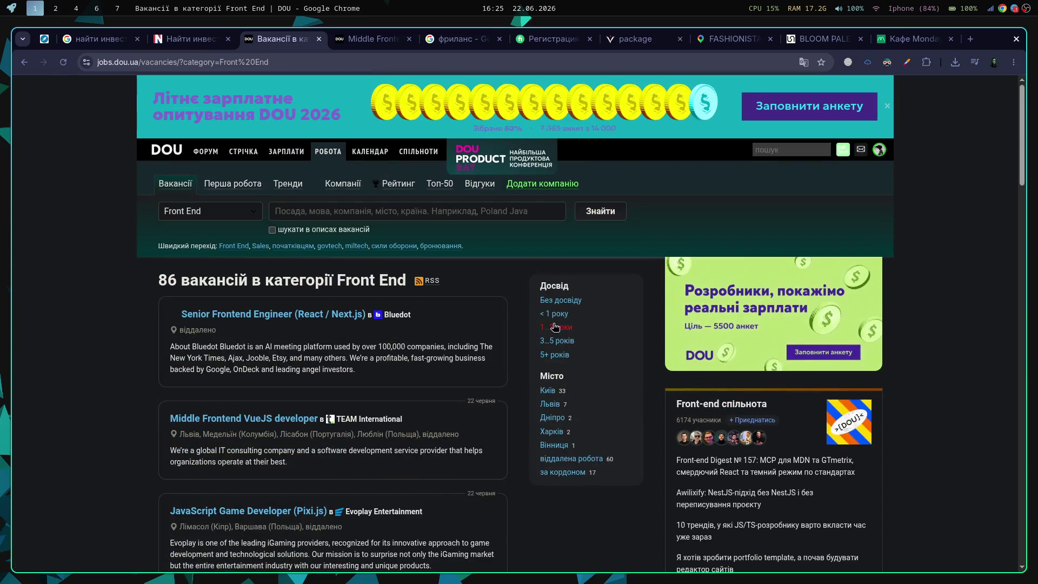
pyautogui.click(559, 341)
pyautogui.scroll(-10, 184, 476)
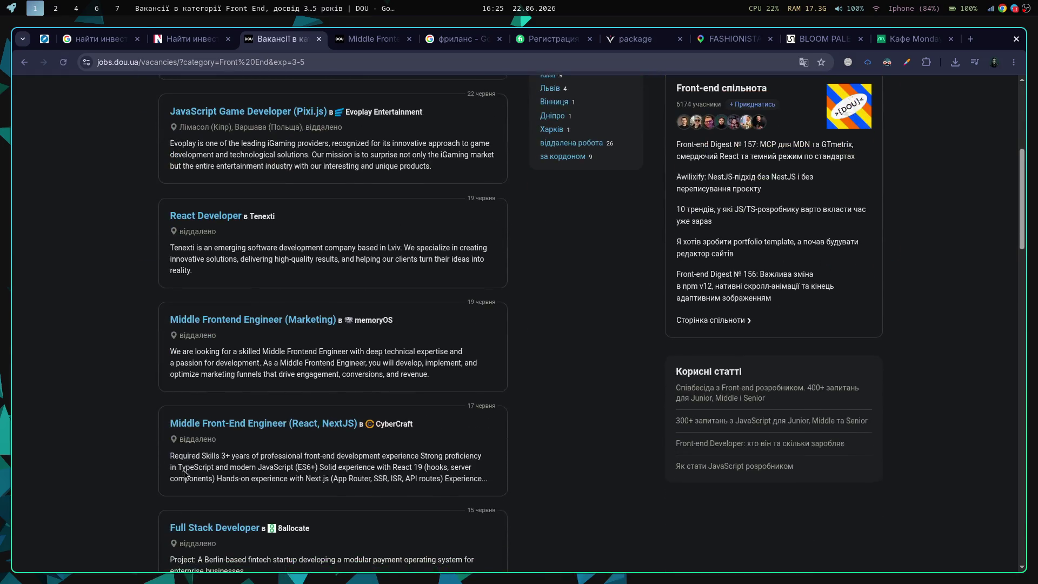
pyautogui.scroll(-1, 185, 475)
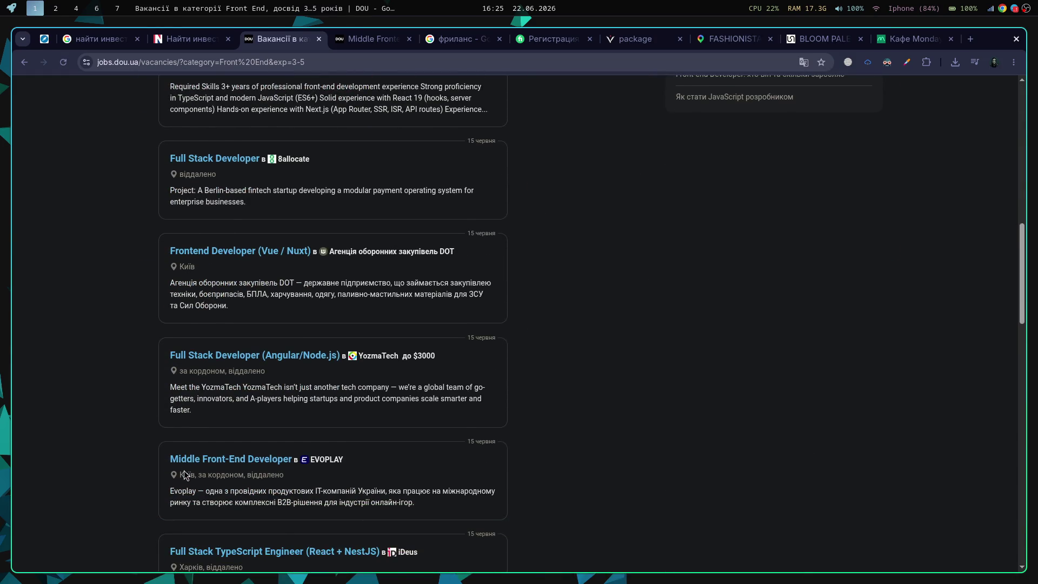
pyautogui.click(276, 245)
# Read the DOT Vue / Nuxt vacancy and bring up its Відгукнутися на вакансію form
pyautogui.scroll(-3, 273, 489)
pyautogui.scroll(5, 273, 489)
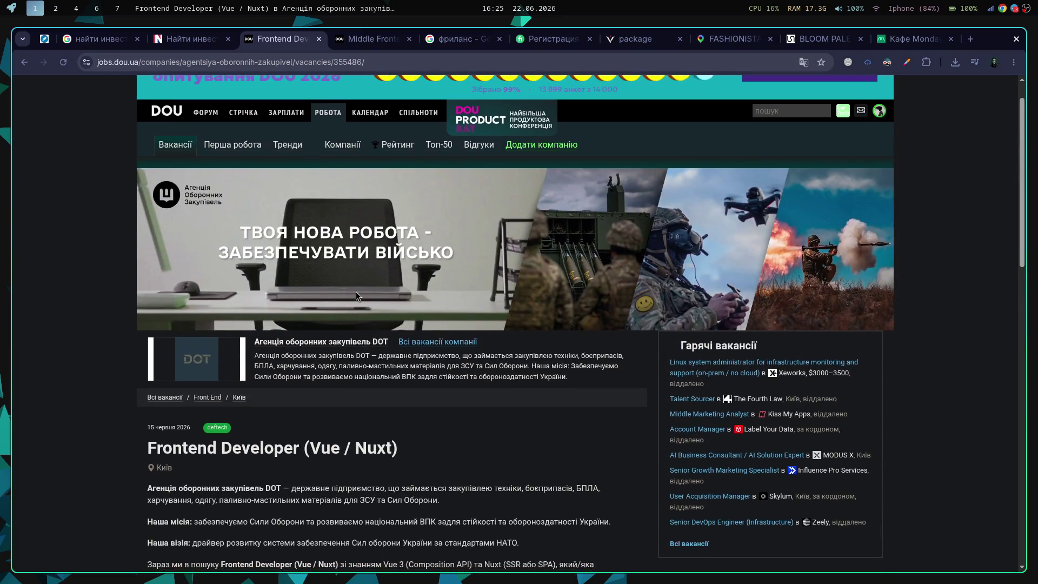
pyautogui.hotkey('ctrl', '+')
pyautogui.hotkey('ctrl', '-')
pyautogui.scroll(-5, 355, 292)
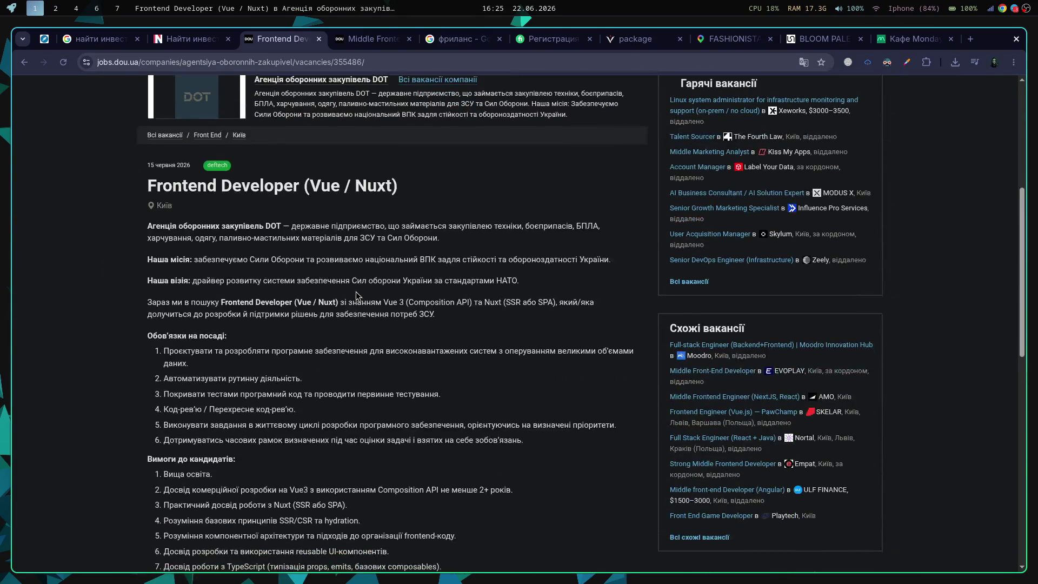
pyautogui.scroll(5, 356, 292)
pyautogui.hotkey('ctrl', '+')
pyautogui.hotkey('ctrl', '+')
pyautogui.hotkey('ctrl', '+')
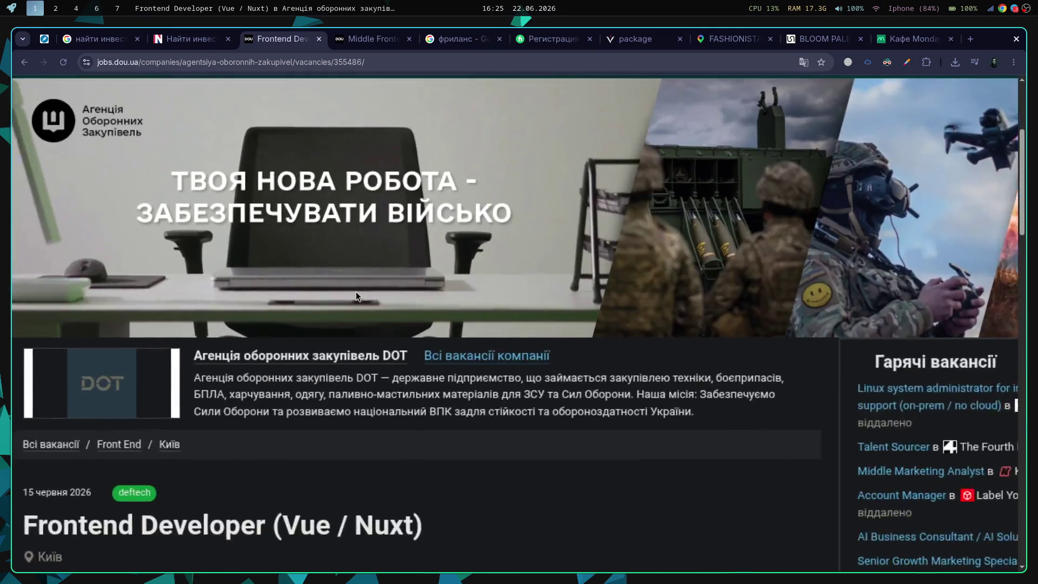
pyautogui.hotkey('ctrl', '-')
pyautogui.hotkey('ctrl', '-')
pyautogui.hotkey('ctrl', '-')
pyautogui.scroll(-10, 356, 297)
pyautogui.scroll(3, 356, 296)
pyautogui.scroll(-2, 356, 296)
pyautogui.scroll(5, 250, 399)
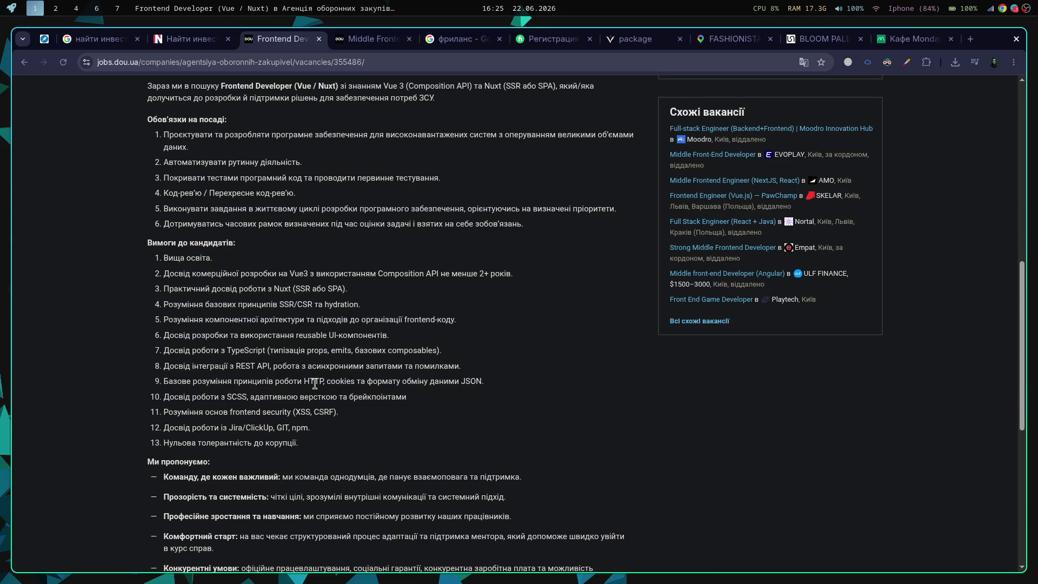
pyautogui.scroll(-10, 315, 383)
pyautogui.click(249, 504)
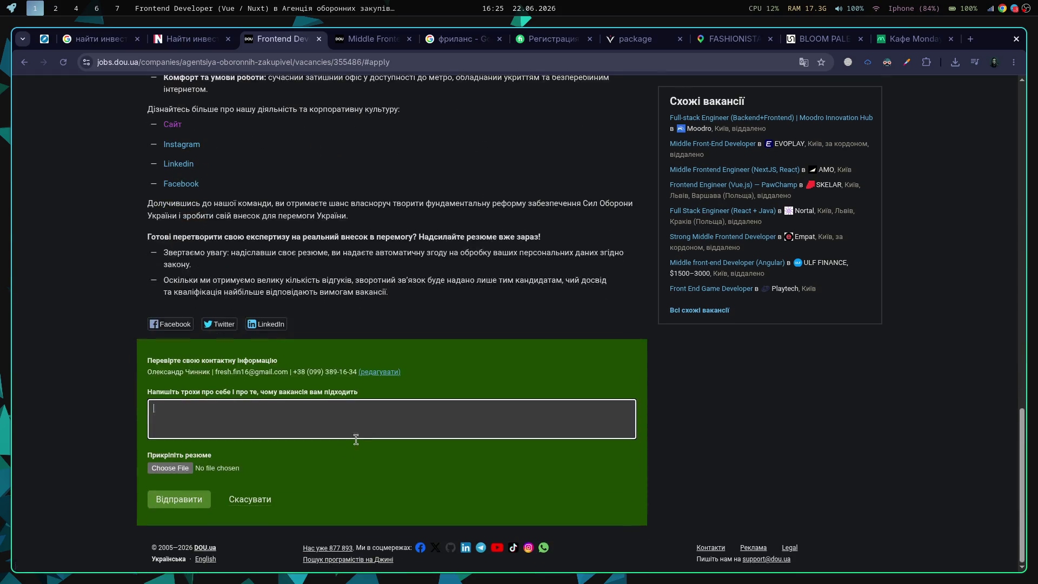
# Attach the CV PDF from Documents, send the application, and view the DOU profile
pyautogui.click(169, 468)
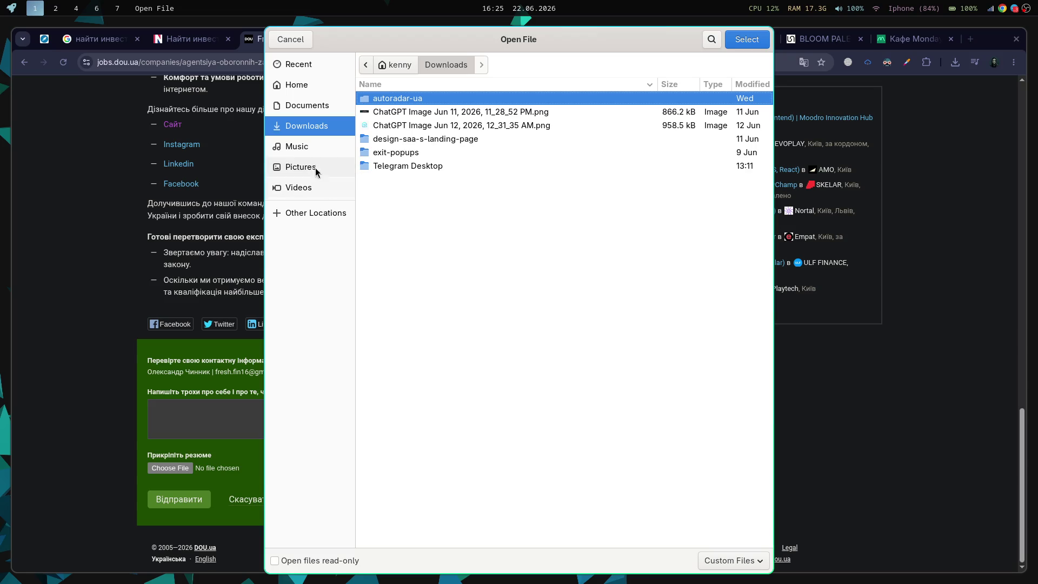
pyautogui.click(312, 106)
pyautogui.doubleClick(423, 100)
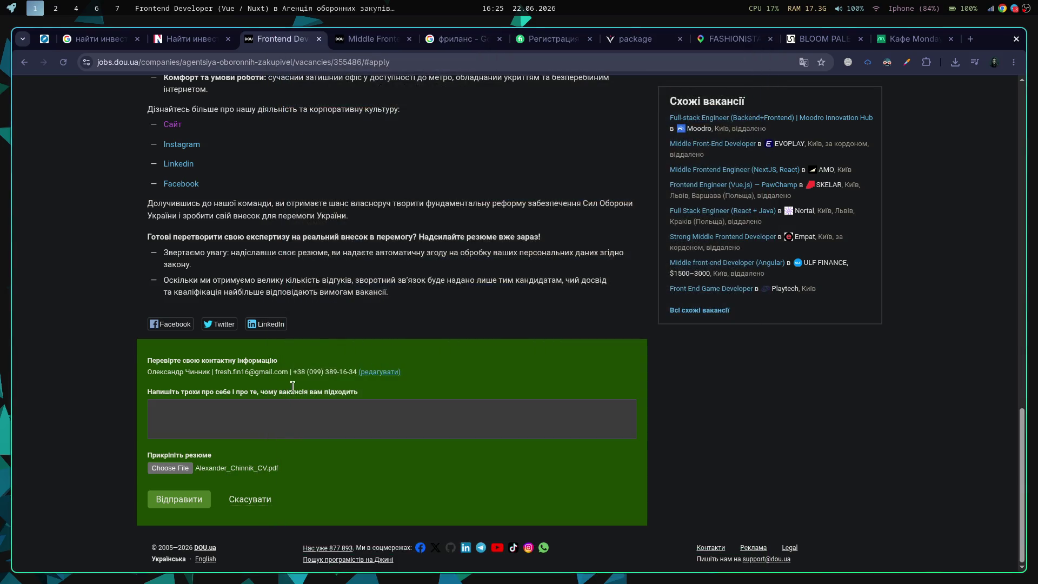
pyautogui.click(186, 497)
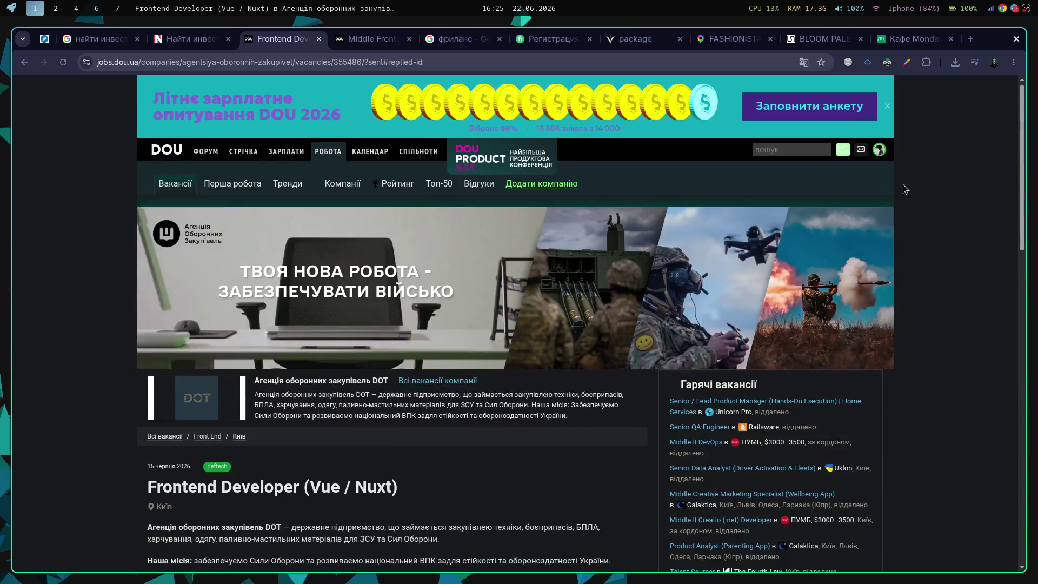
pyautogui.click(885, 154)
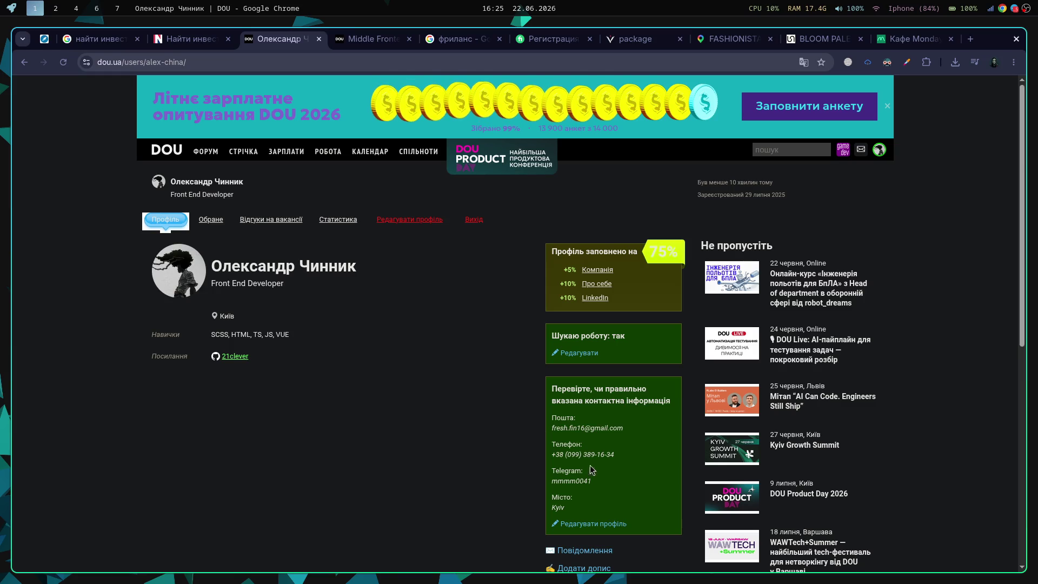
# Browse the Редагувати профіль form, then go back twice to the Vue / Nuxt vacancy
pyautogui.click(599, 524)
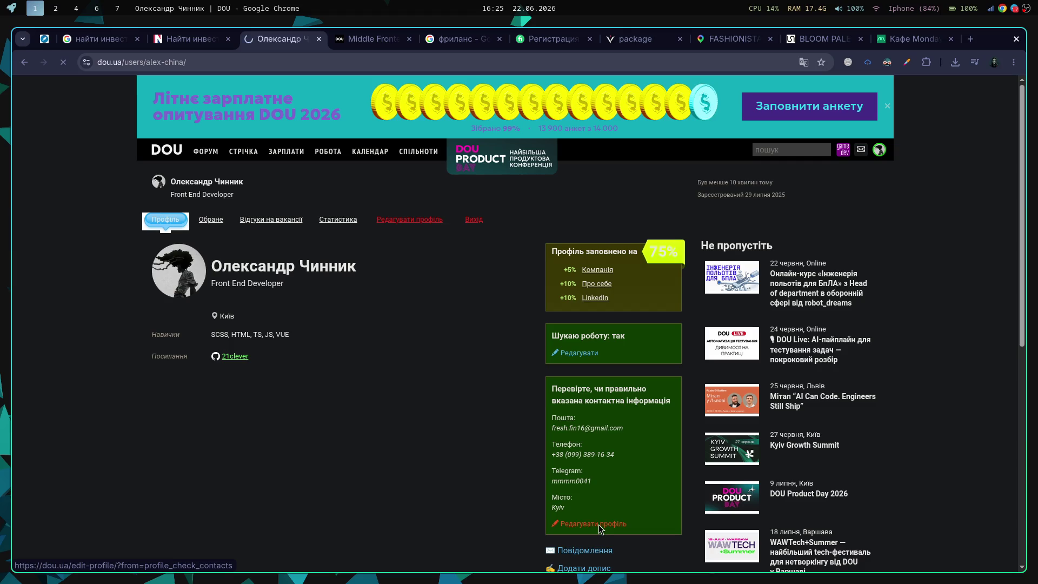
pyautogui.scroll(-10, 474, 471)
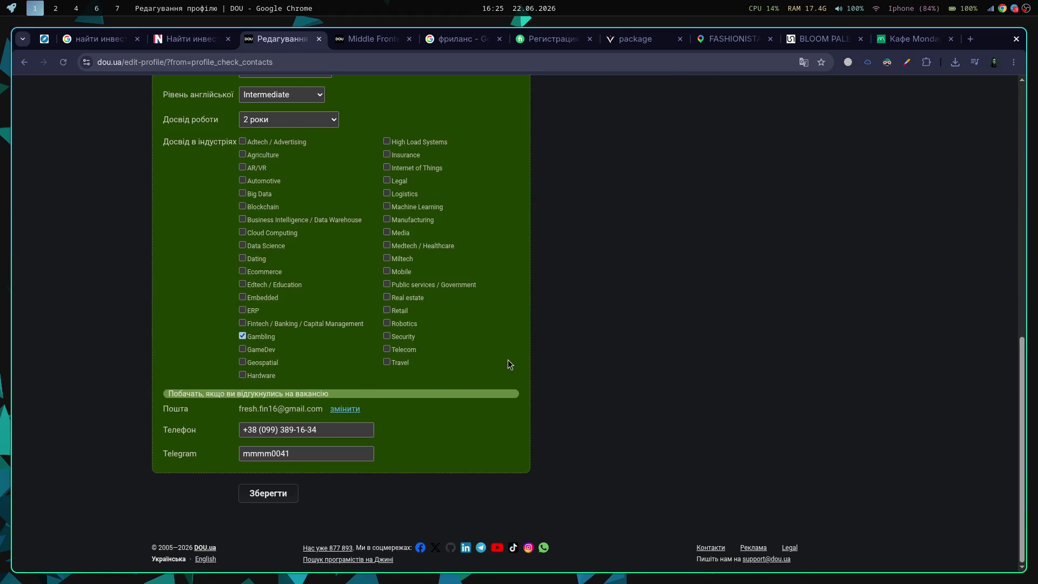
pyautogui.scroll(2, 510, 364)
pyautogui.scroll(-2, 509, 363)
pyautogui.scroll(10, 510, 364)
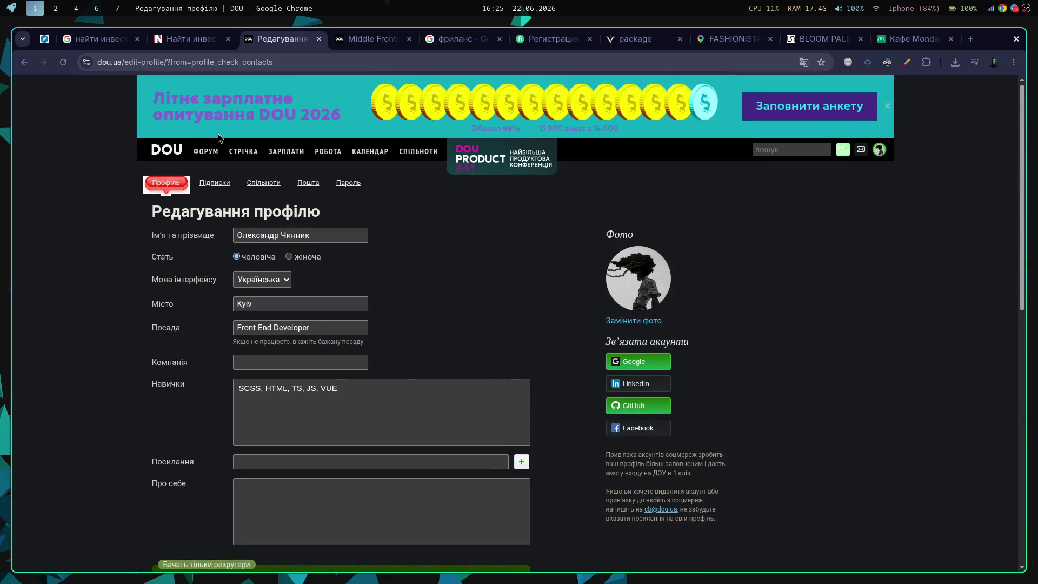
pyautogui.click(29, 65)
pyautogui.click(28, 65)
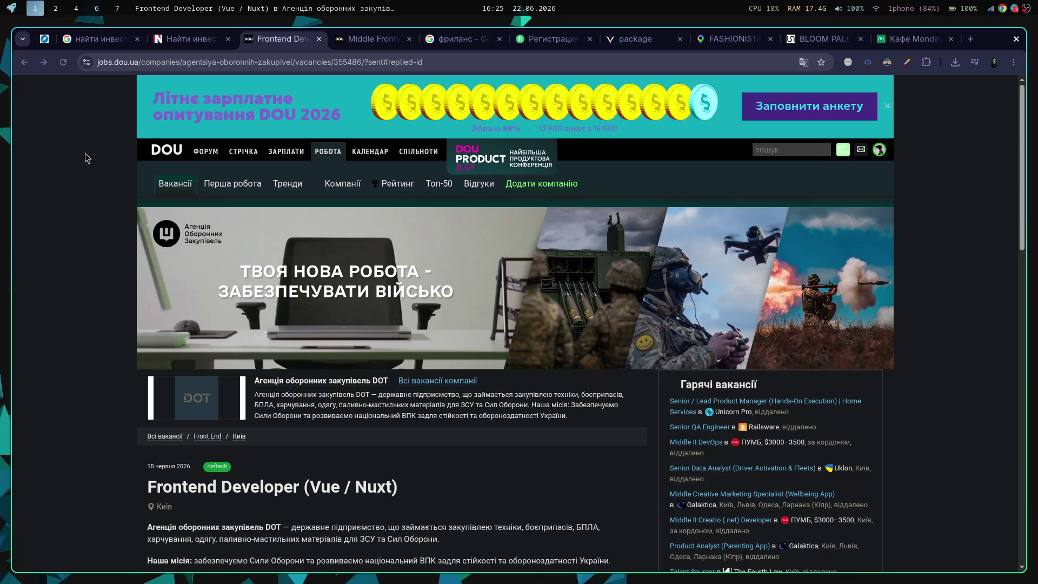
# Check the vacancy's 22.06.2026 applied notice and salary stats, then return to the vacancies overview
pyautogui.click(29, 63)
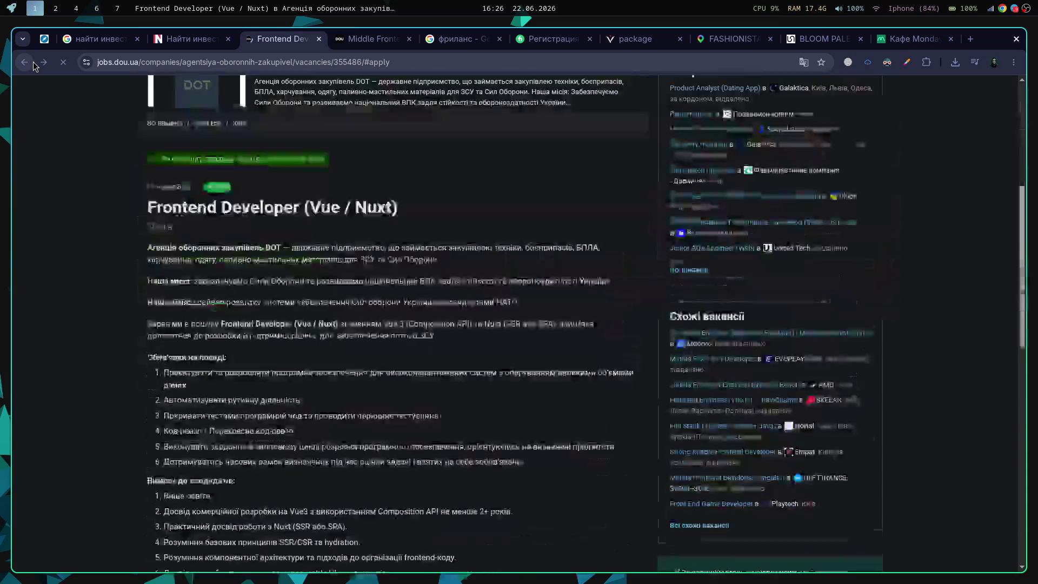
pyautogui.press('Home')
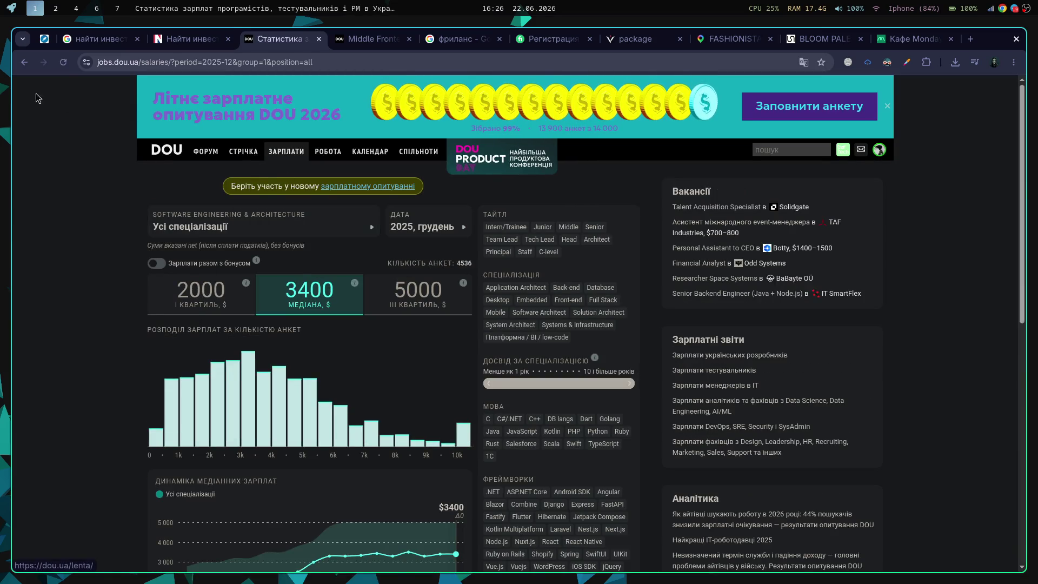
pyautogui.click(22, 64)
pyautogui.click(44, 64)
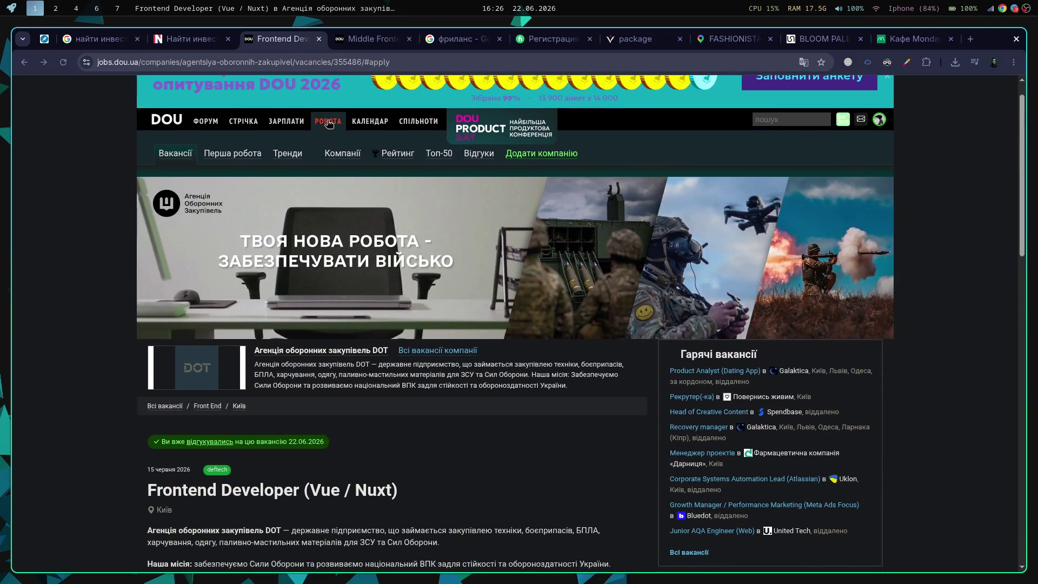
pyautogui.click(328, 123)
# Open the Python and Golang categories in new tabs and view the Python listings
pyautogui.scroll(-10, 293, 281)
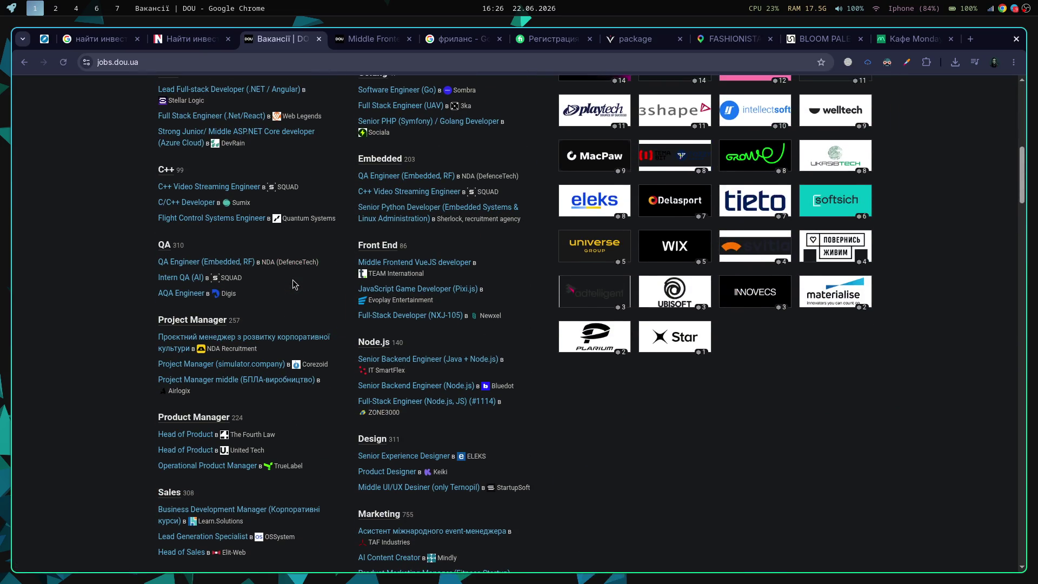
pyautogui.scroll(-6, 293, 285)
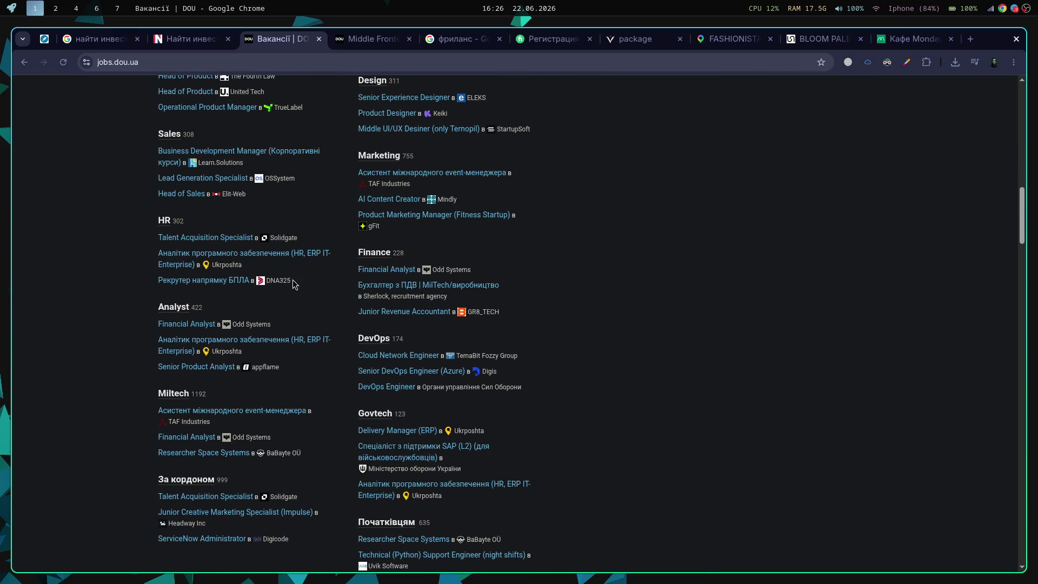
pyautogui.scroll(1, 293, 280)
pyautogui.scroll(-1, 293, 280)
pyautogui.scroll(2, 293, 280)
pyautogui.scroll(8, 293, 284)
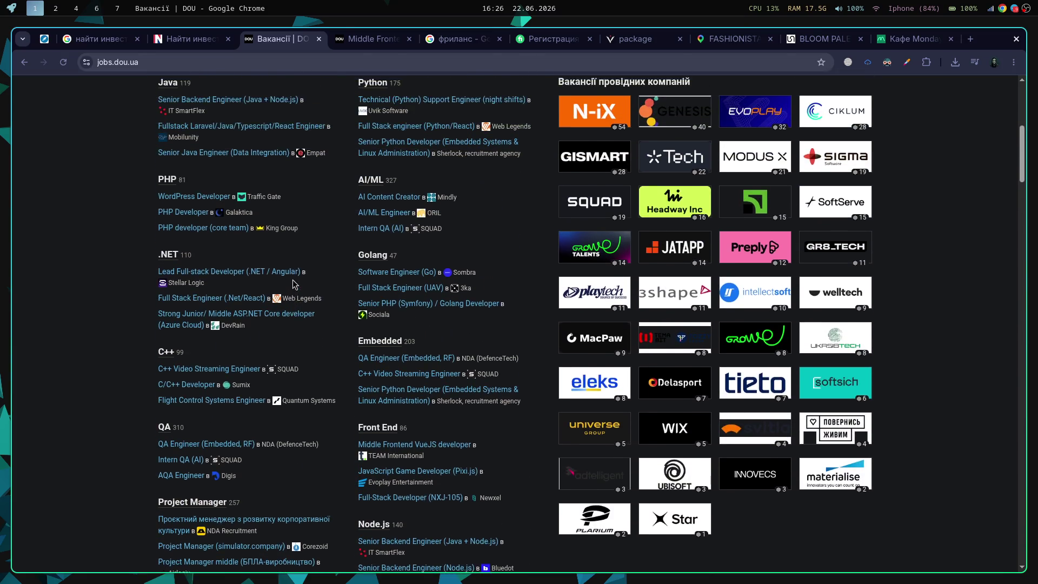
pyautogui.scroll(-1, 293, 285)
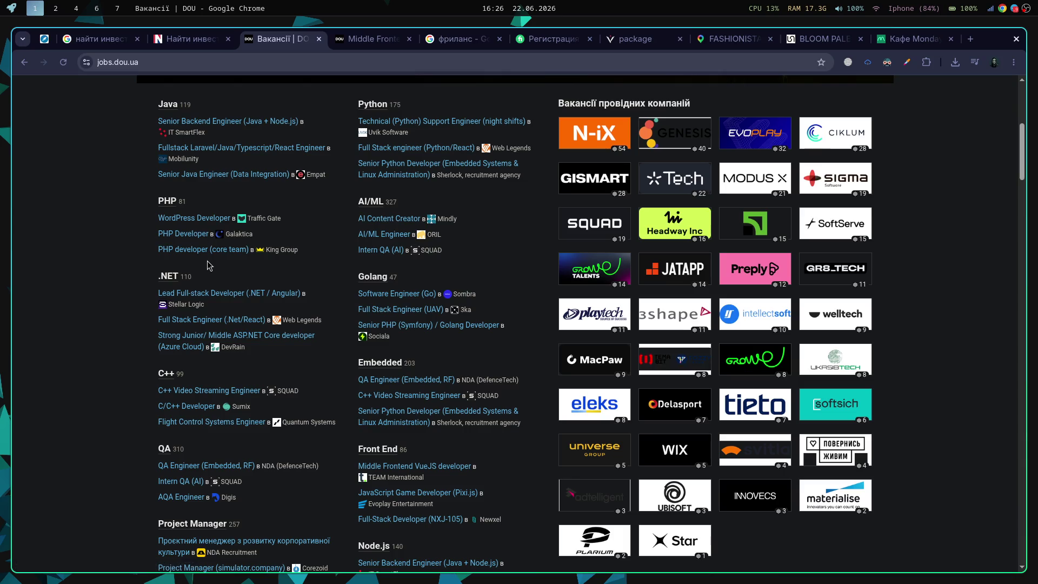
pyautogui.middleClick(373, 104)
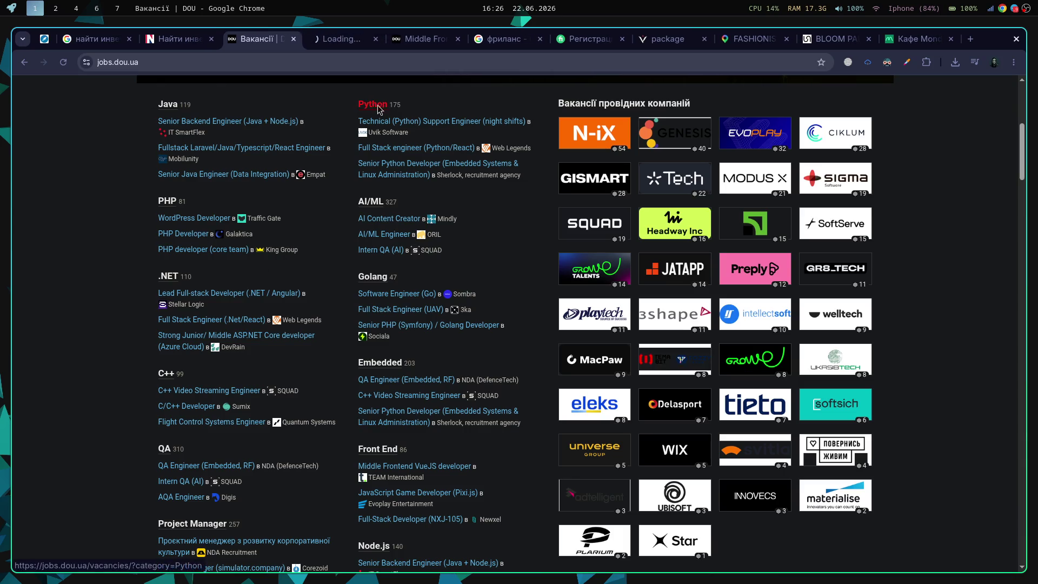
pyautogui.middleClick(372, 277)
pyautogui.click(318, 43)
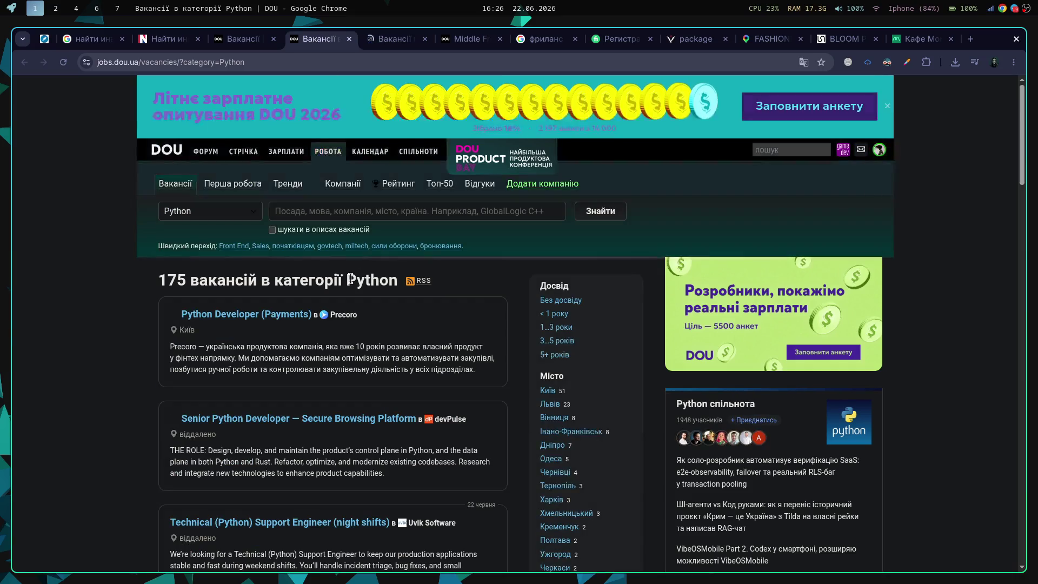
# Filter the Python vacancies to 1…3 роки of experience
pyautogui.scroll(-4, 351, 275)
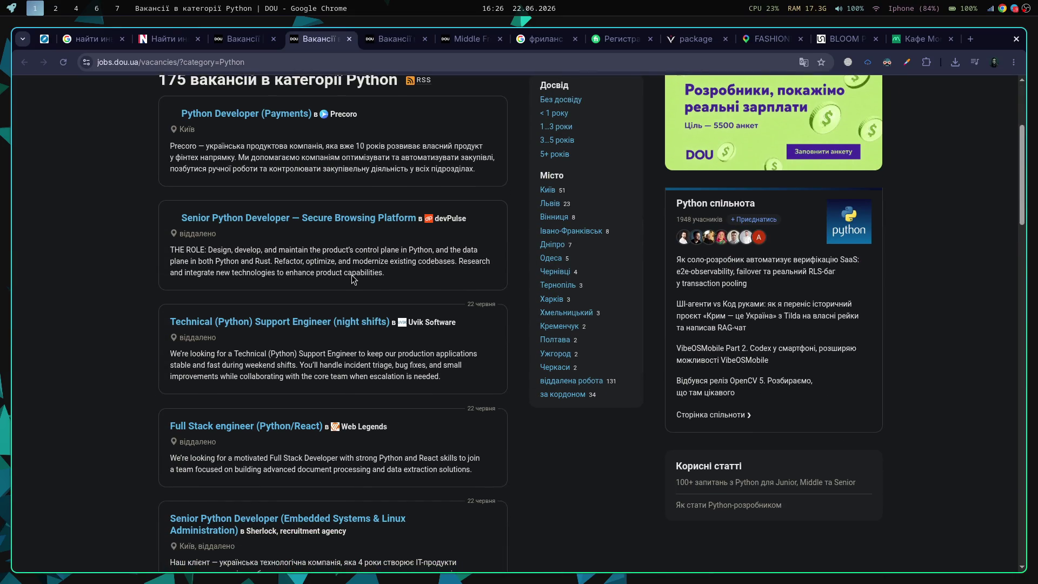
pyautogui.scroll(2, 522, 276)
pyautogui.click(562, 241)
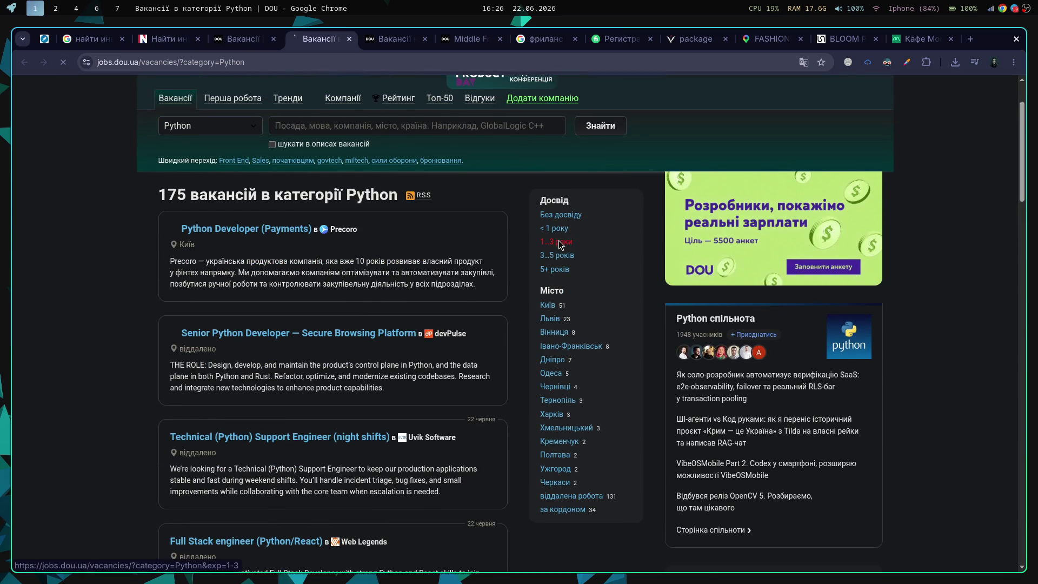
pyautogui.scroll(-3, 403, 375)
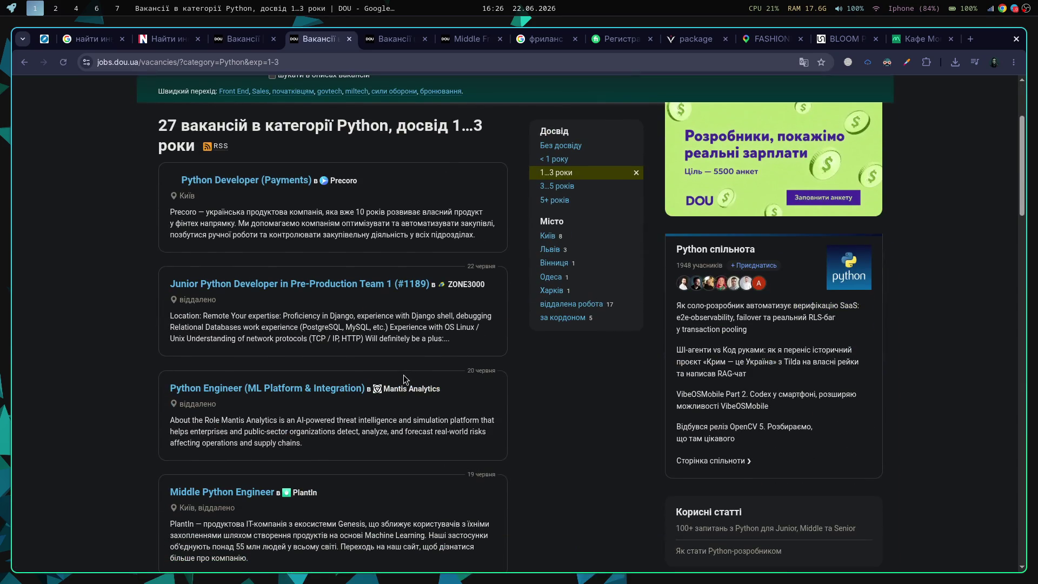
pyautogui.scroll(-3, 404, 375)
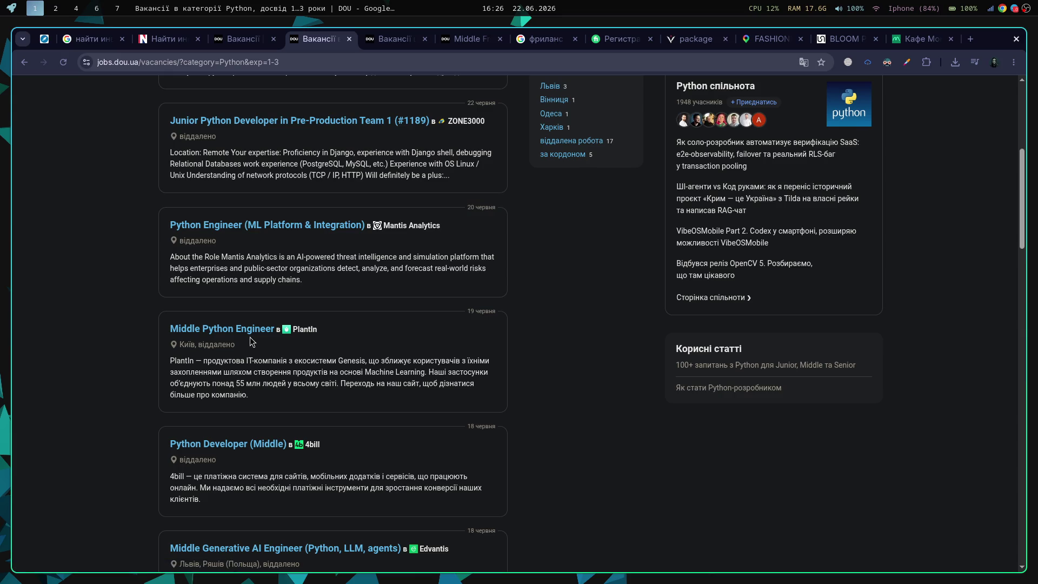
# Open PlantIn's Middle Python Engineer posting and enlarge the page text
pyautogui.click(187, 329)
pyautogui.scroll(-15, 307, 391)
pyautogui.scroll(-5, 306, 390)
pyautogui.scroll(8, 306, 390)
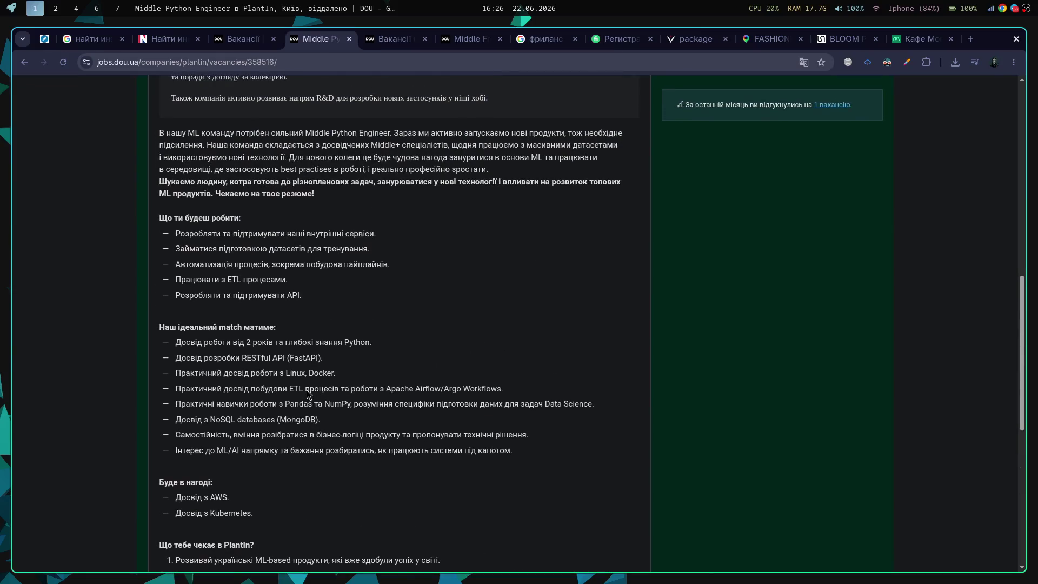
pyautogui.scroll(-2, 274, 319)
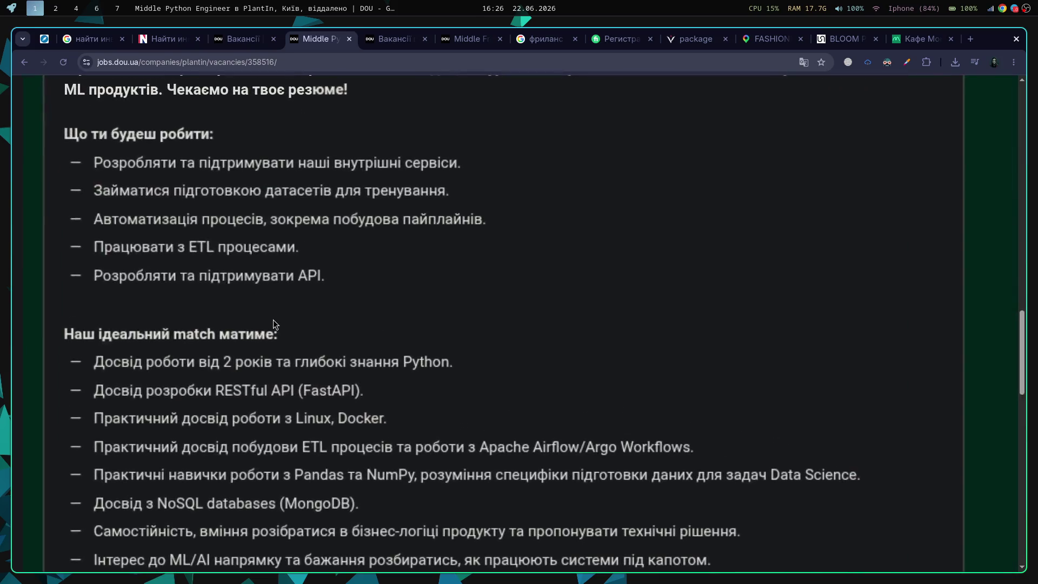
pyautogui.scroll(-3, 273, 319)
pyautogui.hotkey('ctrl', '+')
pyautogui.hotkey('ctrl', '+')
pyautogui.hotkey('ctrl', '+')
pyautogui.scroll(3, 306, 367)
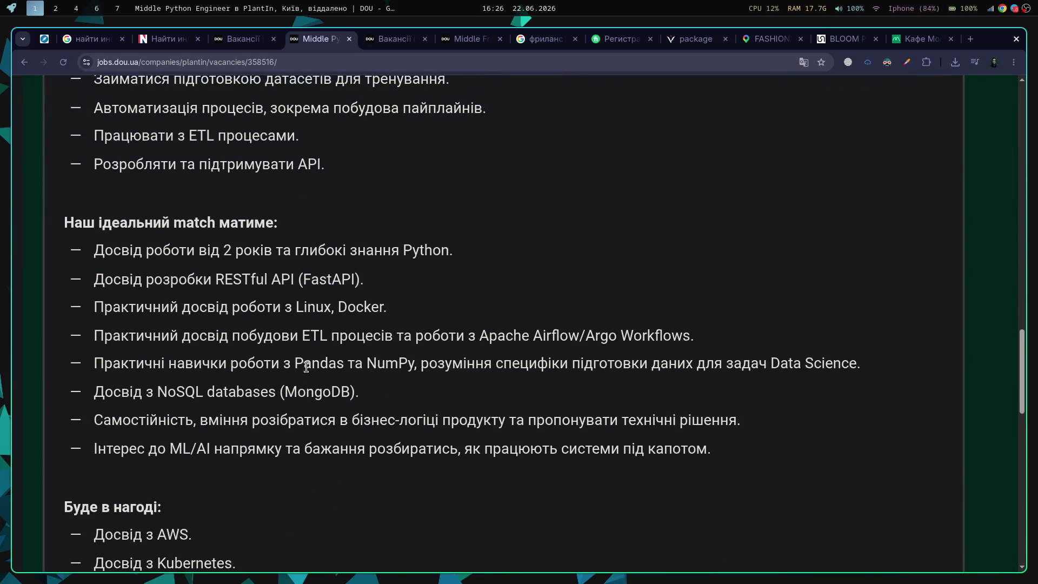
# Highlight the two-year Python, RESTful API (FastAPI) and Linux, Docker requirements
pyautogui.moveTo(225, 263); pyautogui.dragTo(319, 273)
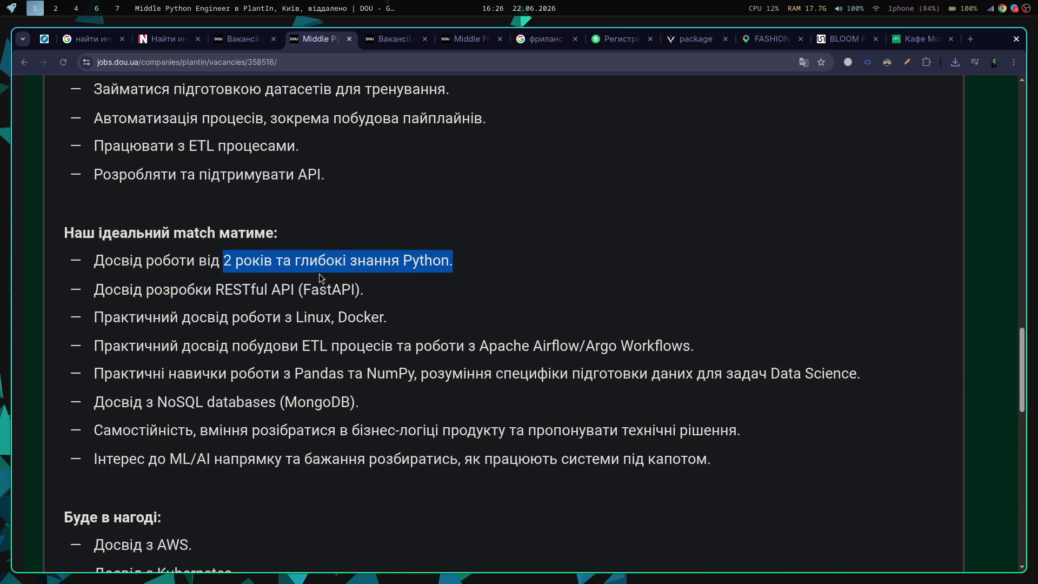
pyautogui.click(320, 273)
pyautogui.doubleClick(429, 261)
pyautogui.click(231, 292)
pyautogui.moveTo(232, 292); pyautogui.dragTo(311, 292)
pyautogui.click(361, 312)
pyautogui.moveTo(146, 313); pyautogui.dragTo(354, 322)
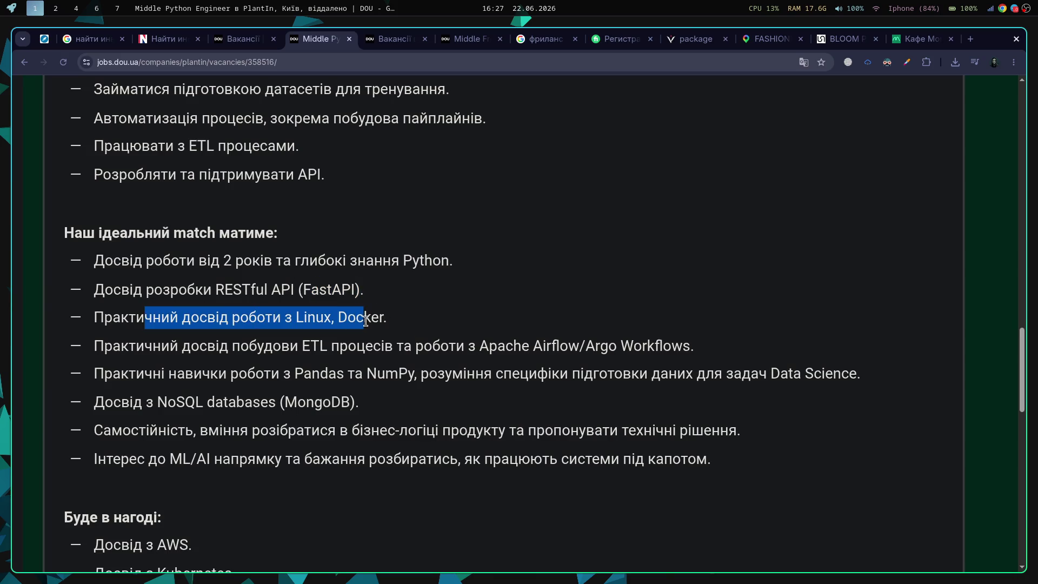
pyautogui.click(390, 335)
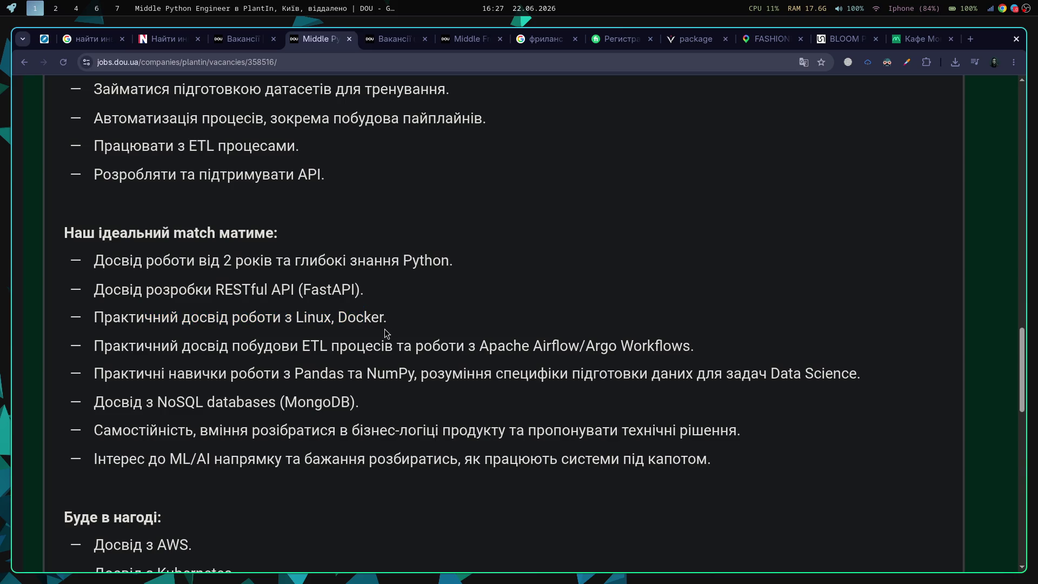
# Highlight the ETL and Pandas requirements, then move to the Golang vacancies tab
pyautogui.moveTo(212, 341); pyautogui.dragTo(333, 364)
pyautogui.click(161, 364)
pyautogui.doubleClick(311, 378)
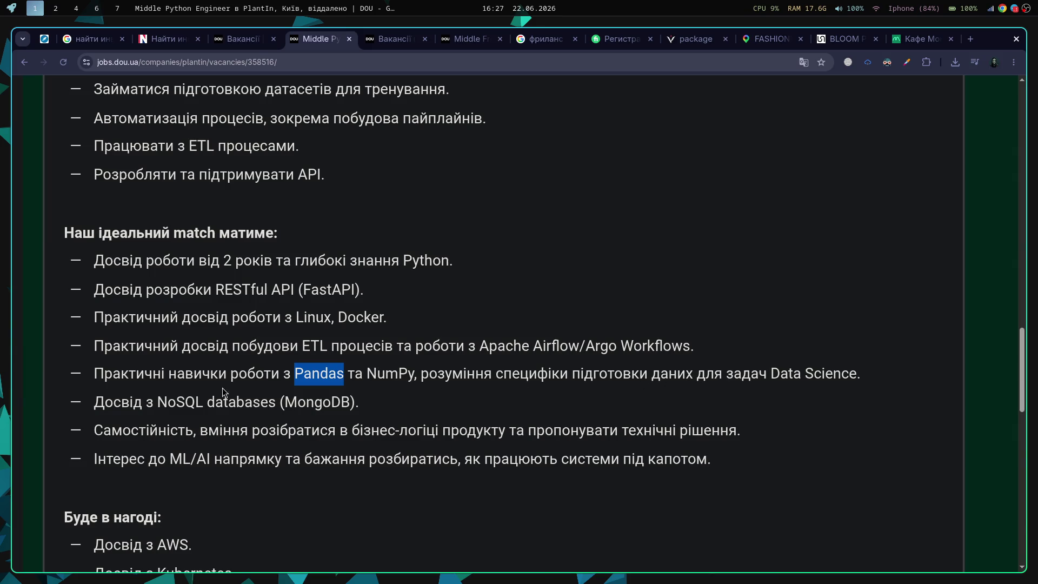
pyautogui.click(271, 410)
pyautogui.scroll(-5, 270, 409)
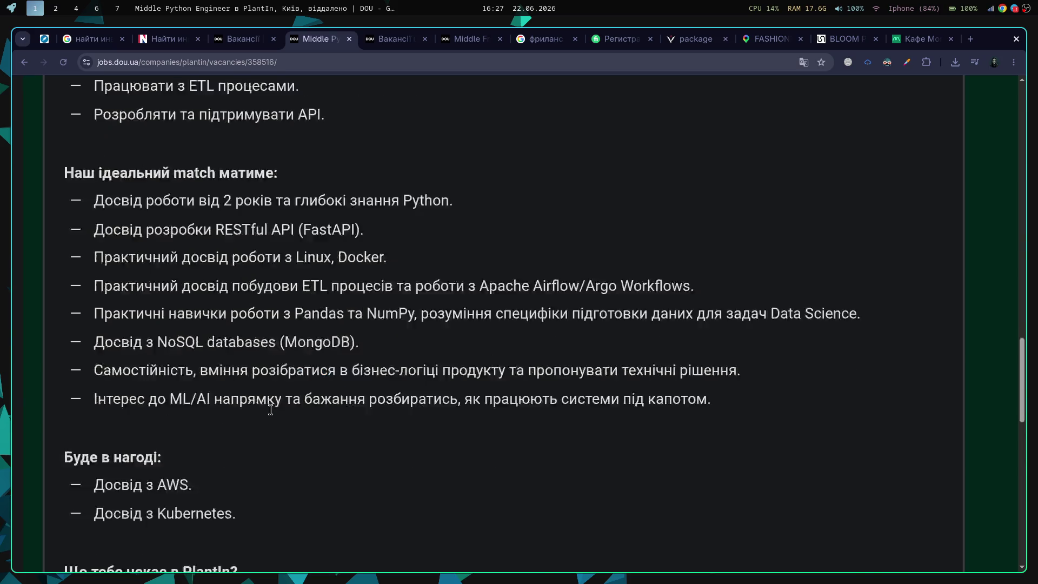
pyautogui.scroll(3, 270, 409)
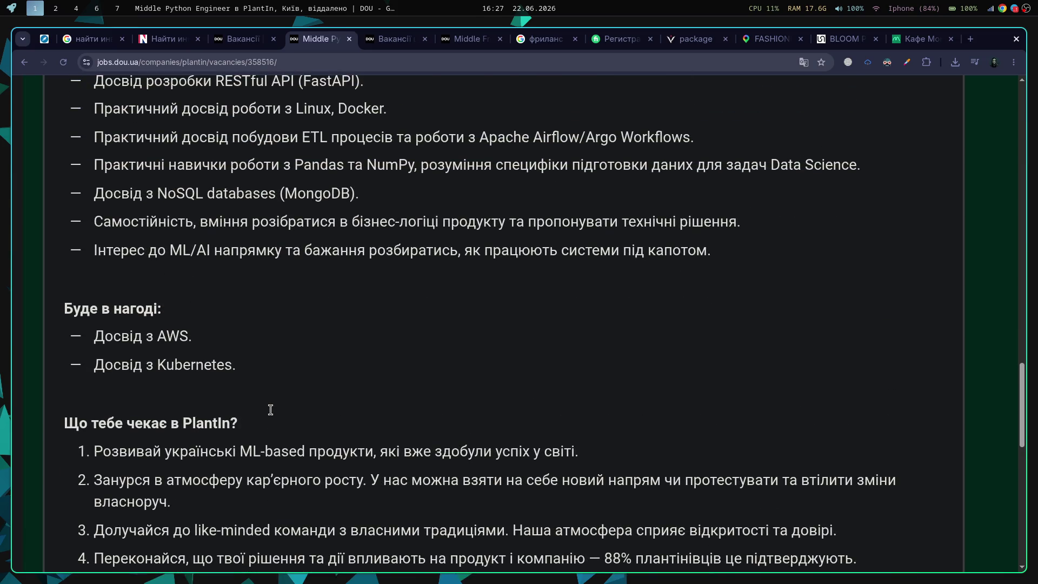
pyautogui.scroll(15, 270, 409)
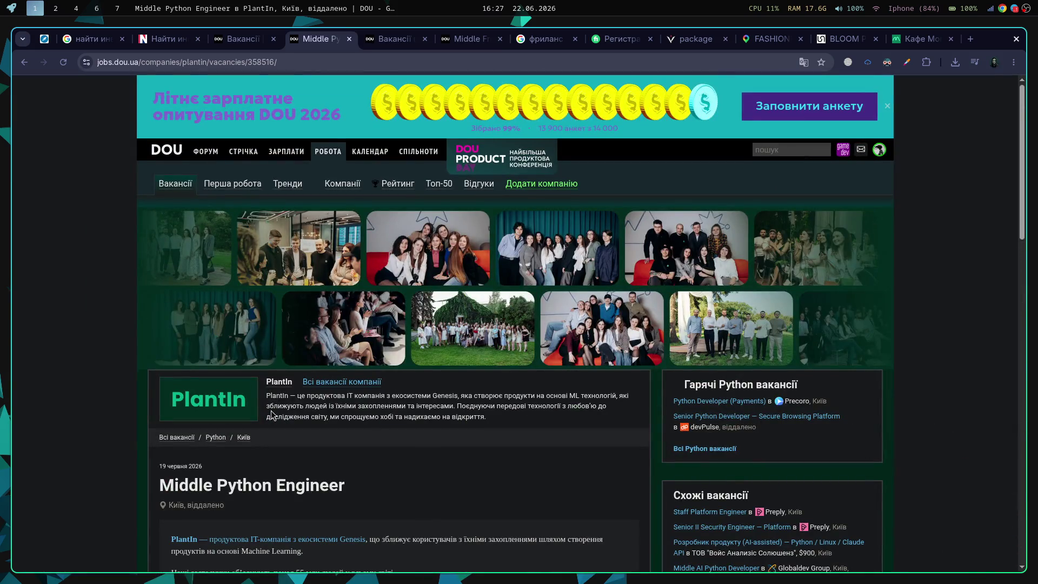
pyautogui.hotkey('ctrl', 'Tab')
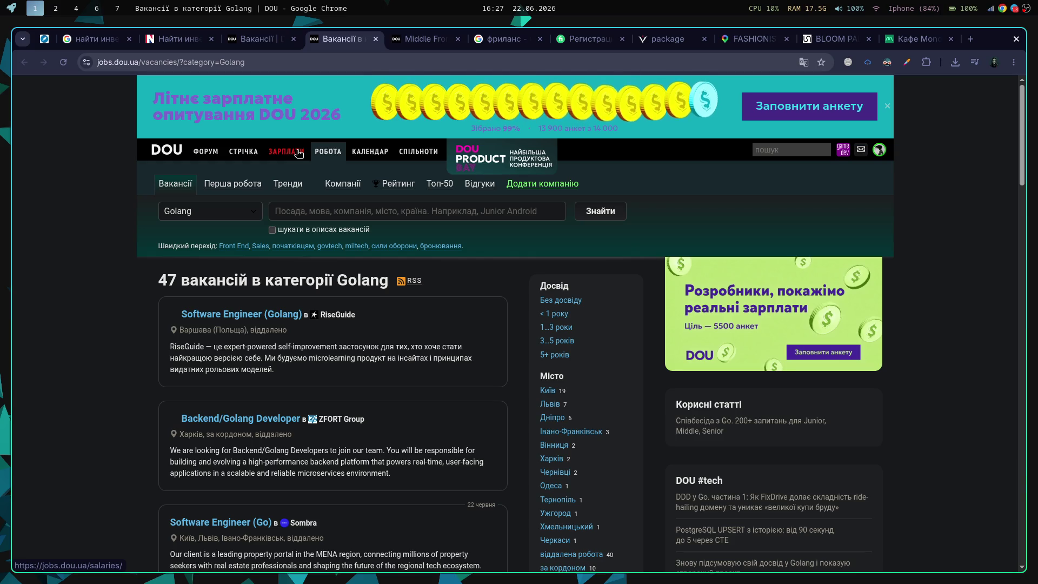
# Open the DOU vacancies overview and scroll through its job categories
pyautogui.click(298, 154)
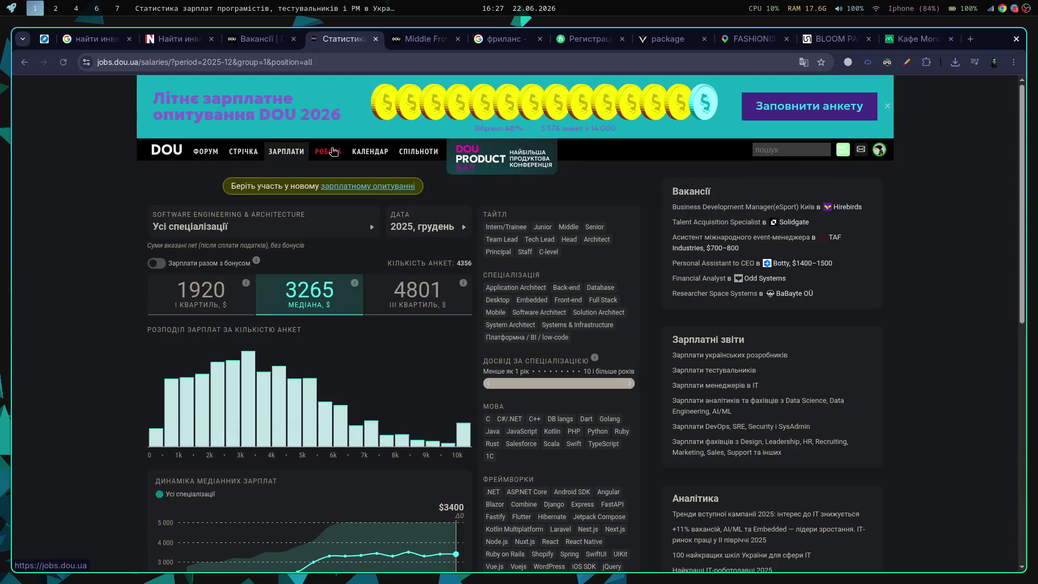
pyautogui.click(329, 154)
pyautogui.scroll(-10, 276, 254)
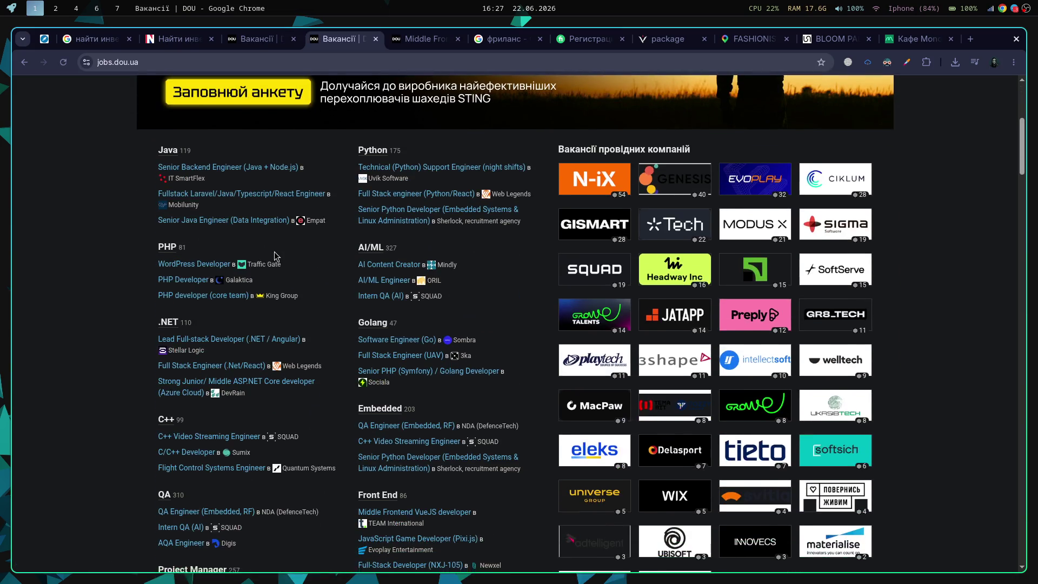
pyautogui.scroll(-6, 276, 255)
pyautogui.scroll(5, 275, 256)
pyautogui.scroll(-1, 276, 256)
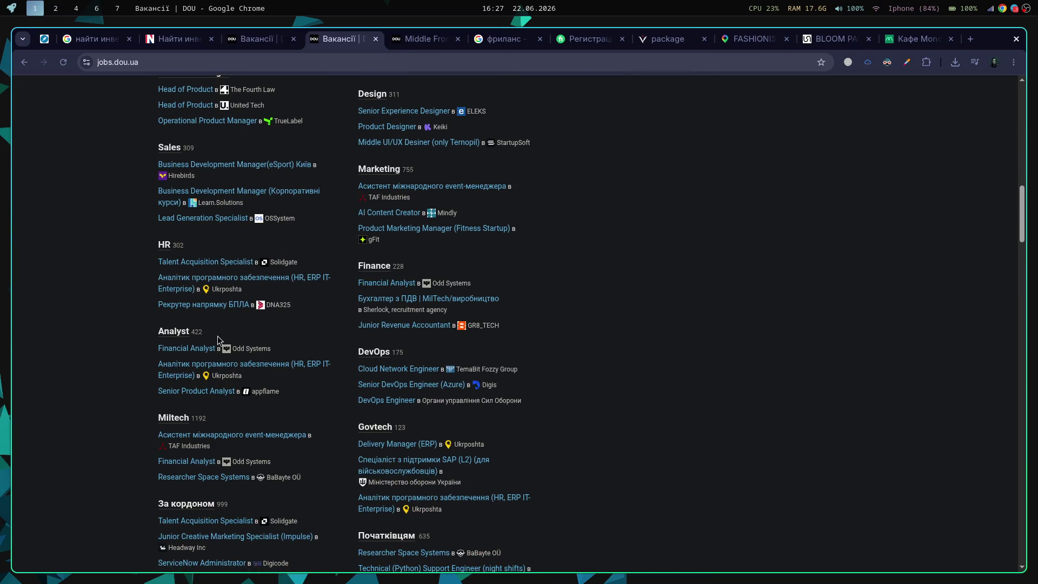
pyautogui.hotkey('ctrl', '+')
pyautogui.hotkey('ctrl', '+')
pyautogui.hotkey('ctrl', '+')
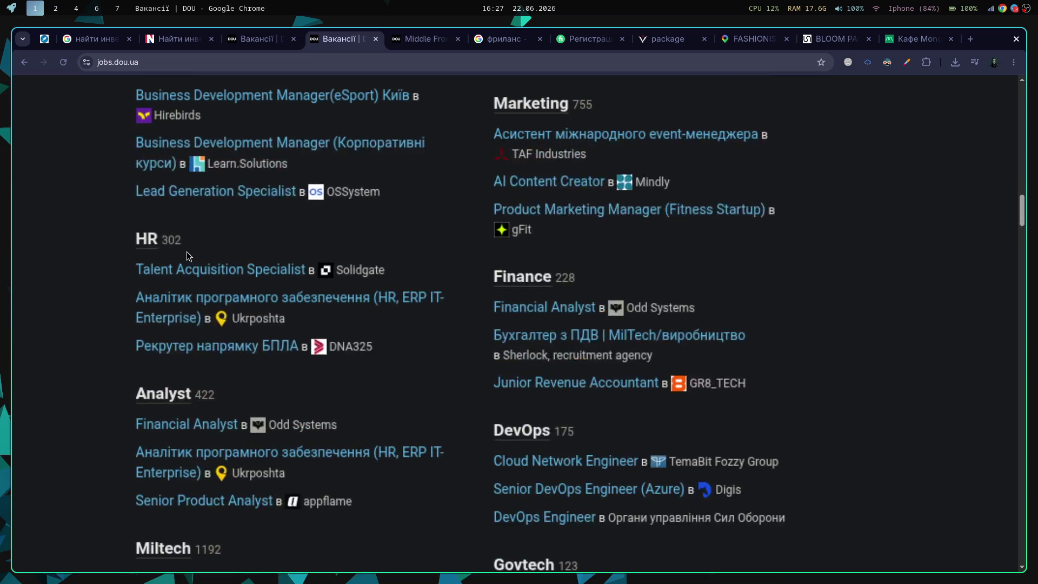
pyautogui.hotkey('ctrl', '0')
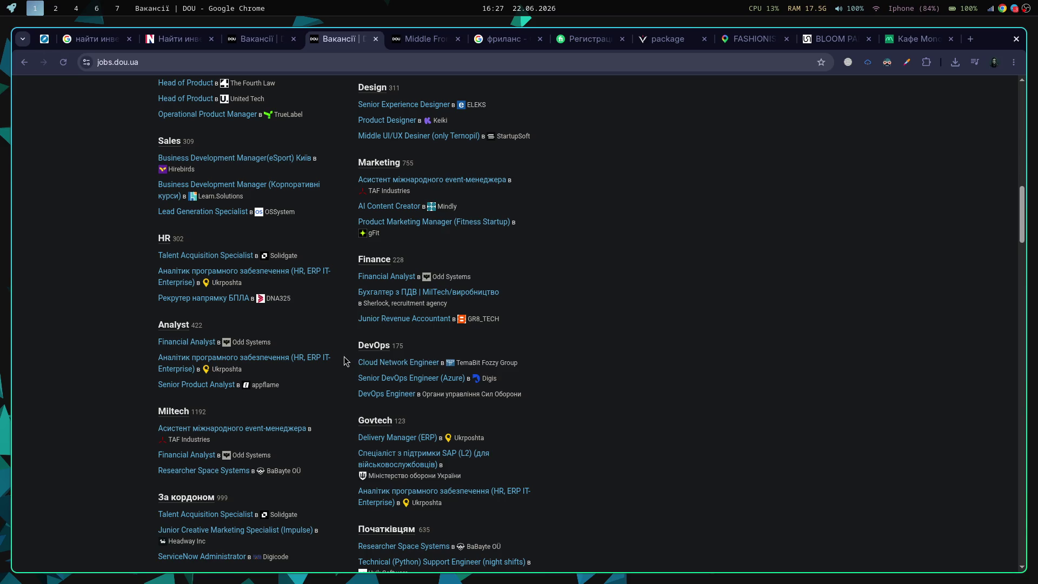
pyautogui.keyDown('ctrl'); pyautogui.scroll(5, 440, 368); pyautogui.keyUp('ctrl')
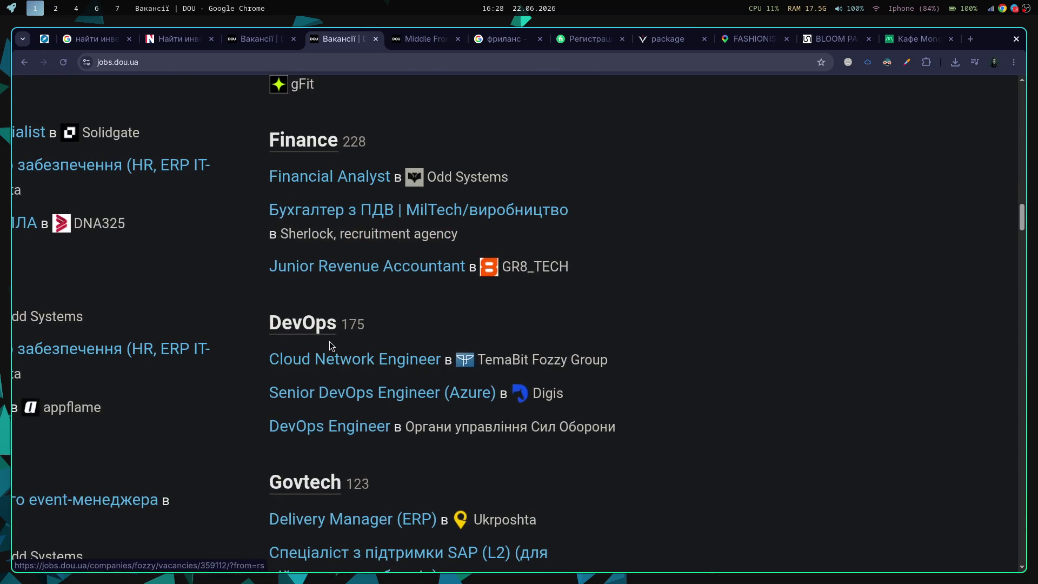
pyautogui.moveTo(365, 324); pyautogui.dragTo(350, 323)
pyautogui.click(350, 323)
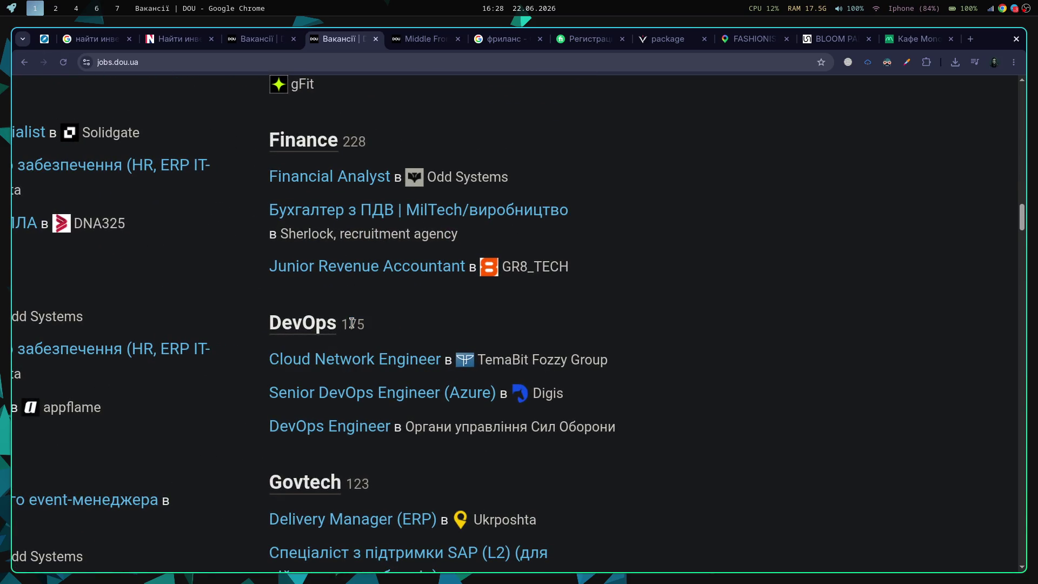
# Open the Front End vacancies category, then return to the Sales Navigator results tab
pyautogui.scroll(-10, 352, 322)
pyautogui.scroll(6, 351, 322)
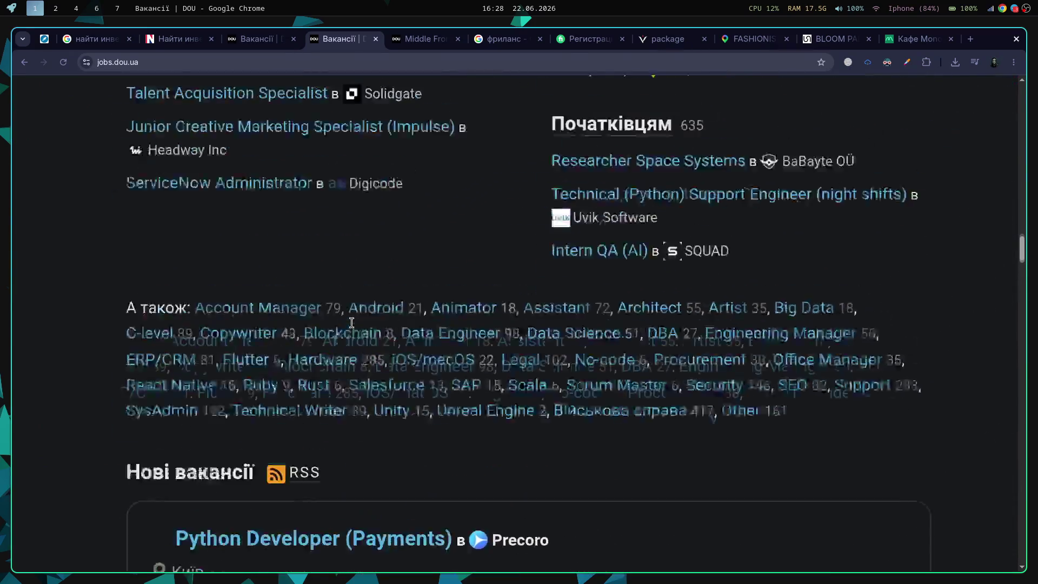
pyautogui.keyDown('ctrl'); pyautogui.scroll(-5, 352, 322); pyautogui.keyUp('ctrl')
pyautogui.scroll(15, 352, 327)
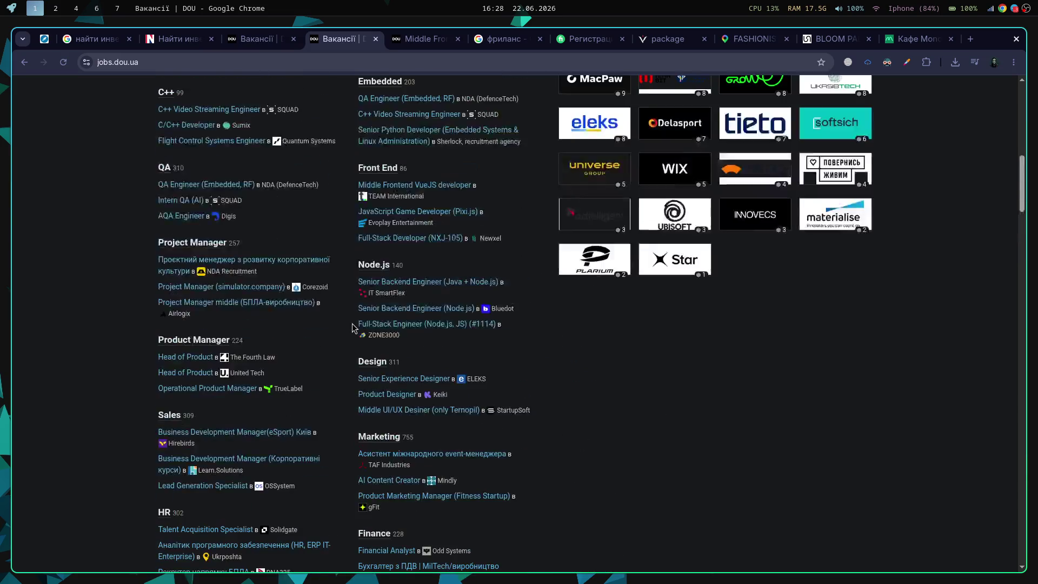
pyautogui.scroll(-6, 352, 327)
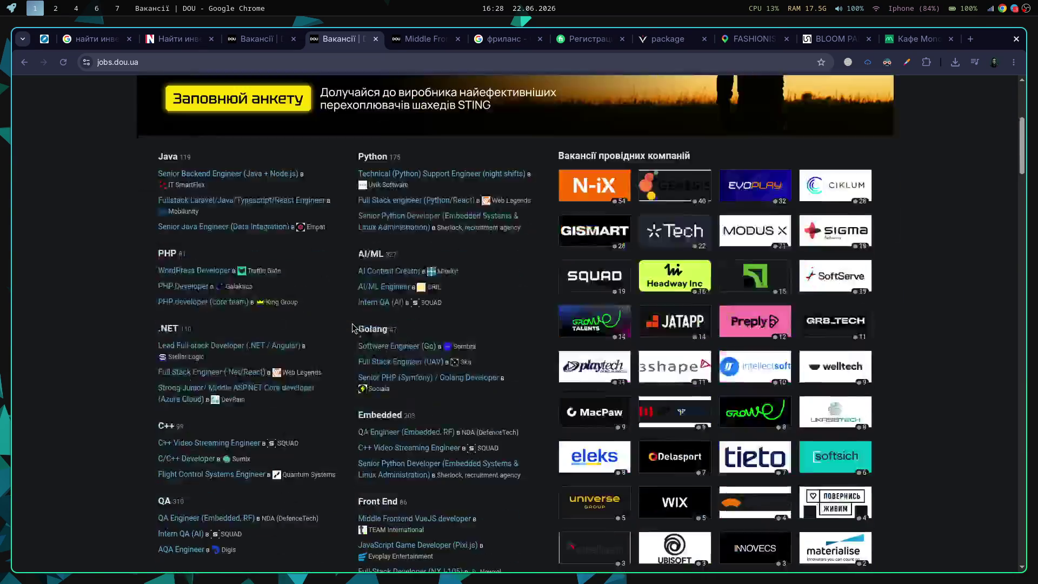
pyautogui.scroll(1, 352, 327)
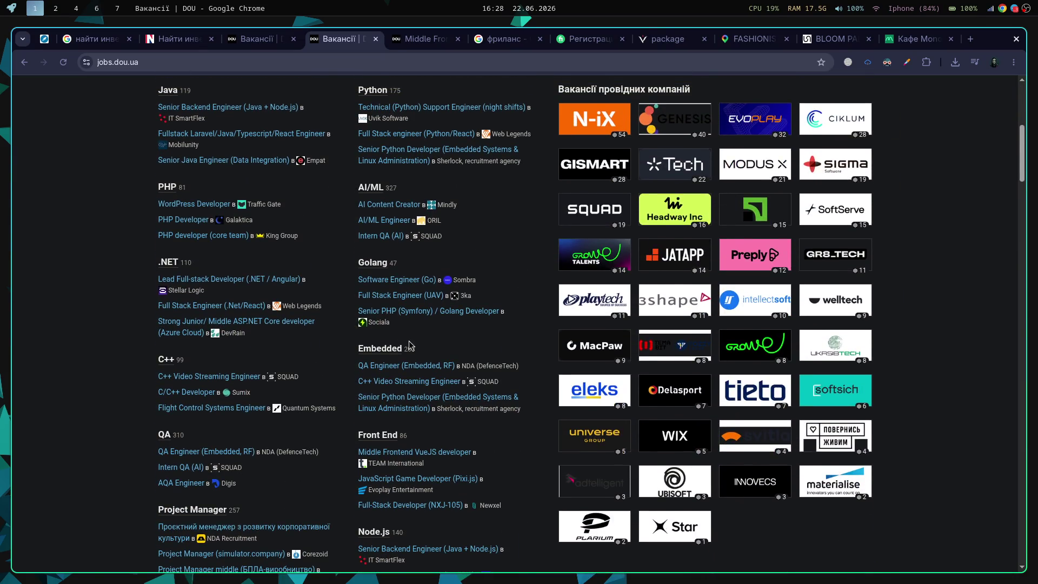
pyautogui.scroll(5, 409, 344)
pyautogui.scroll(-5, 403, 346)
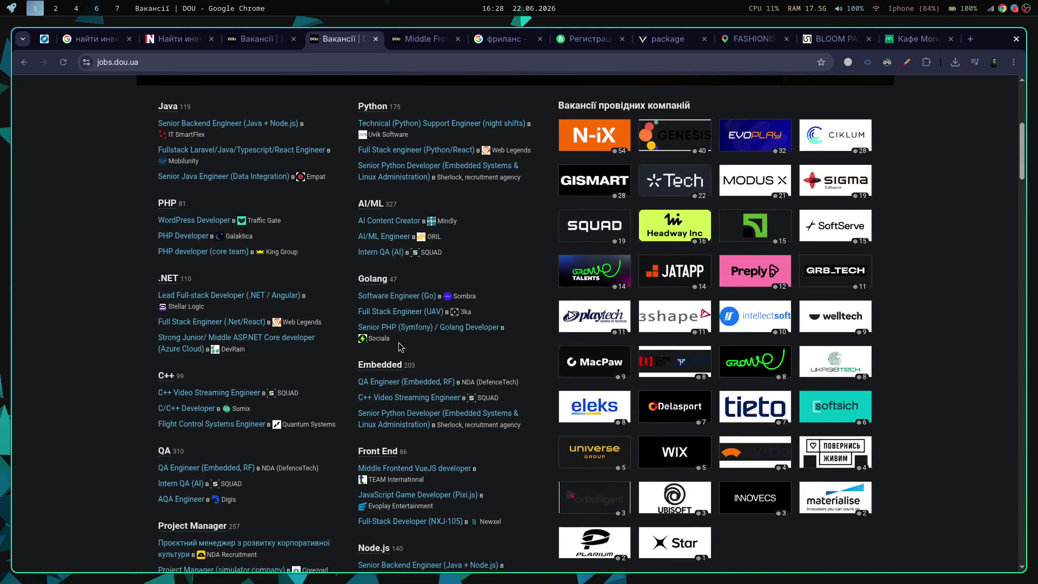
pyautogui.scroll(-5, 401, 346)
pyautogui.click(377, 182)
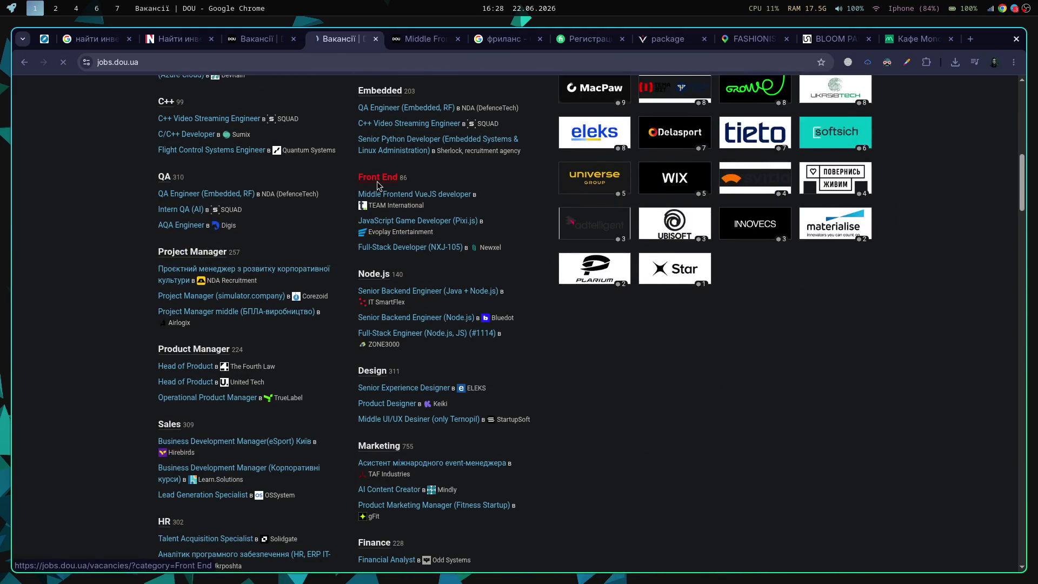
pyautogui.hotkey('ctrl', '1')
# Start an InMail to the Voltage Electrical Contracting director and paste the Hipages template
pyautogui.scroll(-10, 300, 201)
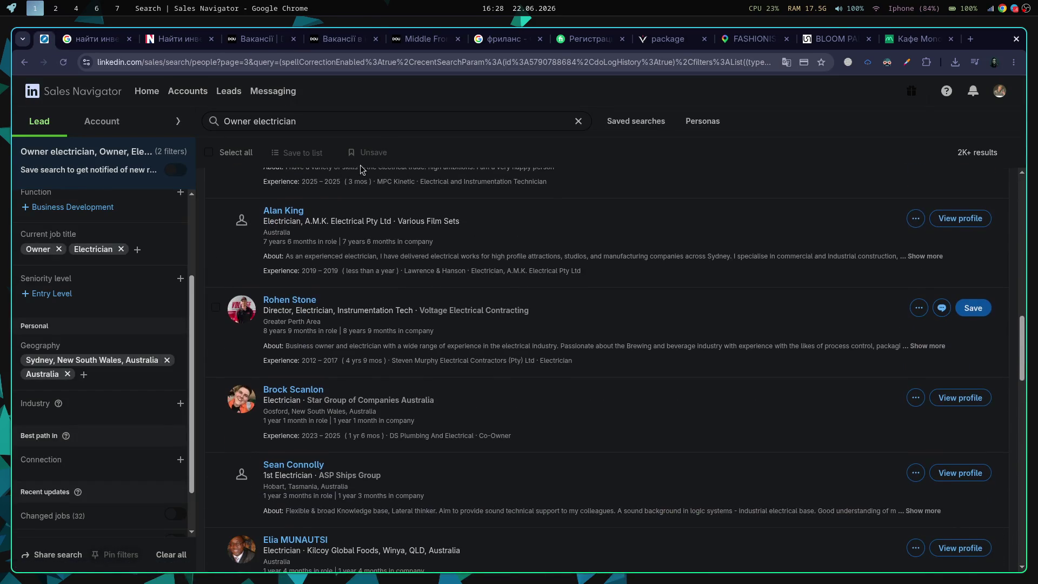
pyautogui.press('super+6')
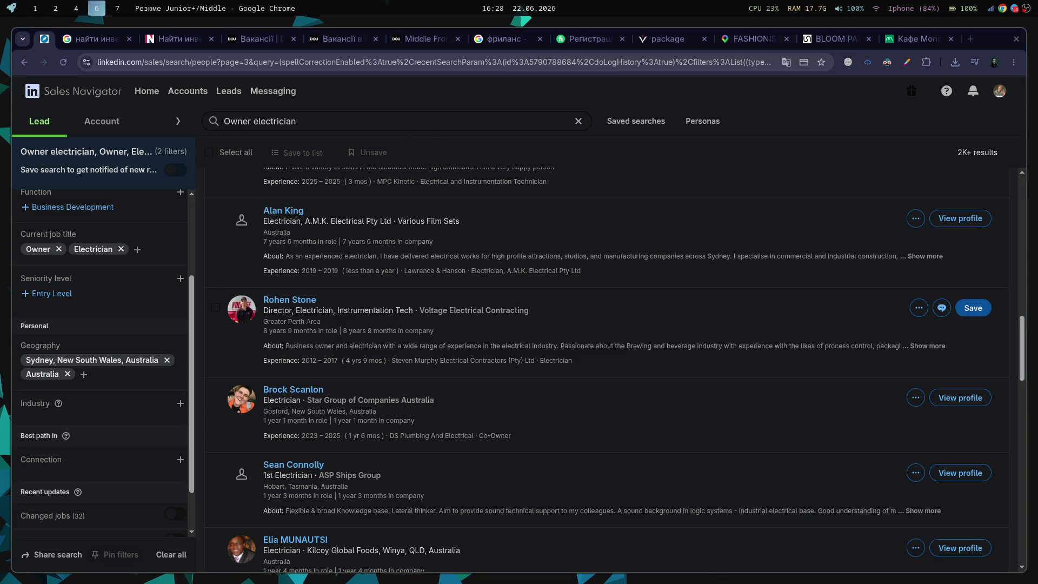
pyautogui.press('super+1')
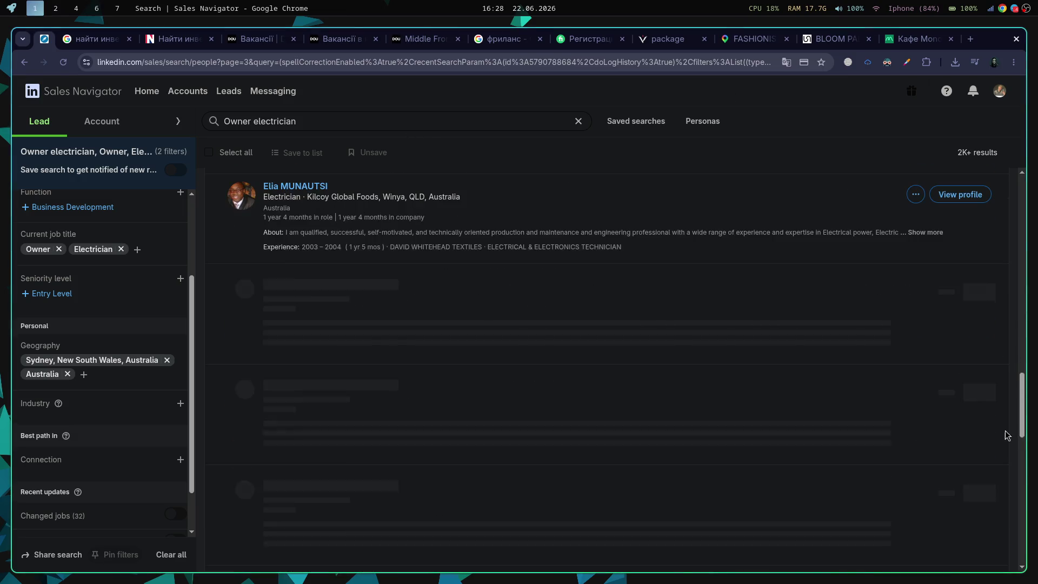
pyautogui.click(941, 231)
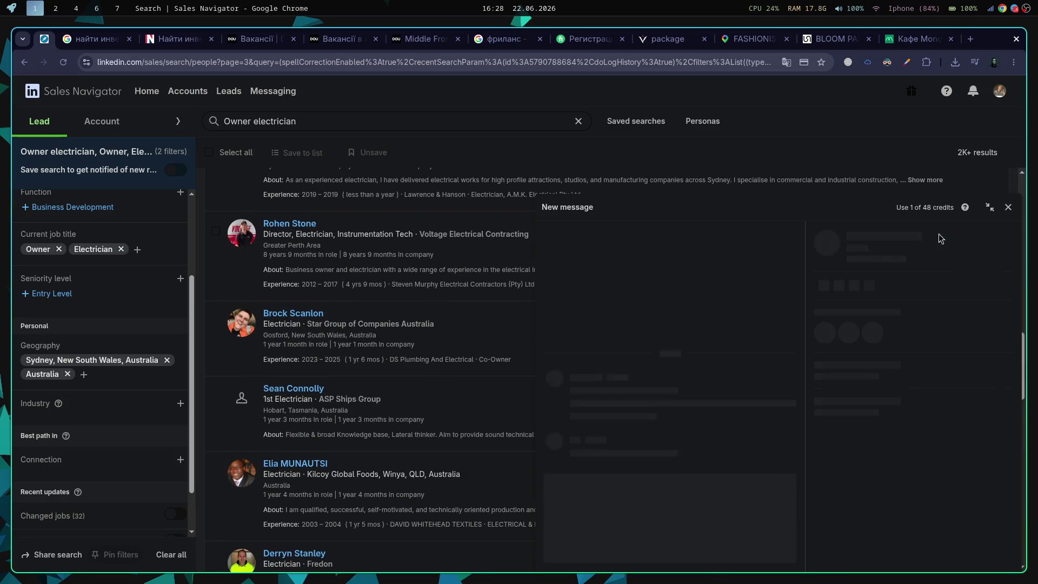
pyautogui.click(606, 285)
pyautogui.write("Quick question about Hipages Hi [Name]! Do you use Hipages to get new customers? I've built a desktop app for Hipages that helps tradies react to new leads faster and avoid missing potential jobs.I can send you a short demo video if you'd like to see it.")
# Make 'Quick question about Hipages' the subject, replace [Name] with his name, and send
pyautogui.tripleClick(607, 286)
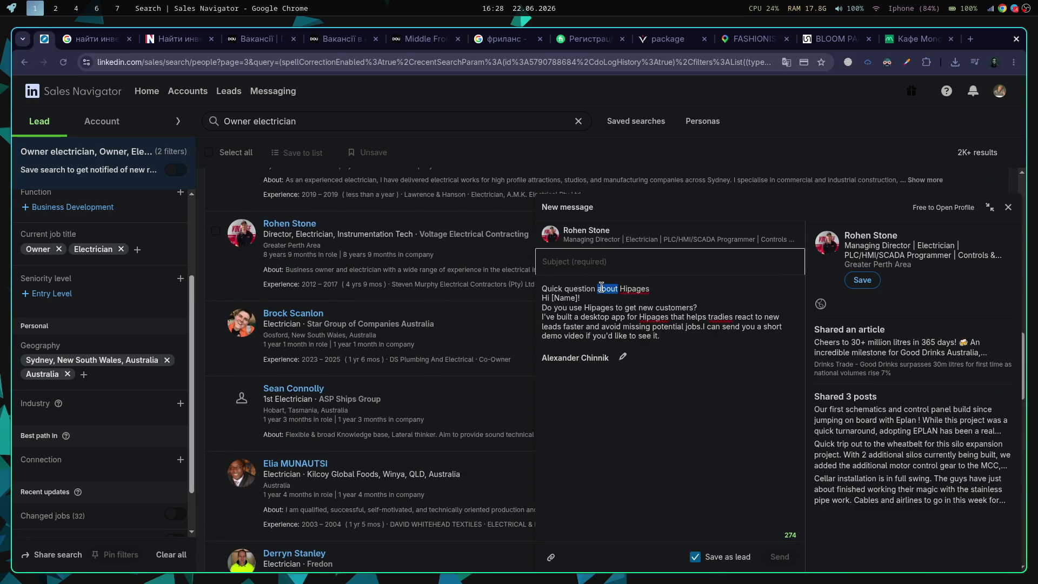
pyautogui.hotkey('ctrl', 'x')
pyautogui.click(588, 261)
pyautogui.hotkey('ctrl', 'v')
pyautogui.moveTo(610, 230); pyautogui.dragTo(562, 230)
pyautogui.click(633, 293)
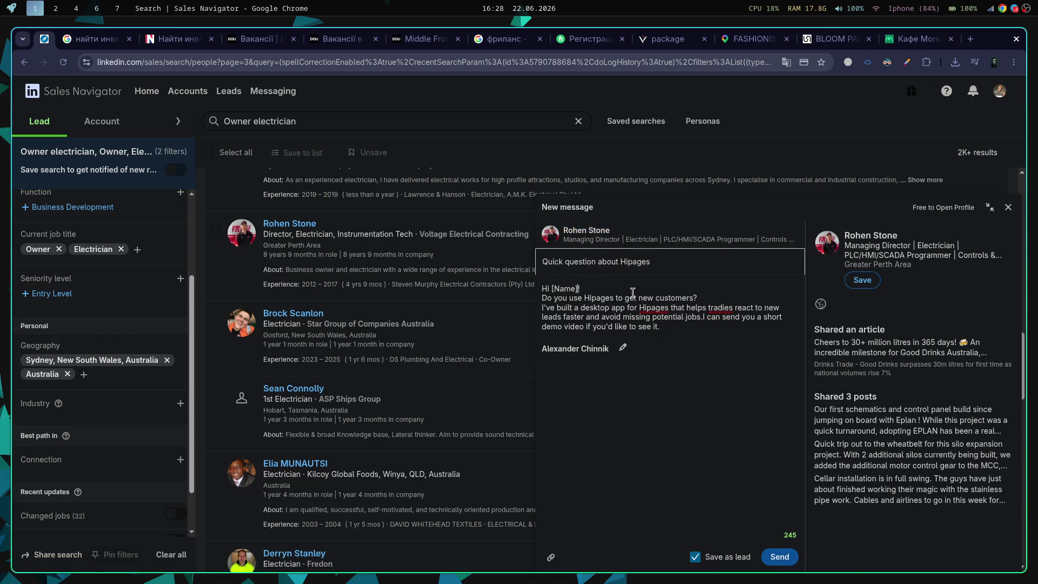
pyautogui.hotkey('ctrl', 'v')
pyautogui.click(779, 556)
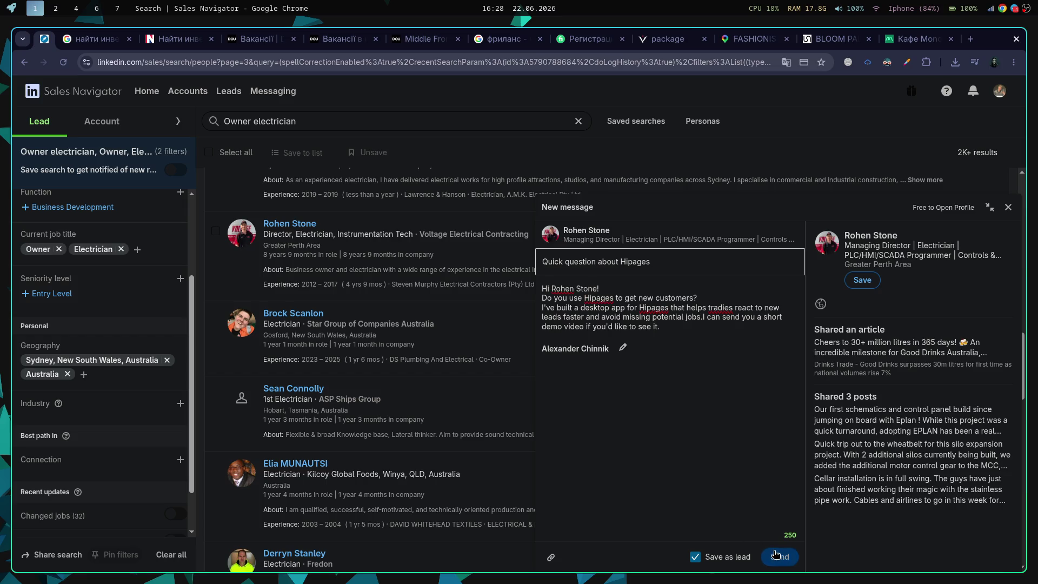
pyautogui.click(1009, 210)
pyautogui.scroll(-5, 419, 450)
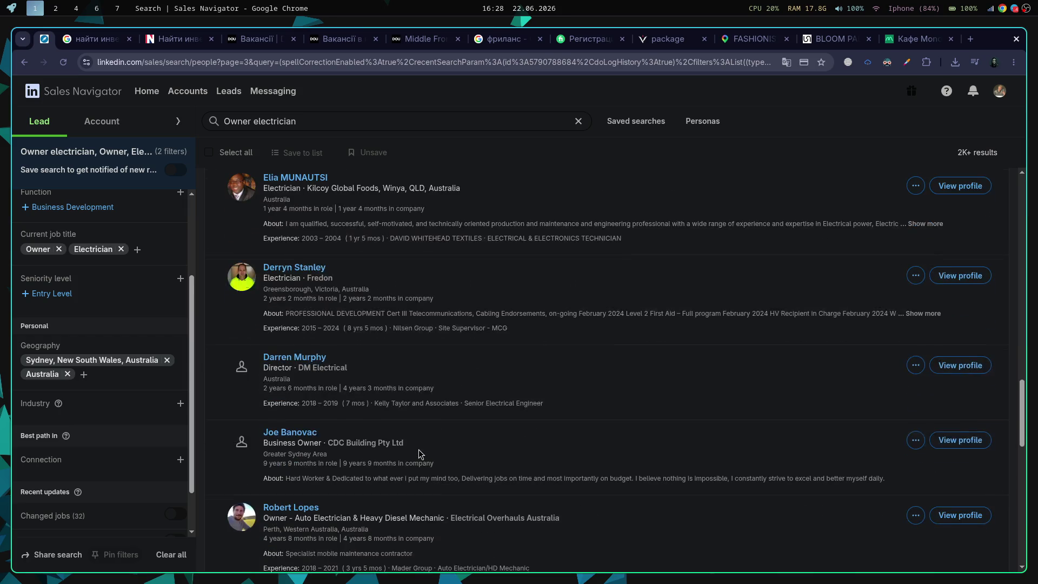
# Open an InMail to the Keid In Electrical director with the Hipages template and subject
pyautogui.scroll(-8, 418, 453)
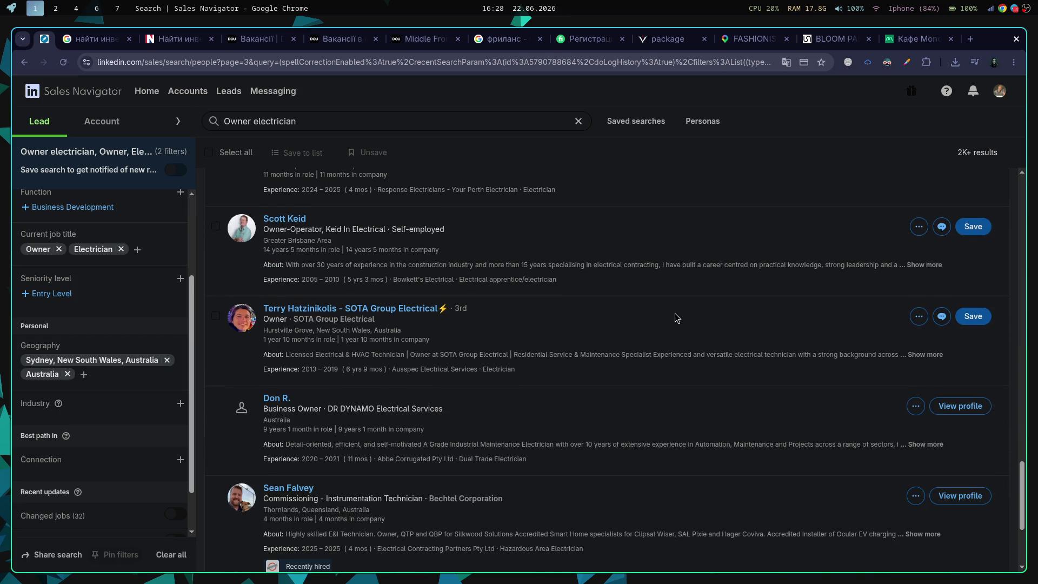
pyautogui.click(941, 226)
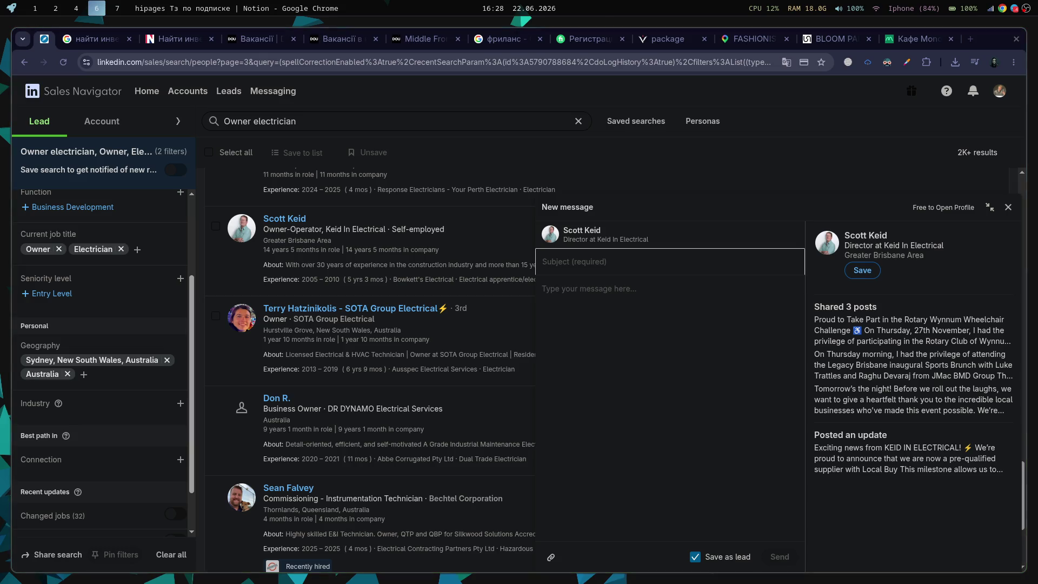
pyautogui.click(592, 284)
pyautogui.hotkey('ctrl', 'v')
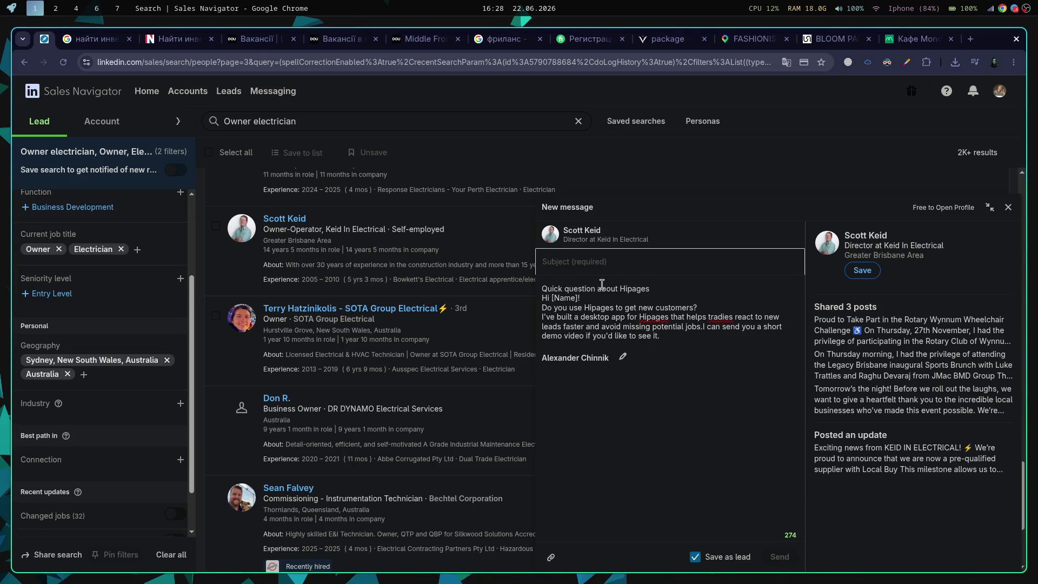
pyautogui.click(589, 261)
pyautogui.hotkey('ctrl', 'v')
# Replace the [Name] placeholder with the director's name and send the InMail
pyautogui.moveTo(601, 229); pyautogui.dragTo(562, 229)
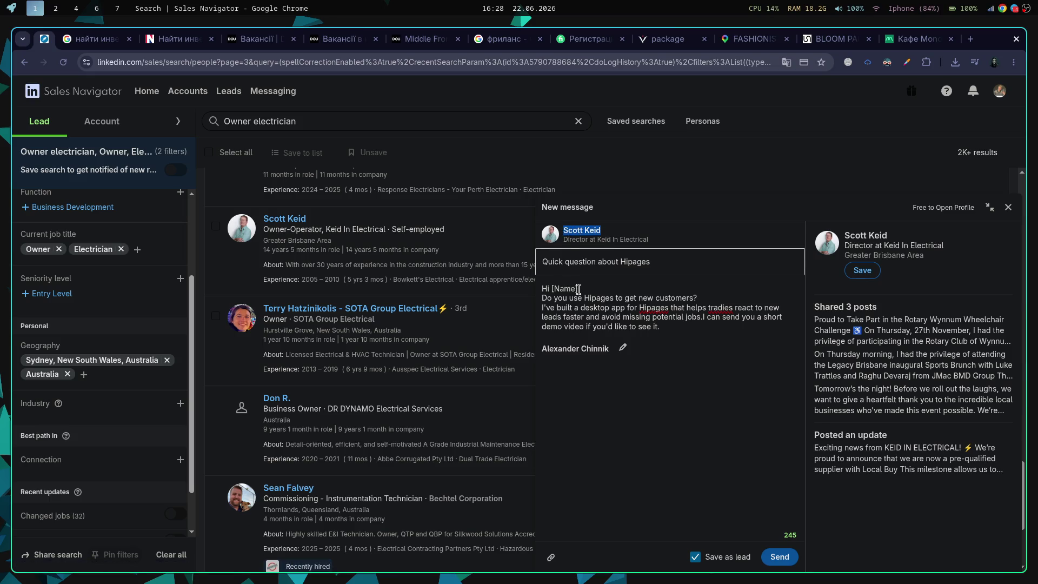
pyautogui.moveTo(581, 288); pyautogui.dragTo(559, 288)
pyautogui.click(627, 295)
pyautogui.hotkey('ctrl', 'v')
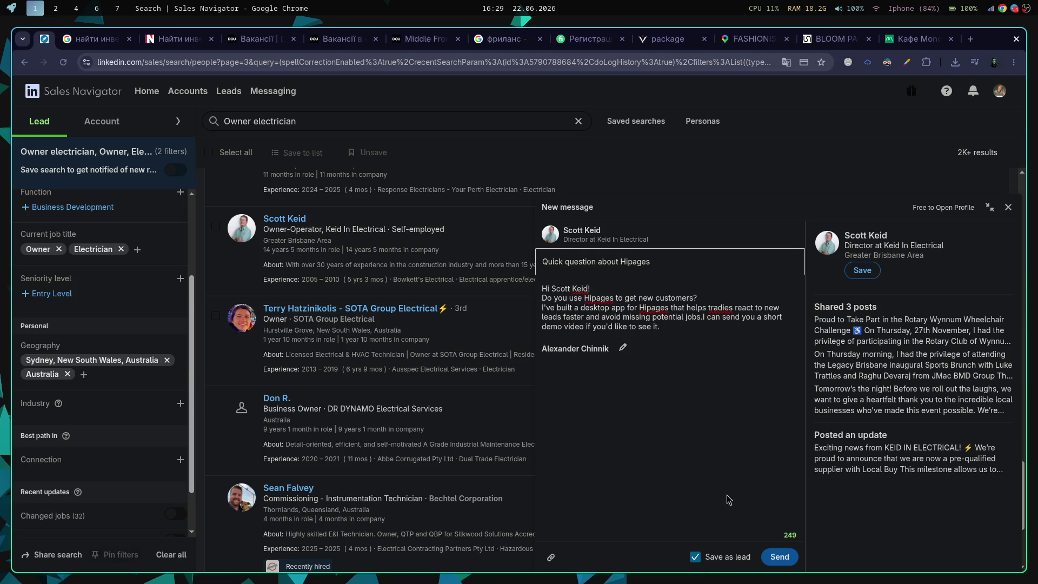
pyautogui.click(790, 555)
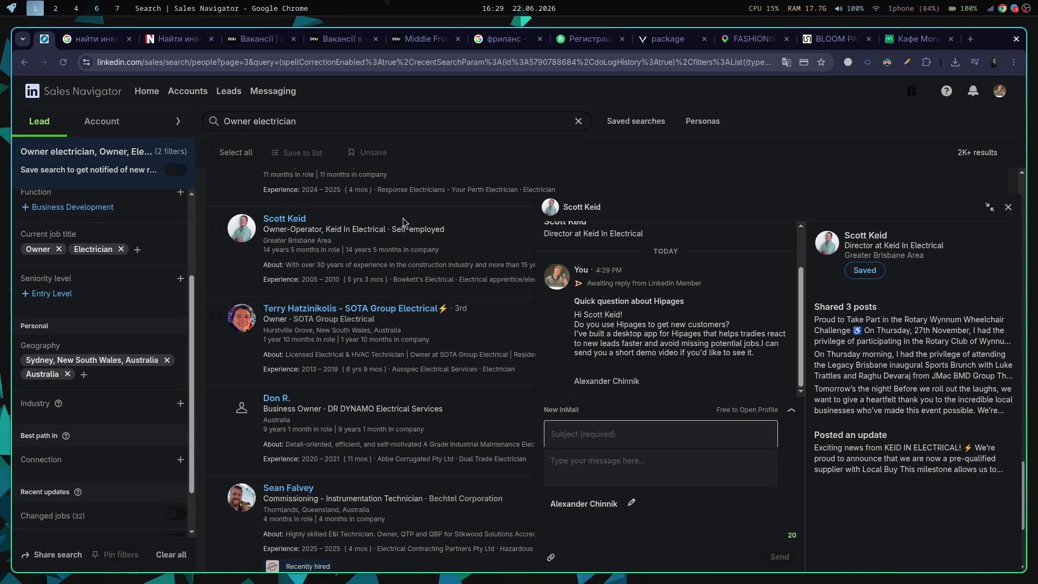
# Close the sent conversation and open a new InMail to the SOTA Group Electrical owner
pyautogui.scroll(-3, 415, 332)
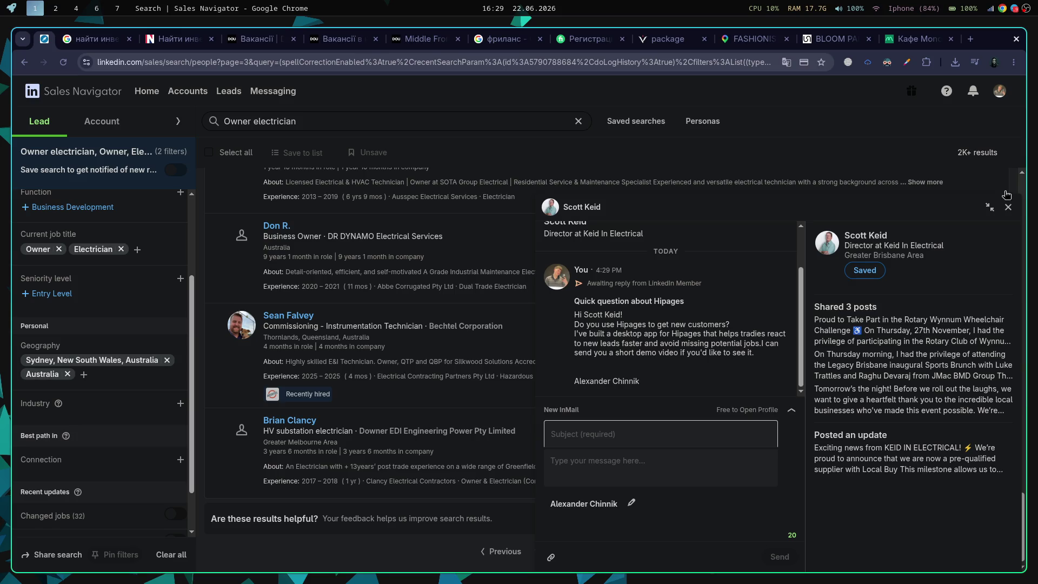
pyautogui.click(1009, 208)
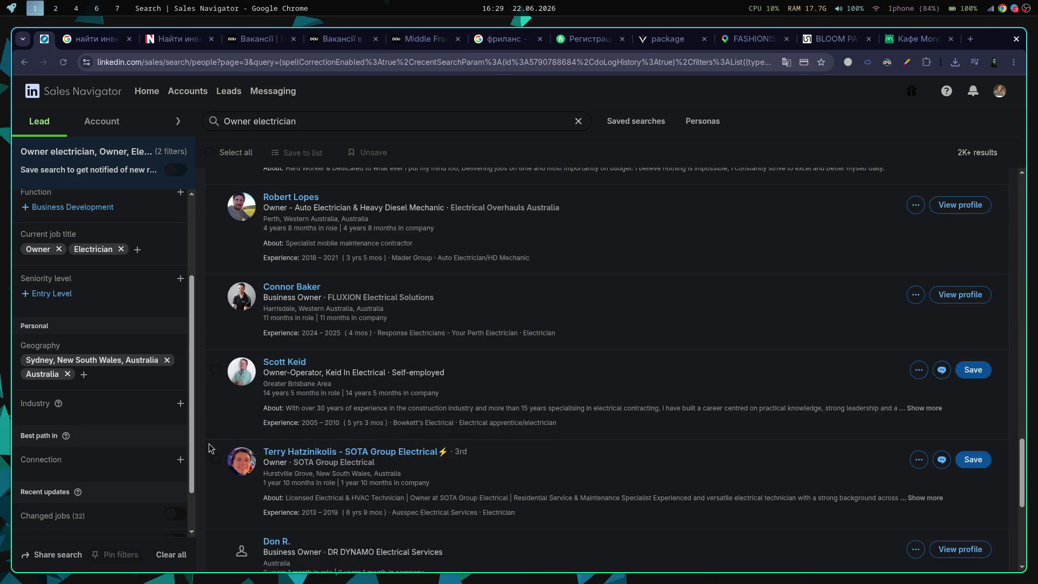
pyautogui.scroll(-3, 409, 443)
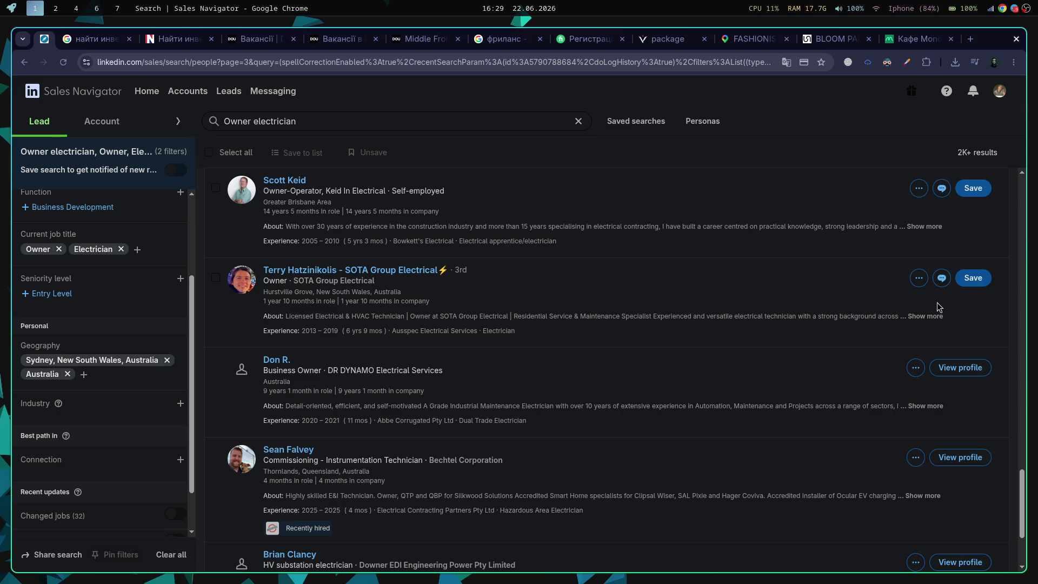
pyautogui.click(941, 278)
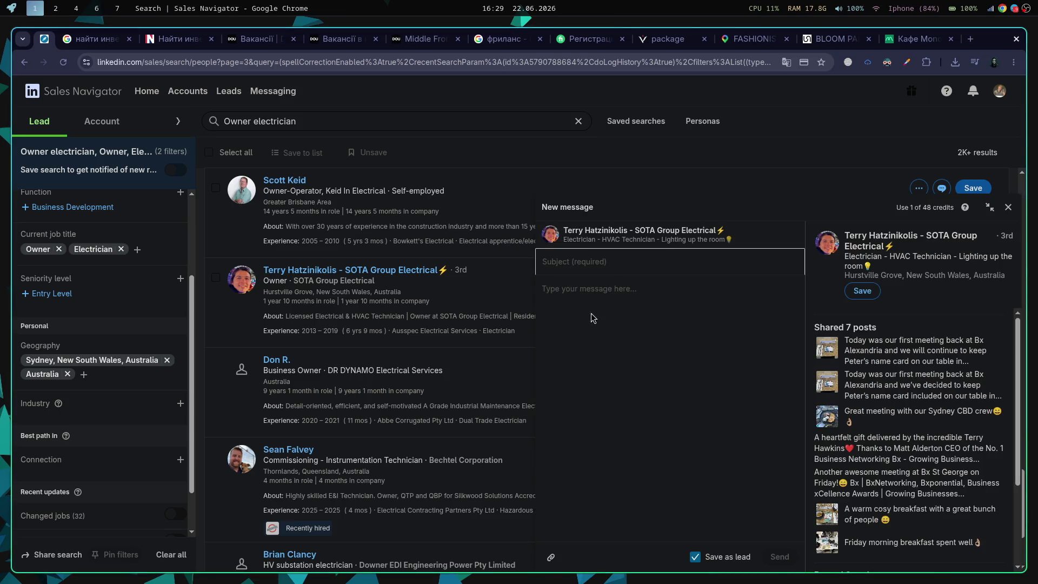
# Fill the SOTA owner's InMail with the Hipages pitch, subject and his name, then send it
pyautogui.hotkey('ctrl', 'v')
pyautogui.click(589, 265)
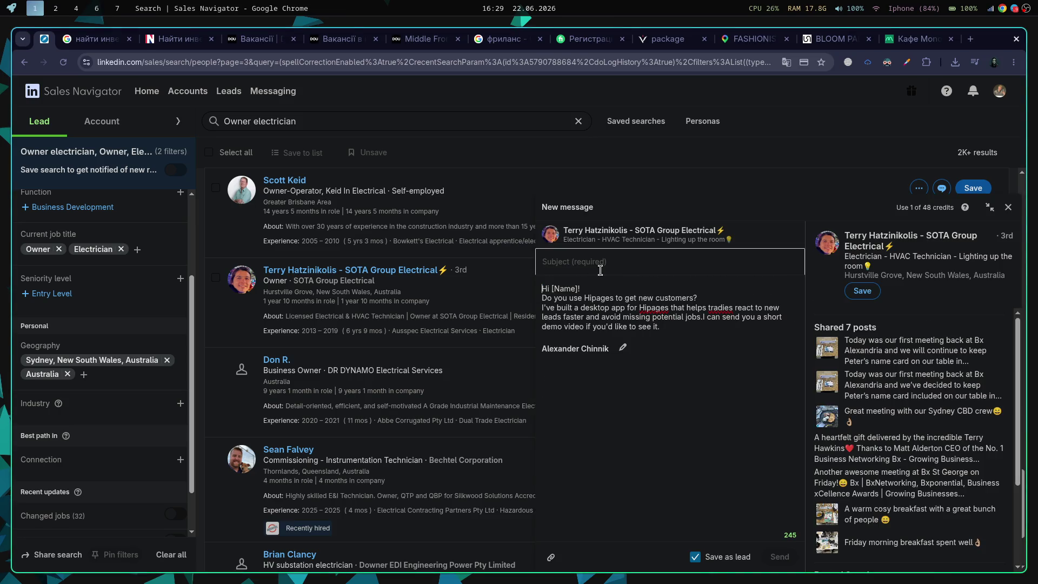
pyautogui.hotkey('ctrl', 'v')
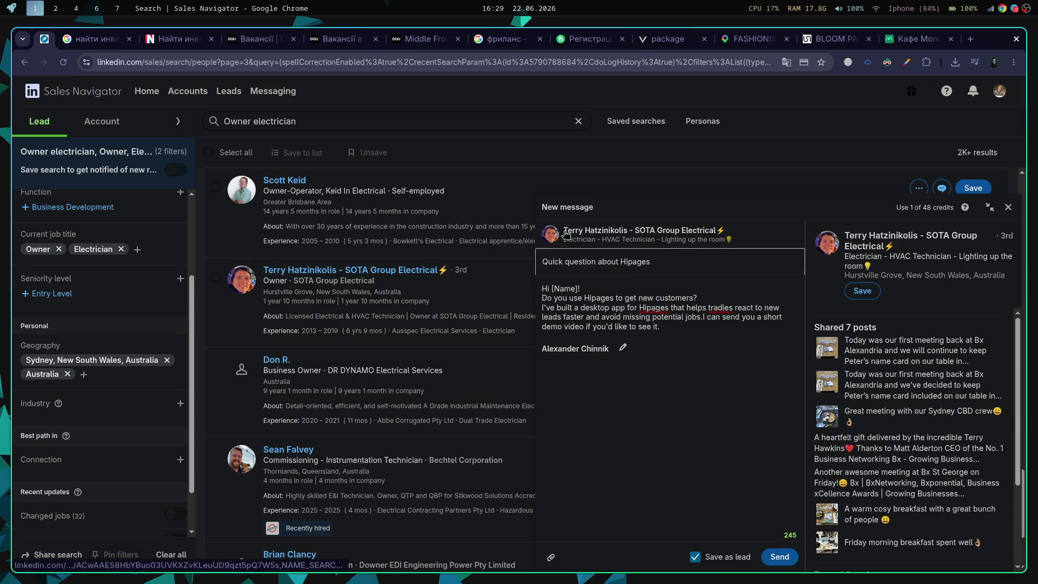
pyautogui.moveTo(560, 231); pyautogui.dragTo(630, 228)
pyautogui.click(578, 288)
pyautogui.press('BackSpace')
pyautogui.hotkey('ctrl', 'v')
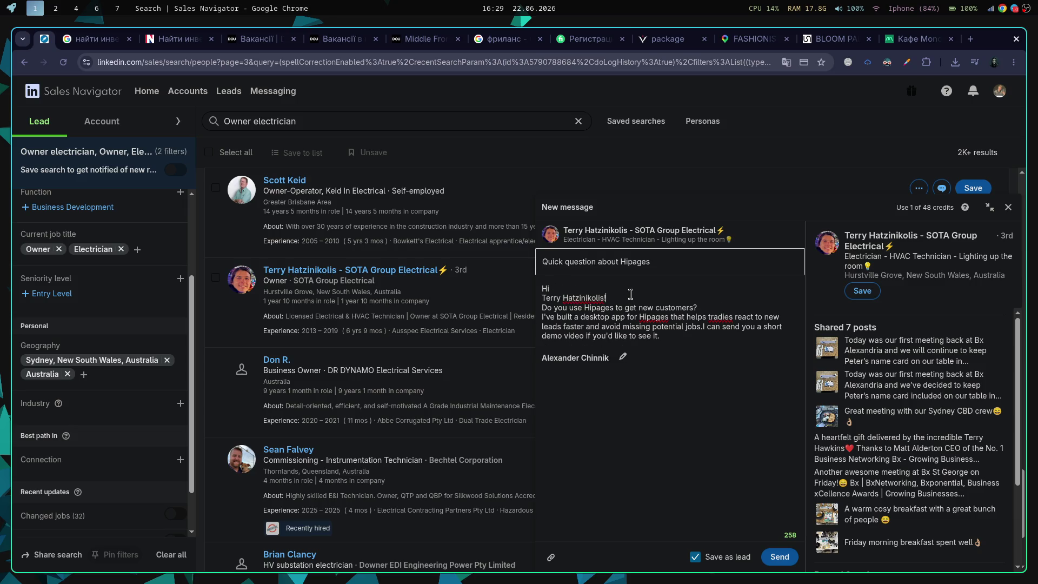
pyautogui.press('Home')
pyautogui.press('BackSpace')
pyautogui.click(779, 556)
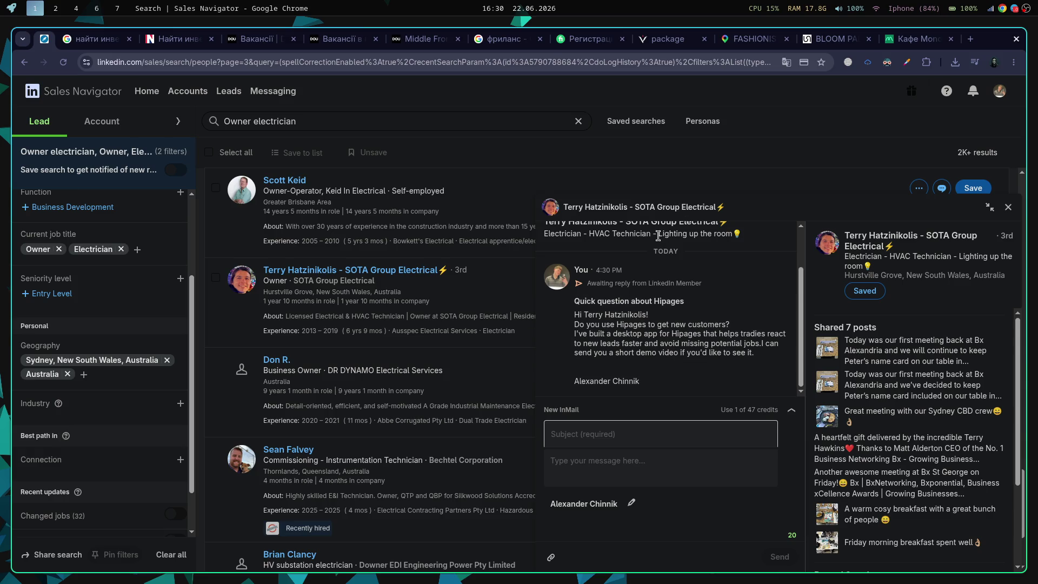
pyautogui.click(1008, 207)
# Reset the page zoom, scroll to the pagination bar and load Owner electrician results page 4
pyautogui.scroll(3, 780, 192)
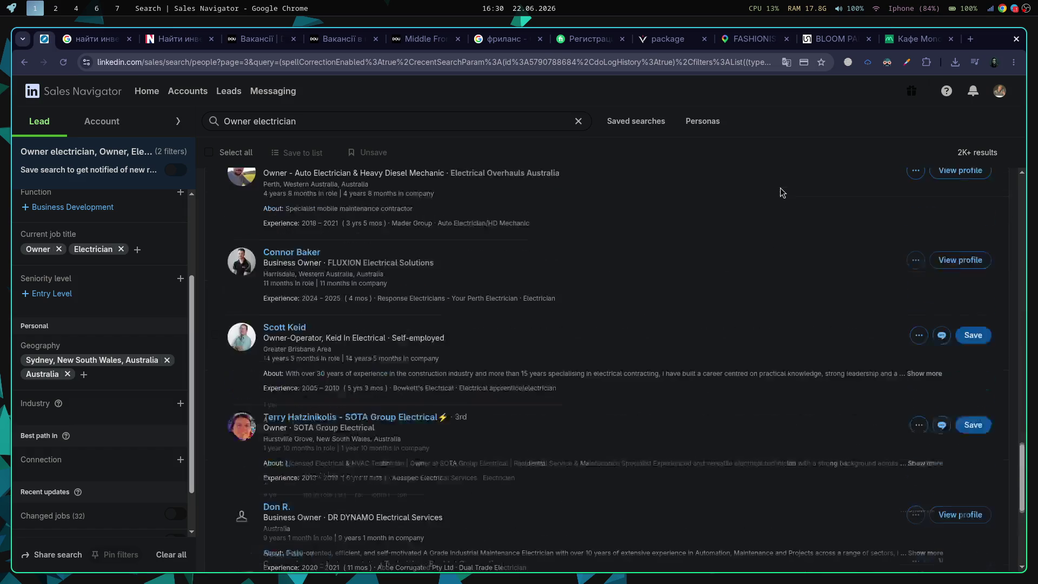
pyautogui.scroll(-7, 779, 192)
pyautogui.scroll(1, 781, 190)
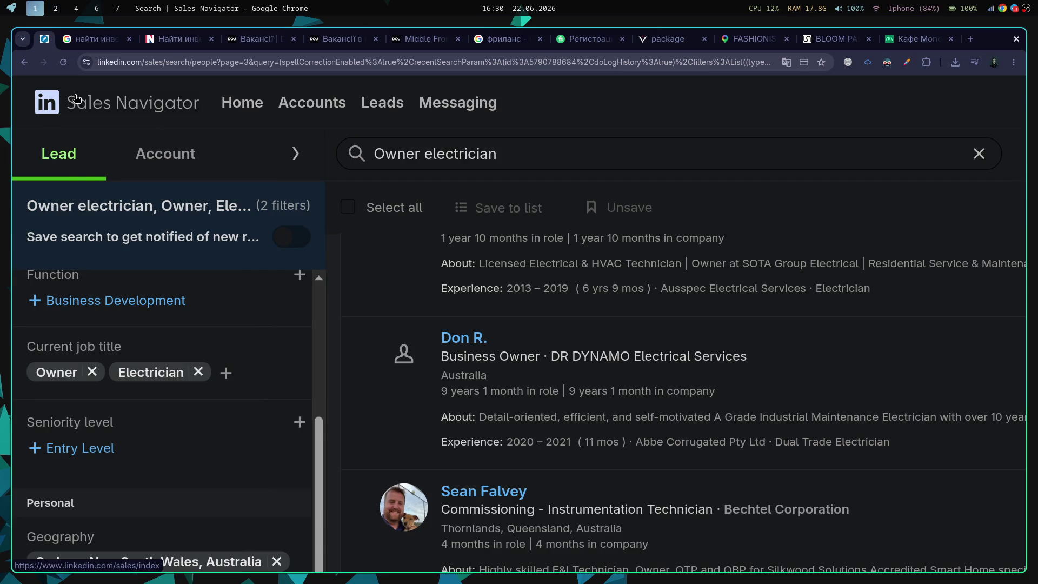
pyautogui.hotkey('ctrl', '0')
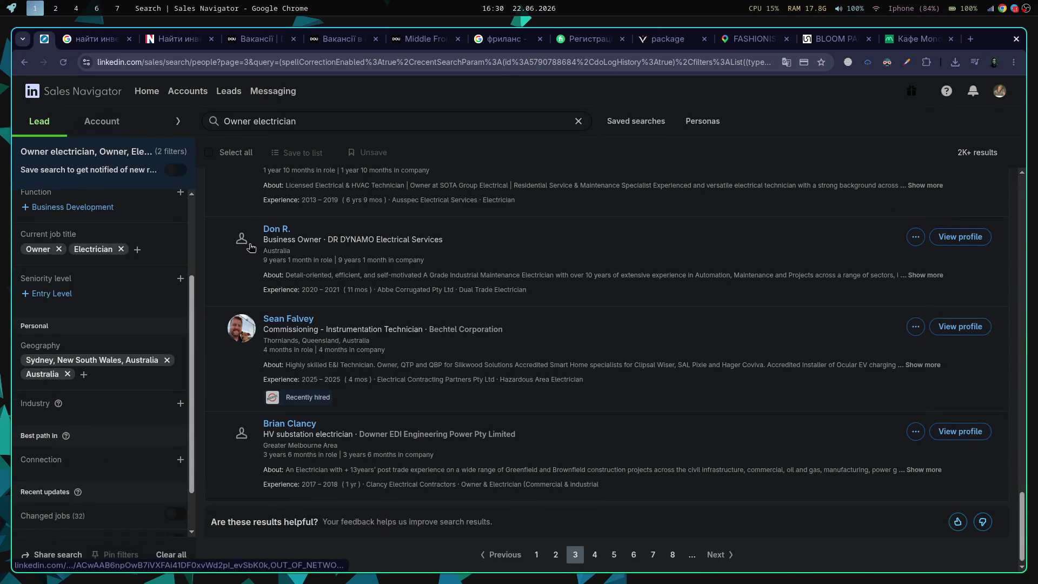
pyautogui.scroll(-1, 252, 260)
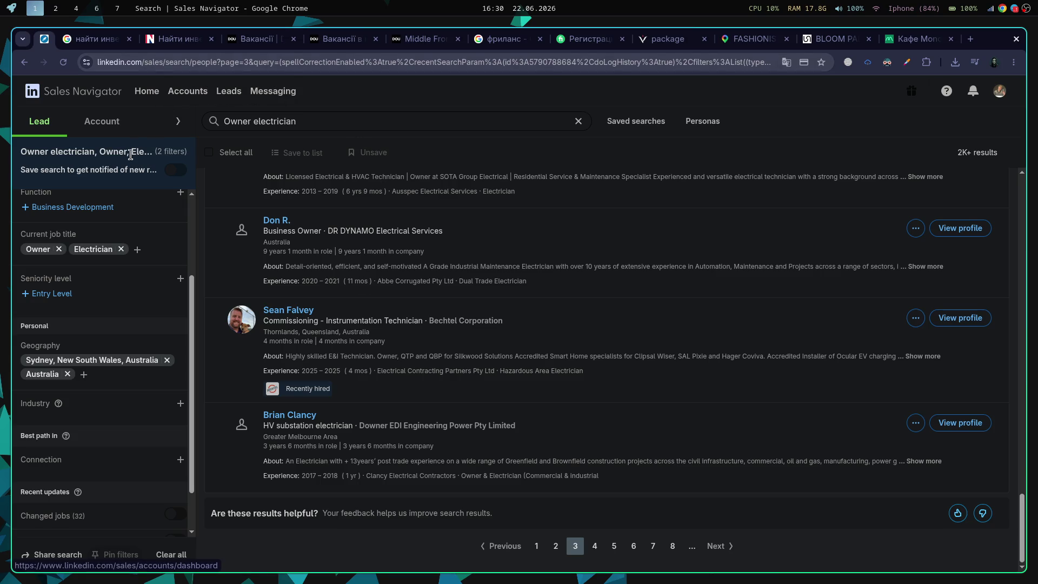
pyautogui.scroll(5, 325, 264)
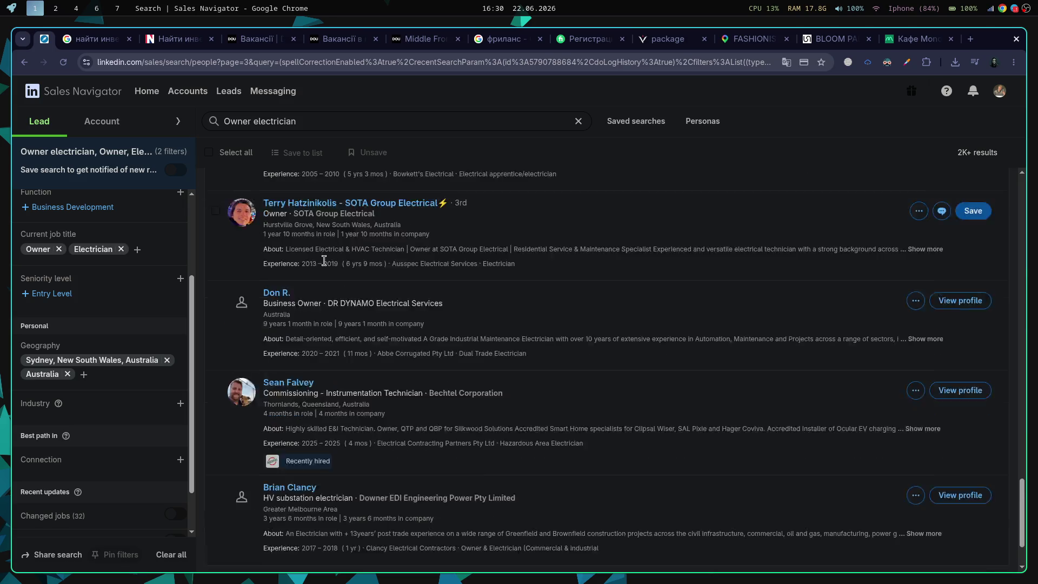
pyautogui.scroll(-5, 325, 265)
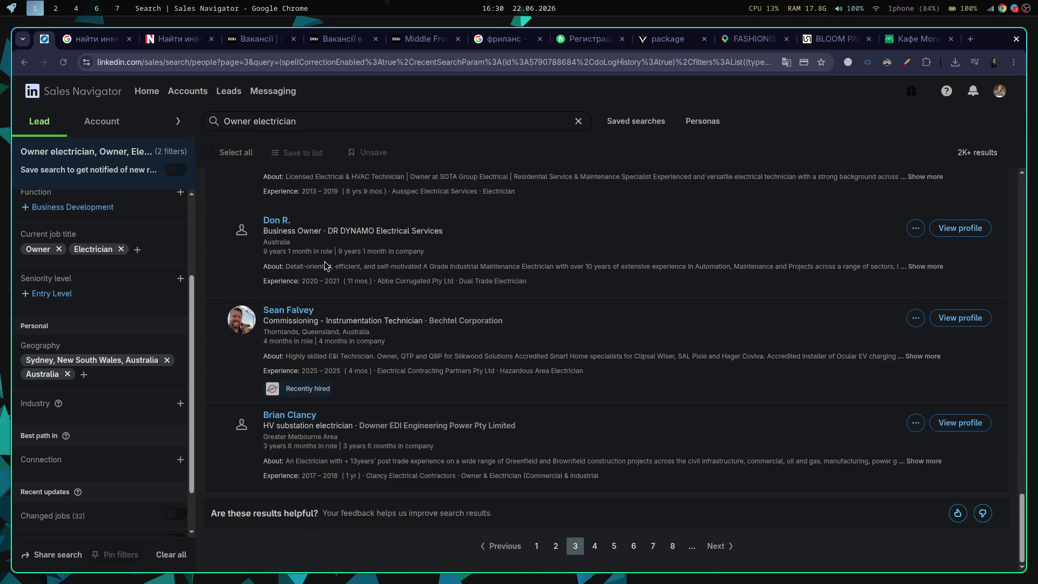
pyautogui.click(593, 545)
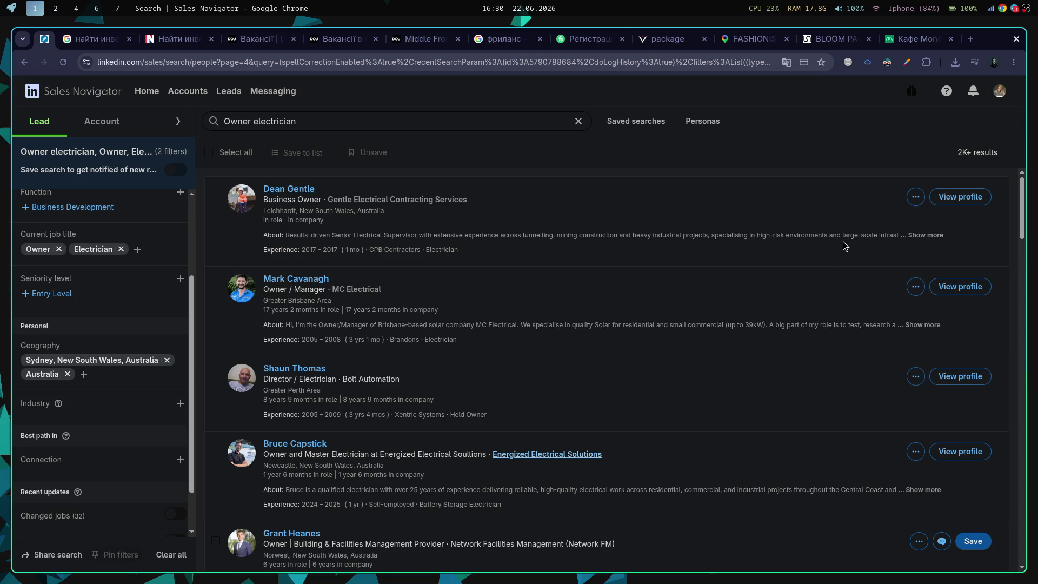
# Open an InMail to the Network Facilities Management owner with the Hipages template and subject
pyautogui.scroll(-2, 844, 246)
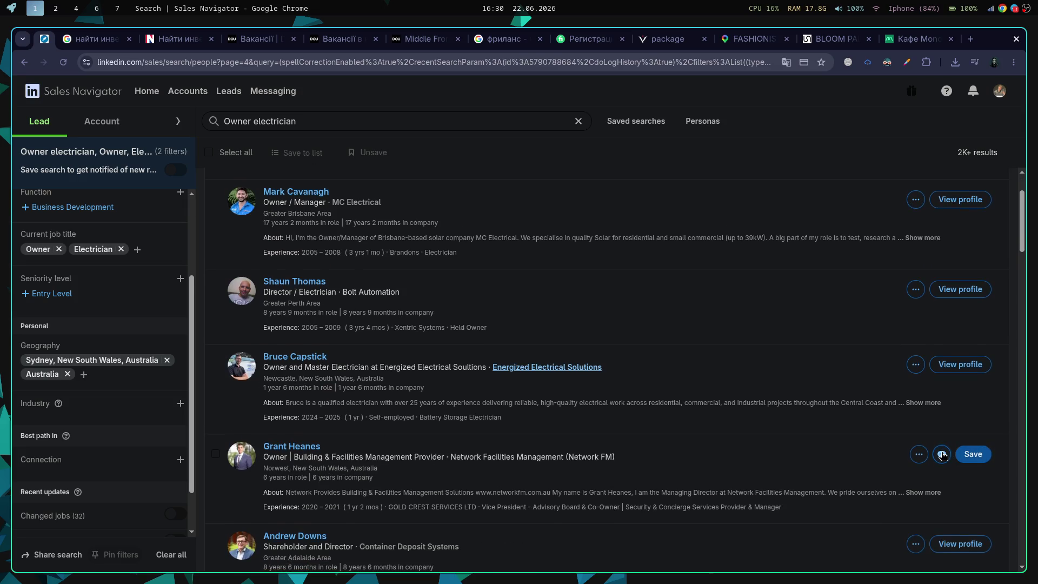
pyautogui.click(941, 454)
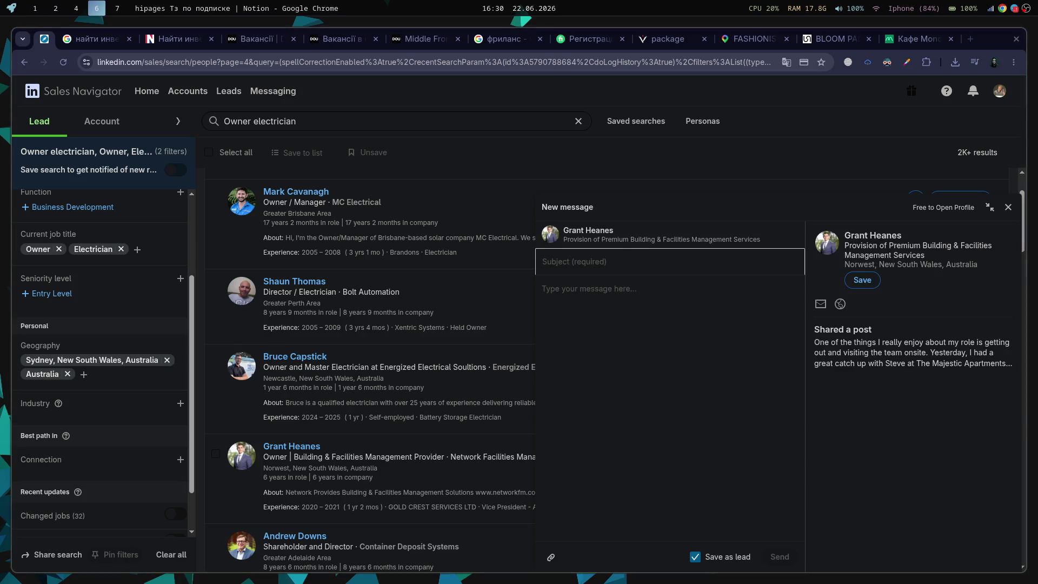
pyautogui.write("Quick question about Hipages Hi [Name]! Do you use Hipages to get new customers? I've built a desktop app for Hipages that helps tradies react to new leads faster and avoid missing potential jobs.I can send you a short demo video if you'd like to see it.")
pyautogui.tripleClick(646, 288)
pyautogui.hotkey('ctrl', 'x')
pyautogui.click(630, 269)
pyautogui.hotkey('ctrl', 'v')
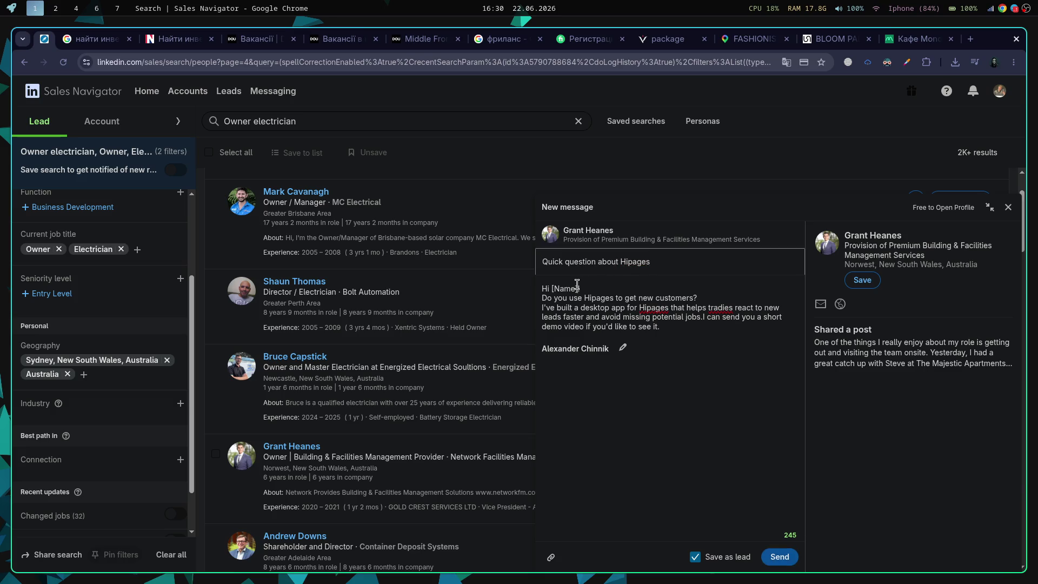
# Replace [Name] with the owner's name and send the InMail
pyautogui.moveTo(622, 231); pyautogui.dragTo(565, 227)
pyautogui.hotkey('ctrl', 'c')
pyautogui.click(578, 289)
pyautogui.press('BackSpace')
pyautogui.press('BackSpace')
pyautogui.press('BackSpace')
pyautogui.hotkey('ctrl', 'v')
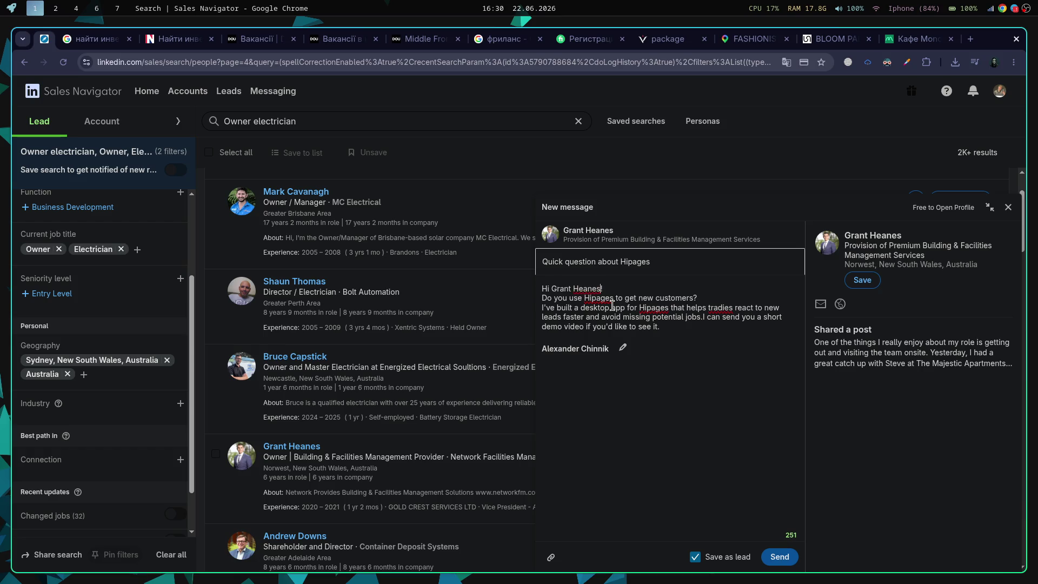
pyautogui.click(778, 557)
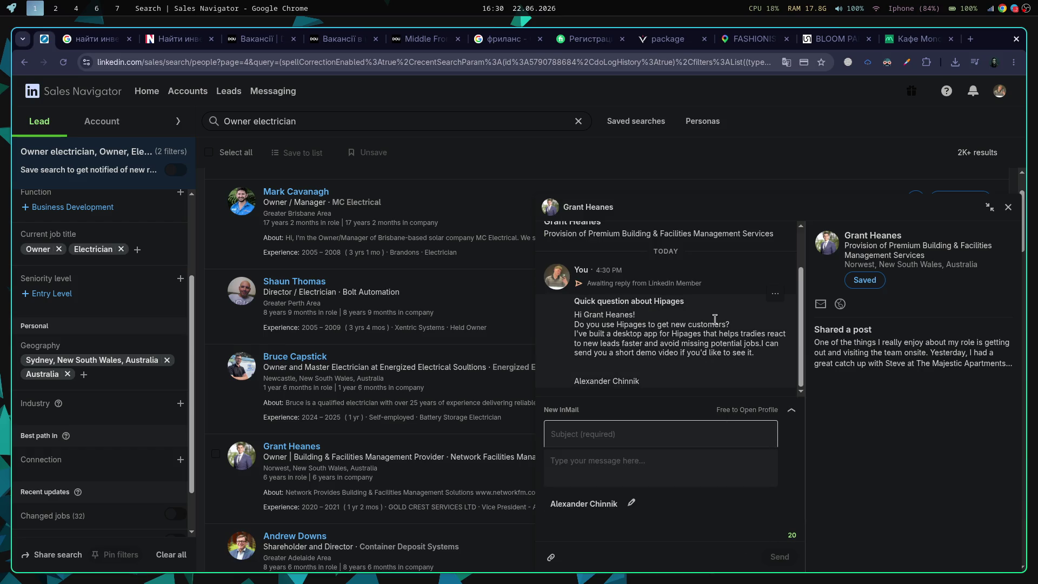
pyautogui.hotkey('ctrl', '9')
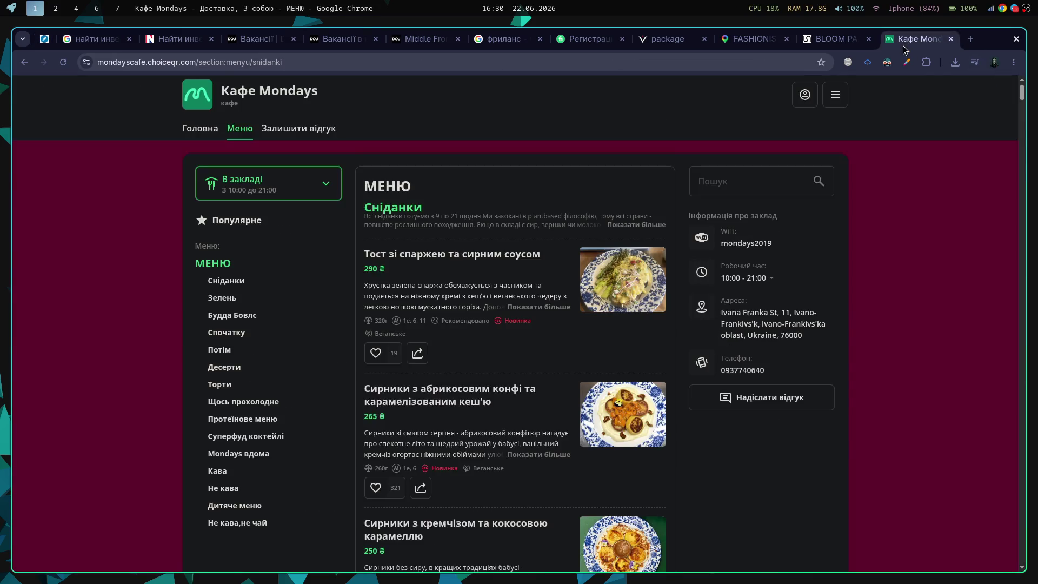
# Close the Кафе Mondays and Fiverr tabs and rerun the 'фриланс украина' Google search
pyautogui.hotkey('ctrl', 'w')
pyautogui.hotkey('ctrl', 'w')
pyautogui.hotkey('ctrl', 'w')
pyautogui.hotkey('ctrl', 'w')
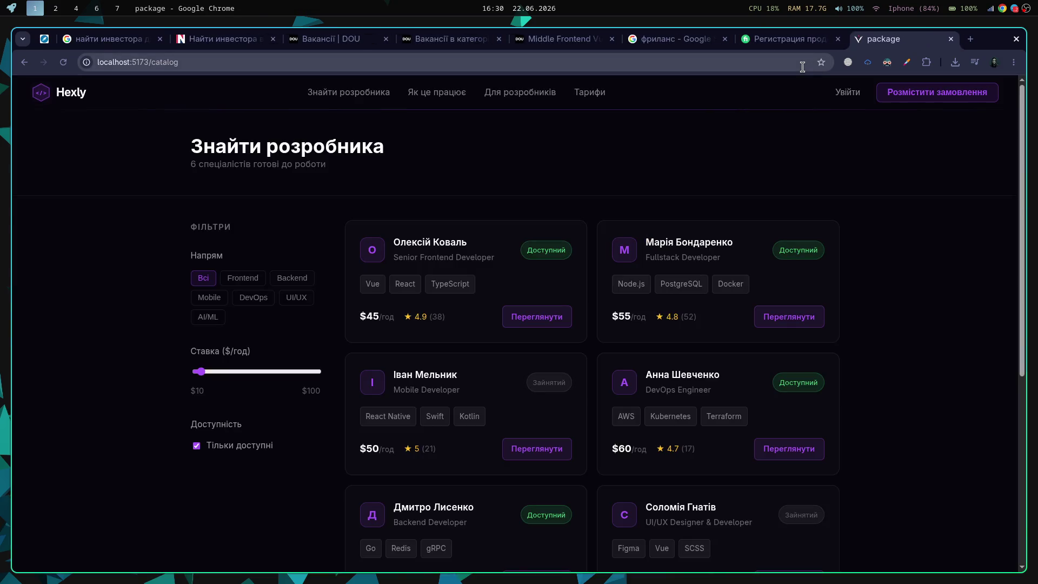
pyautogui.hotkey('ctrl', 'w')
pyautogui.hotkey('ctrl', 'w')
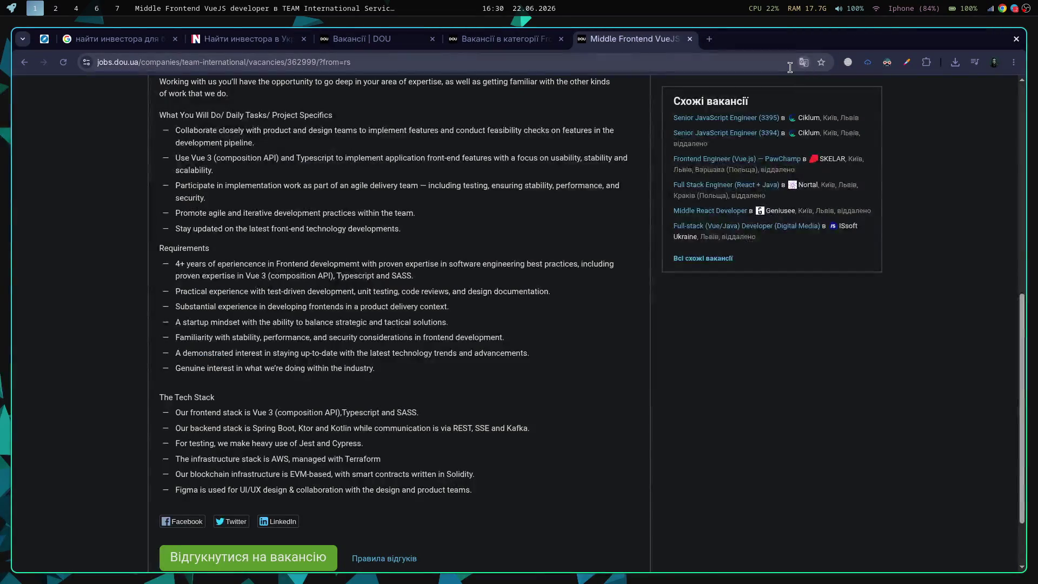
pyautogui.hotkey('ctrl', 'shift', 't')
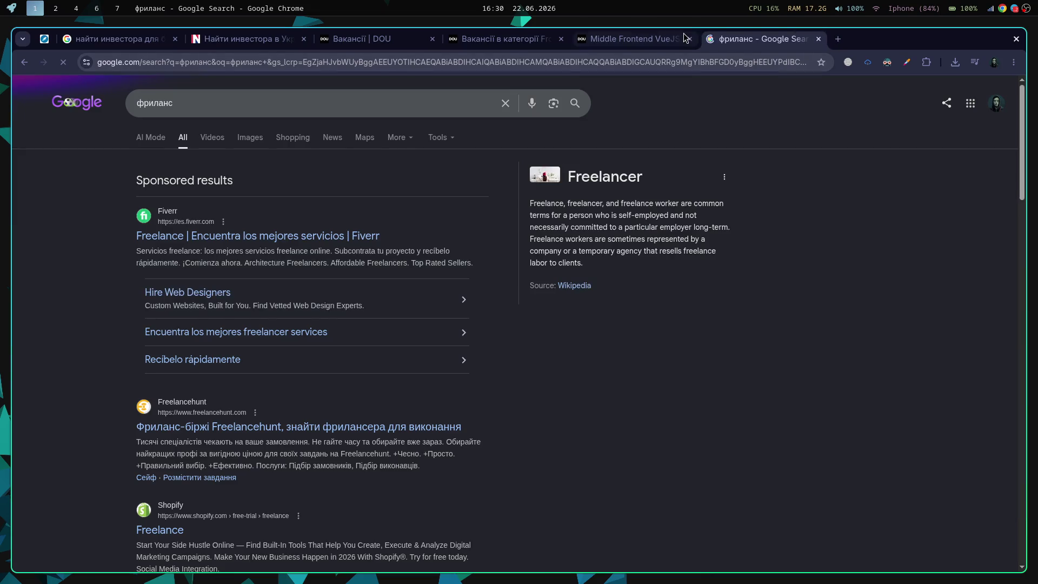
pyautogui.click(318, 109)
pyautogui.write('er')
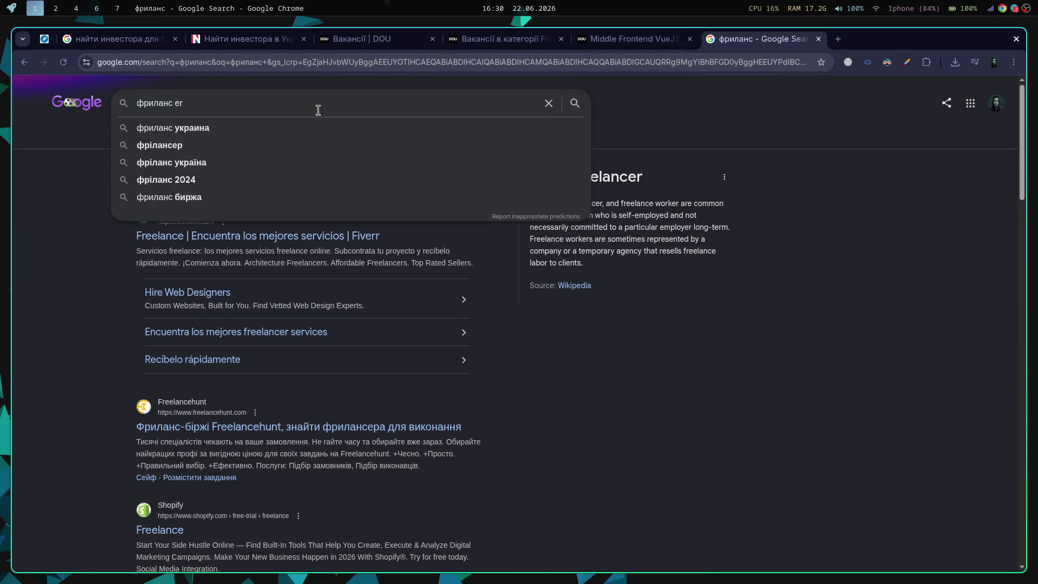
pyautogui.press('Down')
pyautogui.press('Return')
# Close the DOU vacancies, Front End and Middle Frontend VueJS tabs
pyautogui.click(528, 46)
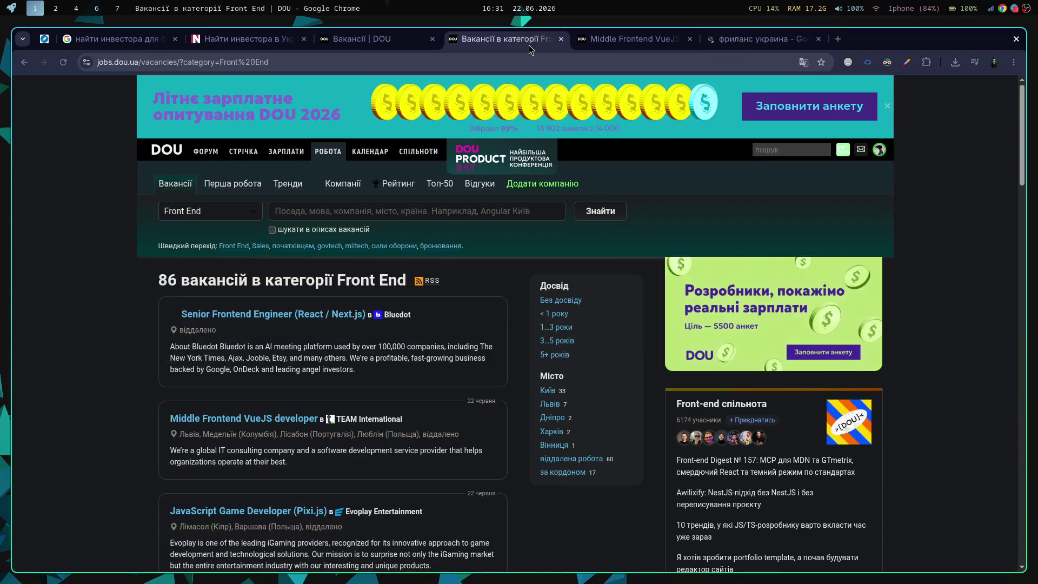
pyautogui.click(433, 39)
pyautogui.click(434, 40)
pyautogui.middleClick(435, 42)
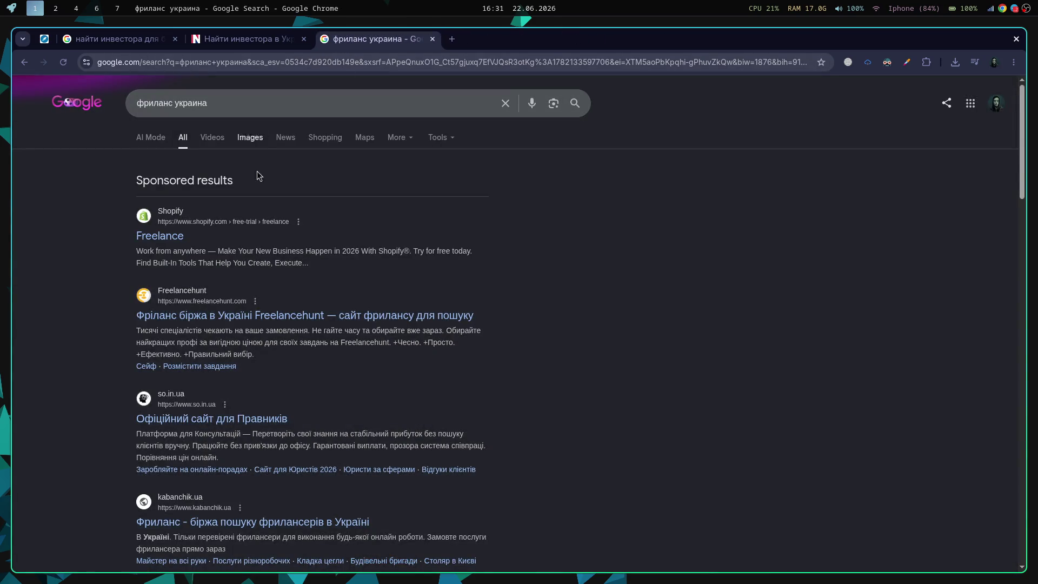
# Open the Shopify Freelance ad in another tab, then scroll the search results back to the ads
pyautogui.middleClick(162, 238)
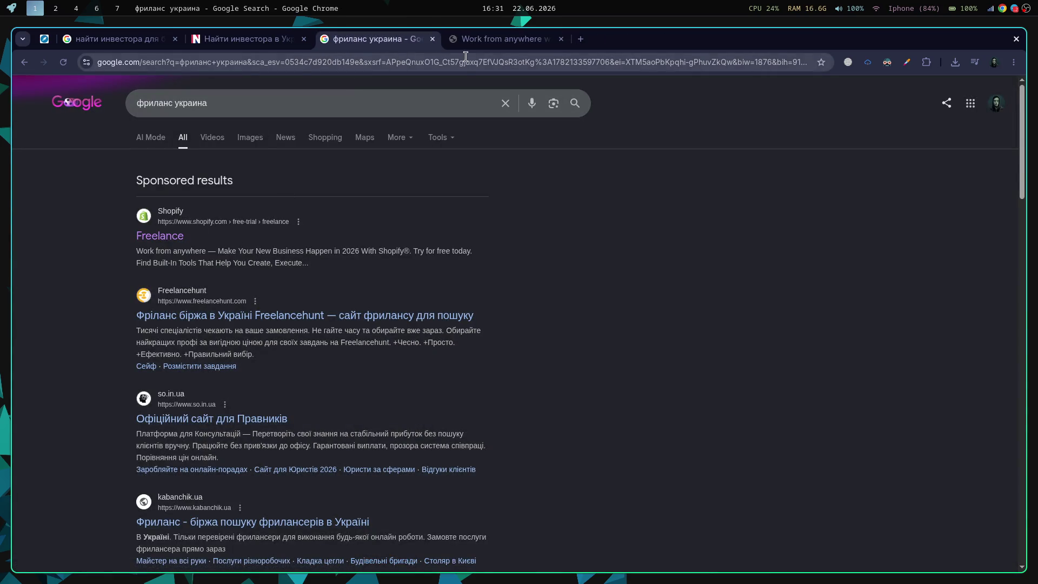
pyautogui.click(486, 39)
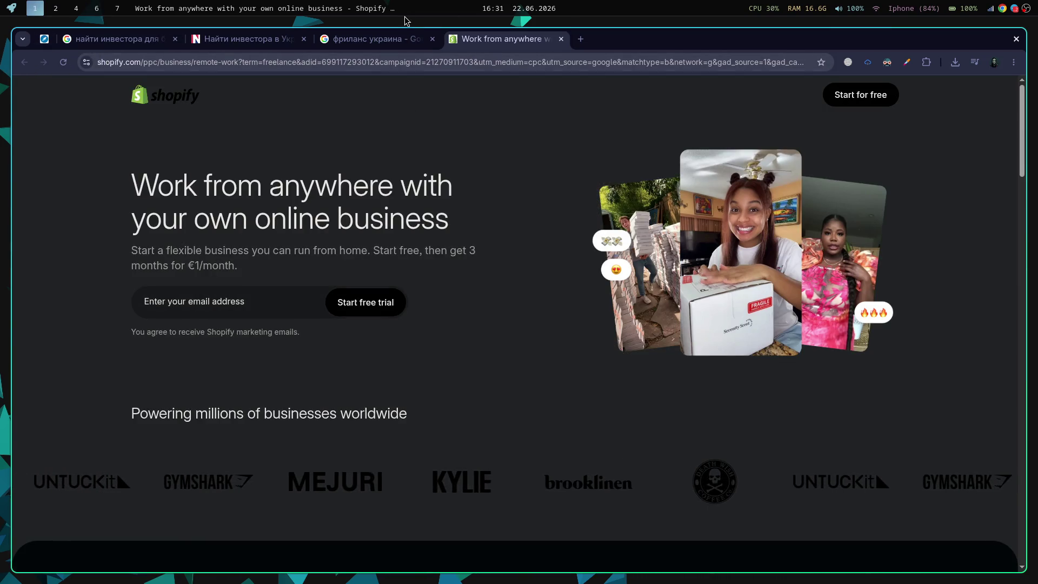
pyautogui.hotkey('ctrl', 'shift', 'Tab')
pyautogui.scroll(-4, 282, 371)
pyautogui.scroll(-2, 282, 371)
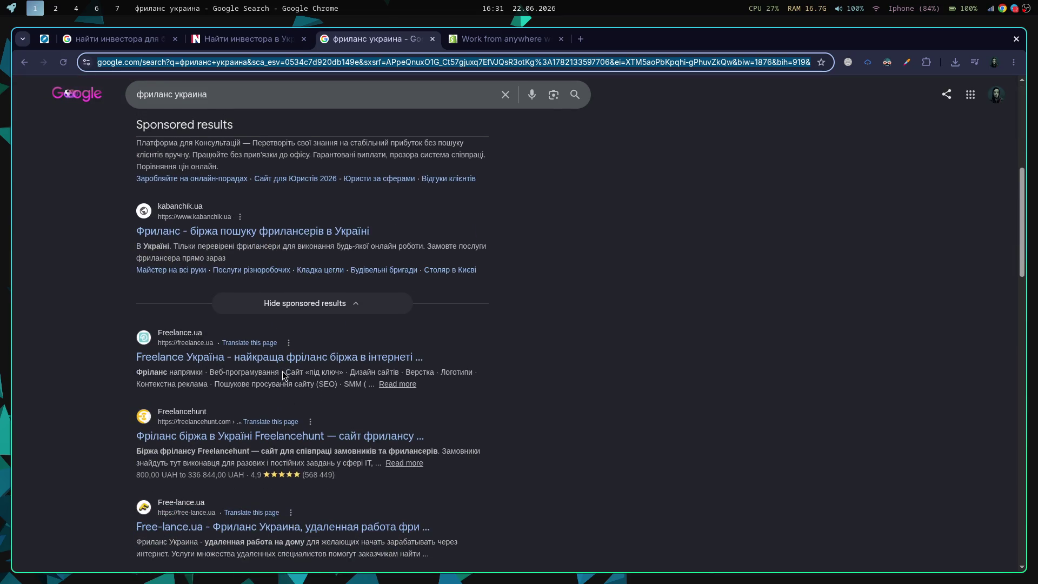
pyautogui.scroll(-3, 282, 372)
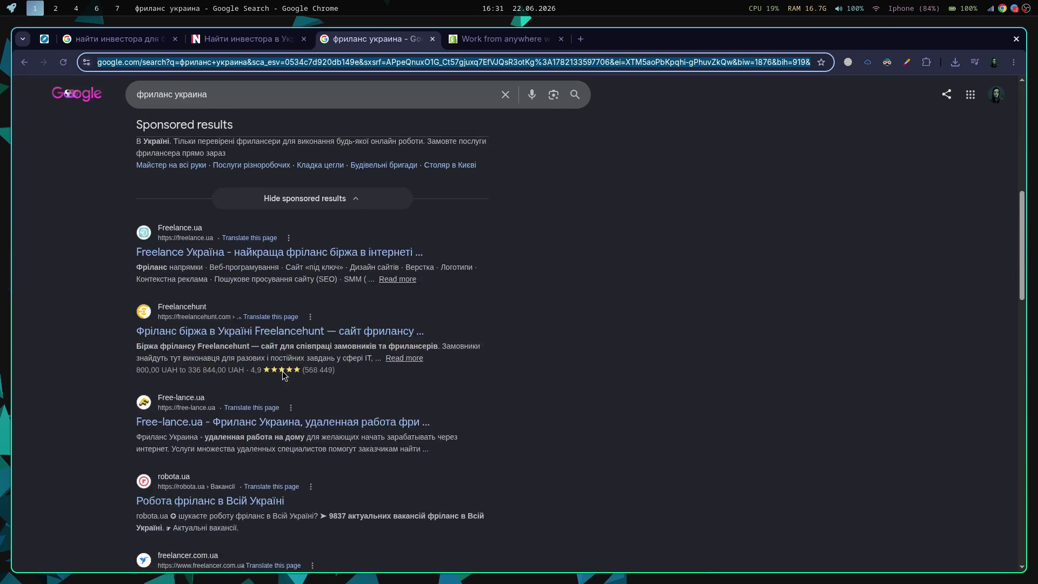
pyautogui.scroll(5, 282, 374)
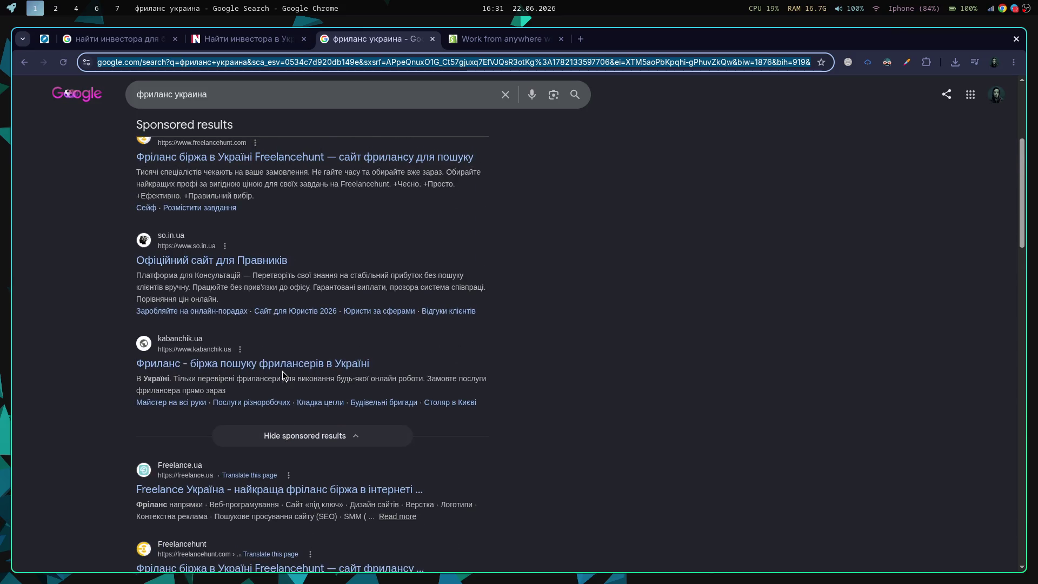
# Open the kabanchik.ua ad and sign in with a Google account, allowing access
pyautogui.click(252, 361)
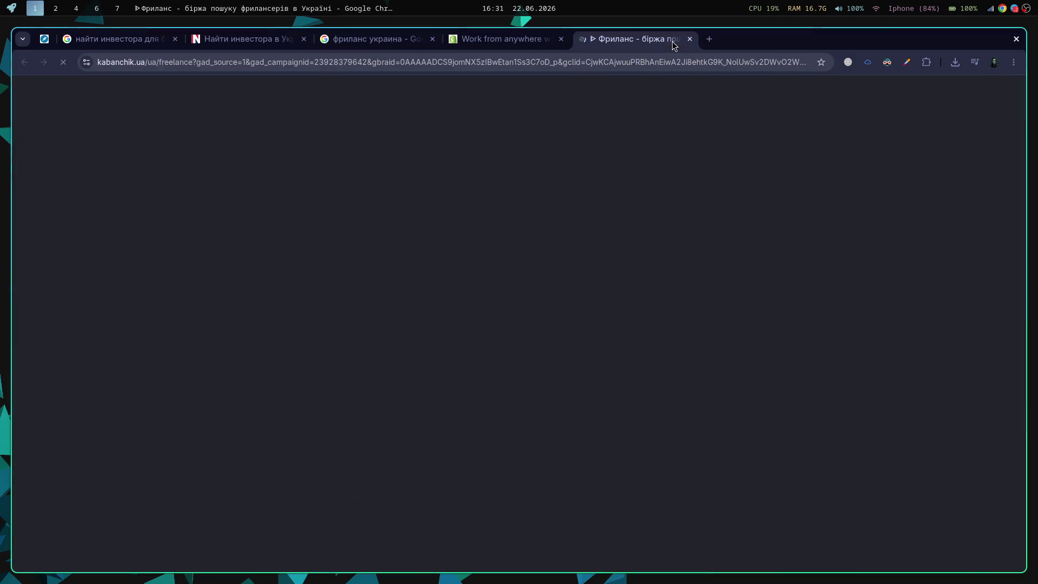
pyautogui.scroll(-2, 501, 219)
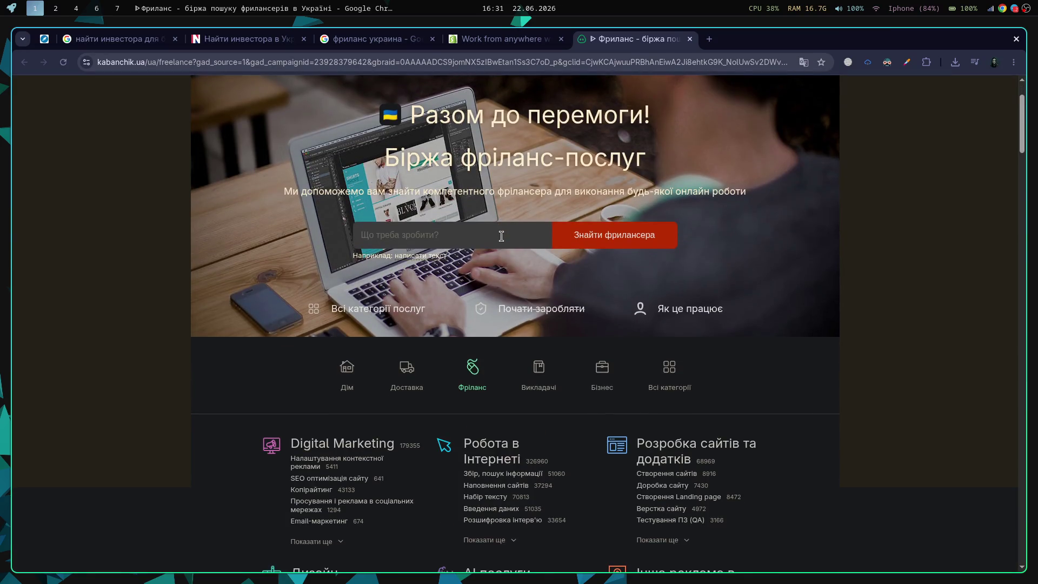
pyautogui.scroll(2, 497, 234)
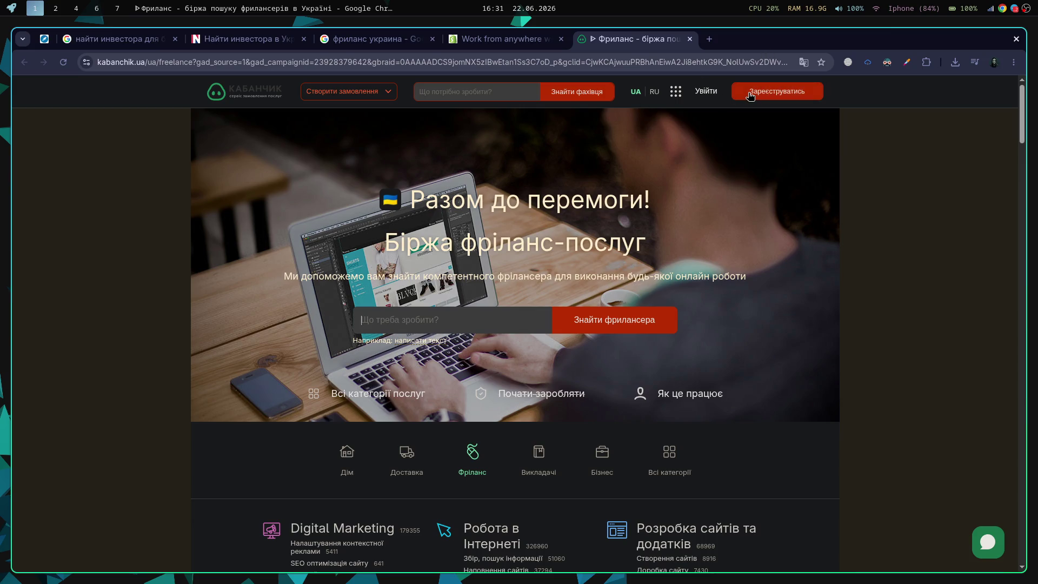
pyautogui.click(709, 92)
pyautogui.click(364, 211)
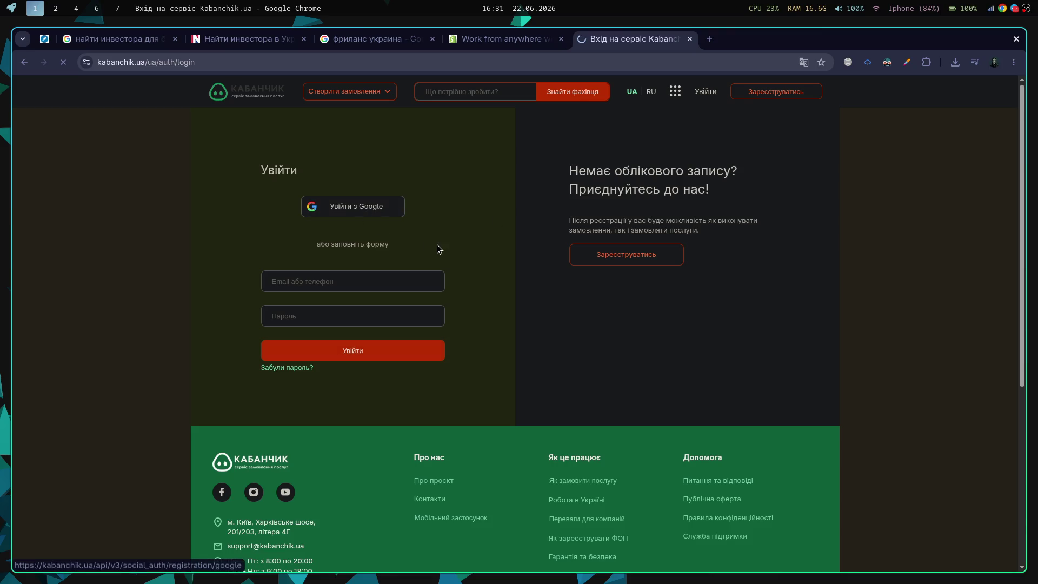
pyautogui.click(581, 260)
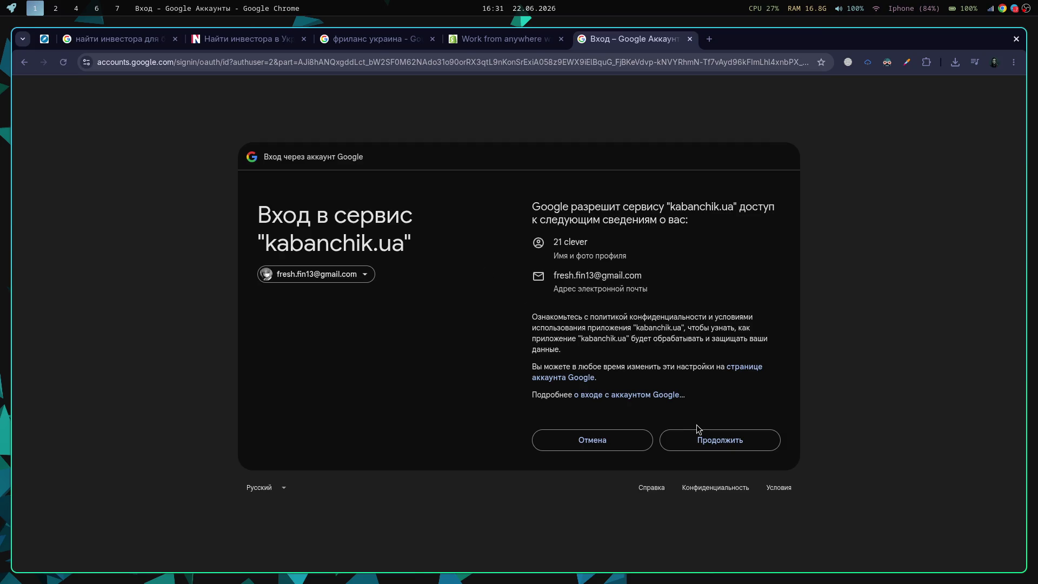
pyautogui.click(671, 439)
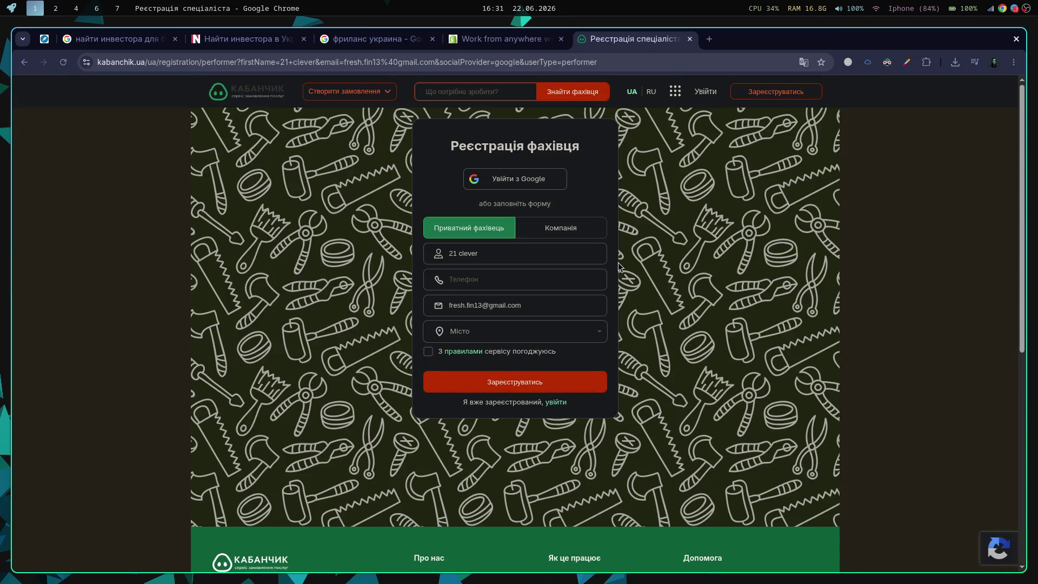
# Redo the Kabanchik Google sign-in using a different Google account
pyautogui.click(506, 275)
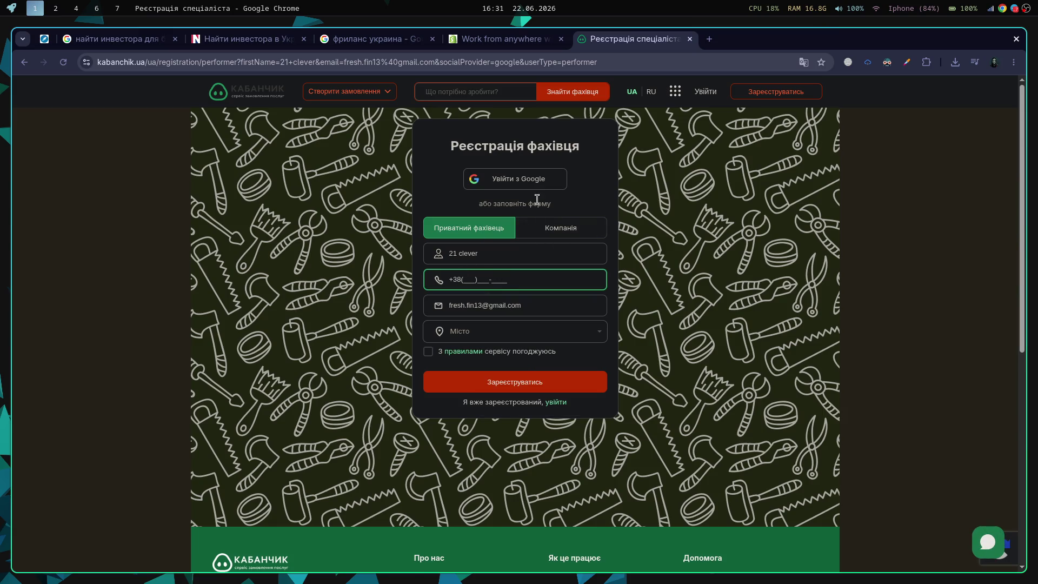
pyautogui.click(528, 180)
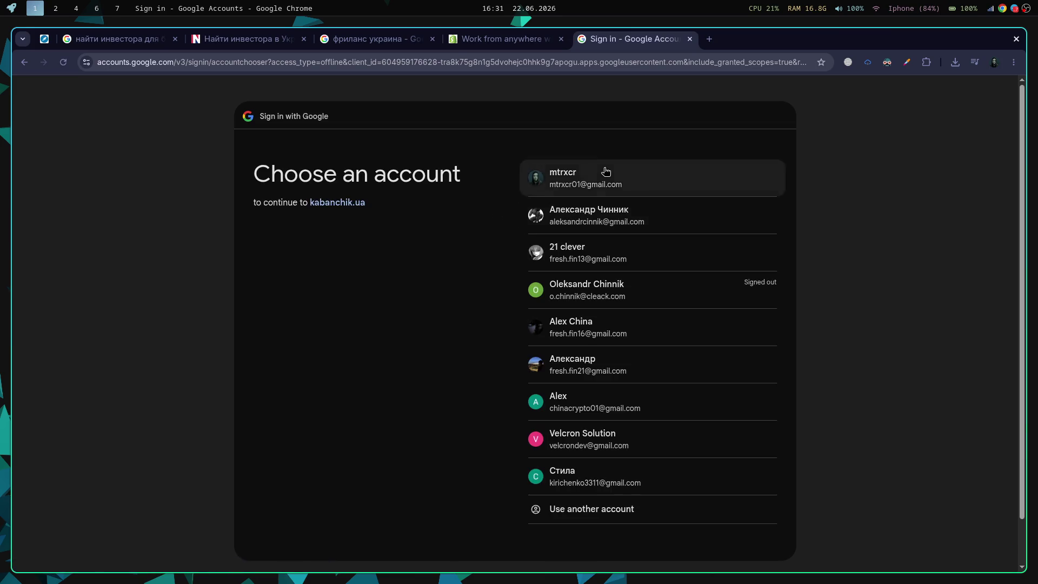
pyautogui.click(606, 171)
pyautogui.click(24, 66)
pyautogui.hotkey('alt', 'Left')
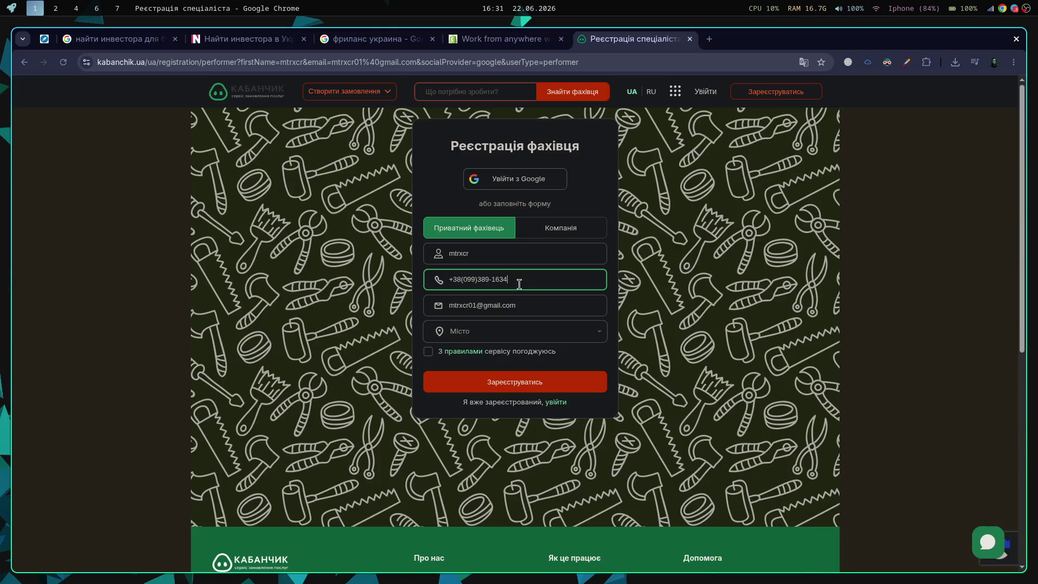
# Set the city to Київ, accept the terms, choose Печерський district, and submit the registration
pyautogui.click(509, 310)
pyautogui.click(496, 331)
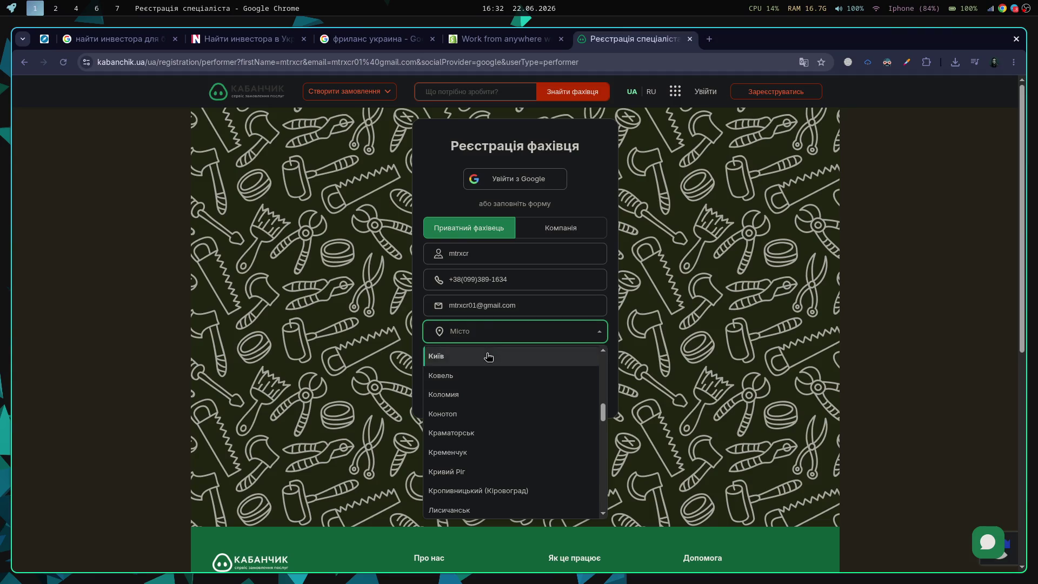
pyautogui.click(489, 355)
pyautogui.click(428, 377)
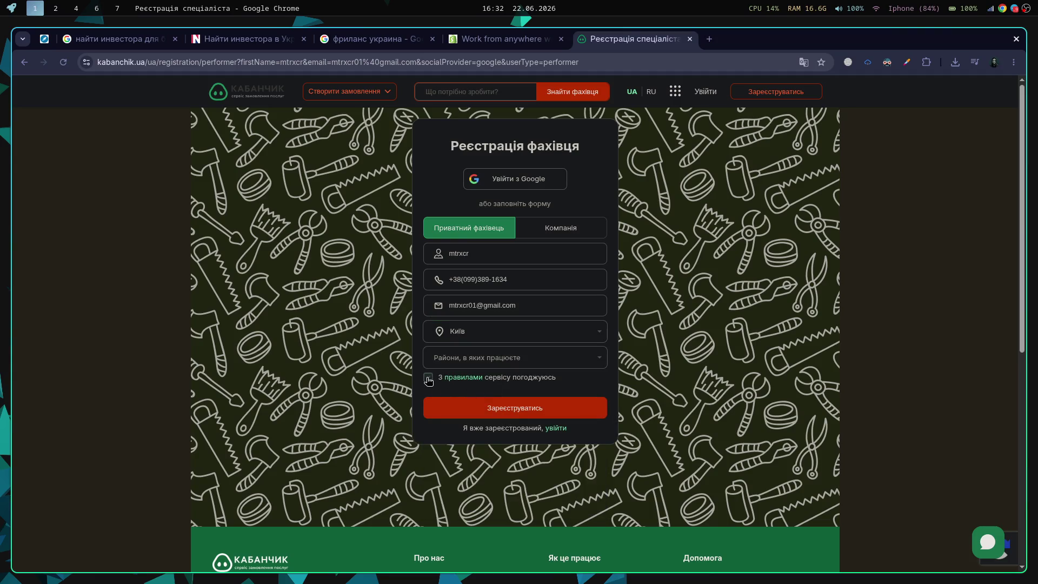
pyautogui.click(450, 404)
pyautogui.click(480, 368)
pyautogui.scroll(-1, 485, 427)
pyautogui.scroll(1, 486, 429)
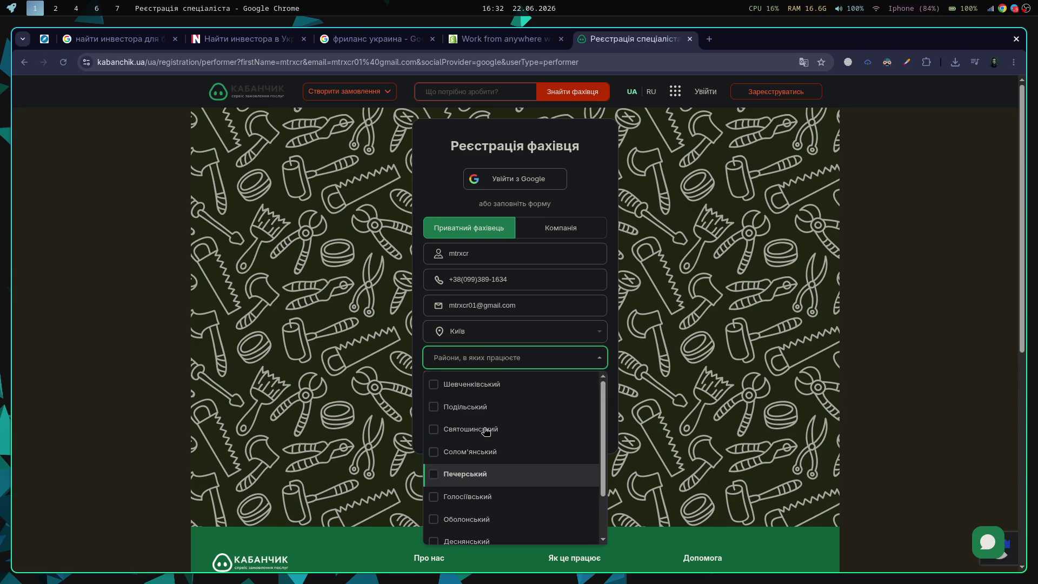
pyautogui.click(492, 474)
pyautogui.click(659, 395)
pyautogui.click(557, 412)
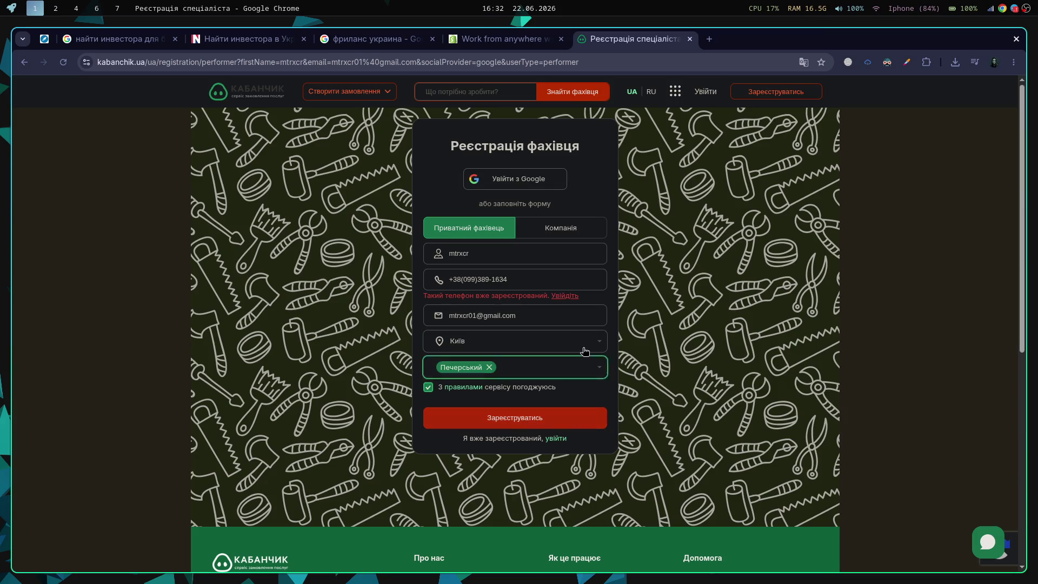
# Go to the Kabanchik login page and start entering the phone number
pyautogui.click(565, 296)
pyautogui.click(417, 282)
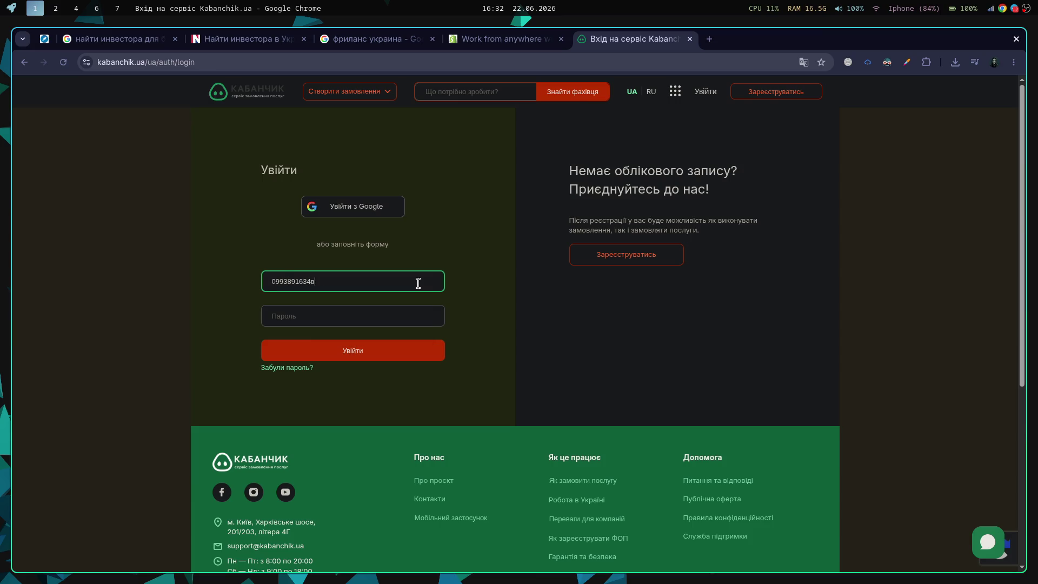
# Try logging in to Kabanchik.ua with the phone number and two different passwords
pyautogui.click(388, 313)
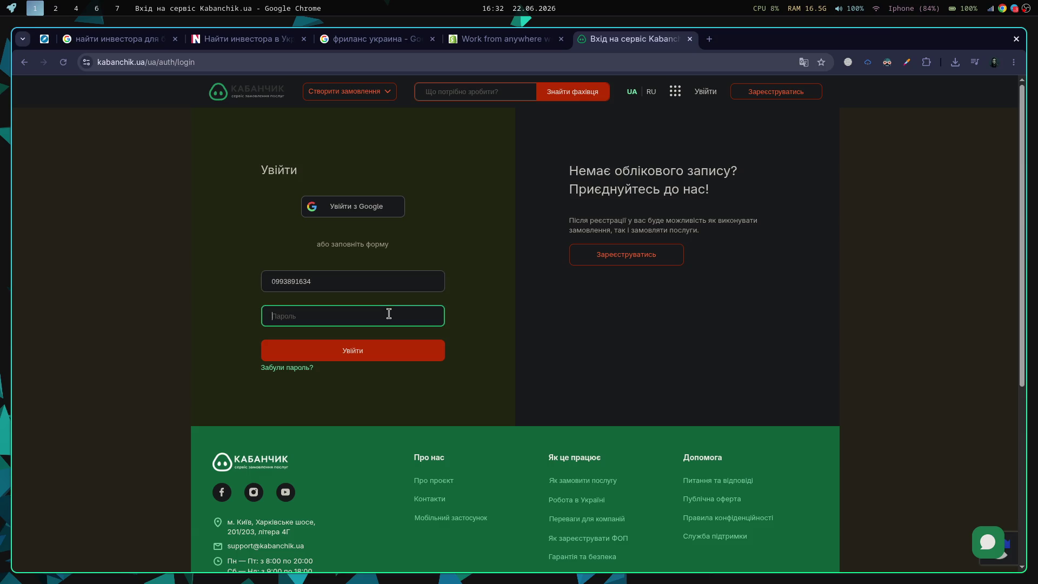
pyautogui.write('***')
pyautogui.press('Return')
pyautogui.write('**')
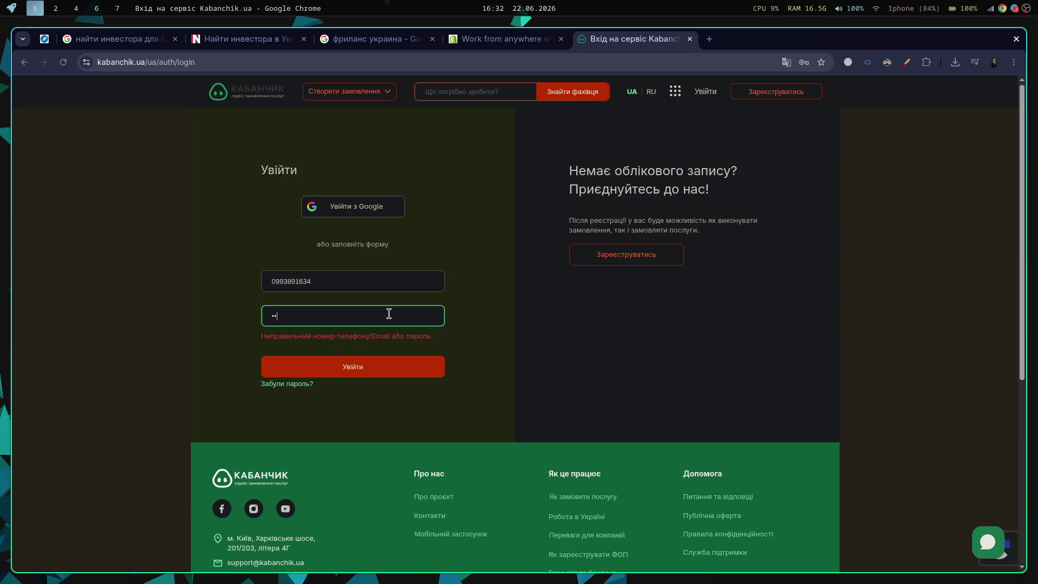
pyautogui.write('***')
pyautogui.hotkey('ctrl', 'a')
pyautogui.press('BackSpace')
pyautogui.write('*******')
pyautogui.click(380, 364)
# Make a final login attempt, decline Chrome's password saving, and close the Kabanchik tab
pyautogui.click(387, 304)
pyautogui.click(377, 364)
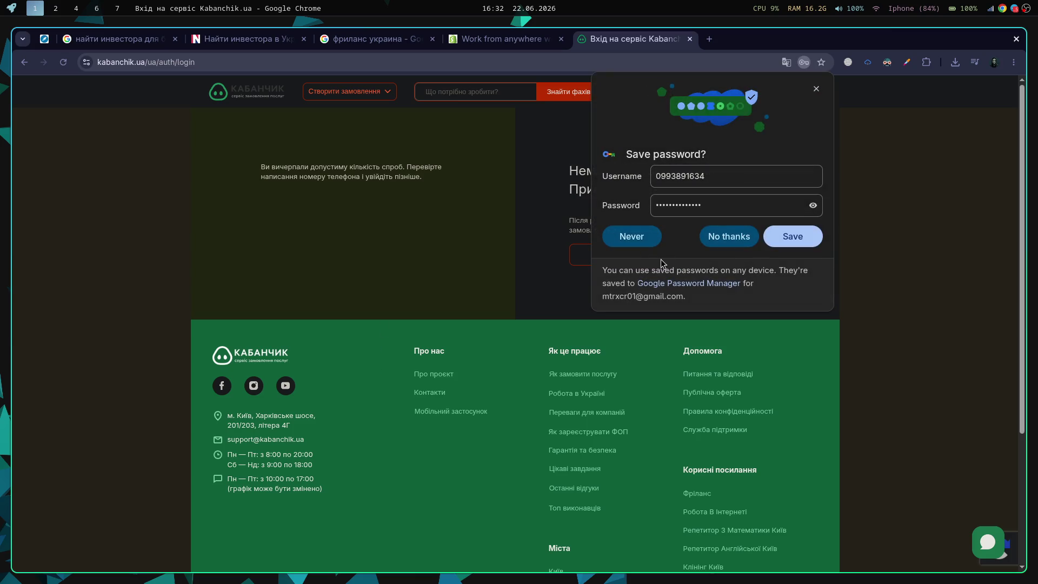
pyautogui.click(715, 236)
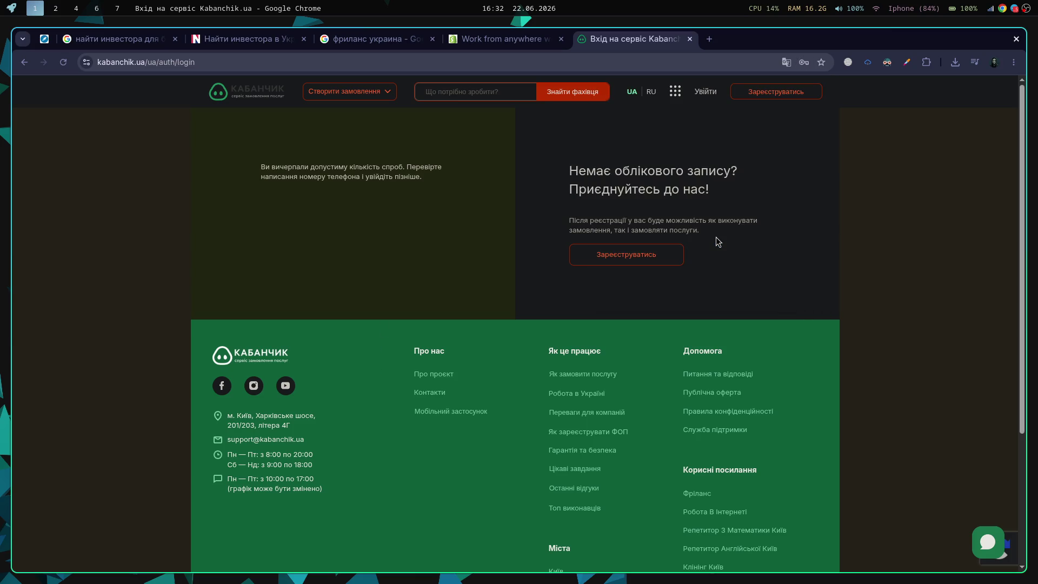
pyautogui.hotkey('ctrl', 'w')
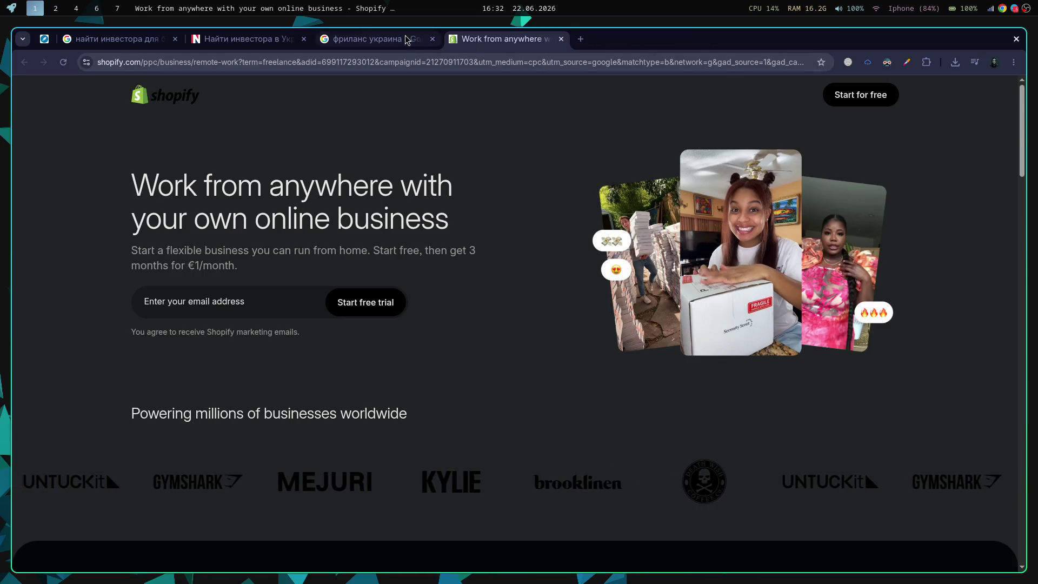
# Open the freelancer.com.ua result from the 'фриланс украина' search and browse it
pyautogui.click(405, 40)
pyautogui.scroll(-8, 318, 275)
pyautogui.scroll(-1, 318, 276)
pyautogui.middleClick(300, 372)
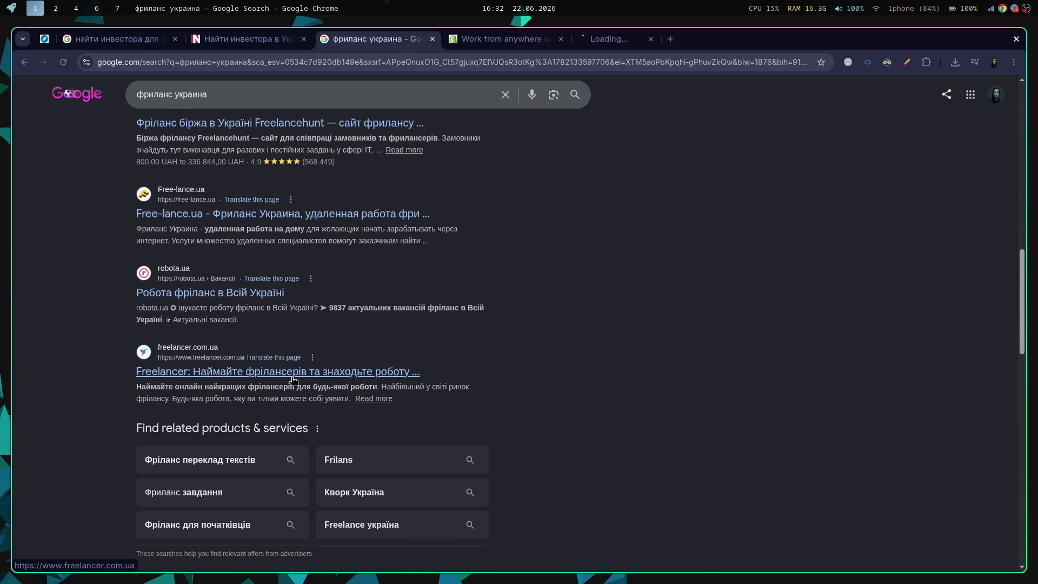
pyautogui.click(635, 39)
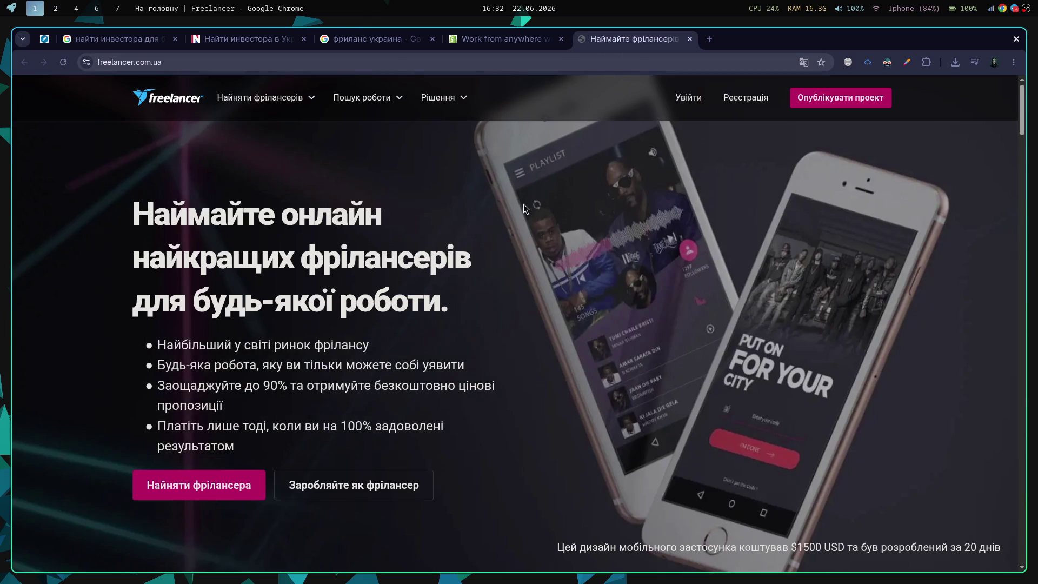
pyautogui.scroll(-3, 524, 204)
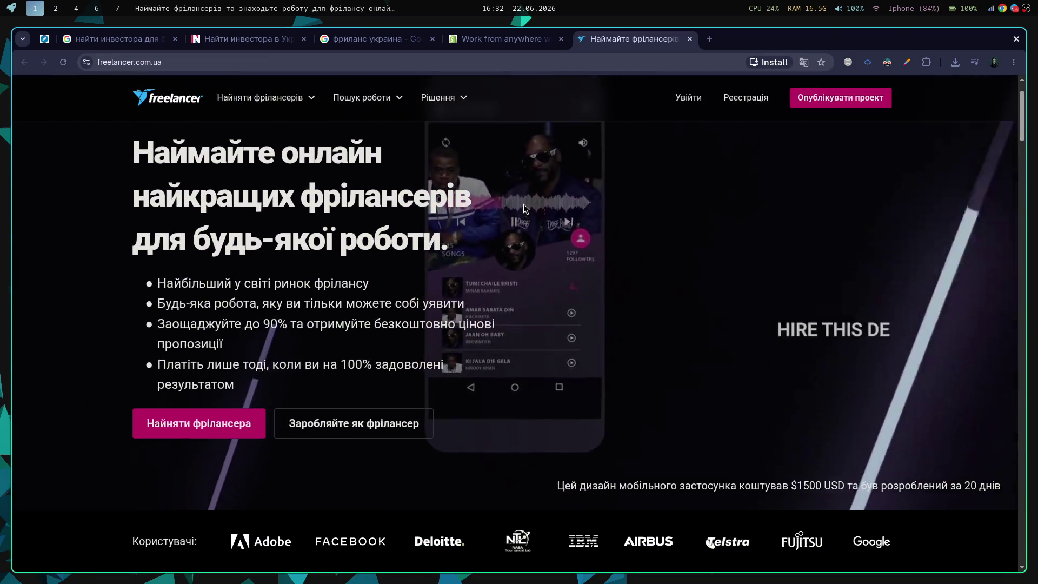
pyautogui.scroll(-10, 523, 206)
pyautogui.scroll(-10, 523, 206)
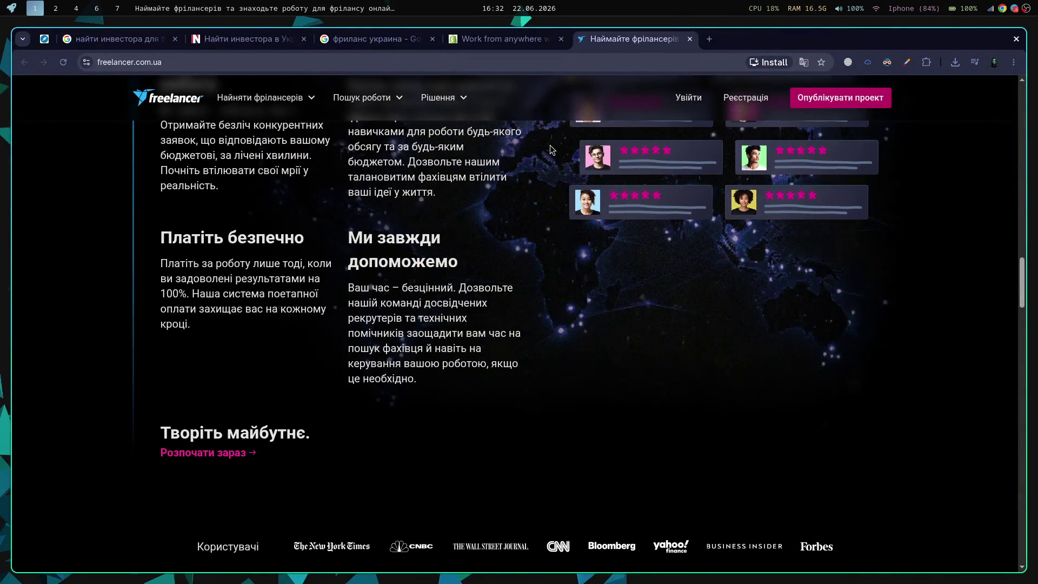
# Search Google for 'freelance eu' and open the Proxify and Freelancing.eu results in background tabs
pyautogui.click(503, 68)
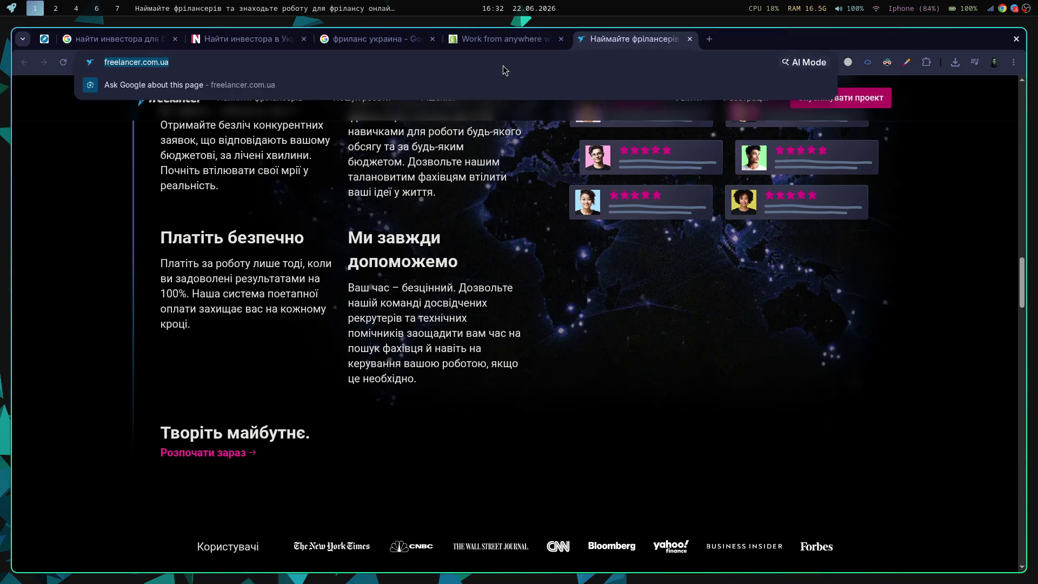
pyautogui.write('freelance ')
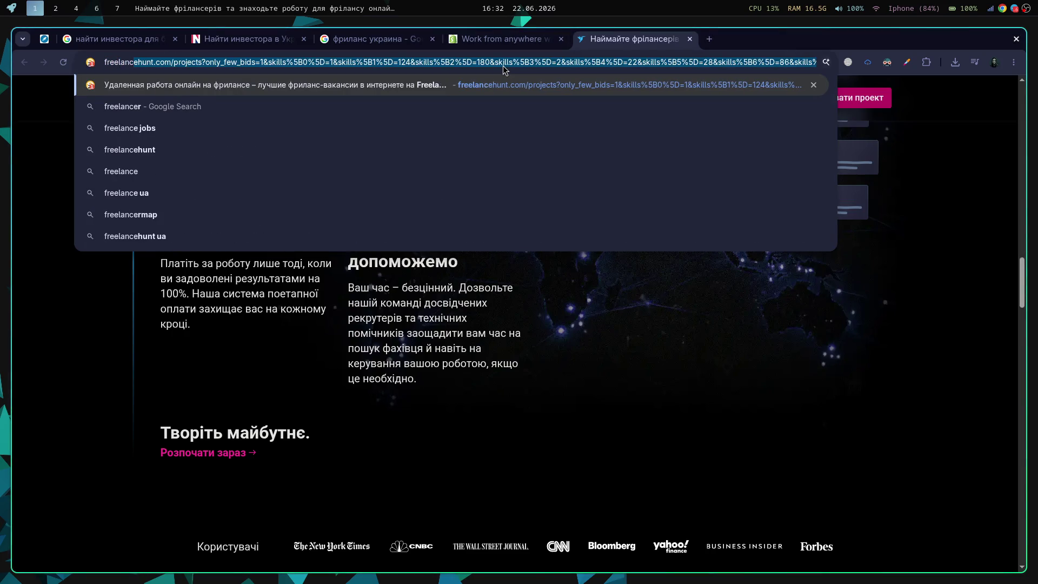
pyautogui.write('eu')
pyautogui.press('Return')
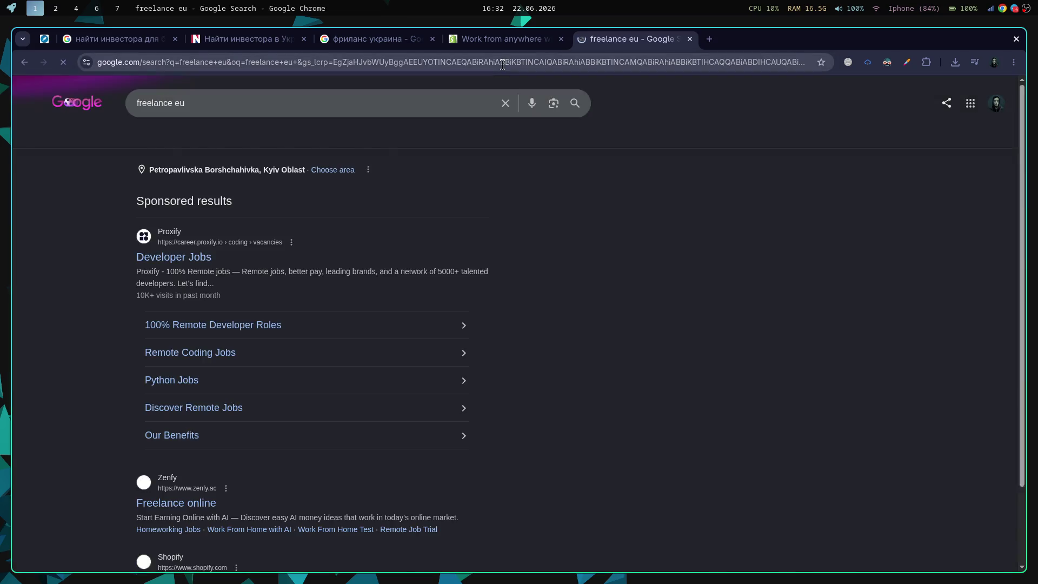
pyautogui.middleClick(197, 259)
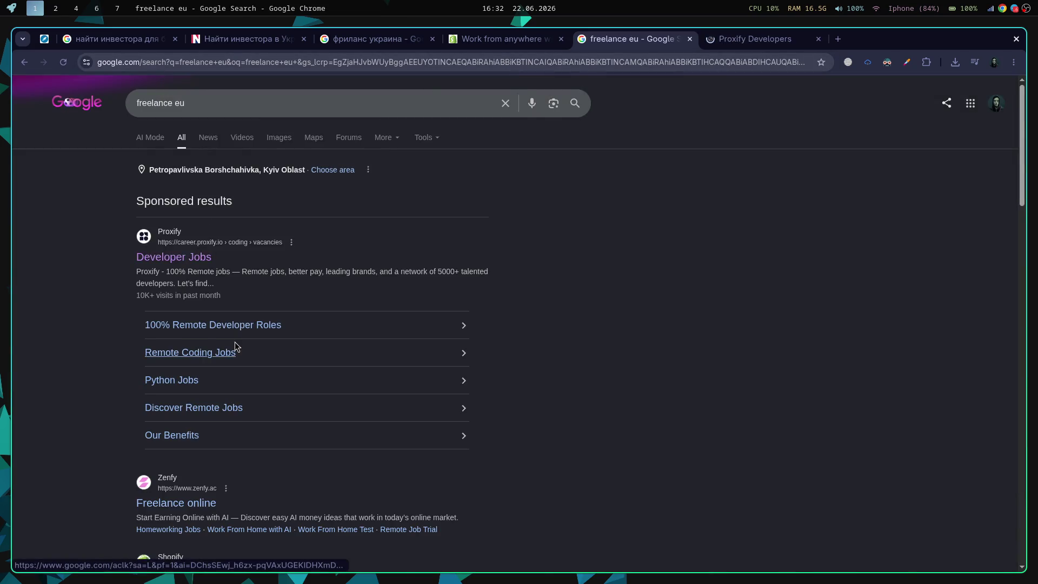
pyautogui.scroll(-10, 221, 359)
pyautogui.middleClick(275, 288)
# Open the sponsored RemoteJobsFinder ad in a background tab and switch to it
pyautogui.scroll(-7, 367, 418)
pyautogui.scroll(-6, 366, 419)
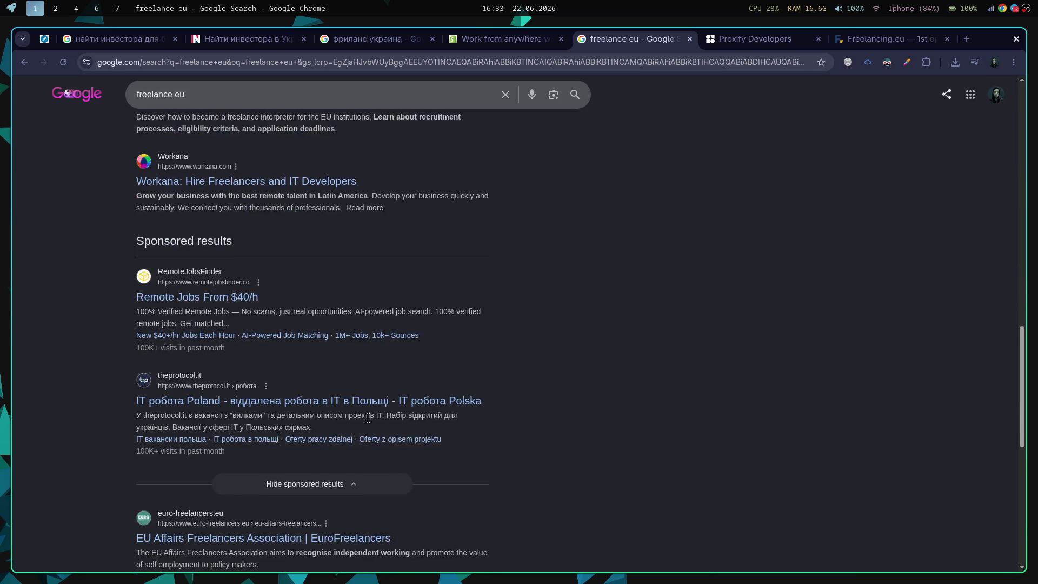
pyautogui.middleClick(205, 285)
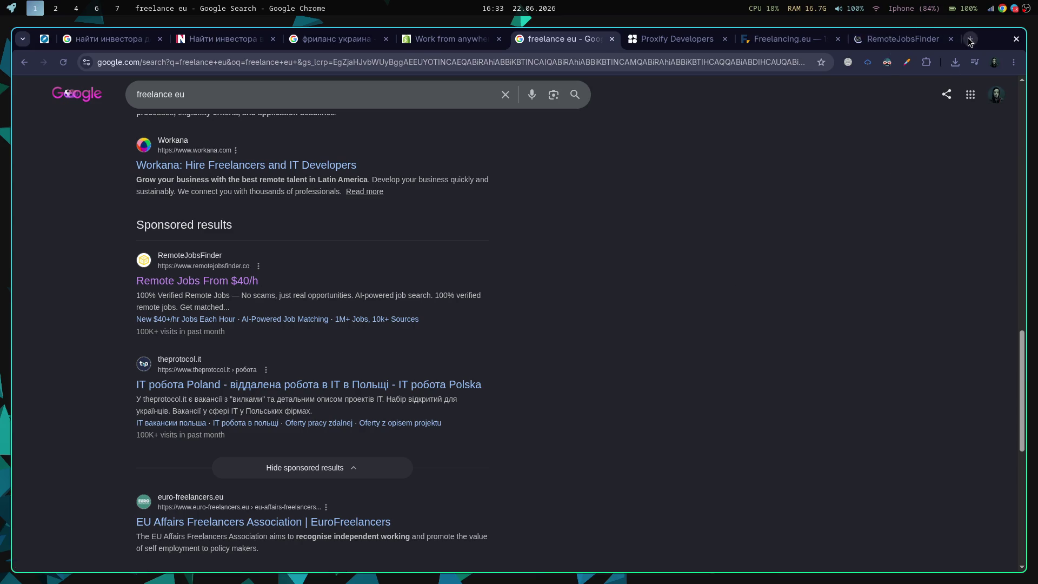
pyautogui.click(896, 40)
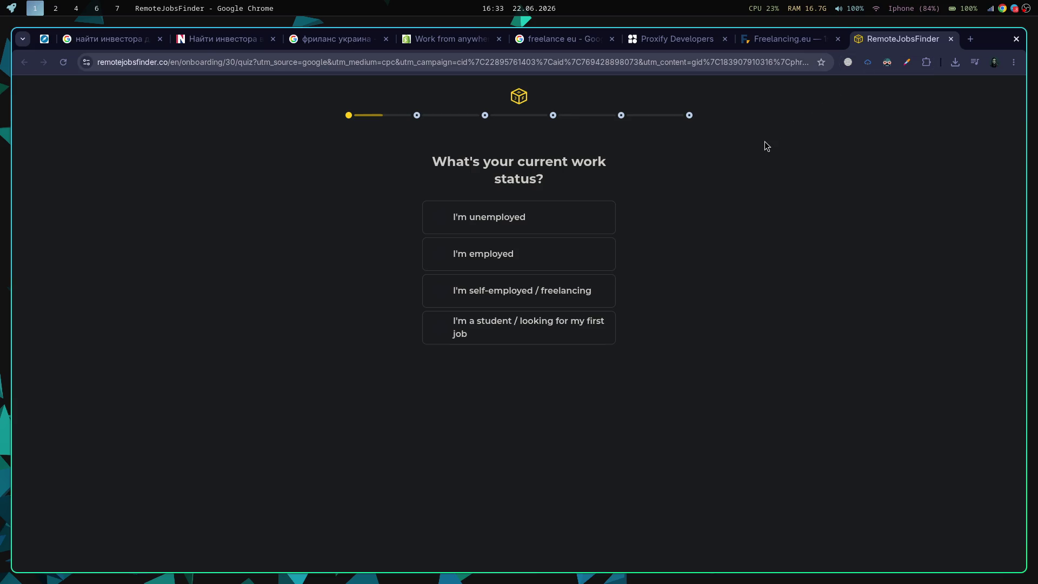
# Translate the quiz to Russian and answer employed, open to opportunities, just started searching
pyautogui.rightClick(711, 221)
pyautogui.click(782, 432)
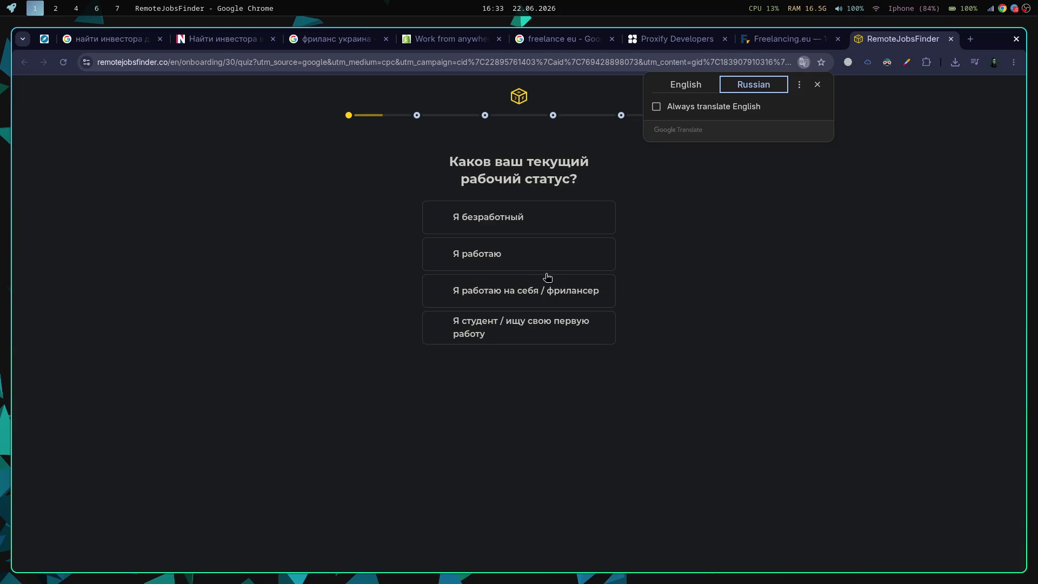
pyautogui.click(514, 265)
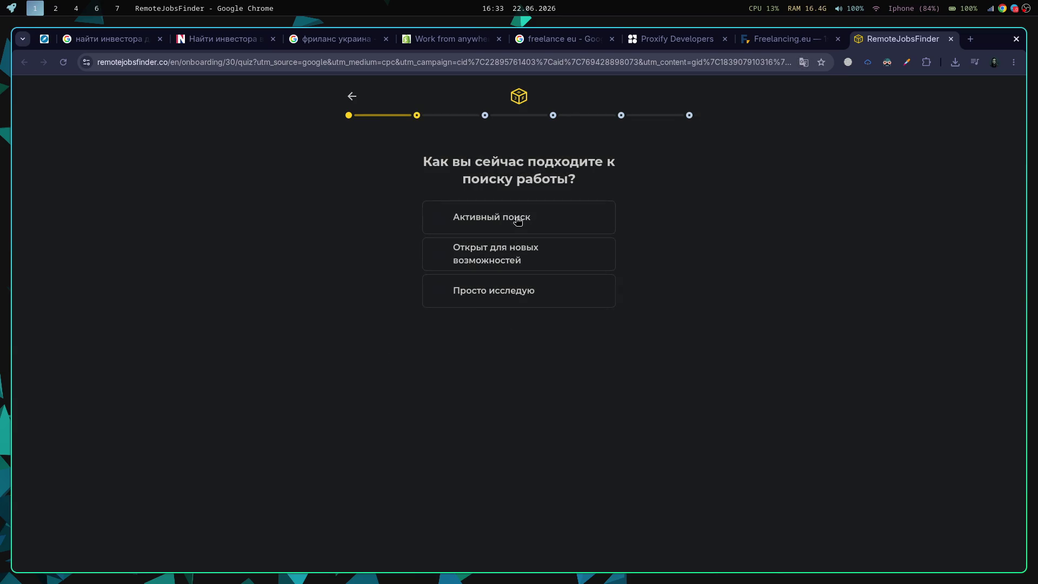
pyautogui.click(492, 264)
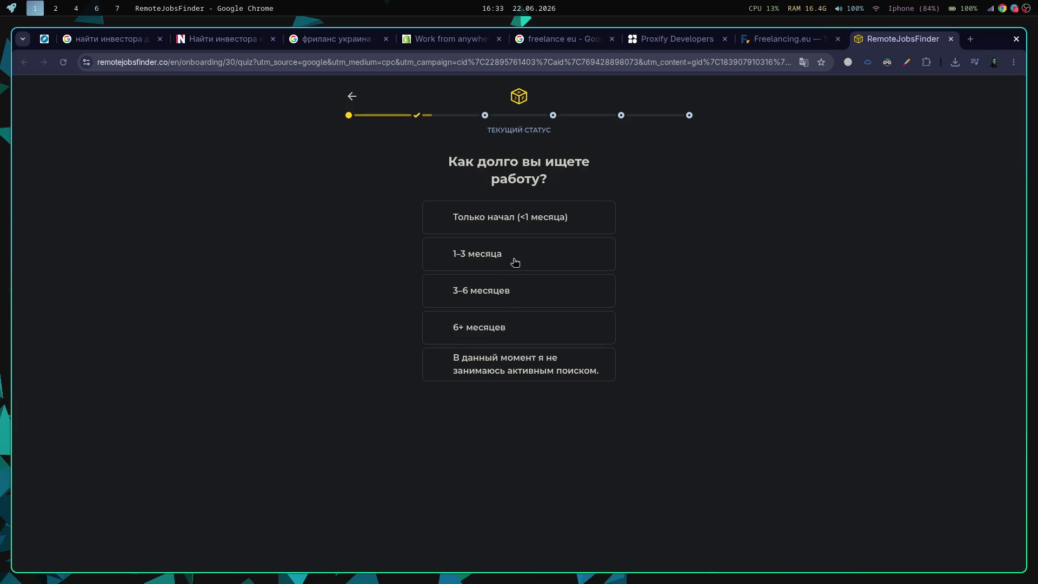
pyautogui.click(524, 217)
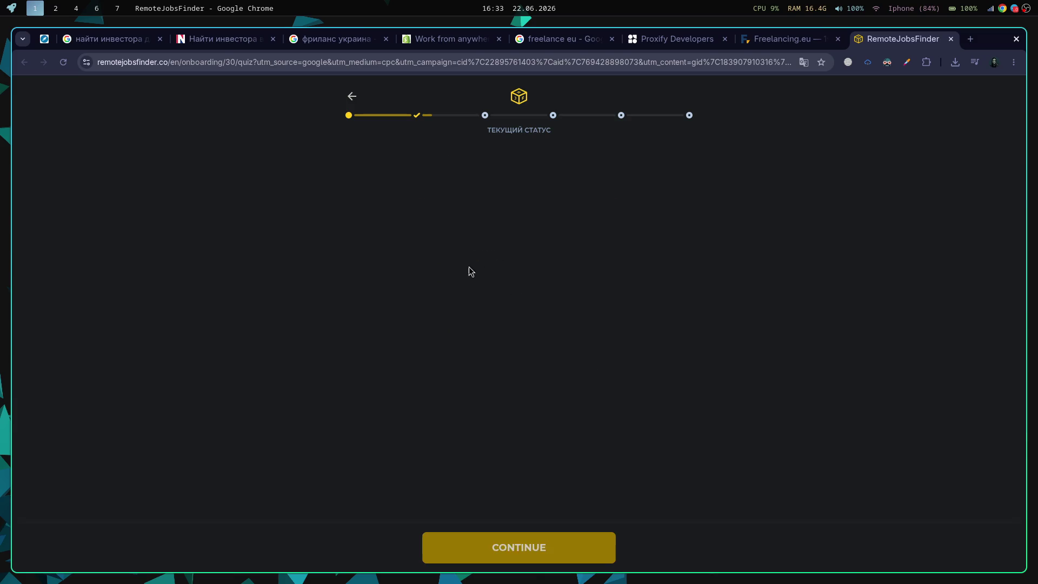
pyautogui.click(501, 541)
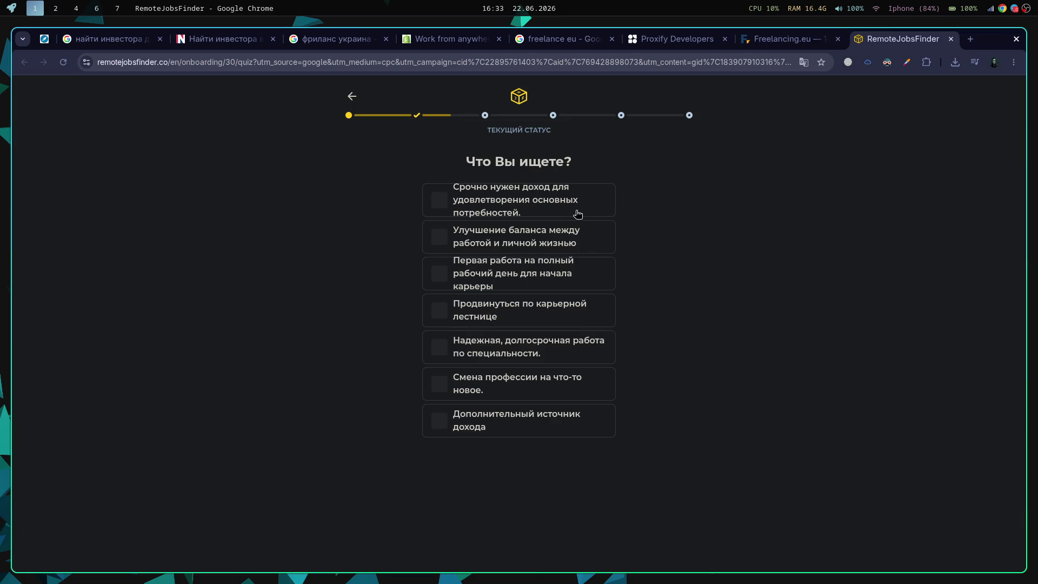
# Tick five goals: urgent income, work-life balance, career advancement, long-term work, additional income
pyautogui.click(577, 214)
pyautogui.click(557, 249)
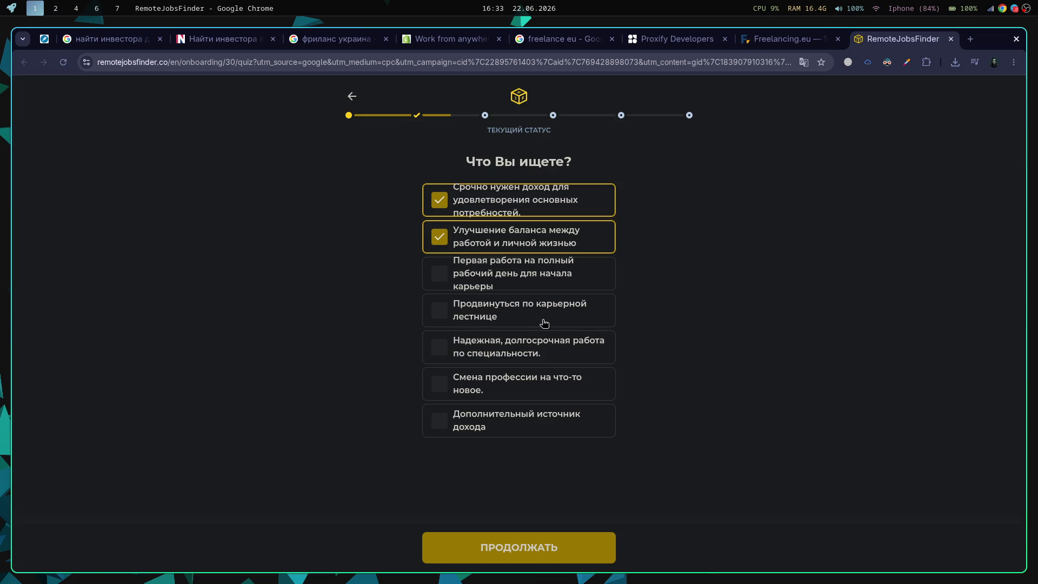
pyautogui.click(544, 323)
pyautogui.click(538, 360)
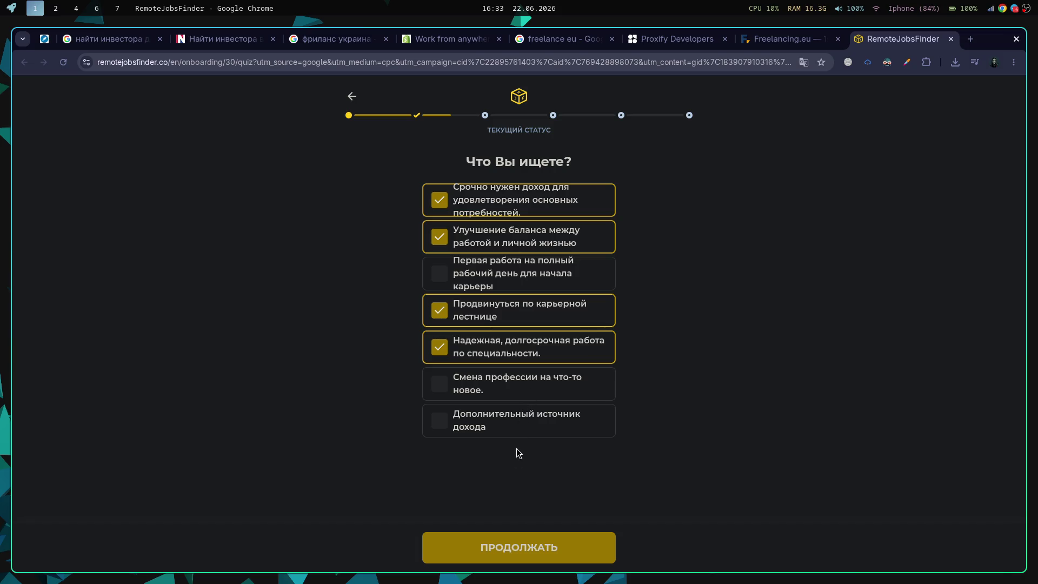
pyautogui.click(512, 421)
pyautogui.click(513, 545)
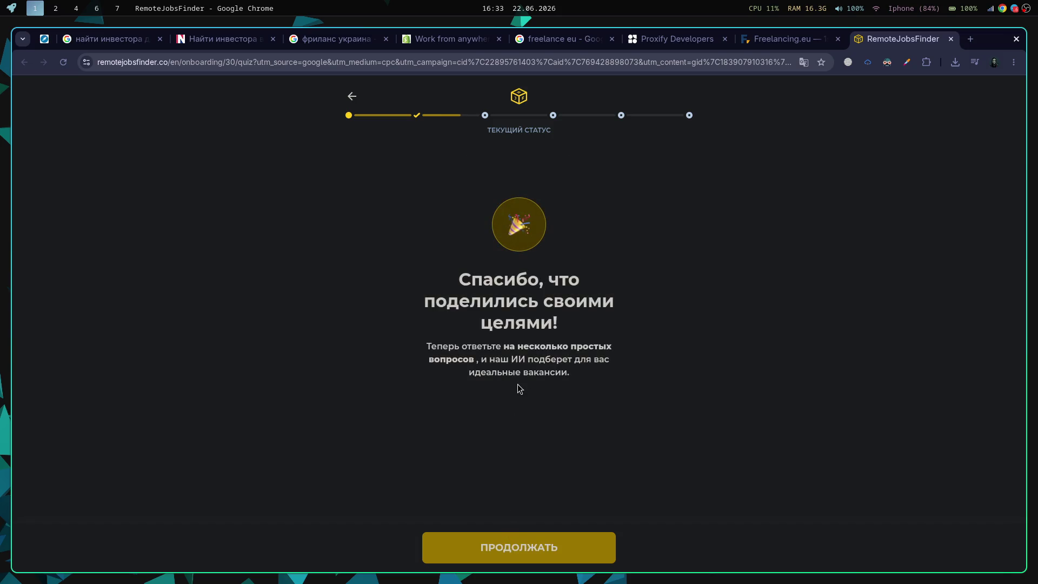
pyautogui.click(515, 546)
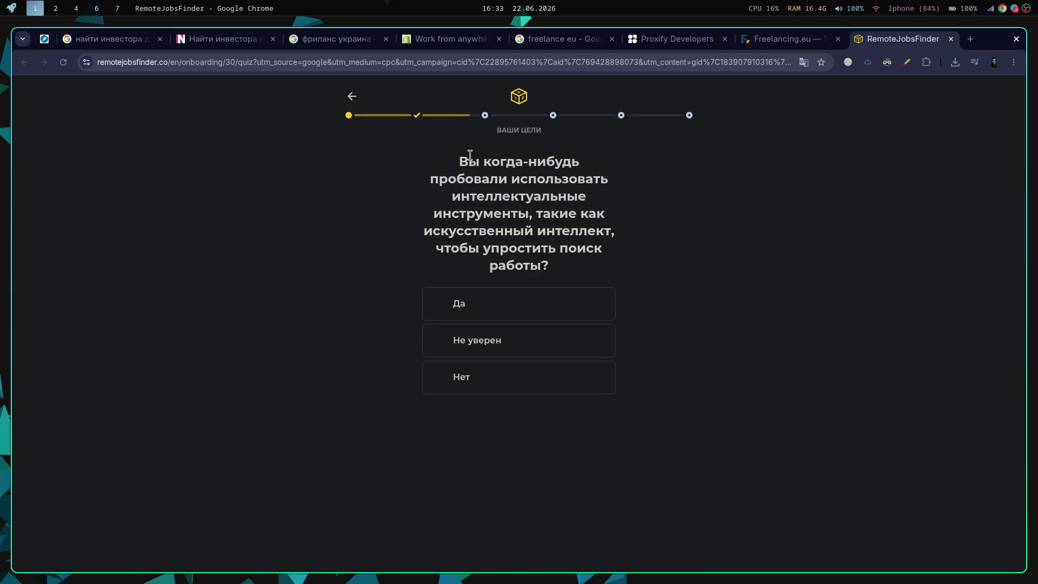
# Answer 'Не уверен' to the question about using AI job-search tools
pyautogui.moveTo(470, 155)
pyautogui.mouseDown()
pyautogui.moveTo(544, 197)
pyautogui.moveTo(543, 242)
pyautogui.mouseUp()
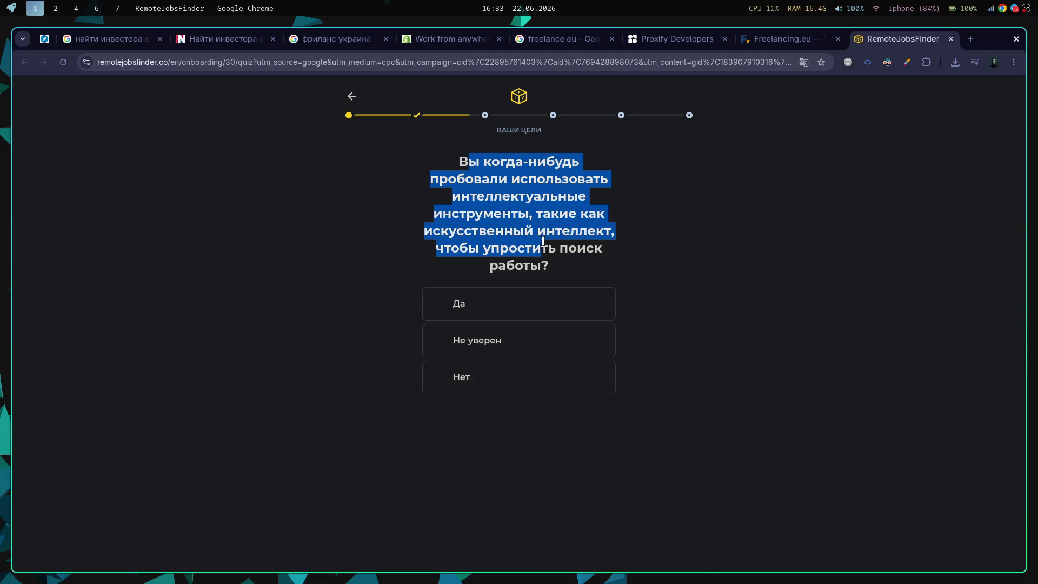
pyautogui.click(523, 279)
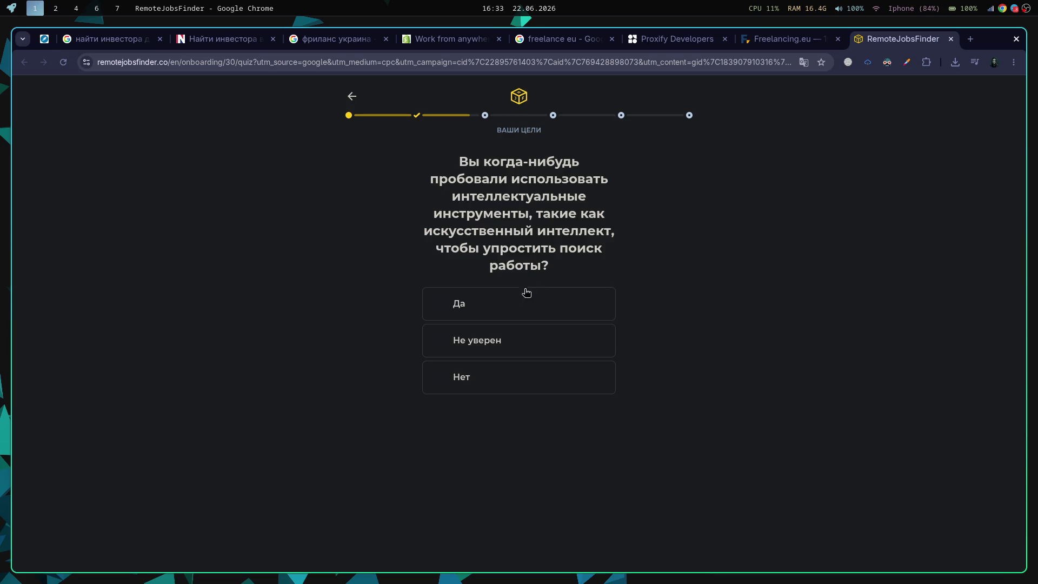
pyautogui.click(511, 347)
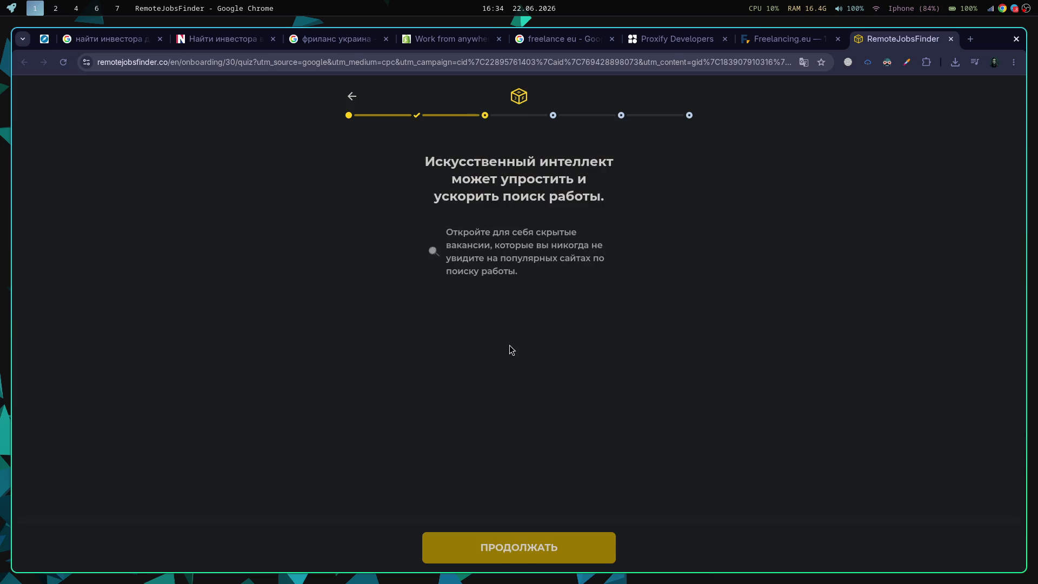
pyautogui.click(528, 555)
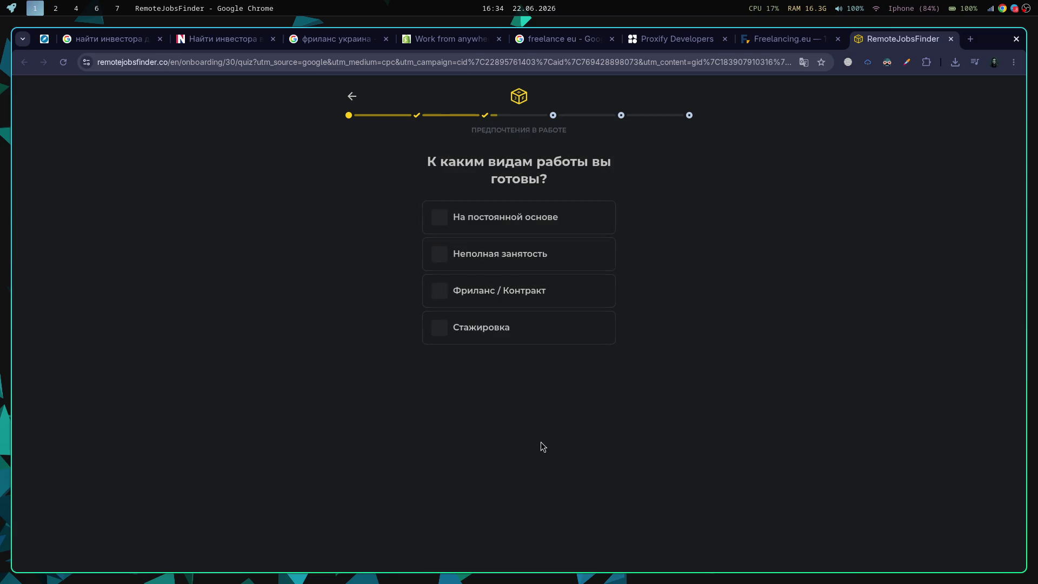
# Choose permanent full-time and freelance/contract as the desired job types
pyautogui.moveTo(475, 154); pyautogui.dragTo(560, 167)
pyautogui.click(560, 167)
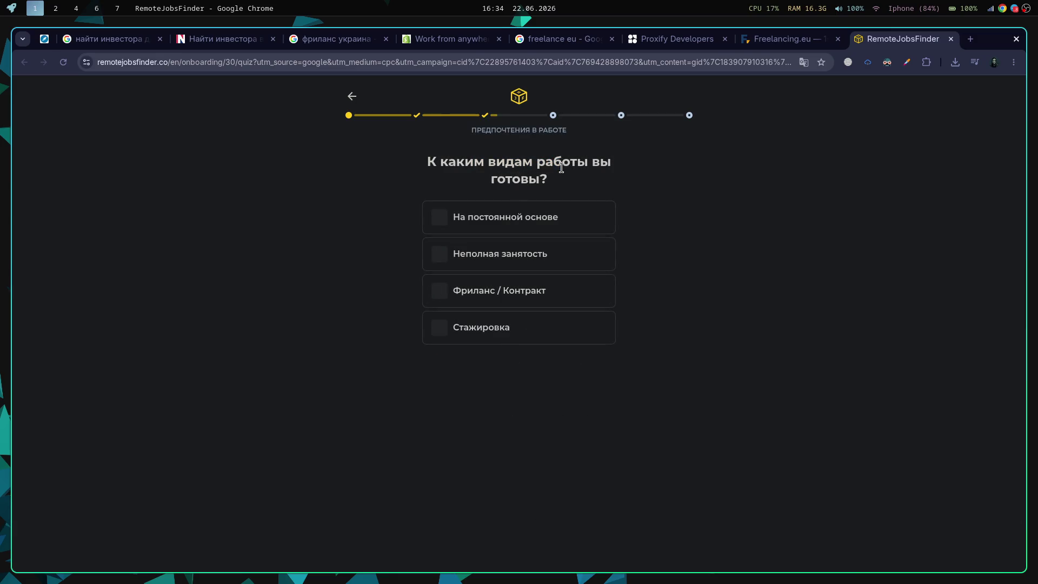
pyautogui.click(529, 218)
pyautogui.click(505, 295)
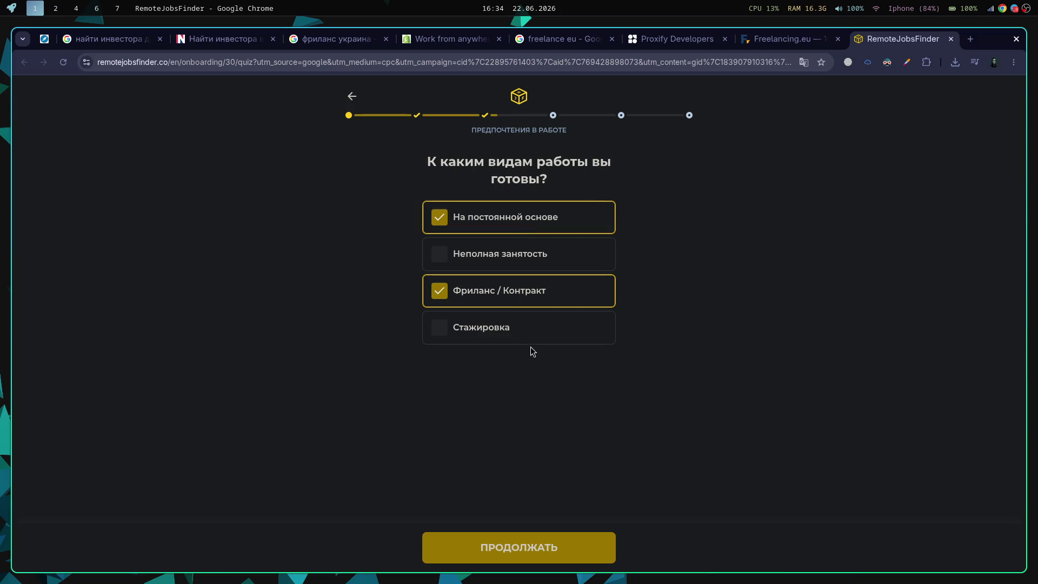
pyautogui.click(508, 542)
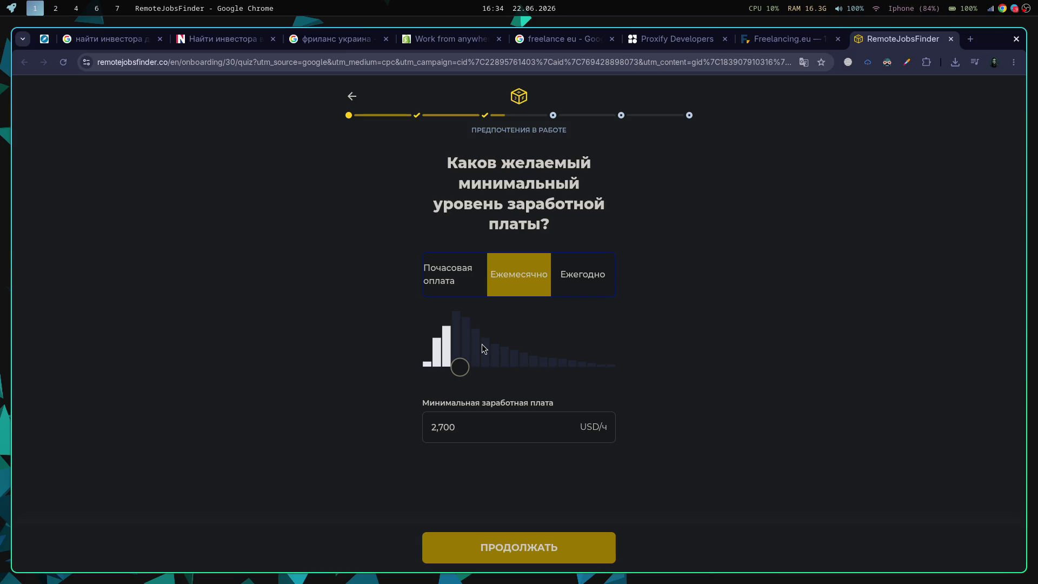
# Set the minimum monthly salary to 2000
pyautogui.moveTo(466, 367)
pyautogui.mouseDown()
pyautogui.moveTo(628, 369)
pyautogui.moveTo(454, 360)
pyautogui.mouseUp()
pyautogui.click(471, 435)
pyautogui.hotkey('ctrl', 'a')
pyautogui.write('2000')
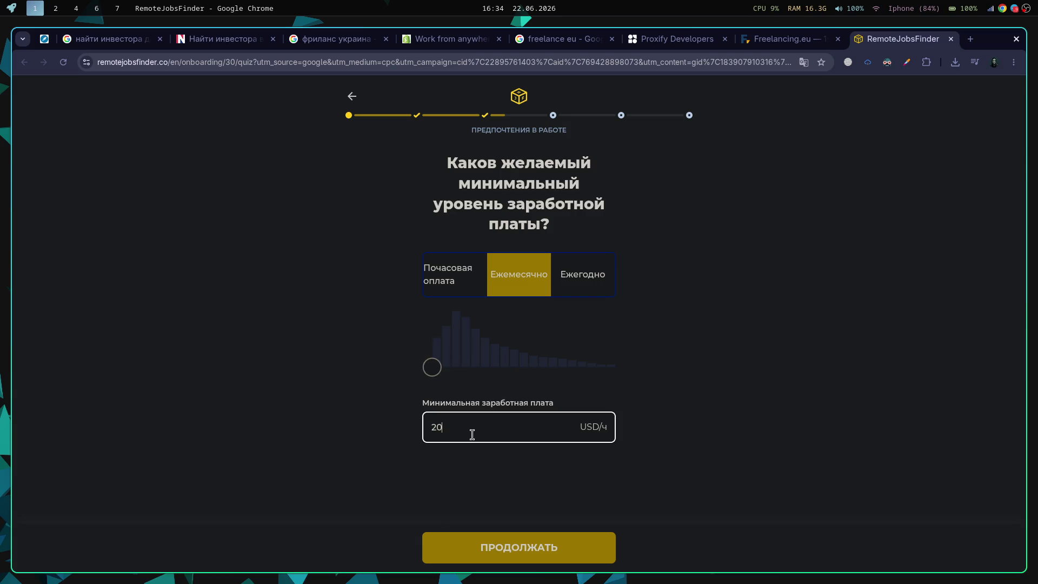
pyautogui.click(491, 538)
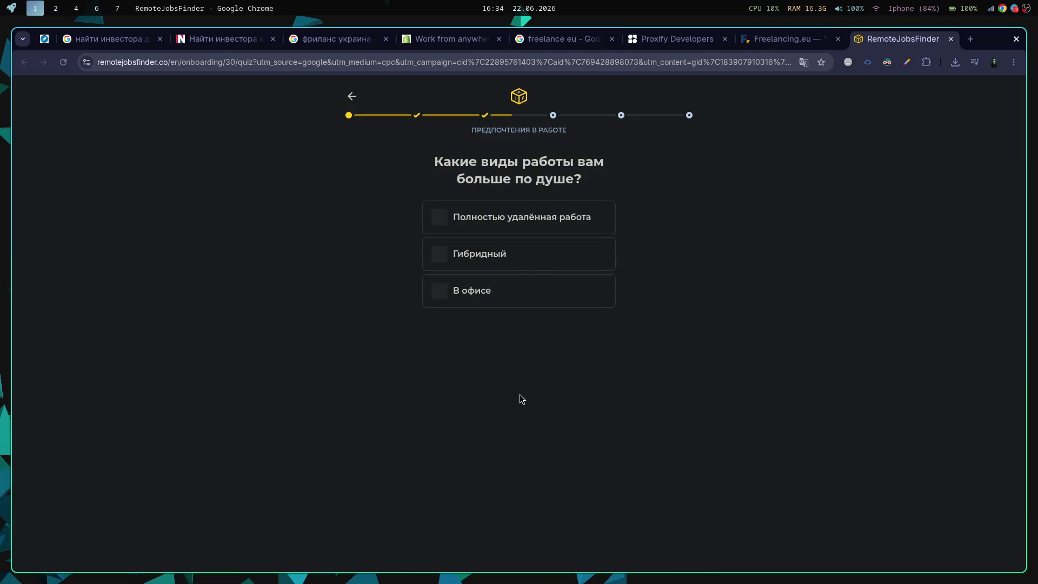
# Choose fully remote work, with no commute and freedom to work anywhere as benefits
pyautogui.click(531, 227)
pyautogui.click(522, 549)
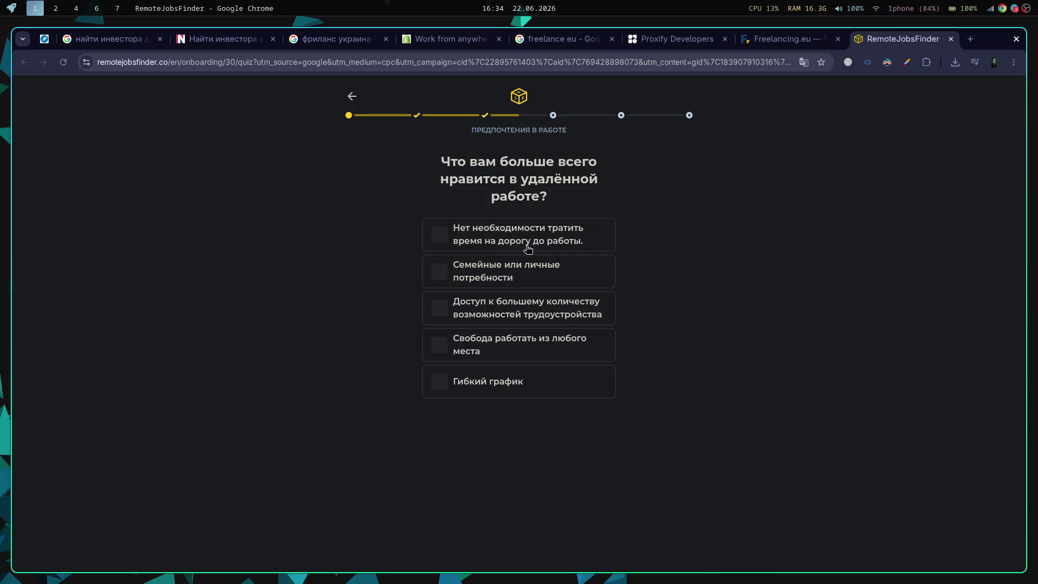
pyautogui.click(528, 246)
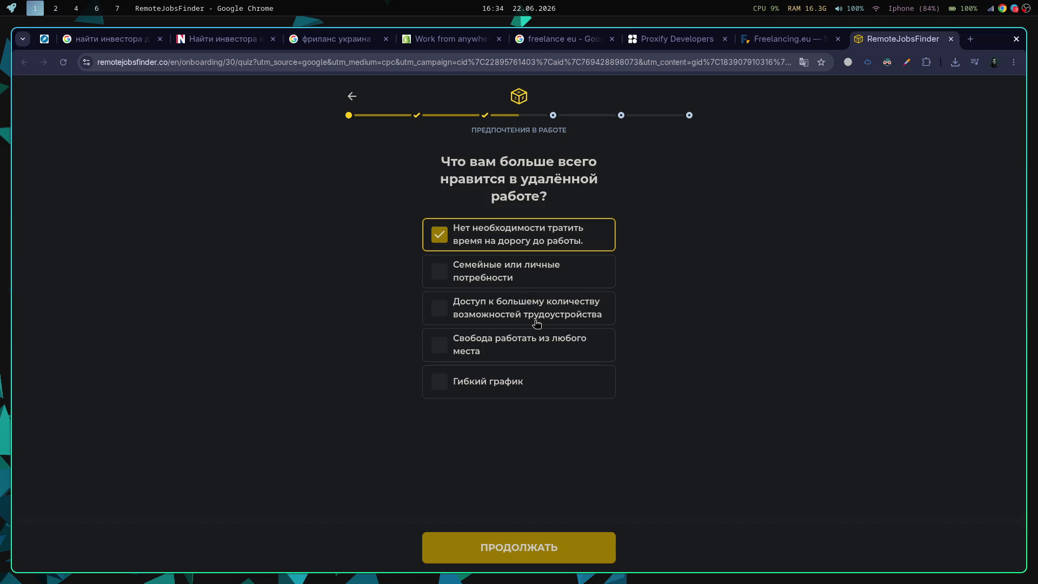
pyautogui.click(518, 360)
pyautogui.click(521, 543)
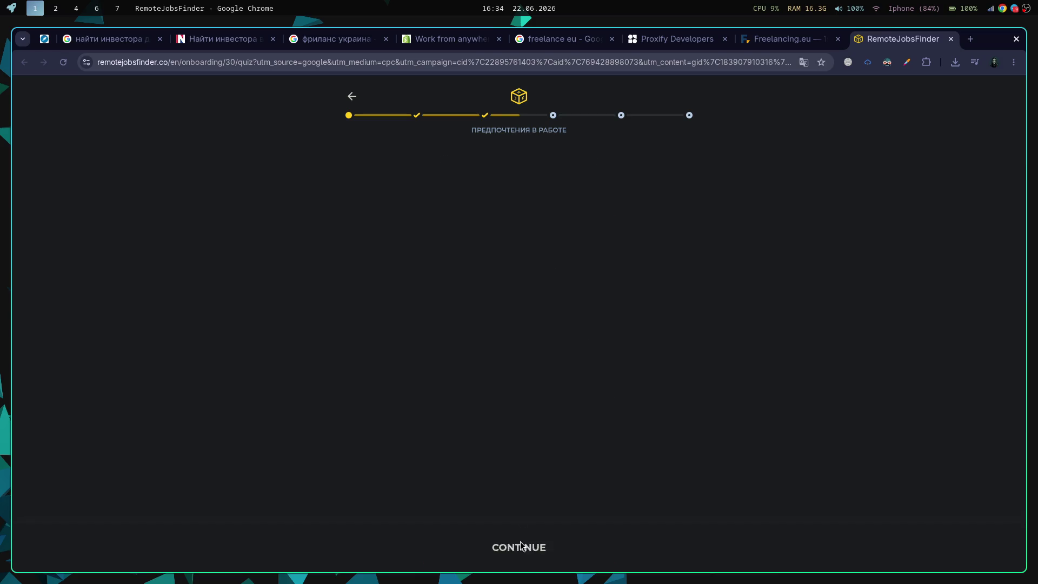
# Confirm Ukraine as country of residence and answer yes to US work permission
pyautogui.click(553, 545)
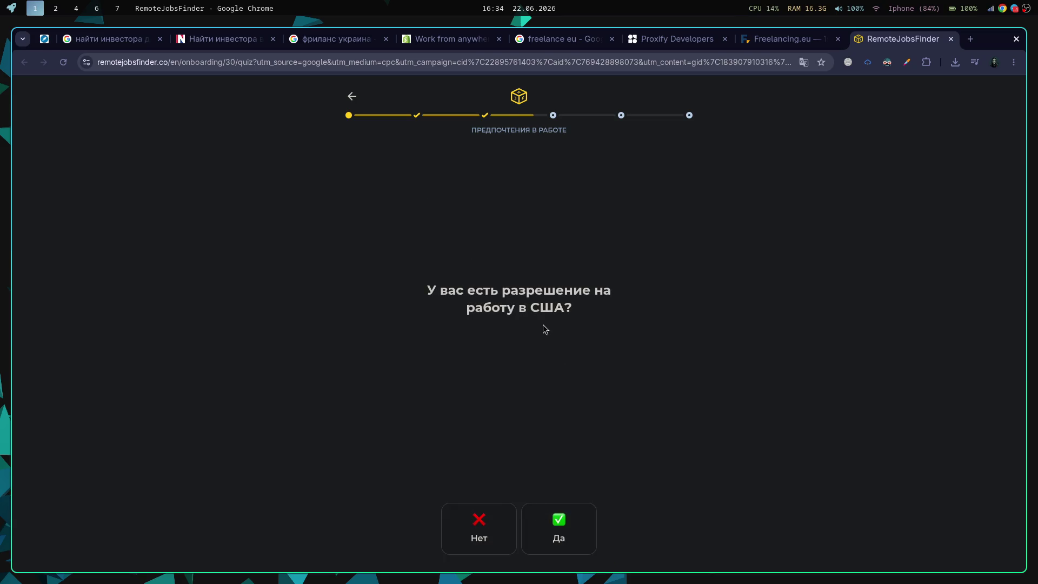
pyautogui.click(556, 520)
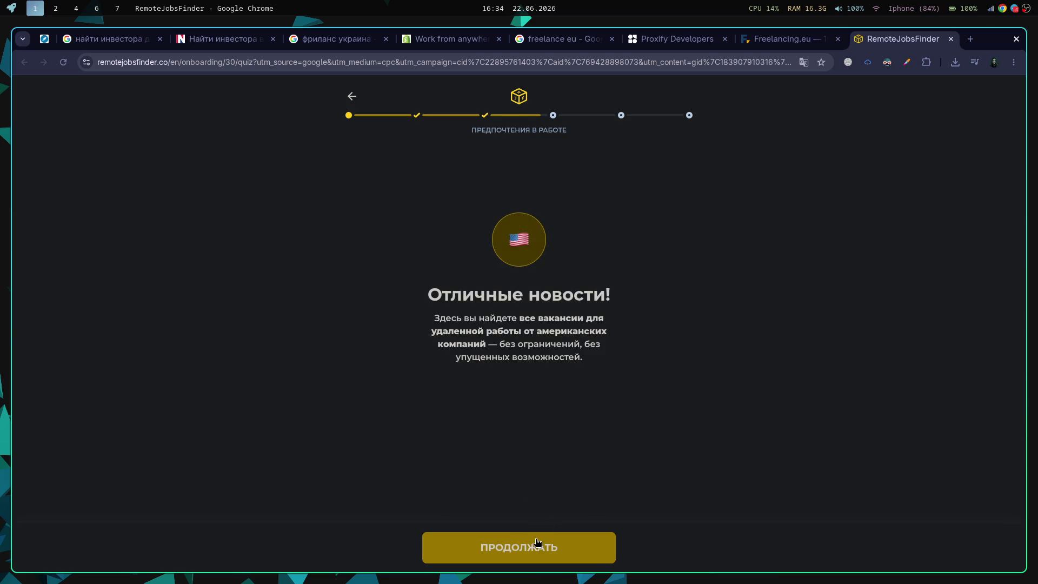
pyautogui.click(537, 542)
pyautogui.scroll(-2, 572, 398)
pyautogui.scroll(2, 572, 398)
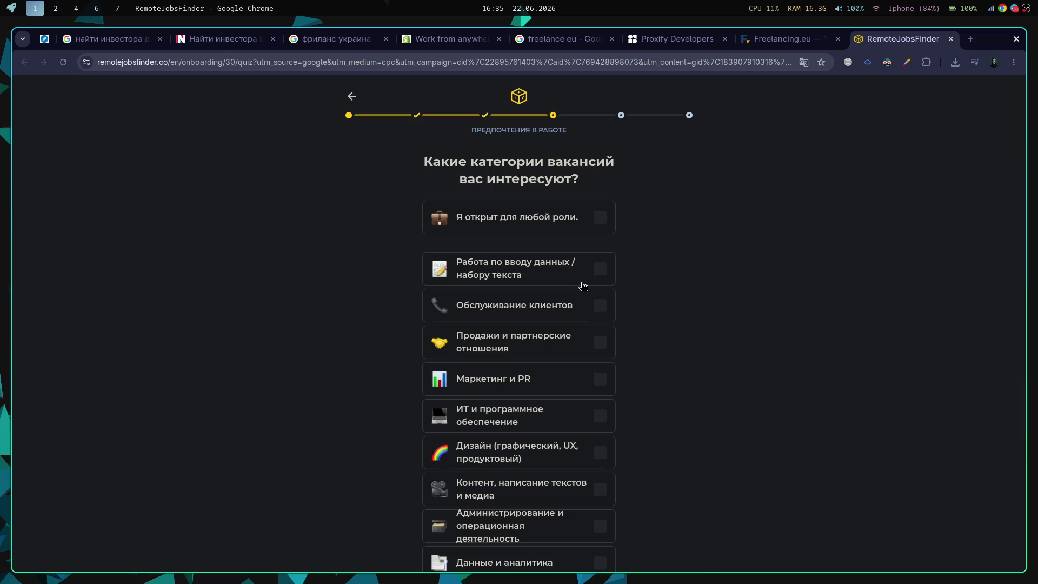
# Tick 'ИТ и программное обеспечение' as the job category and continue
pyautogui.scroll(-4, 598, 304)
pyautogui.click(600, 216)
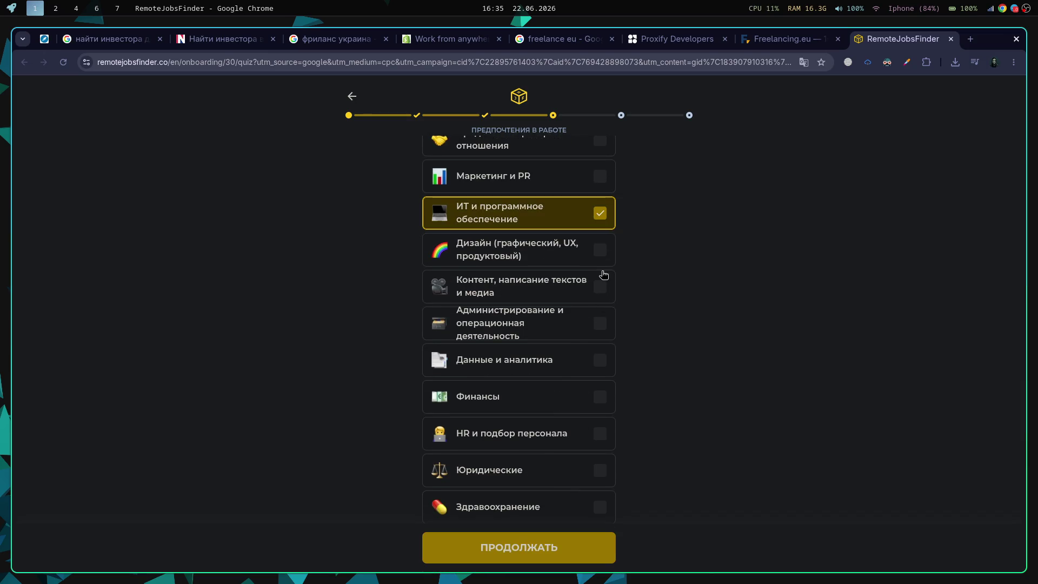
pyautogui.scroll(-3, 598, 387)
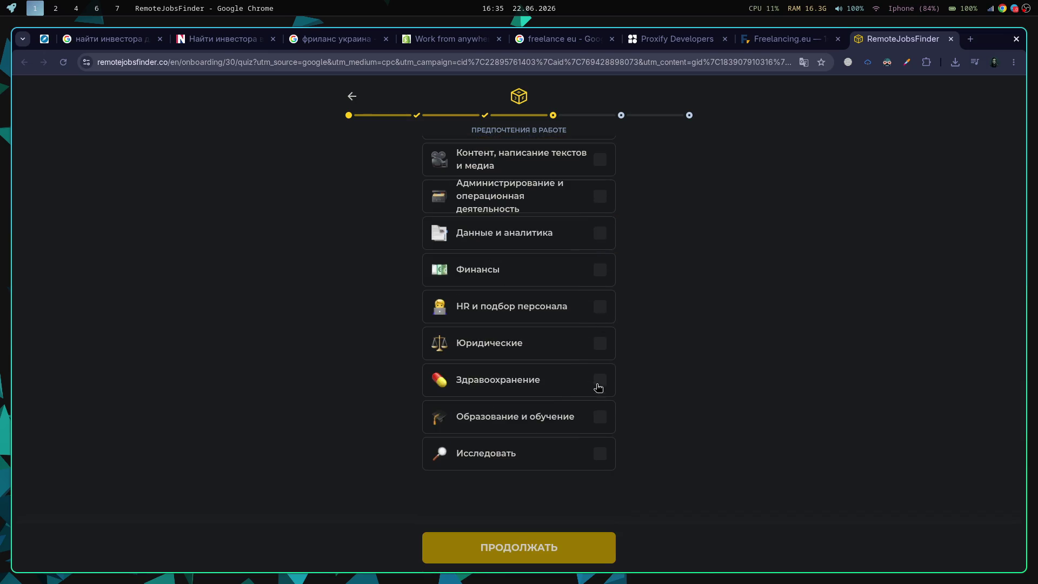
pyautogui.click(535, 540)
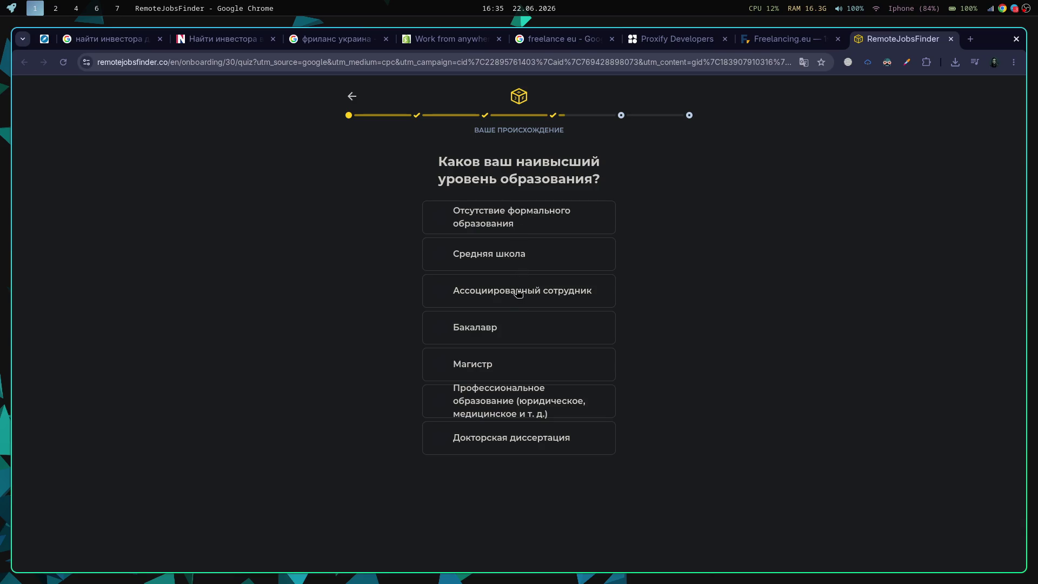
# Answer Бакалавр education, 2–4 года experience and Средний professional level
pyautogui.click(514, 327)
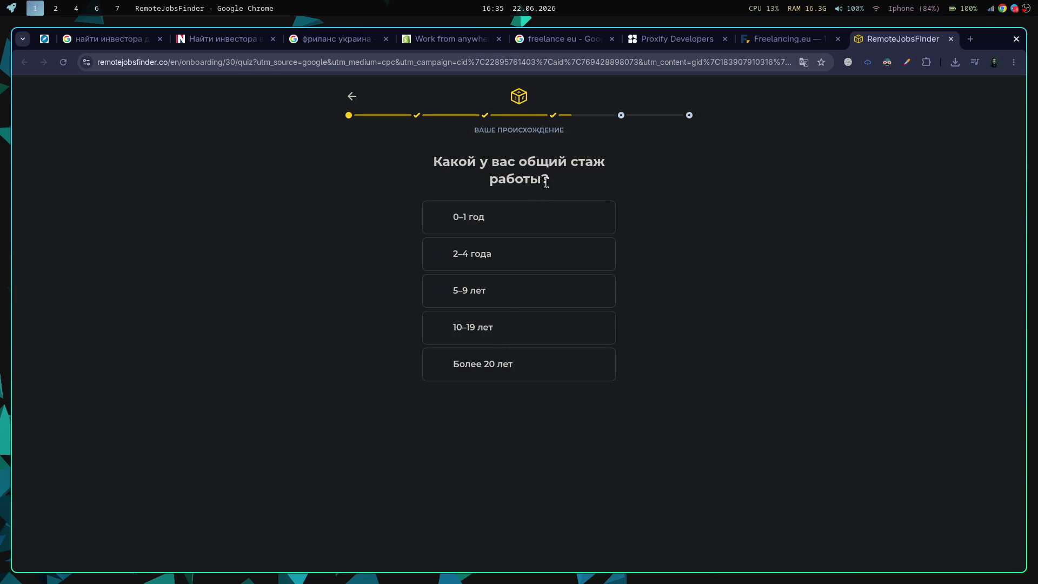
pyautogui.click(510, 259)
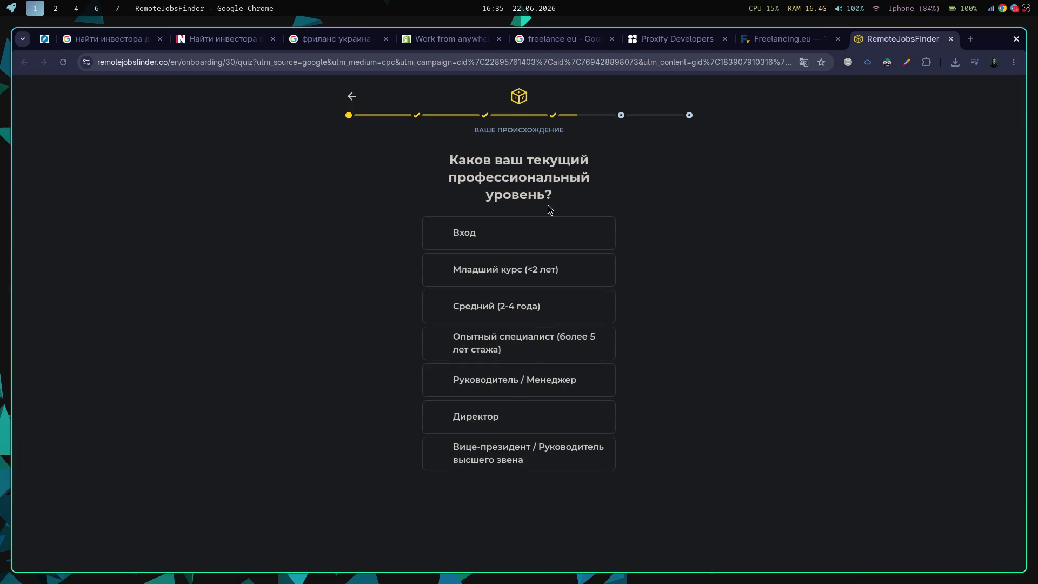
pyautogui.click(521, 317)
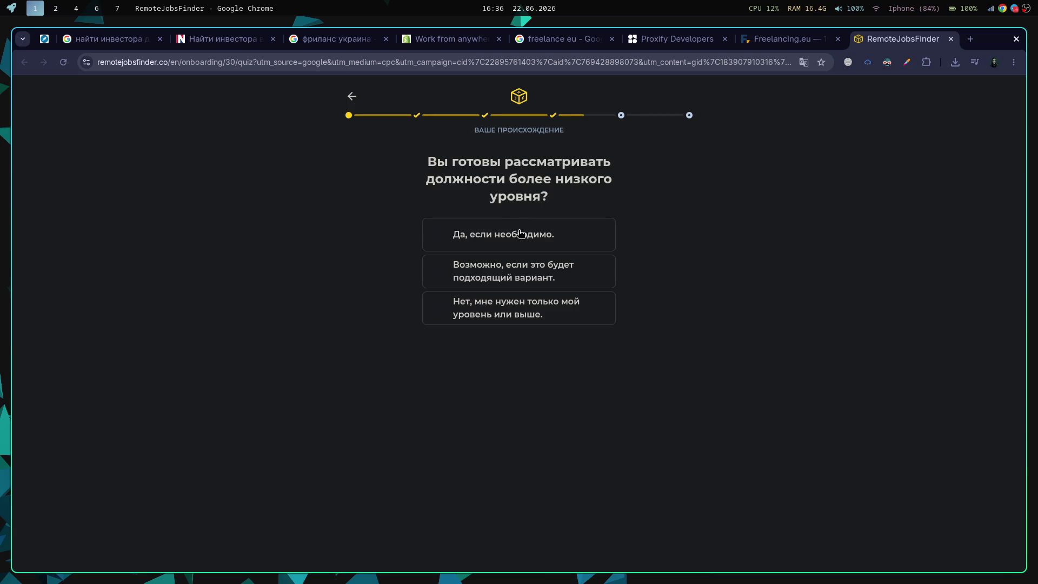
# Answer 'Возможно' to lower-level roles and say the résumé is up to date
pyautogui.click(501, 274)
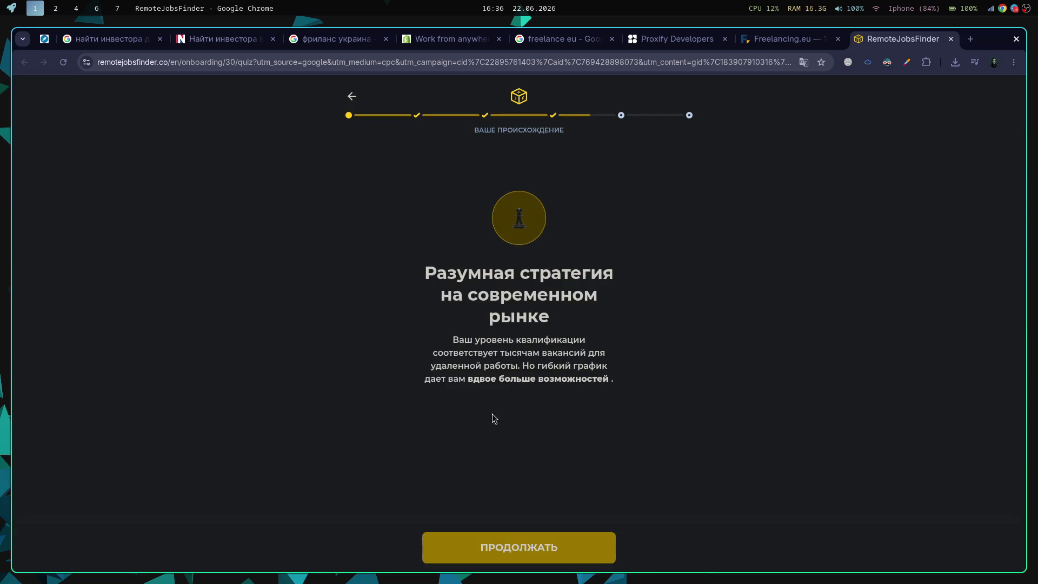
pyautogui.click(493, 554)
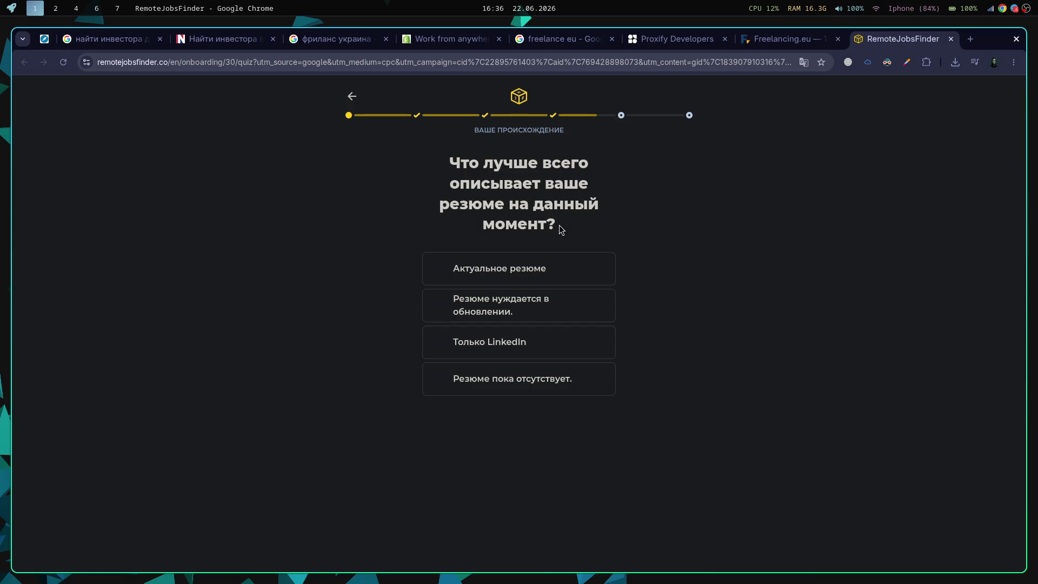
pyautogui.click(545, 272)
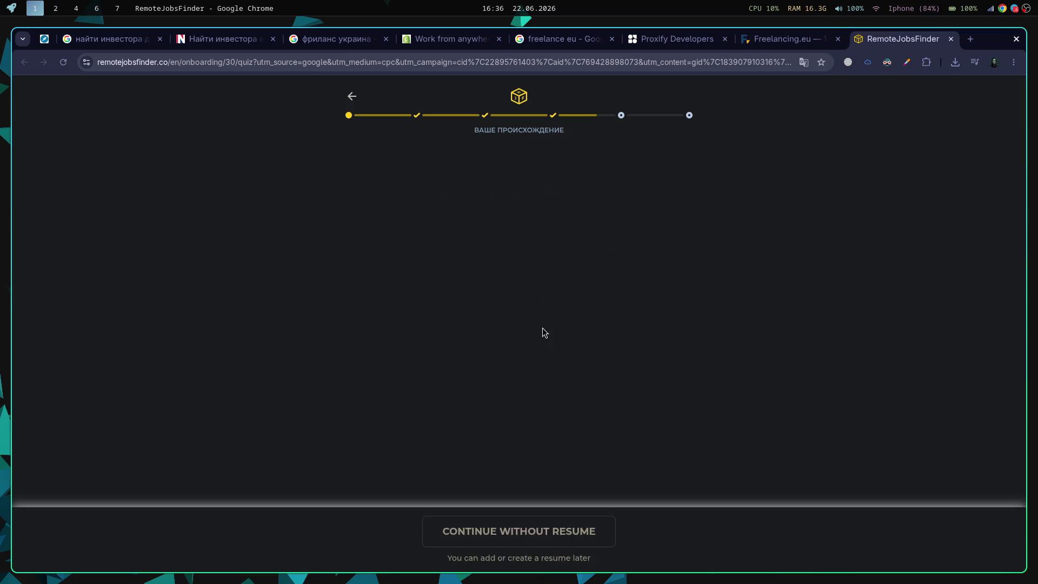
# Upload the CV PDF as the résumé and continue
pyautogui.click(540, 377)
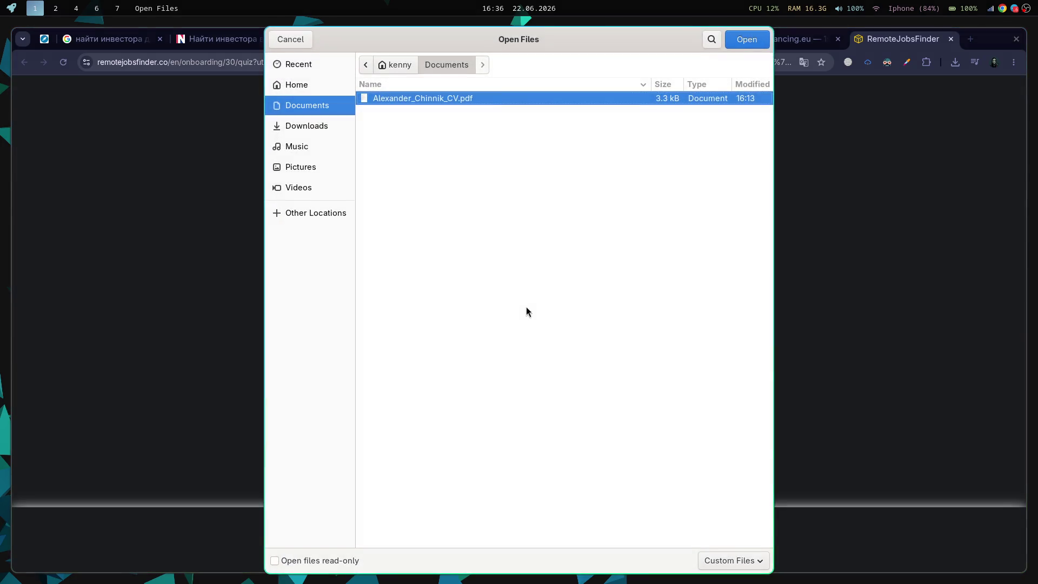
pyautogui.click(746, 37)
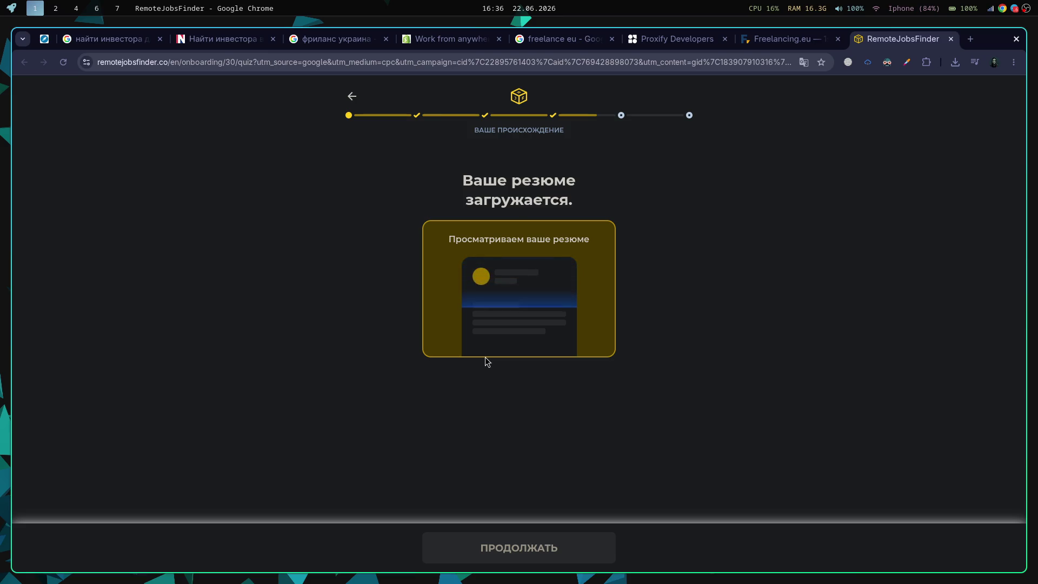
pyautogui.click(523, 547)
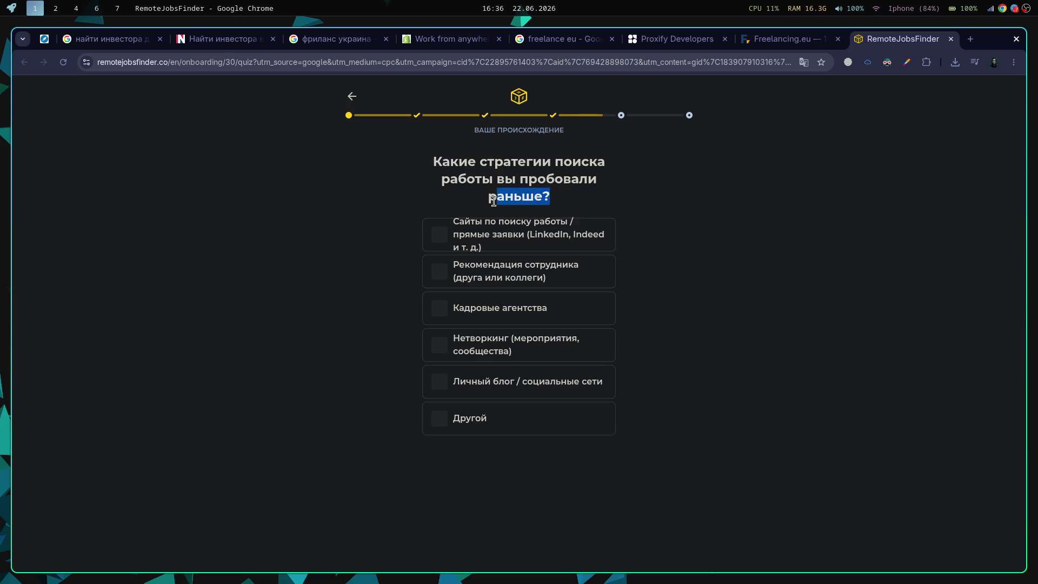
# Mark 'Сайты по поиску работы' as a tried strategy and pass the tough-market page
pyautogui.click(481, 243)
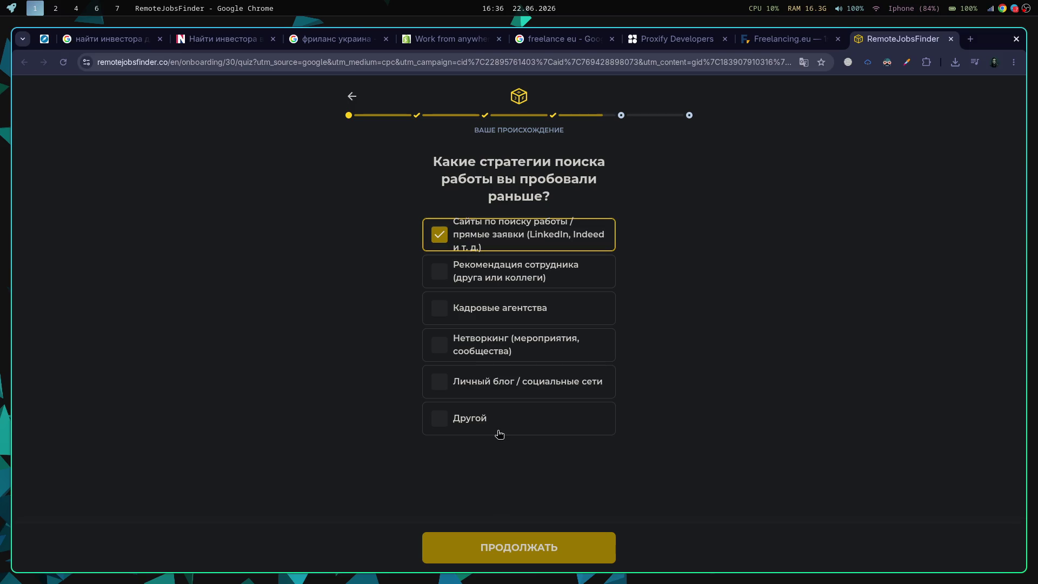
pyautogui.click(543, 540)
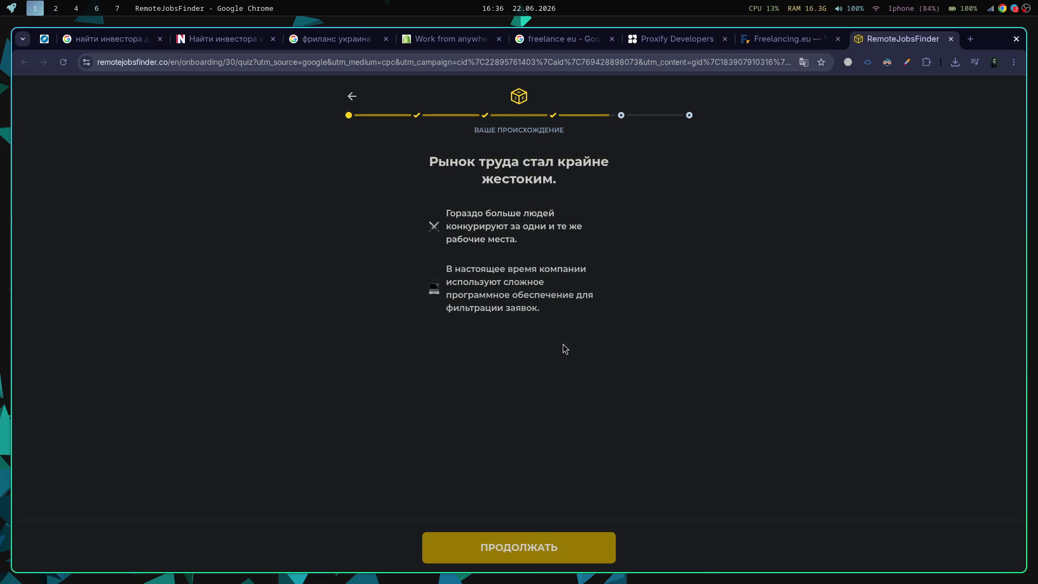
pyautogui.click(506, 557)
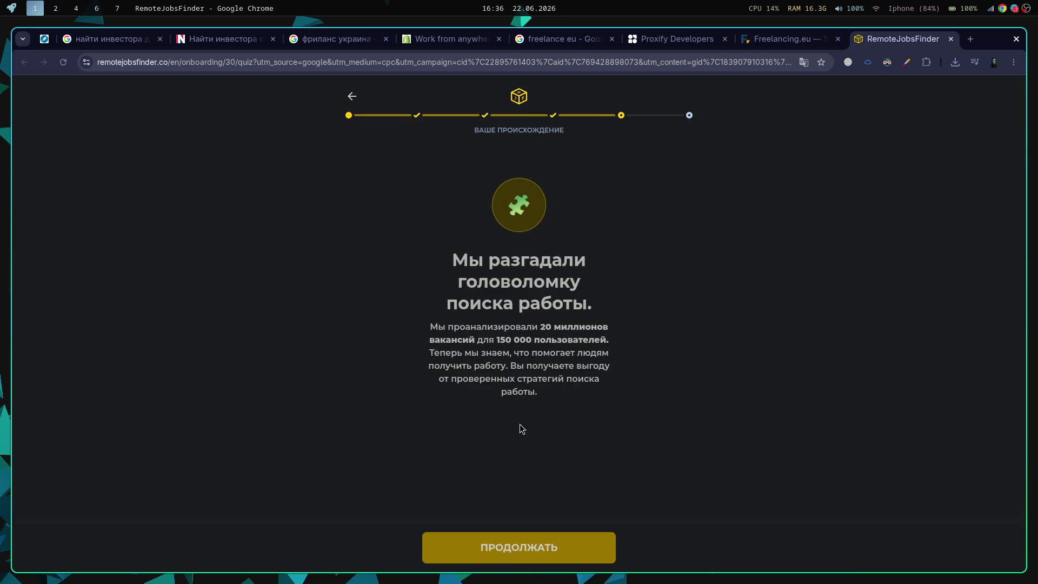
# Agree with the LinkedIn applications statement and pass the bad-news and good-news pages
pyautogui.click(514, 556)
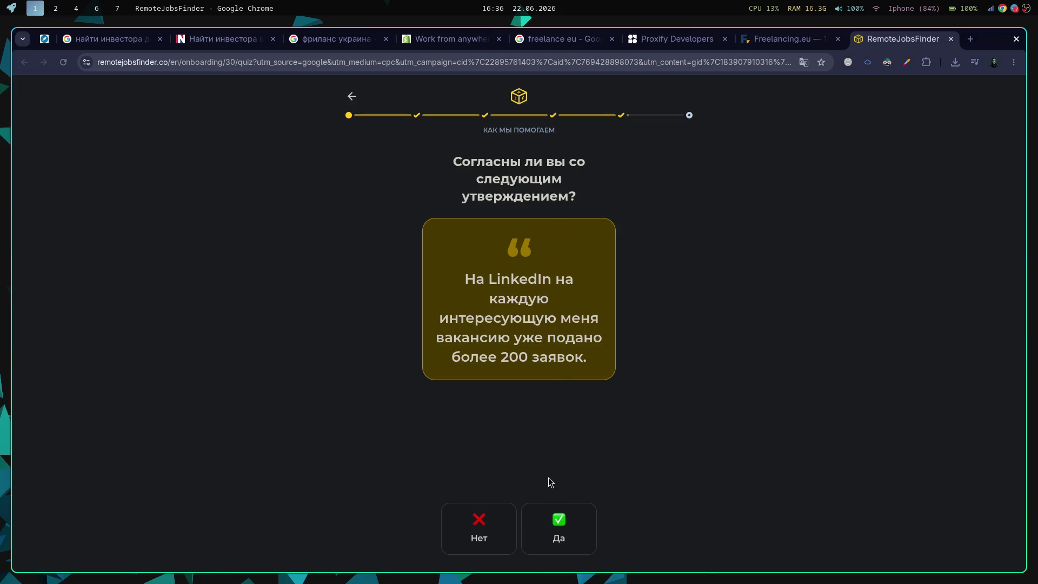
pyautogui.click(561, 526)
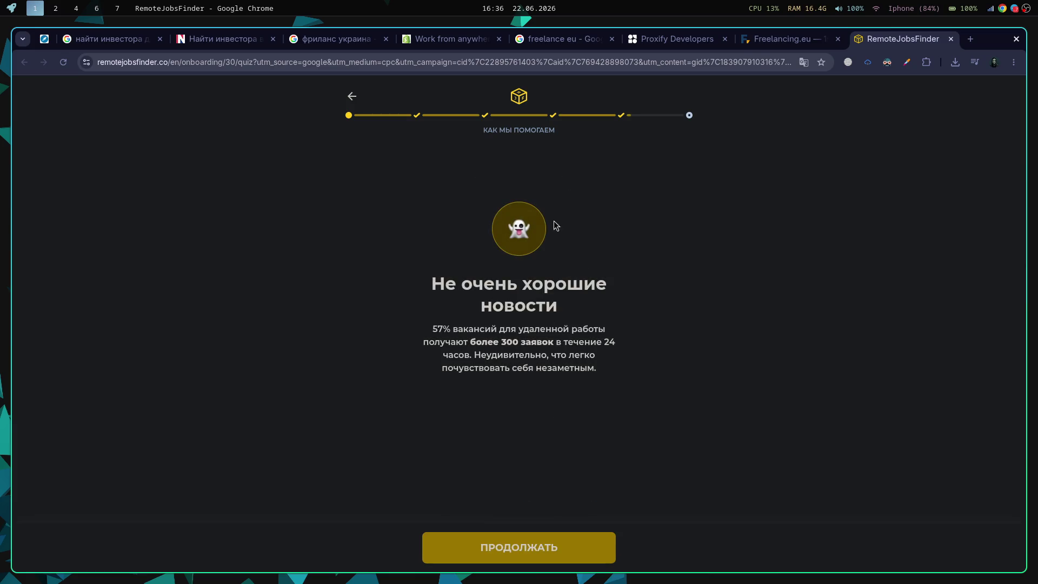
pyautogui.scroll(5, 540, 219)
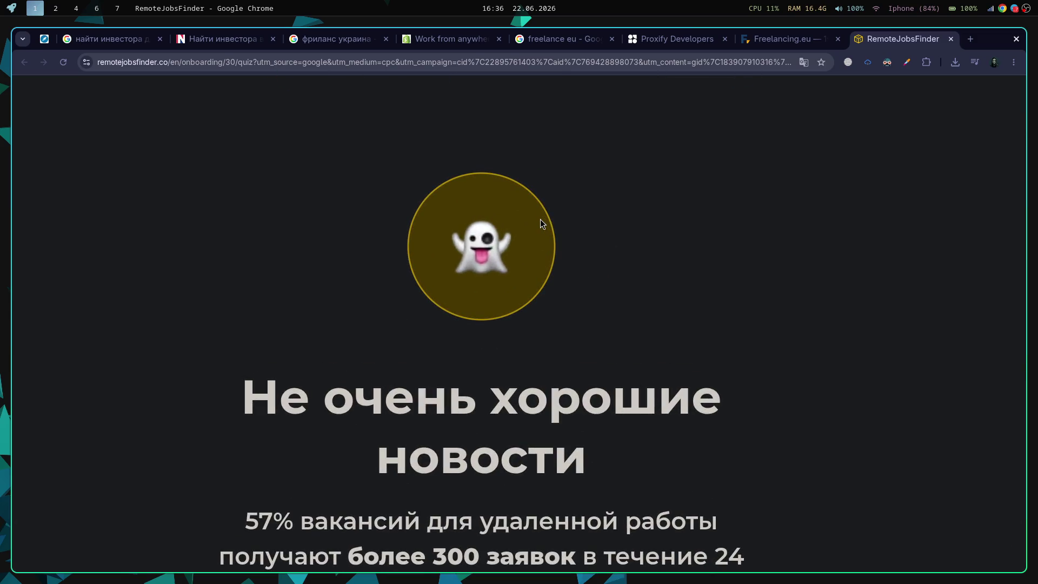
pyautogui.scroll(-5, 491, 250)
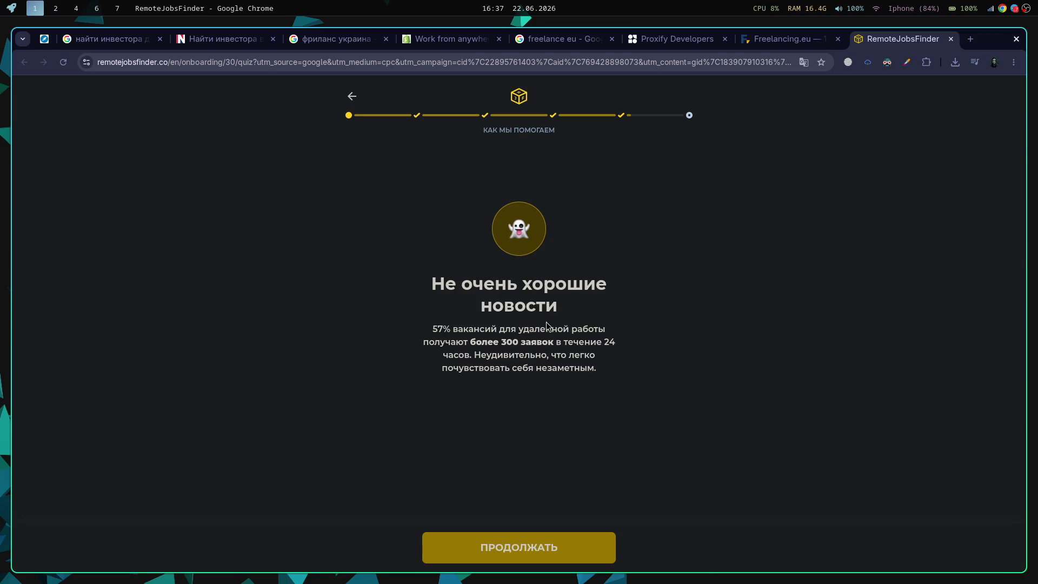
pyautogui.click(545, 543)
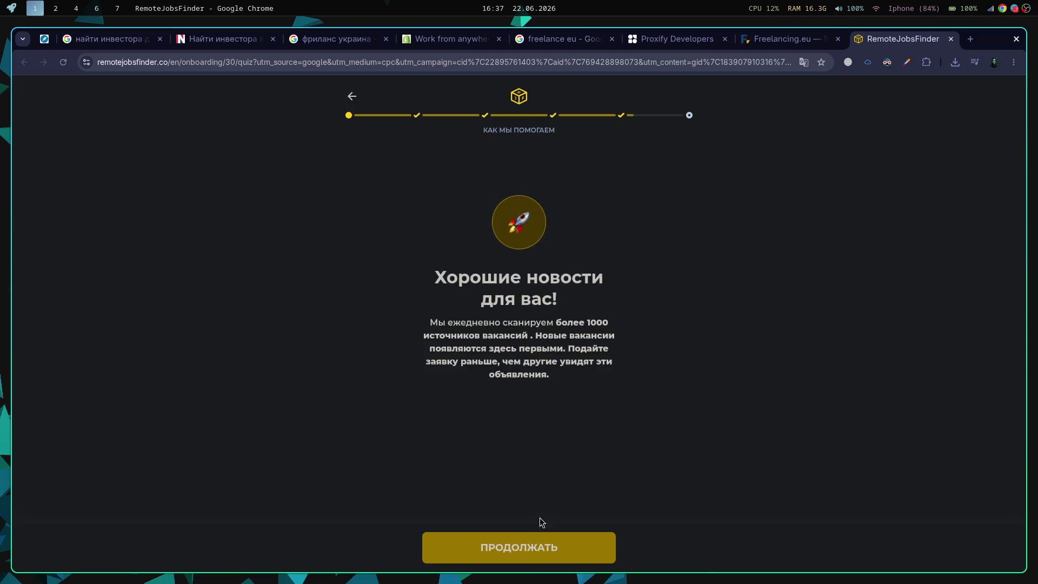
pyautogui.click(549, 545)
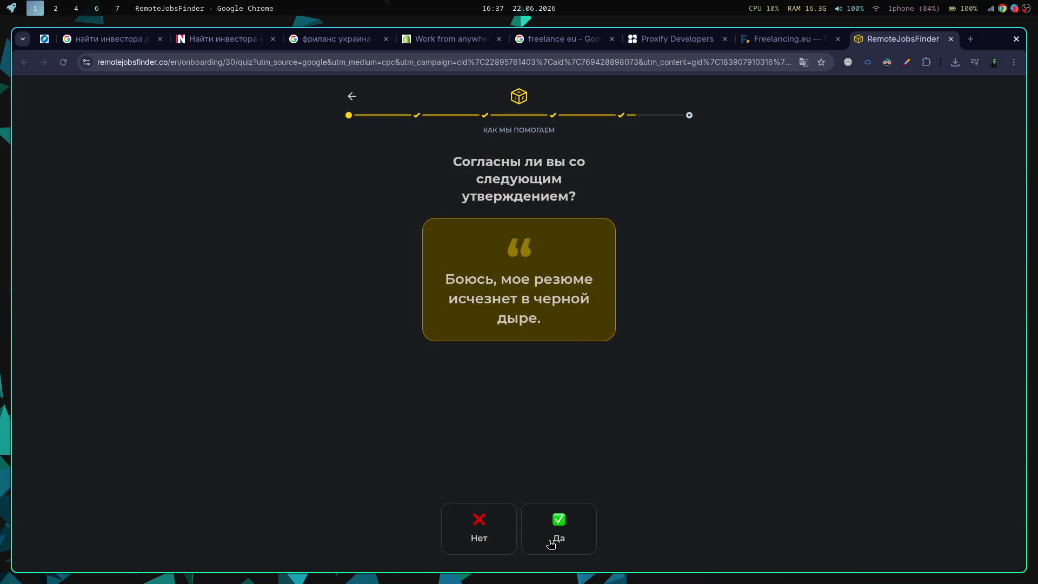
# Agree that résumés vanish unseen and get filtered by software, passing the ATS info pages
pyautogui.click(550, 544)
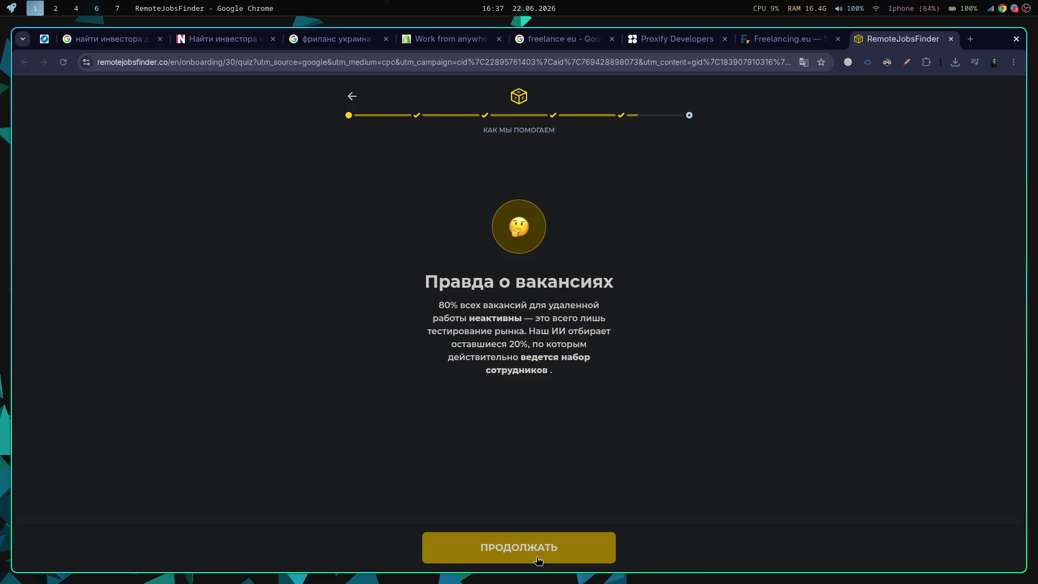
pyautogui.click(538, 560)
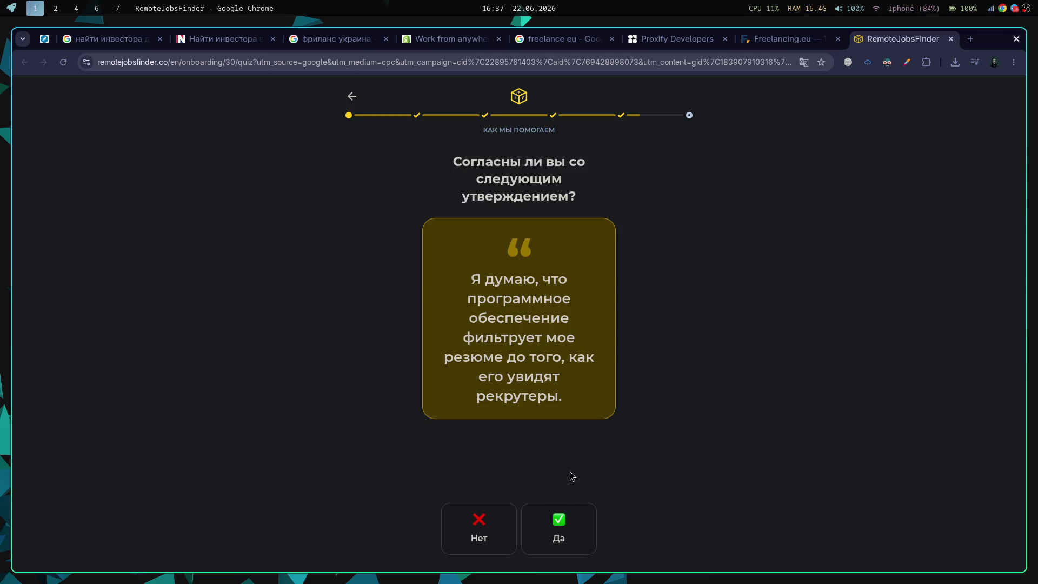
pyautogui.click(555, 519)
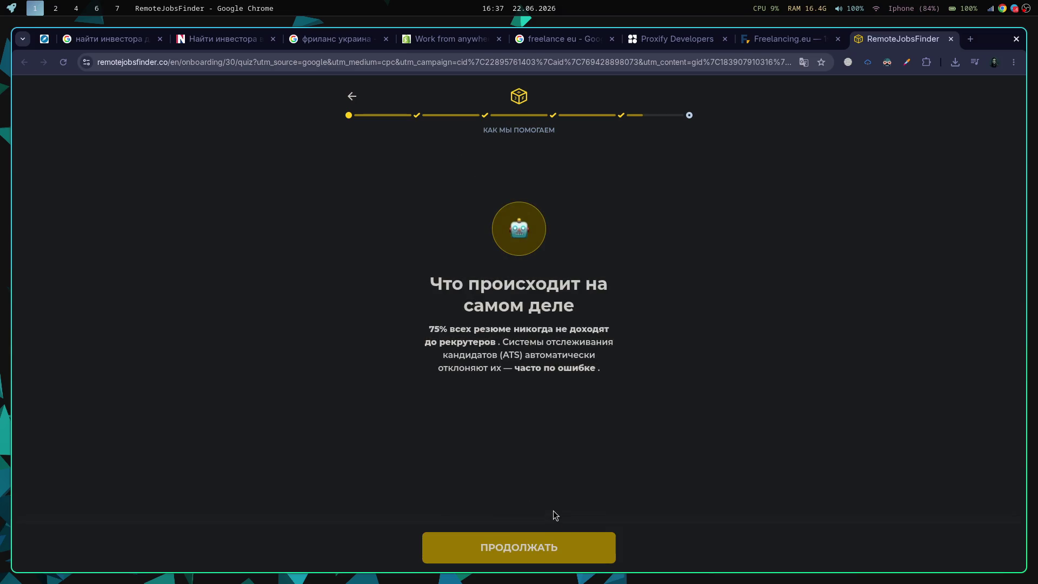
pyautogui.click(549, 551)
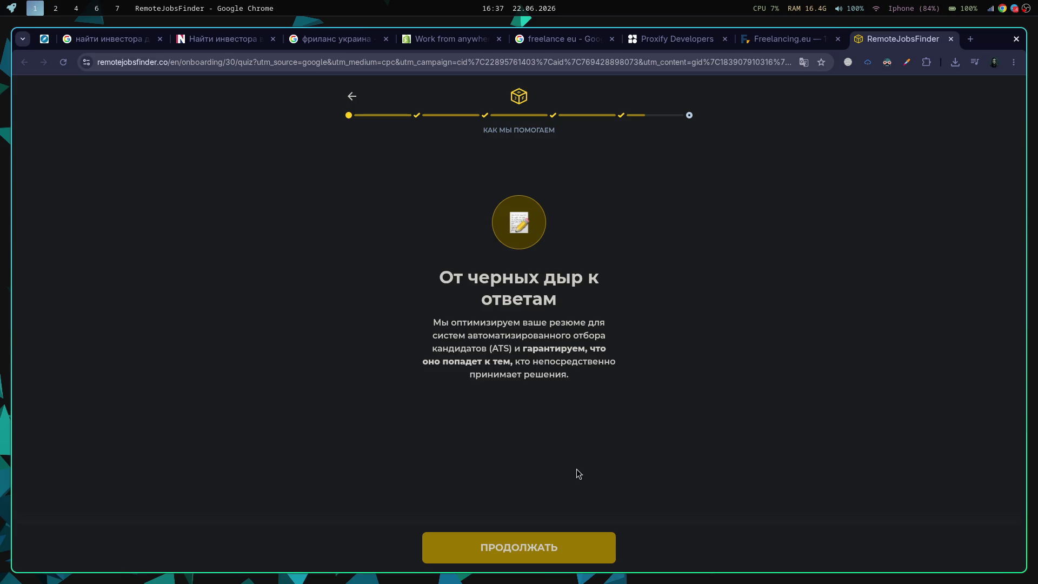
pyautogui.click(558, 538)
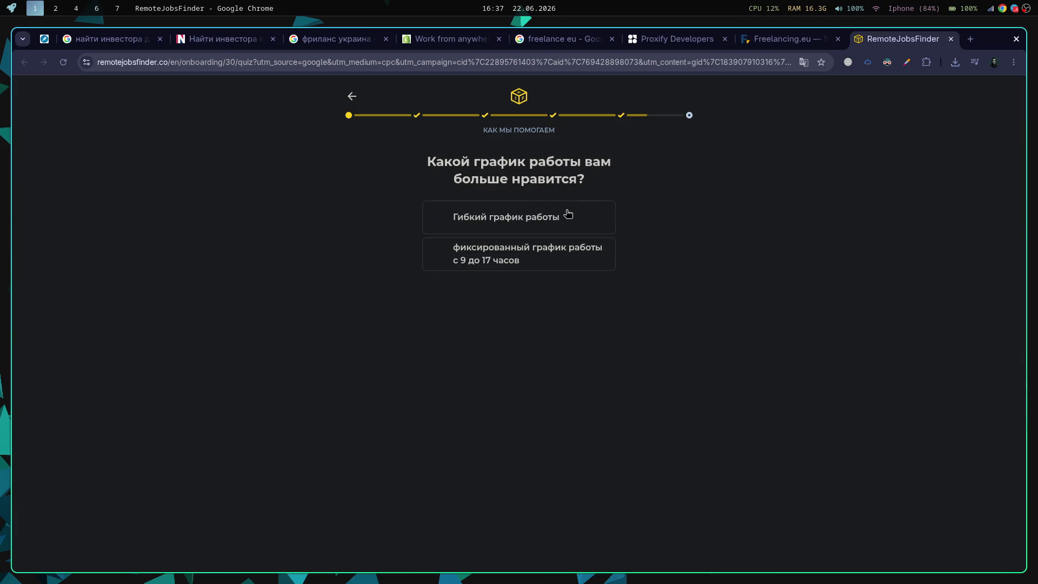
# Choose 'Гибкий график работы' and set team-size preferences including Небольшие команды
pyautogui.click(563, 215)
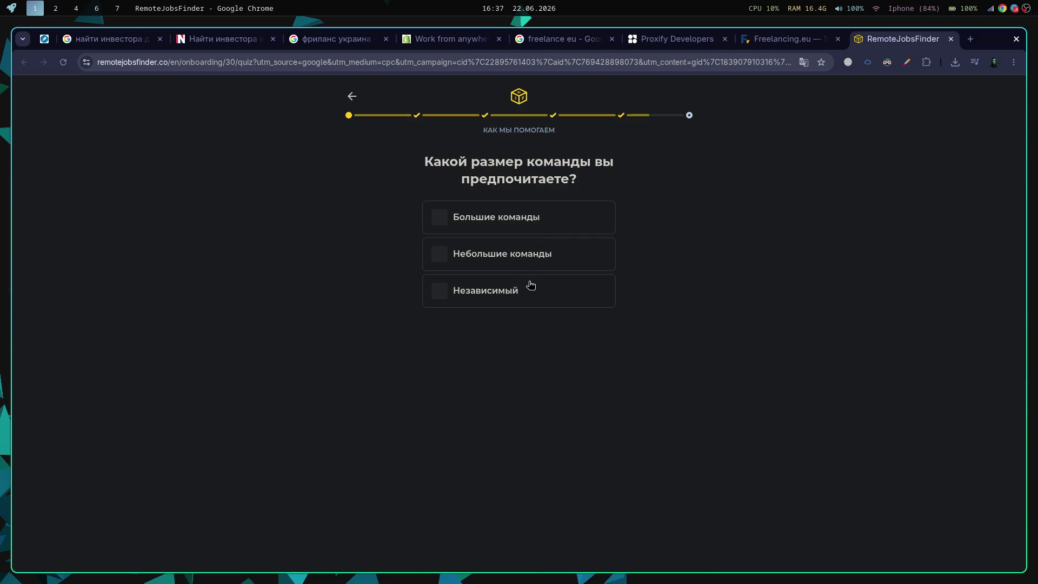
pyautogui.click(531, 285)
pyautogui.click(557, 221)
pyautogui.click(548, 254)
pyautogui.click(533, 292)
pyautogui.click(533, 546)
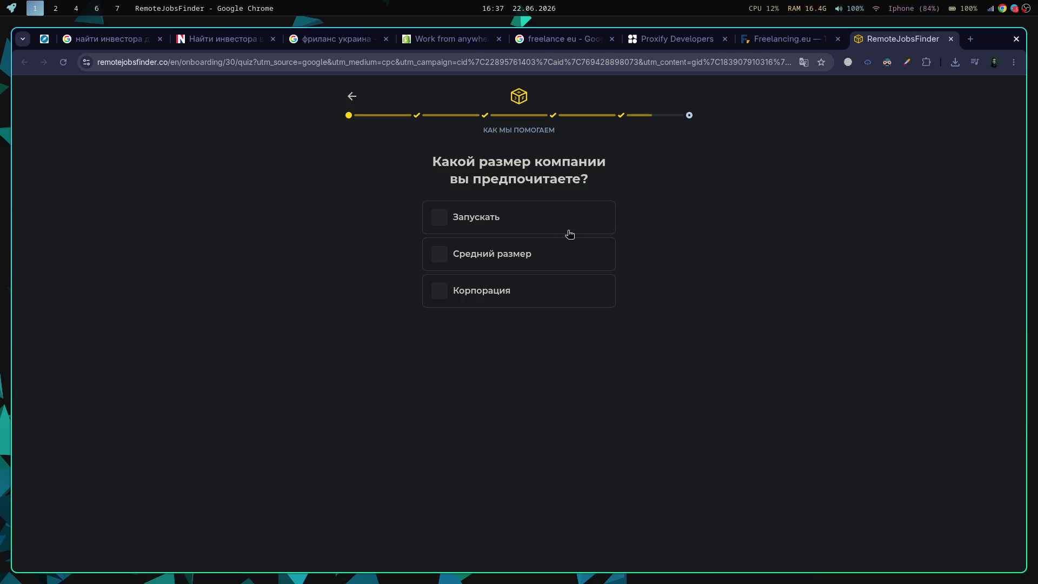
# Tick Средний размер, Корпорация and the remaining startup company size
pyautogui.click(549, 261)
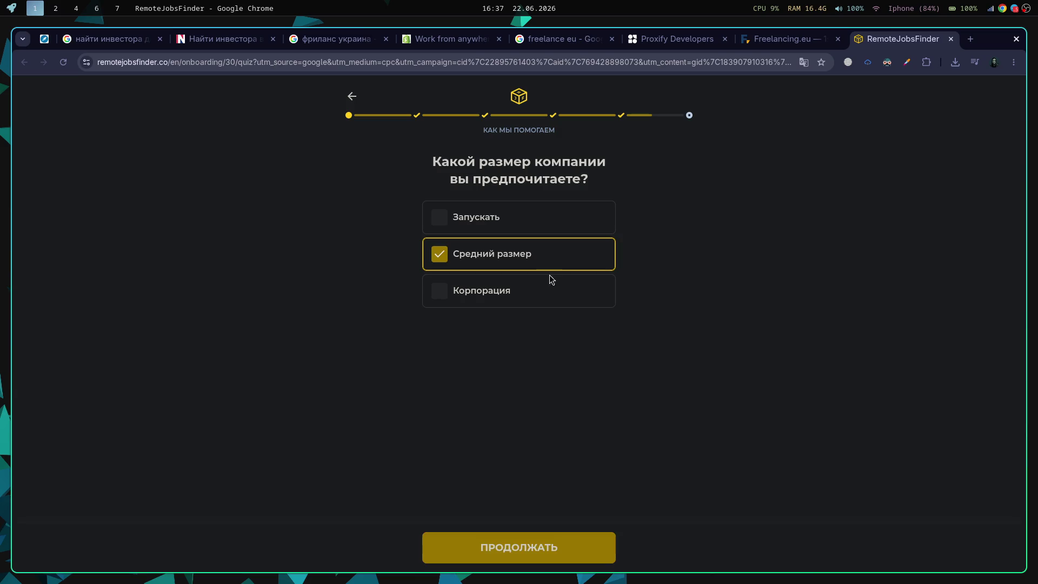
pyautogui.click(548, 290)
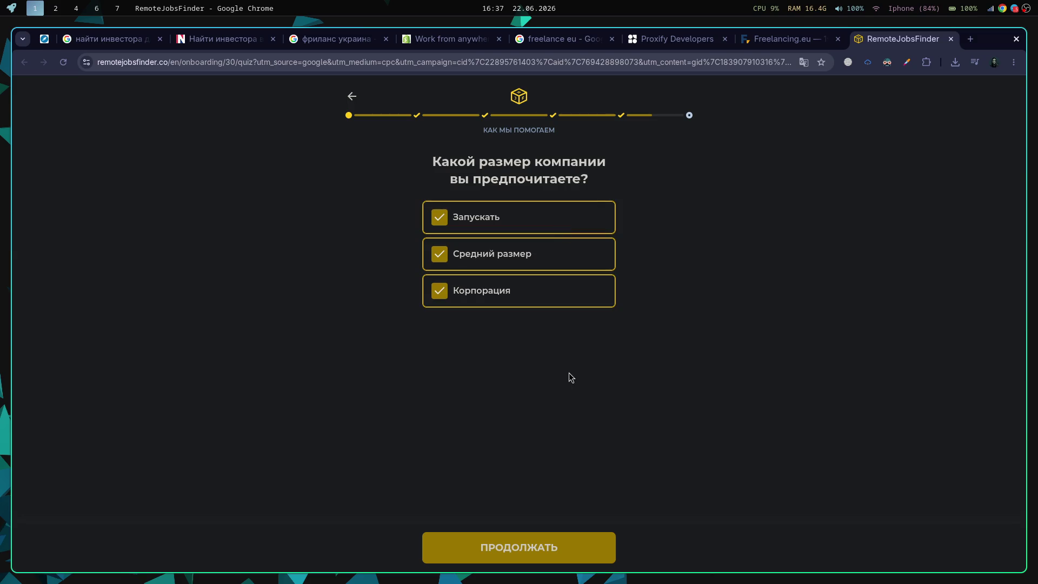
pyautogui.click(538, 547)
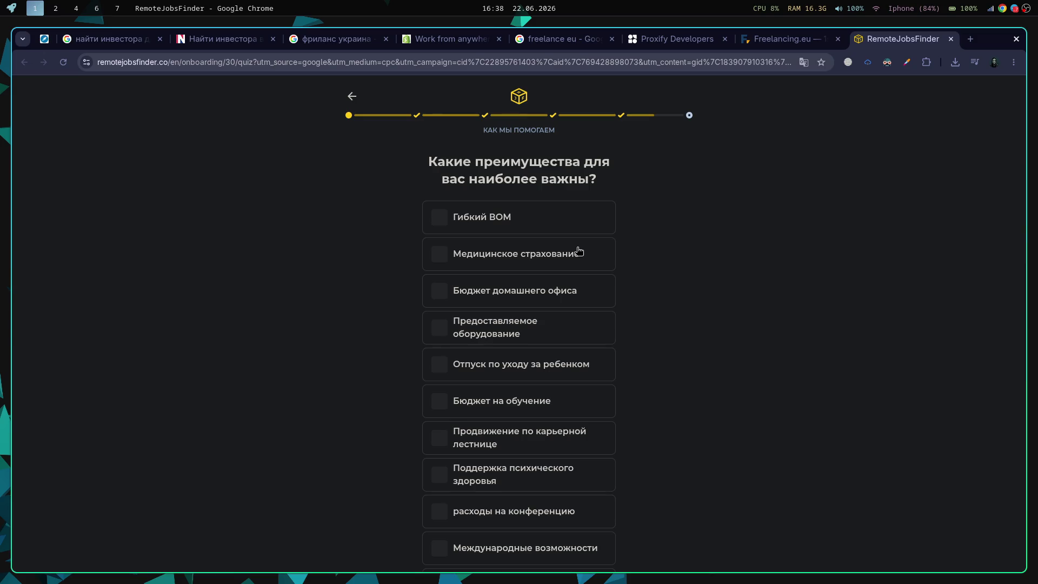
# Choose 'Предоставляемое оборудование' and 'Продвижение по карьерной лестнице' as key benefits
pyautogui.scroll(-3, 578, 251)
pyautogui.scroll(1, 579, 253)
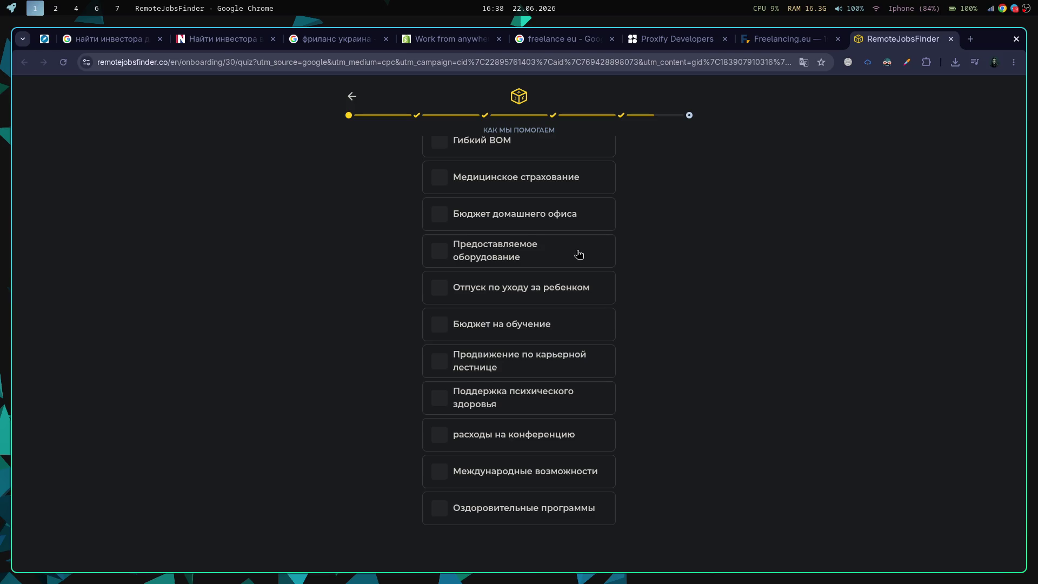
pyautogui.scroll(-1, 579, 253)
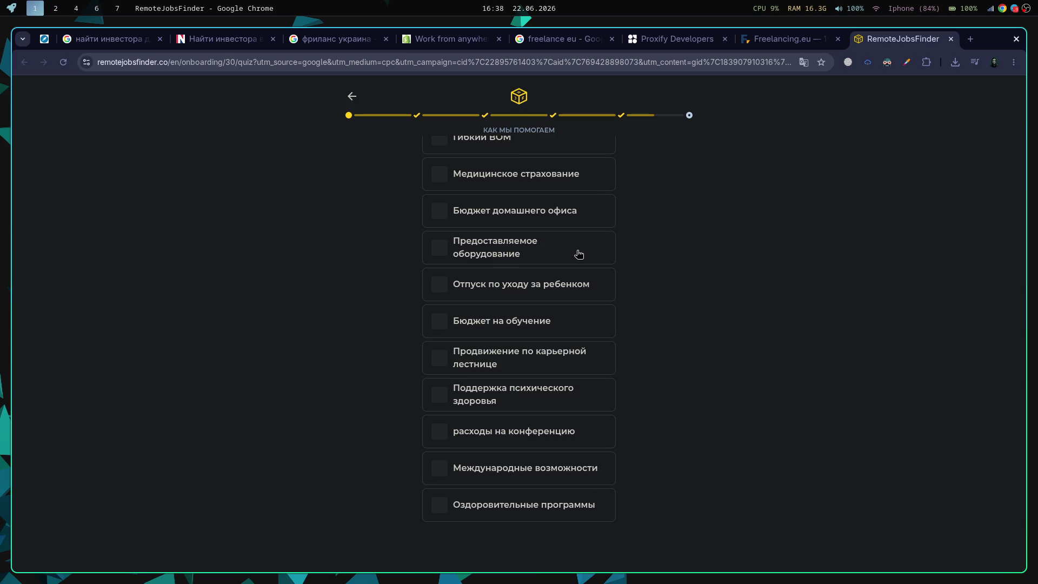
pyautogui.click(579, 253)
pyautogui.scroll(-1, 560, 365)
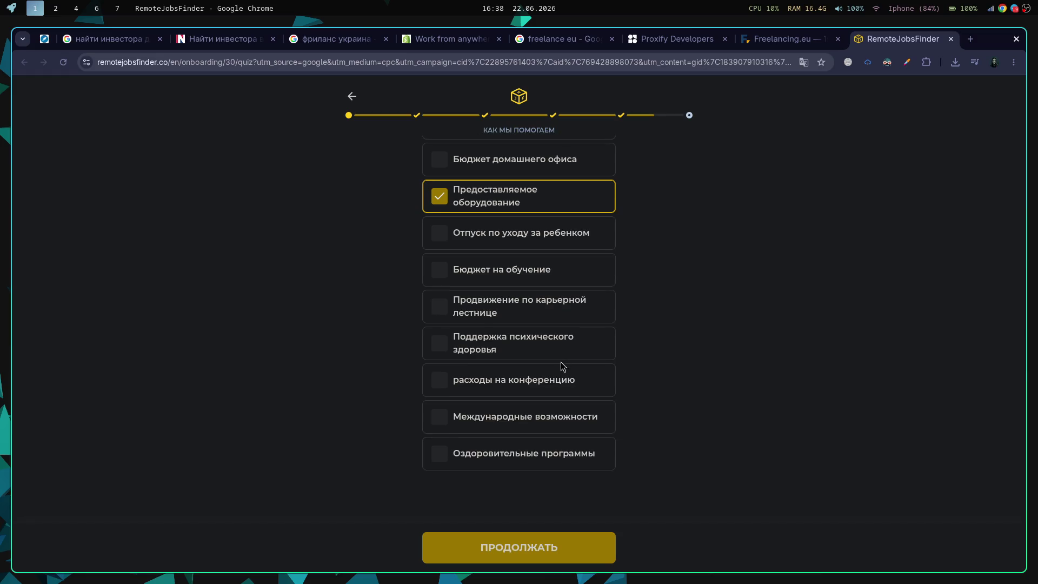
pyautogui.click(556, 321)
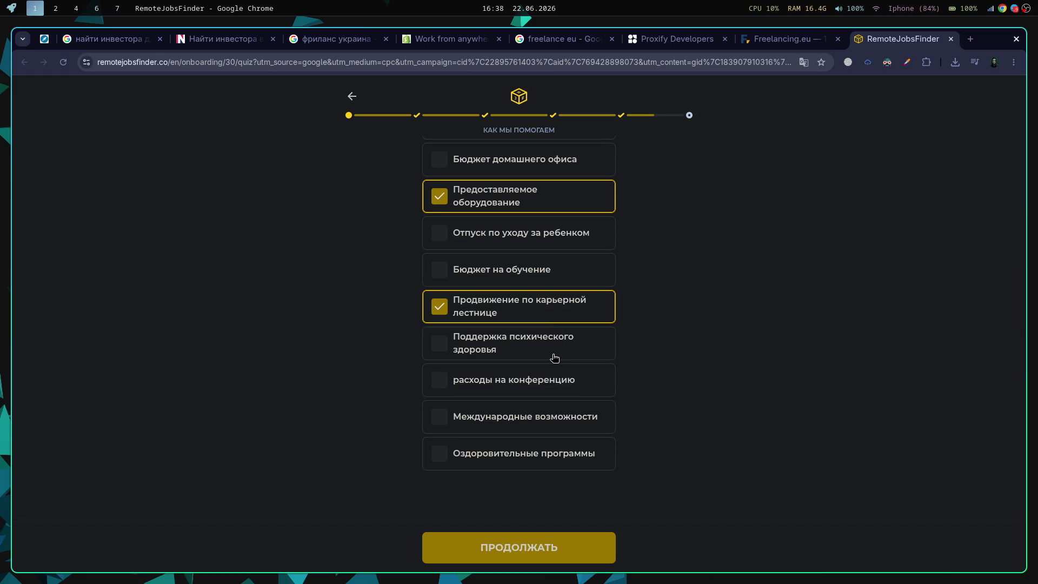
pyautogui.scroll(-2, 552, 358)
pyautogui.scroll(2, 552, 357)
pyautogui.scroll(3, 549, 151)
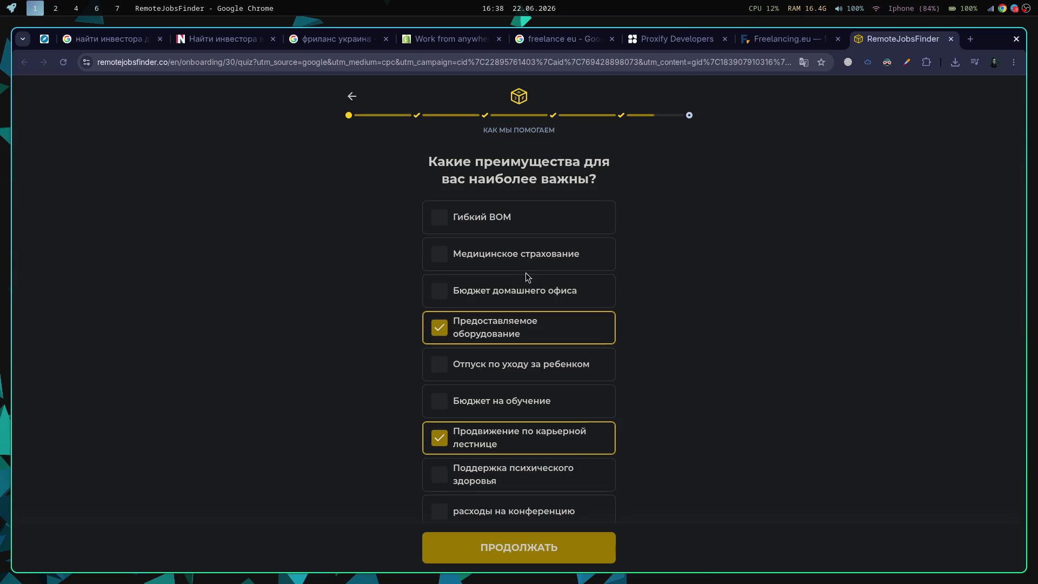
pyautogui.scroll(-2, 519, 314)
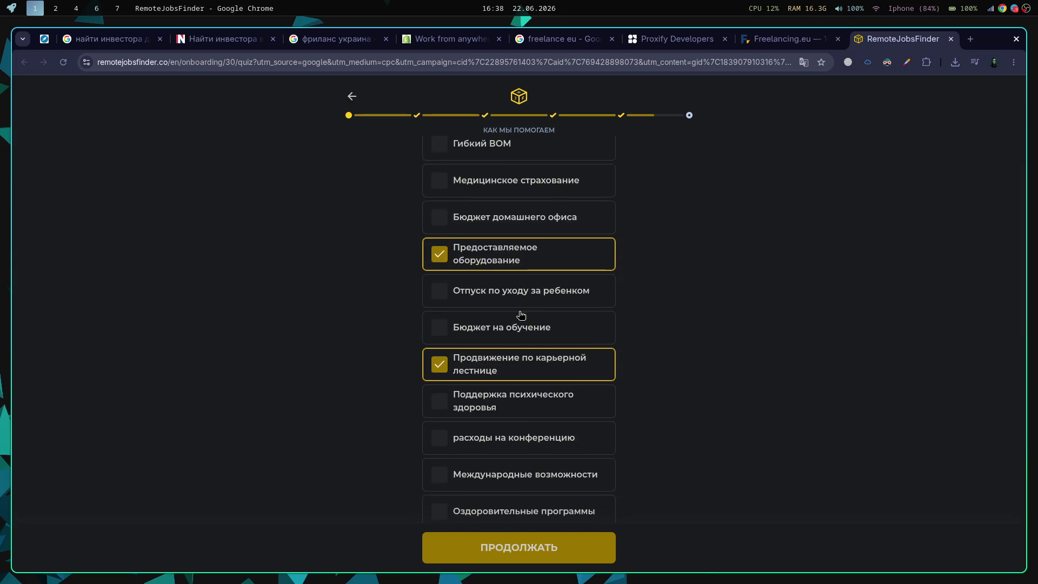
pyautogui.scroll(-1, 520, 314)
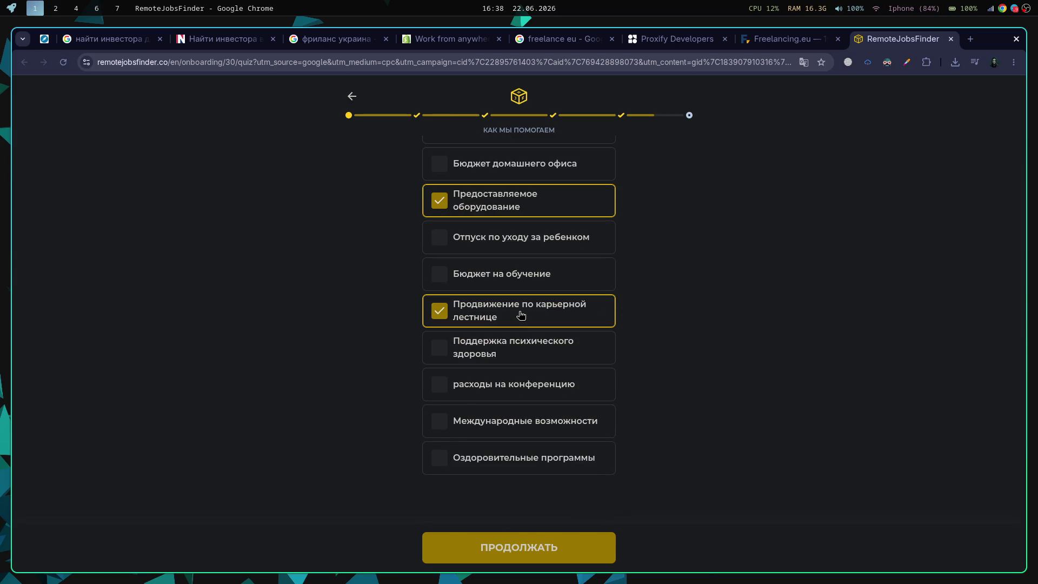
pyautogui.scroll(-1, 520, 315)
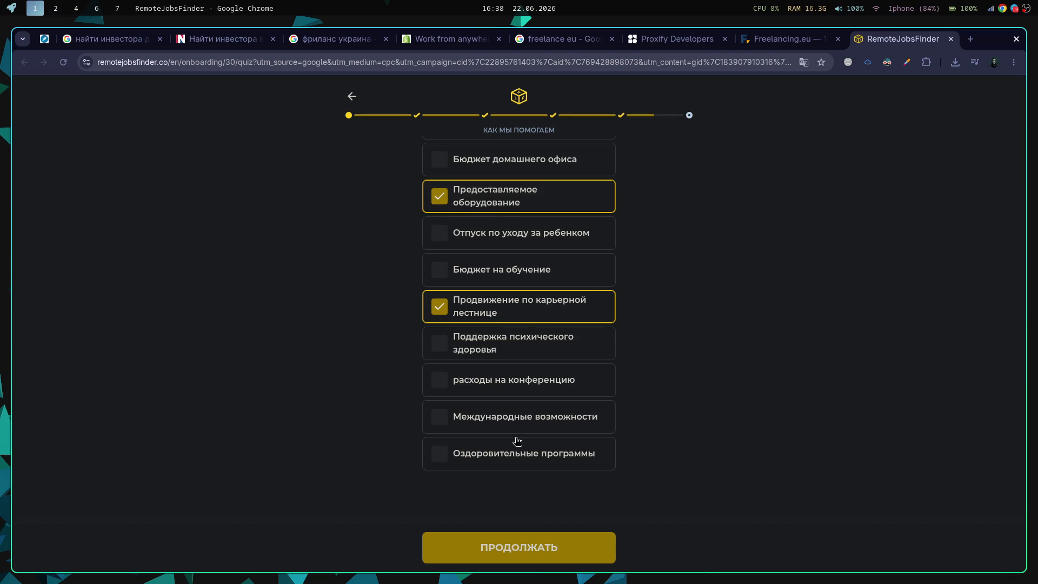
pyautogui.scroll(2, 508, 270)
pyautogui.scroll(-2, 524, 233)
pyautogui.scroll(3, 586, 405)
pyautogui.scroll(-2, 586, 406)
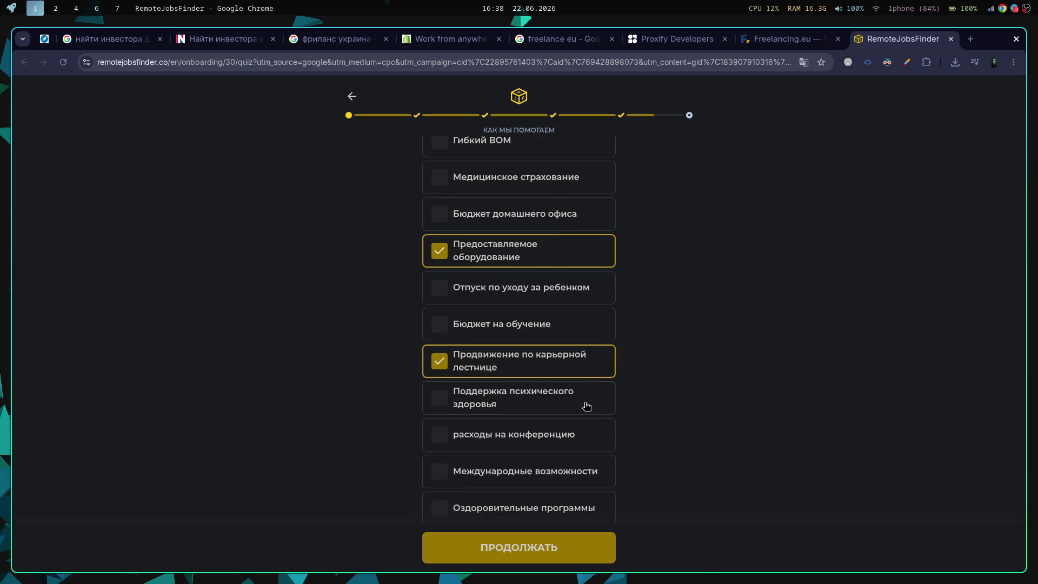
pyautogui.scroll(2, 586, 405)
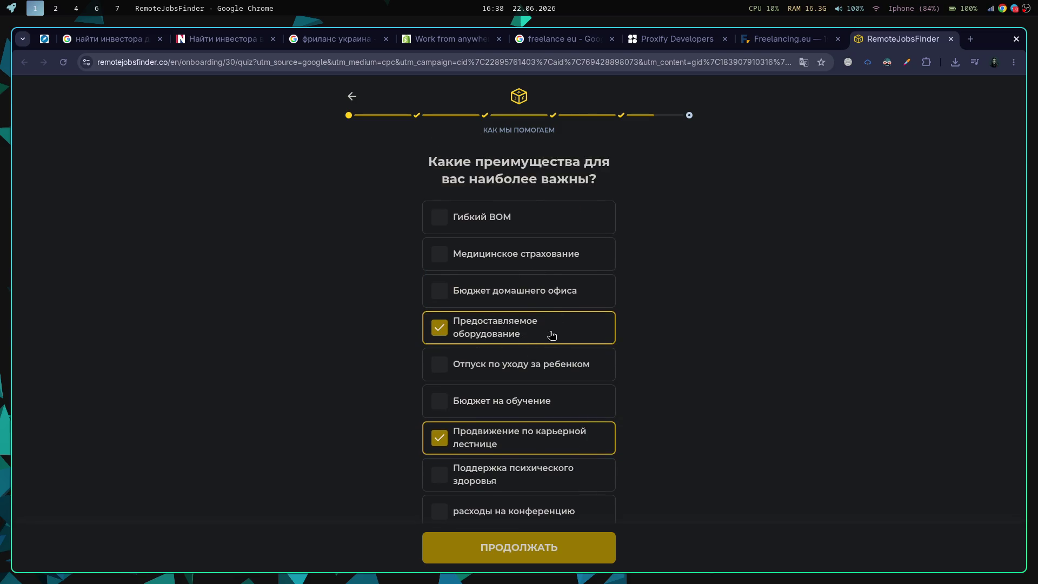
pyautogui.scroll(-3, 520, 526)
pyautogui.scroll(3, 520, 527)
pyautogui.click(518, 538)
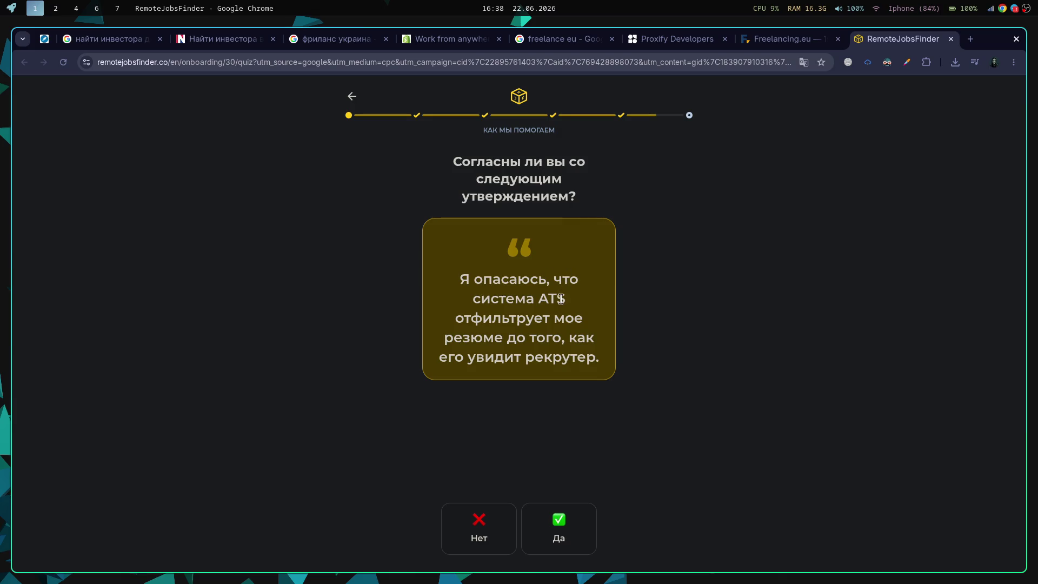
# Agree with the ATS, LinkedIn filters, endless scrolling, fake ads and rare-match statements
pyautogui.click(569, 537)
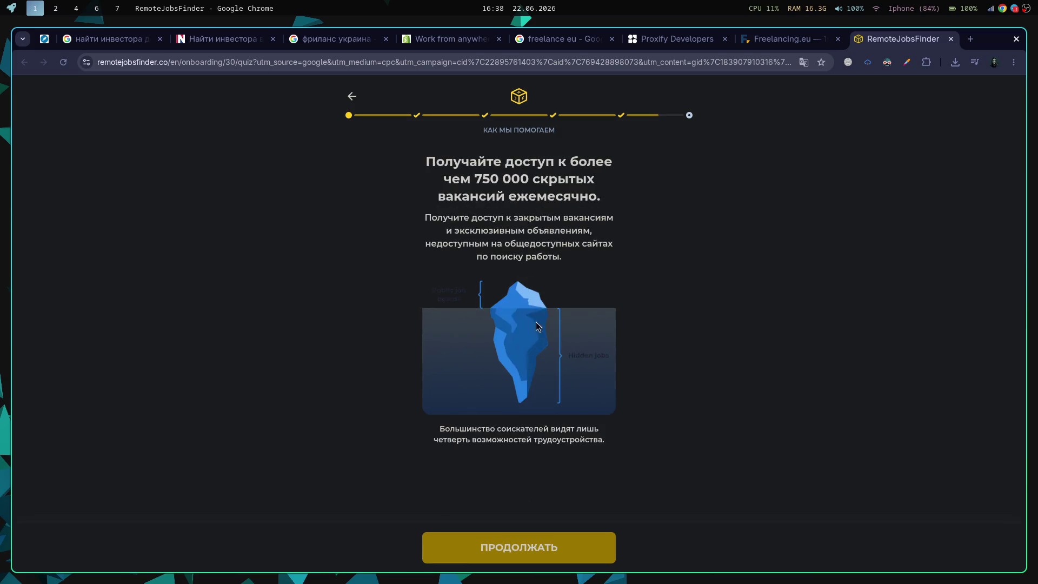
pyautogui.click(513, 545)
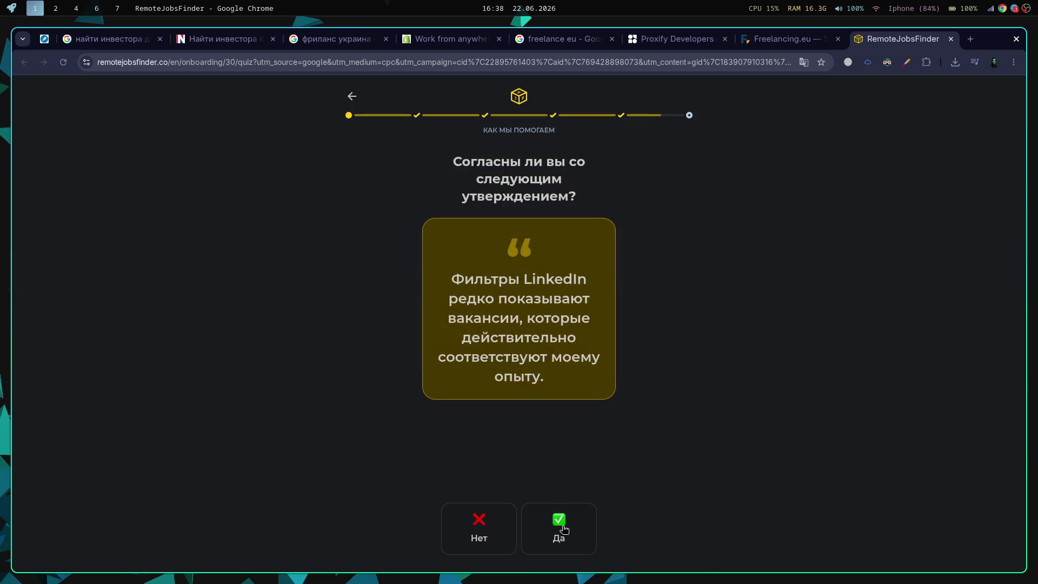
pyautogui.click(563, 533)
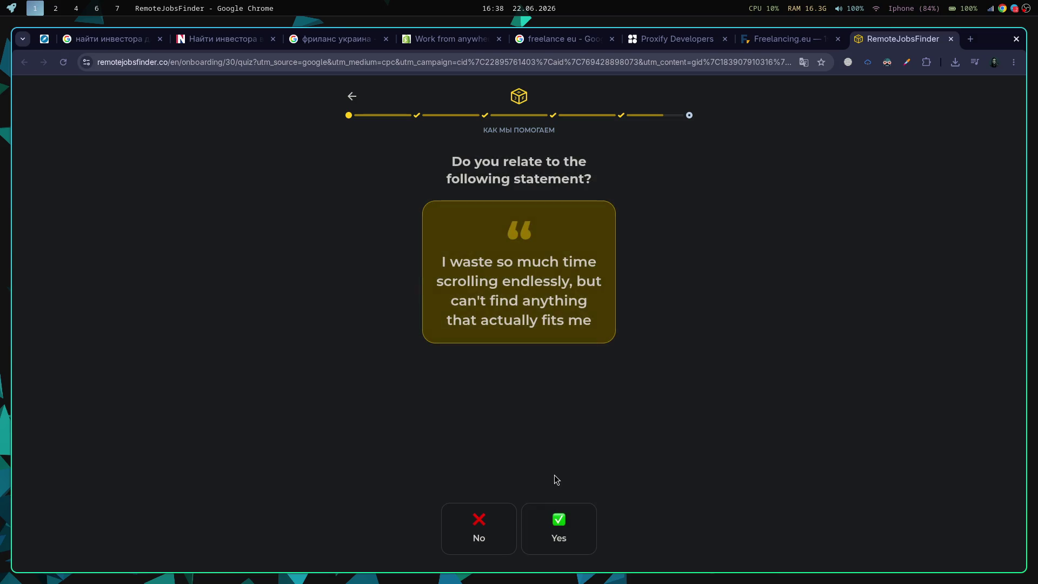
pyautogui.click(560, 539)
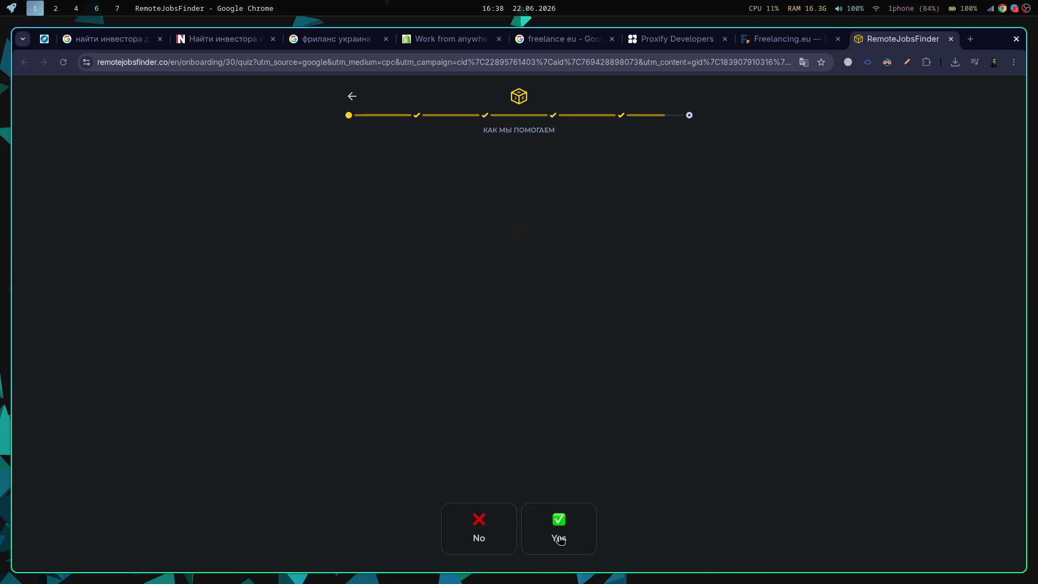
pyautogui.click(558, 534)
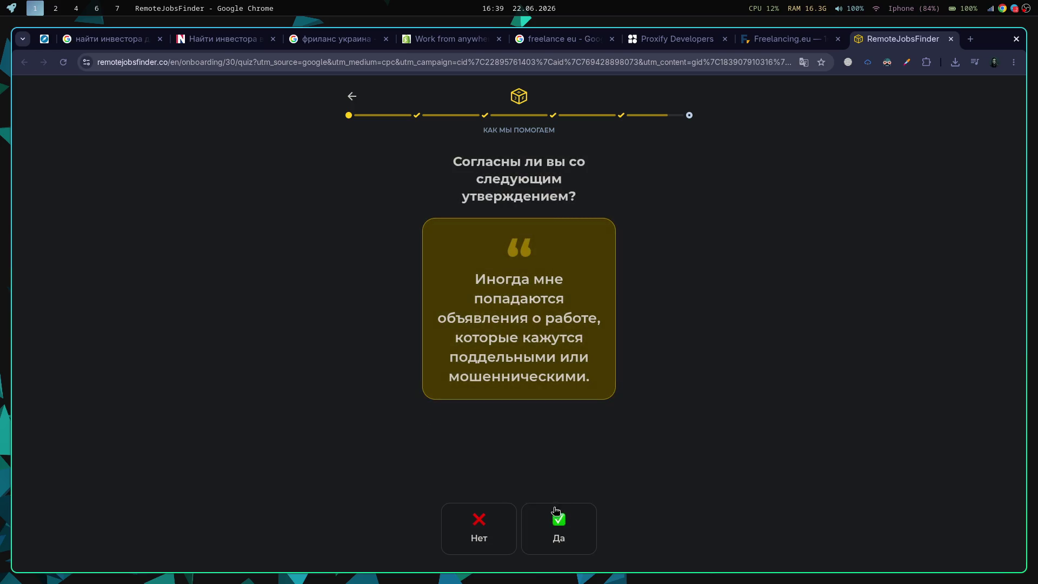
pyautogui.click(558, 527)
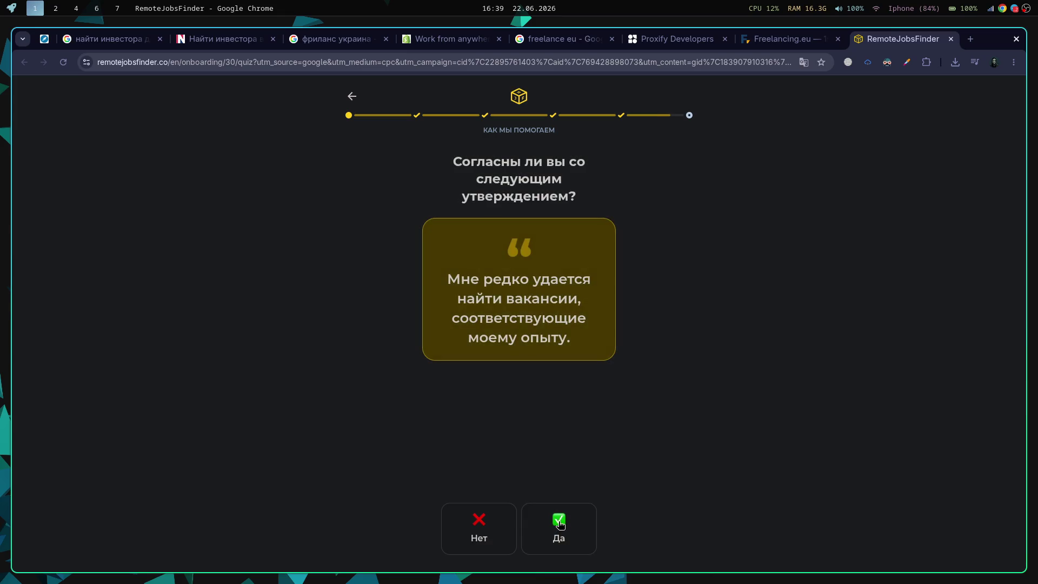
pyautogui.click(560, 523)
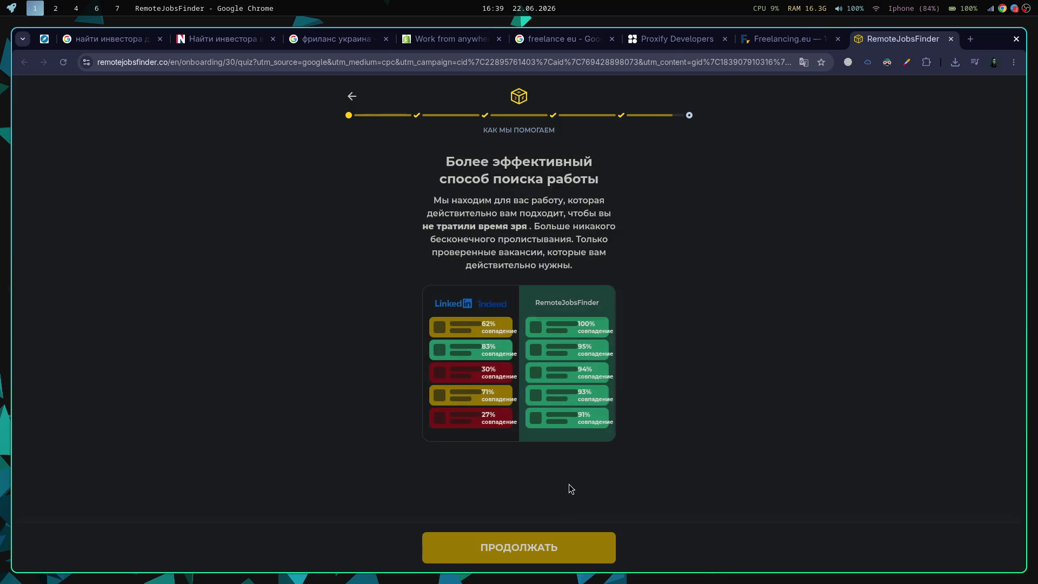
pyautogui.click(556, 551)
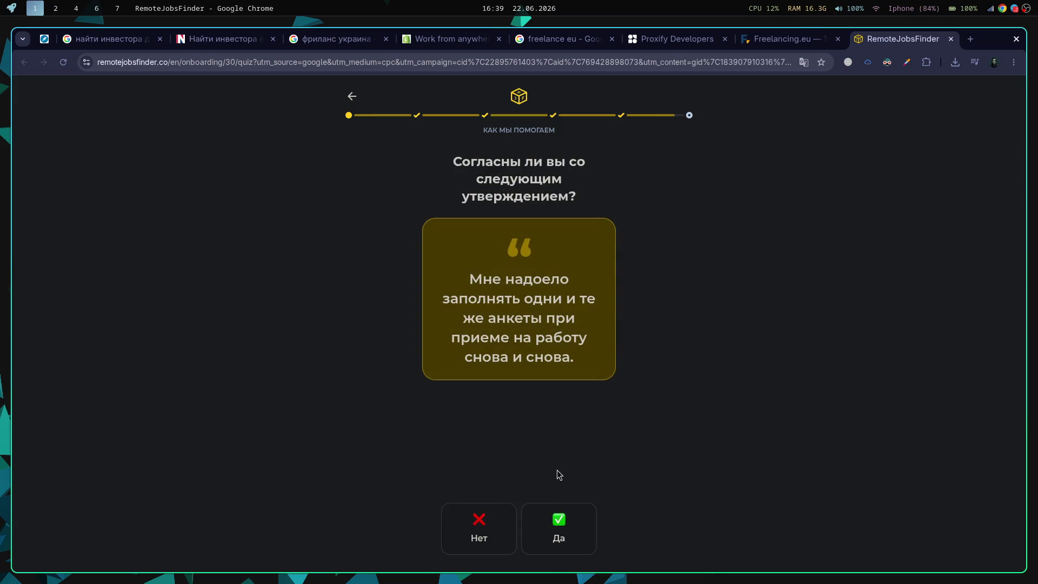
# Agree that repetitive application forms are tiresome and pass the worse-than-it-seems page
pyautogui.moveTo(465, 164); pyautogui.dragTo(520, 176)
pyautogui.click(520, 174)
pyautogui.click(559, 524)
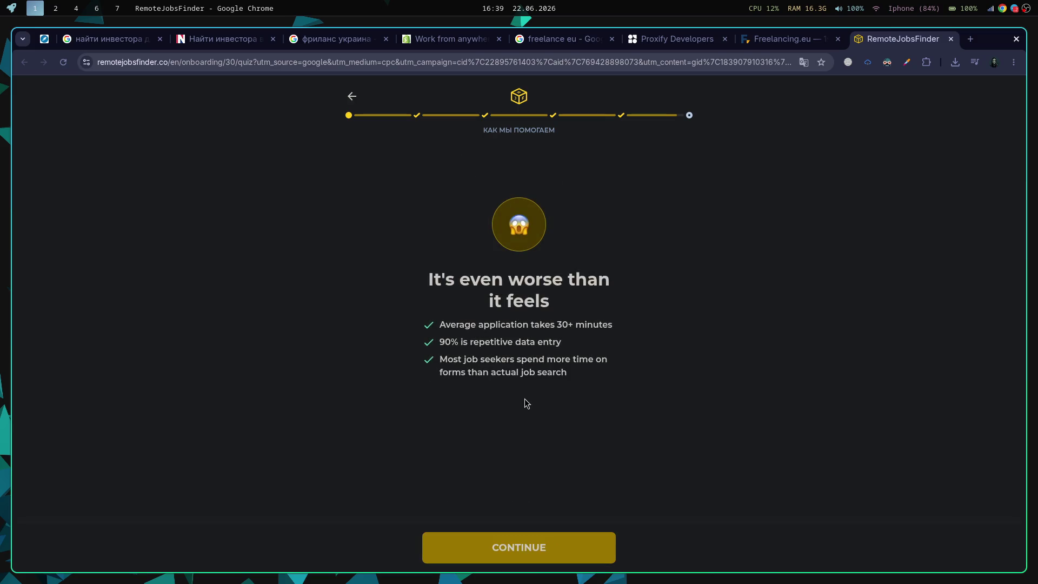
pyautogui.click(535, 554)
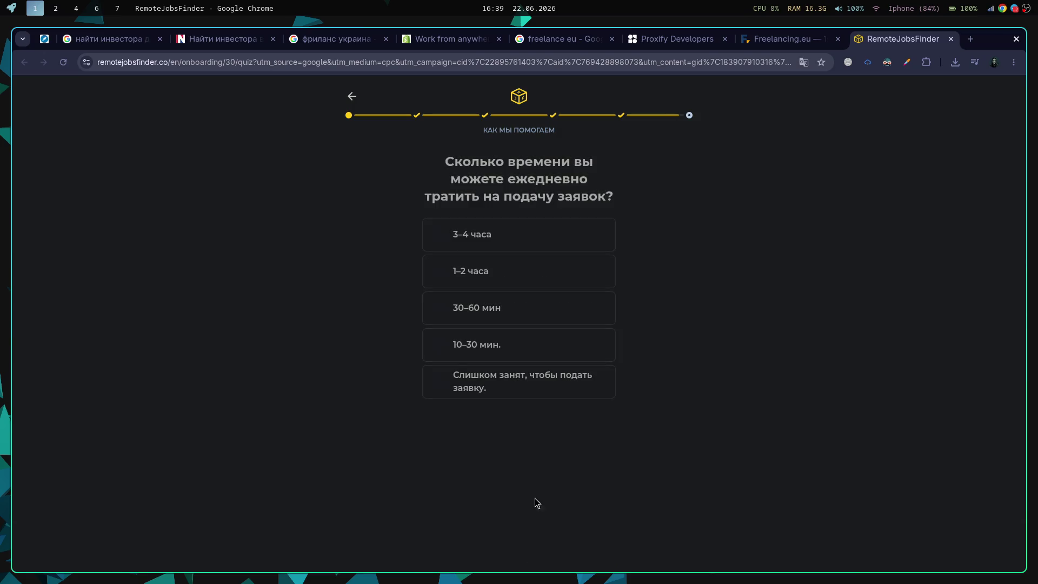
# Answer '1–2 часа' as the daily time spent on applications
pyautogui.moveTo(478, 181); pyautogui.dragTo(507, 195)
pyautogui.click(507, 196)
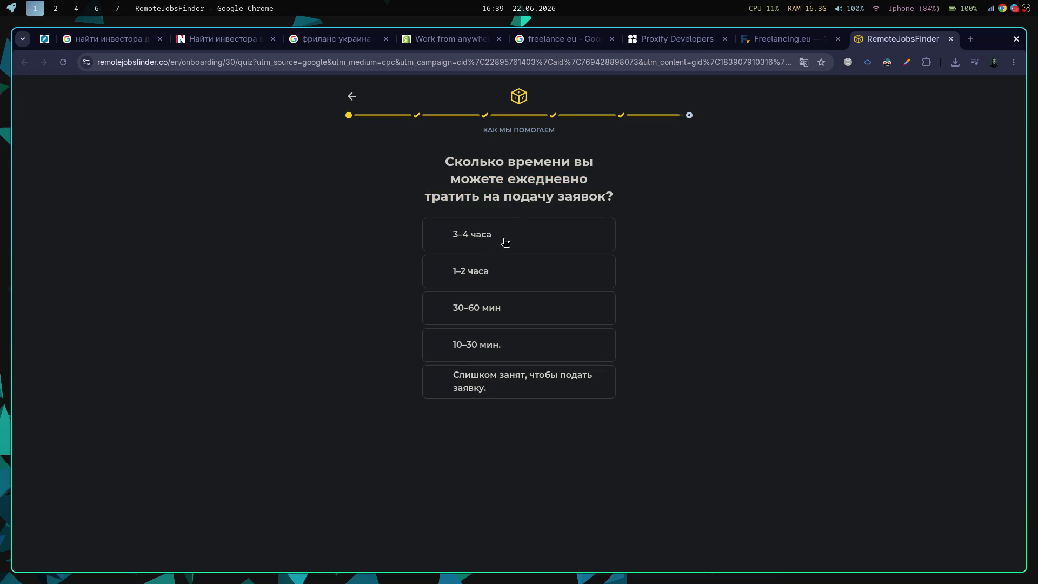
pyautogui.click(501, 266)
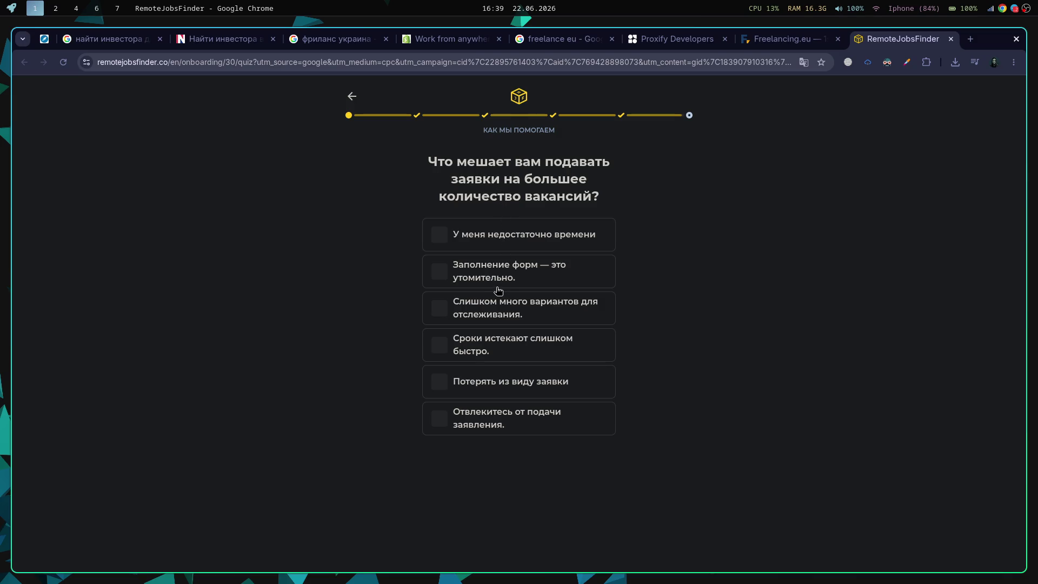
# Mark 'У меня недостаточно времени' as the obstacle and pass the 10X applications page
pyautogui.click(534, 240)
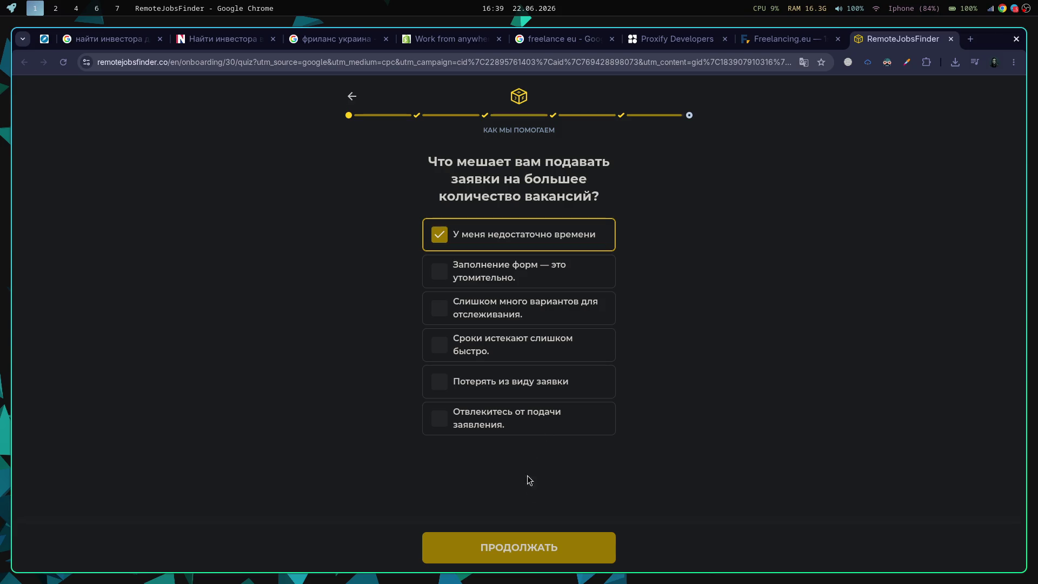
pyautogui.click(522, 541)
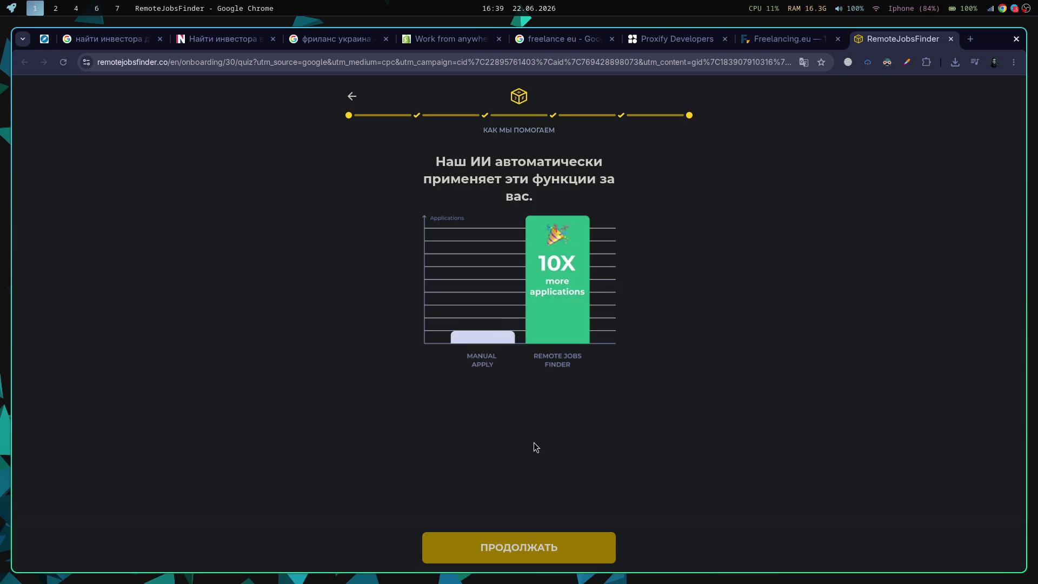
pyautogui.click(533, 550)
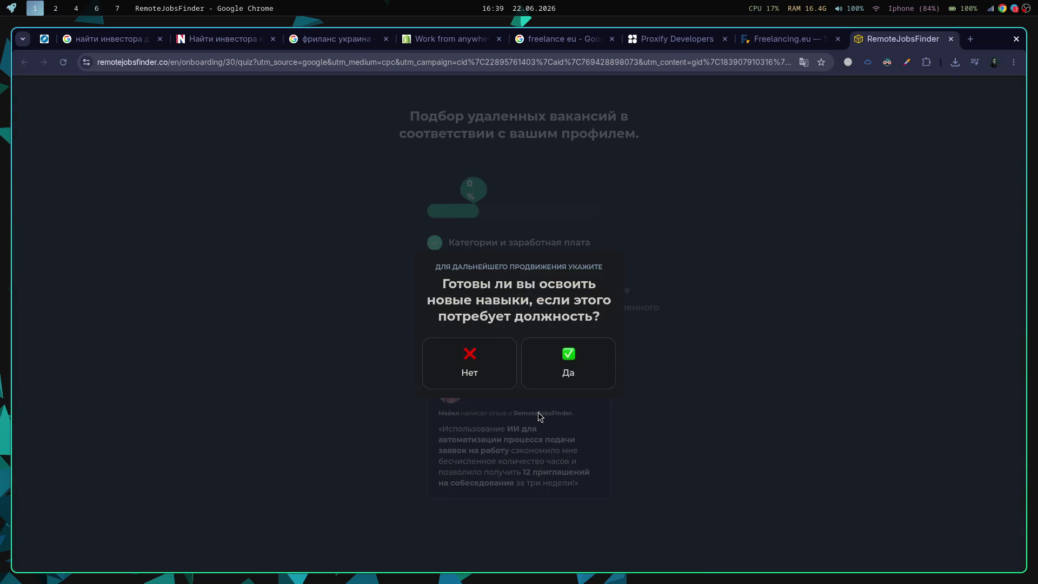
# Answer Да to learning new skills and having a laptop, then pass the 635-matches screen
pyautogui.click(536, 354)
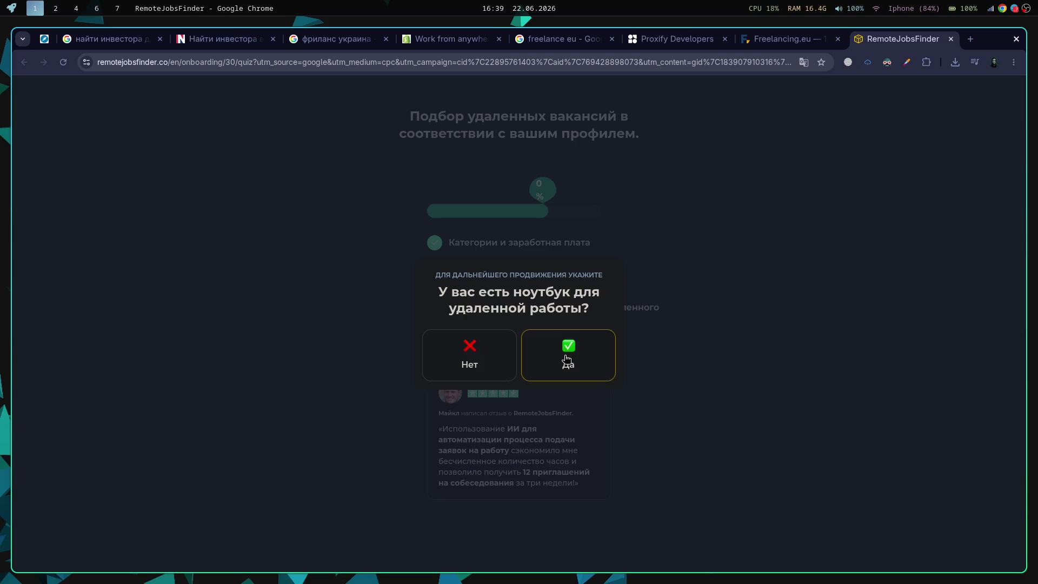
pyautogui.click(566, 358)
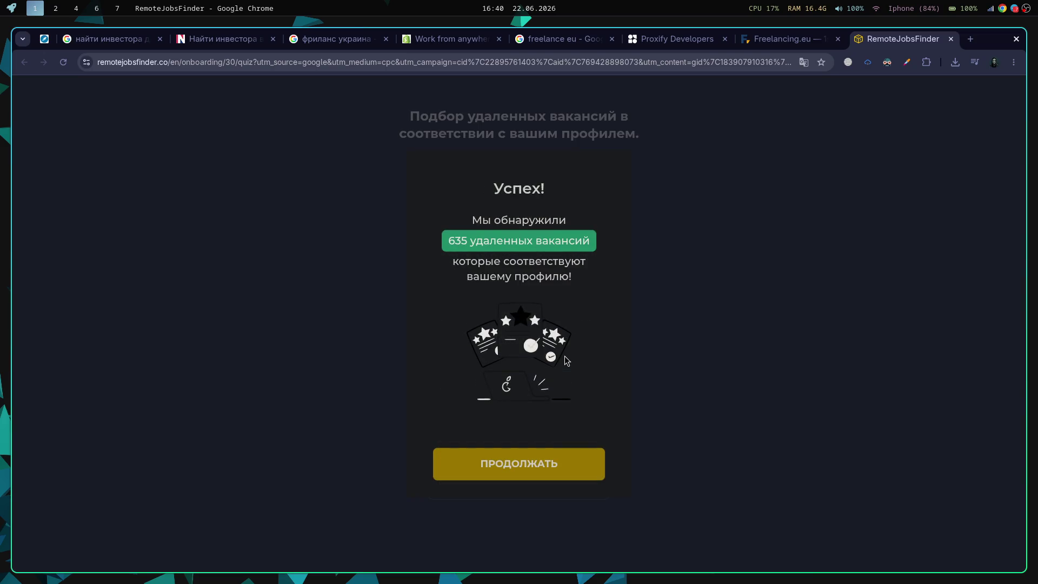
pyautogui.click(529, 455)
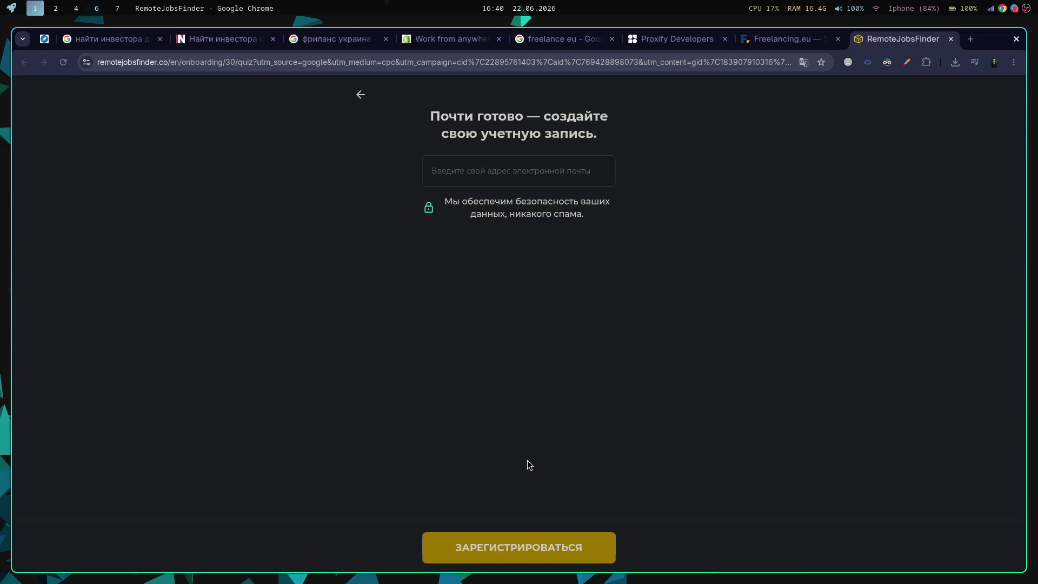
# Register the account using the saved e-mail address suggestion
pyautogui.click(550, 178)
pyautogui.click(543, 201)
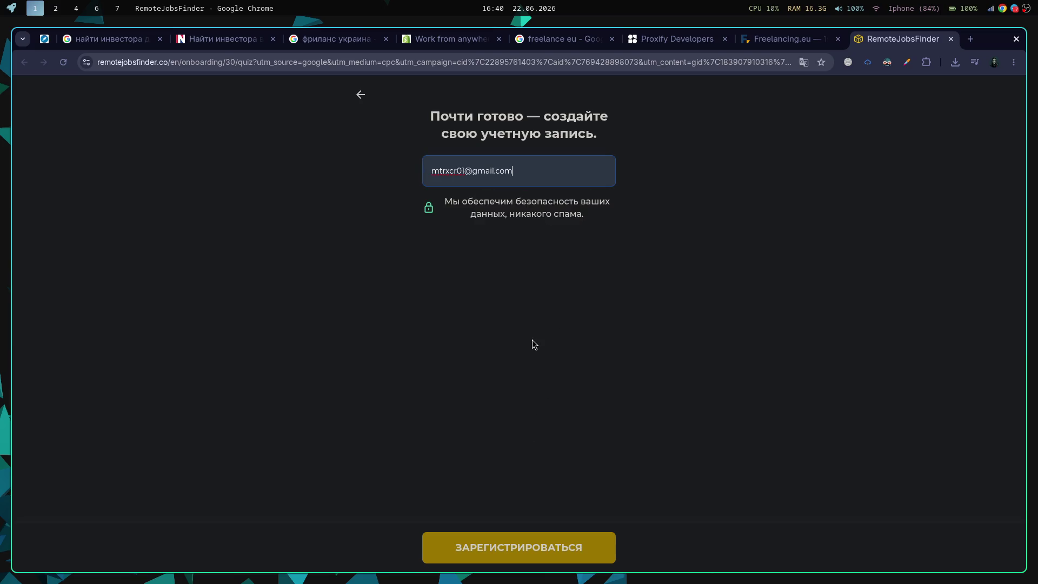
pyautogui.click(502, 559)
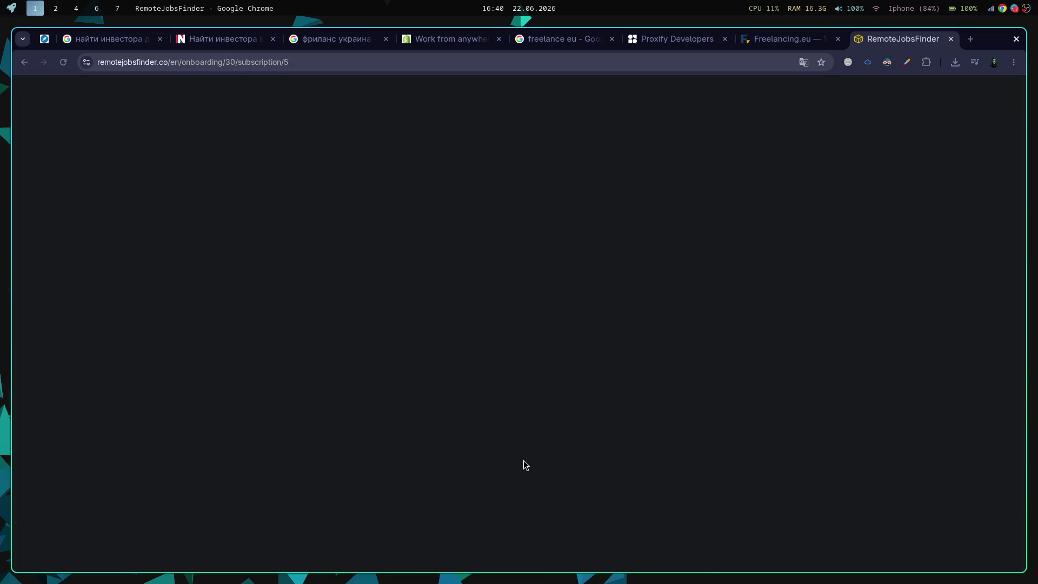
# Review the discounted subscription plans, then switch to the terminal workspace
pyautogui.scroll(-5, 559, 404)
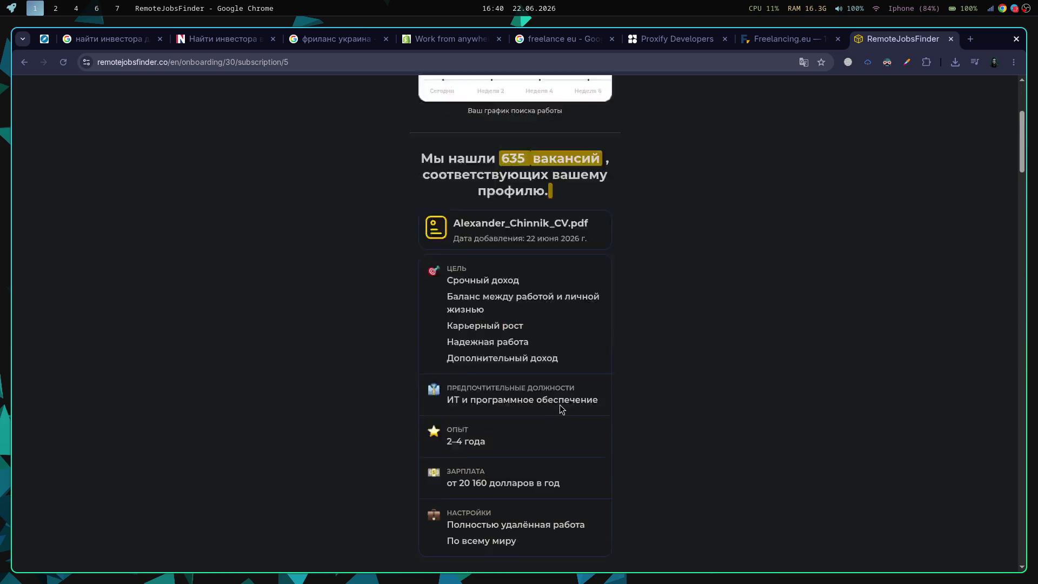
pyautogui.scroll(-15, 560, 404)
pyautogui.scroll(4, 561, 407)
pyautogui.scroll(1, 560, 407)
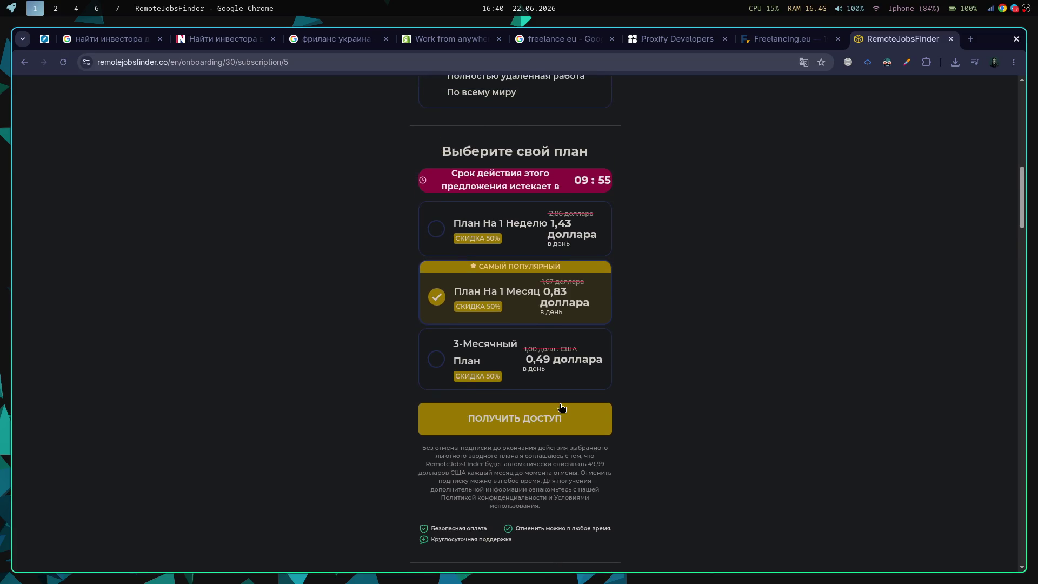
pyautogui.scroll(2, 575, 334)
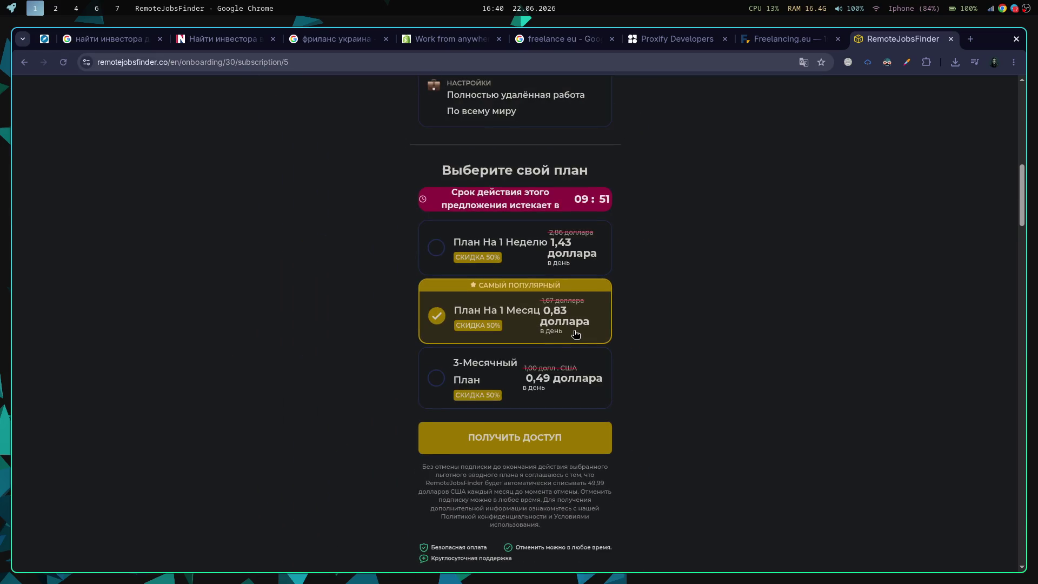
pyautogui.scroll(12, 574, 335)
pyautogui.scroll(-10, 574, 353)
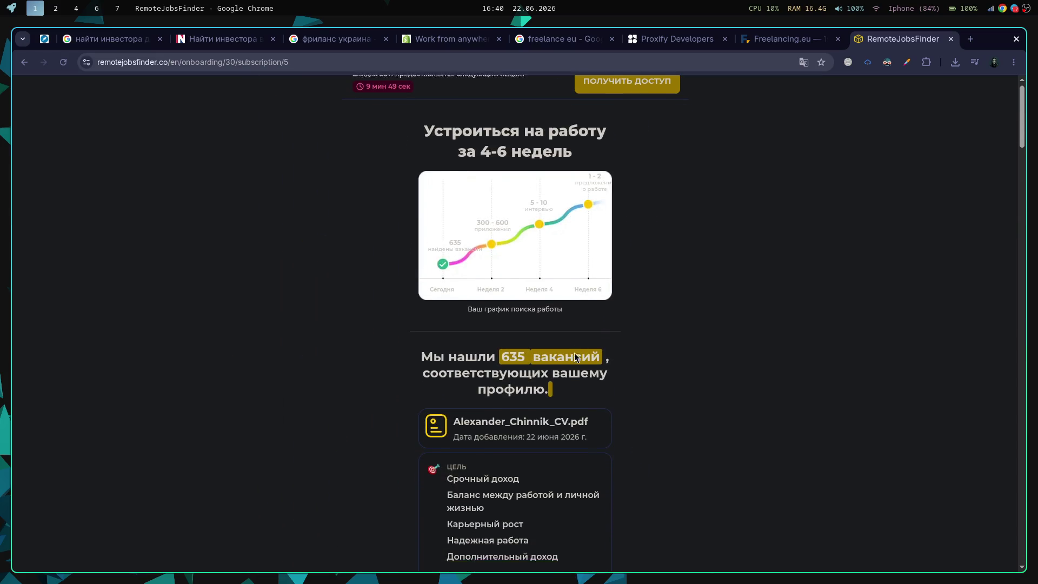
pyautogui.scroll(-13, 575, 354)
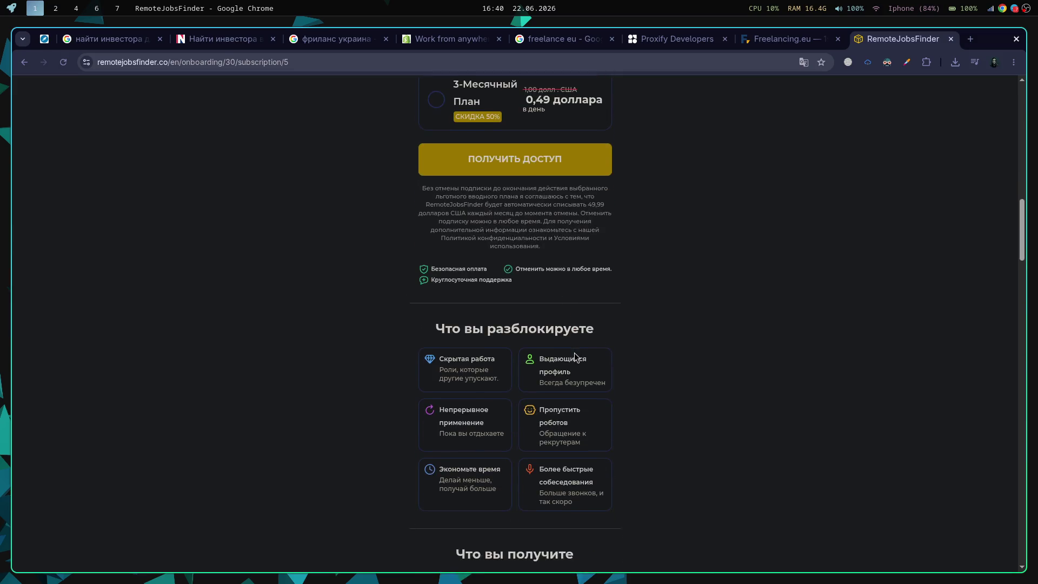
pyautogui.scroll(-20, 574, 353)
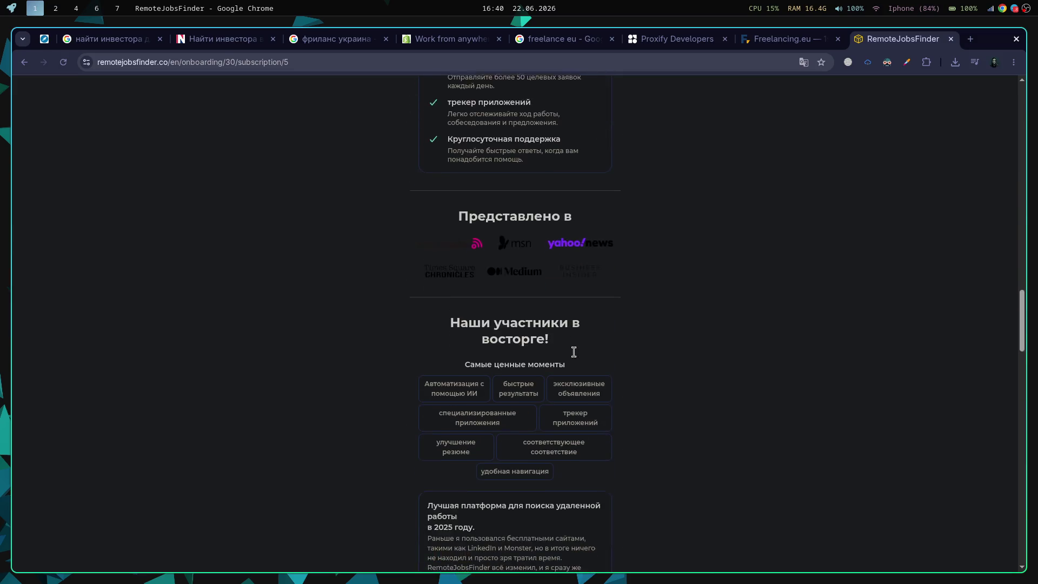
pyautogui.scroll(20, 576, 356)
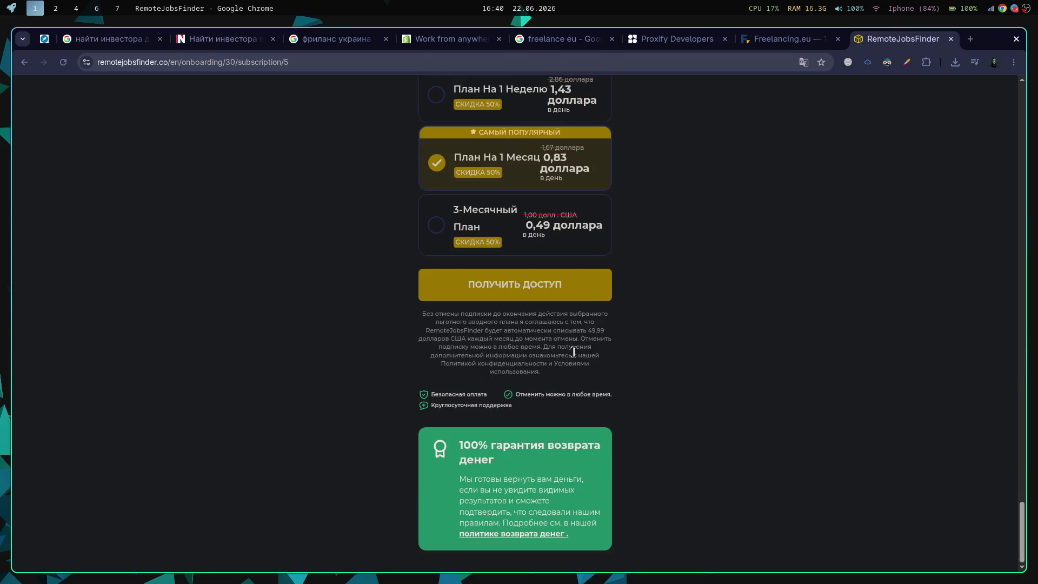
pyautogui.scroll(3, 574, 352)
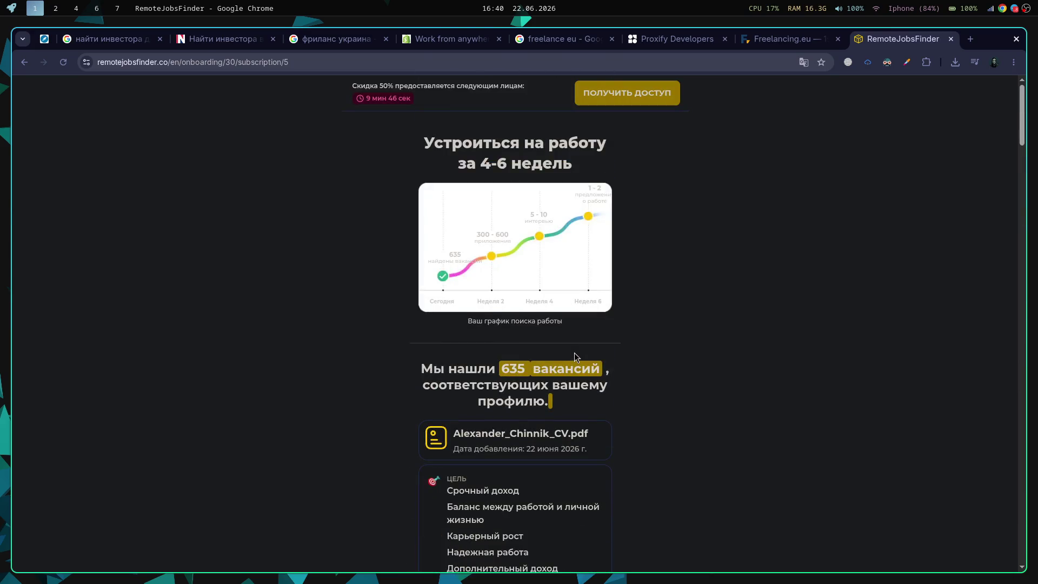
pyautogui.press('super+2')
pyautogui.press('super+4')
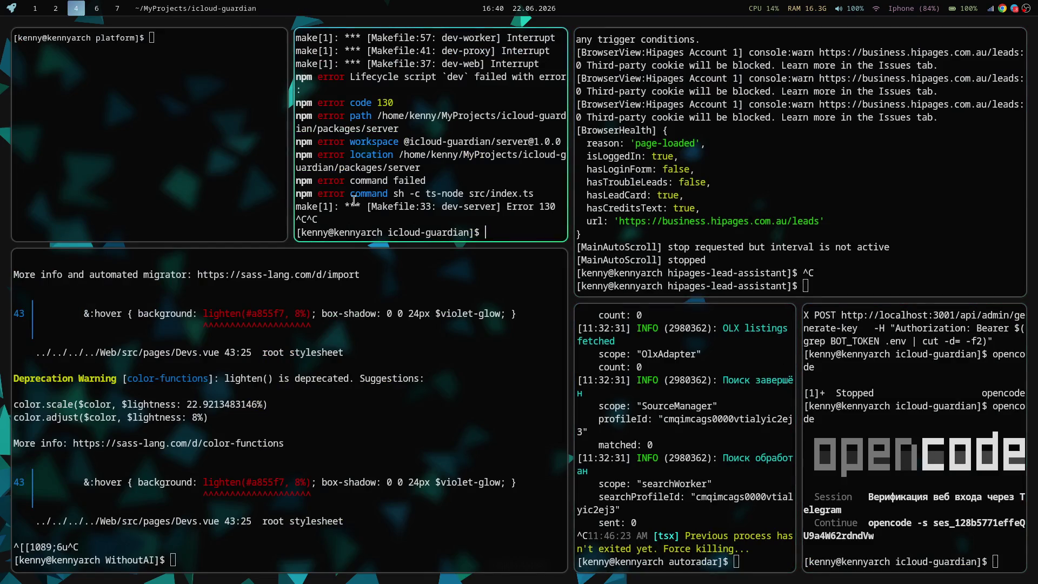
# Move up a folder and into the VertexSolution/Danila project folder
pyautogui.write('св')
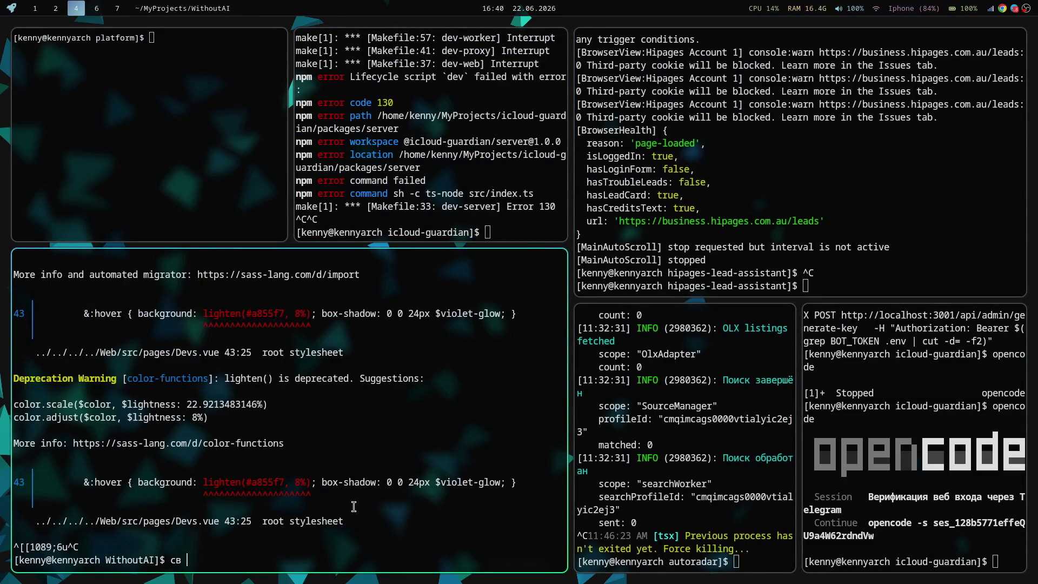
pyautogui.press('Return')
pyautogui.write('cd ')
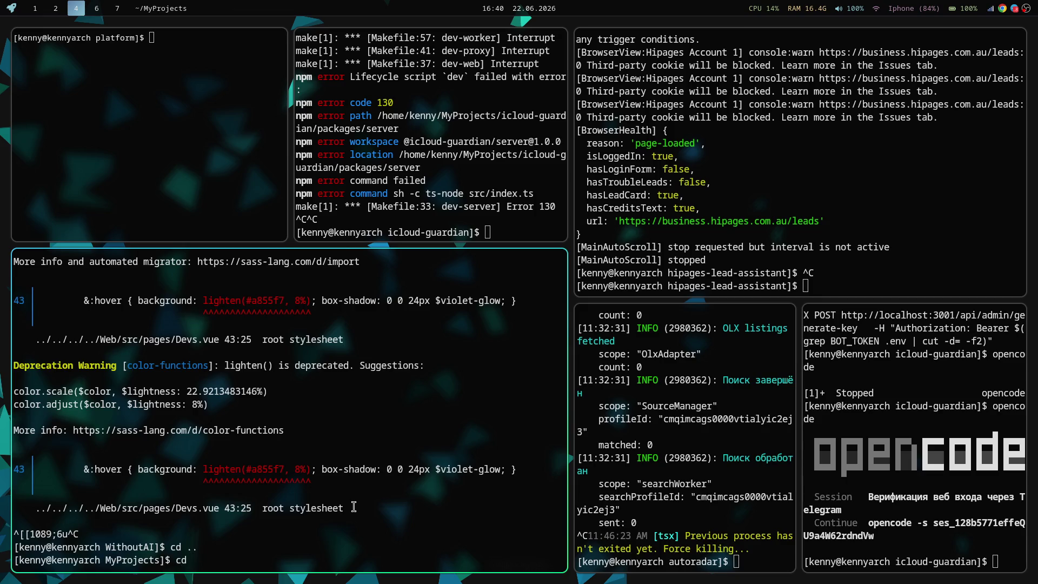
pyautogui.write('DA')
pyautogui.press('Tab')
pyautogui.press('Return')
pyautogui.write('c')
pyautogui.press('Tab')
pyautogui.press('Return')
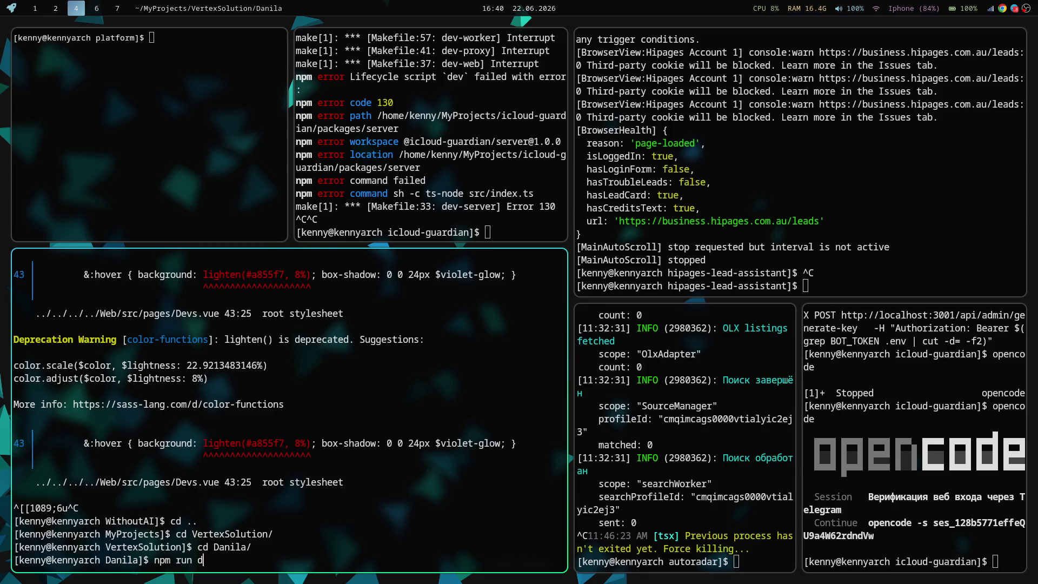
# Run npm run dev and return to the browser workspace
pyautogui.write('ev')
pyautogui.press('Return')
pyautogui.press('super+2')
pyautogui.press('super+1')
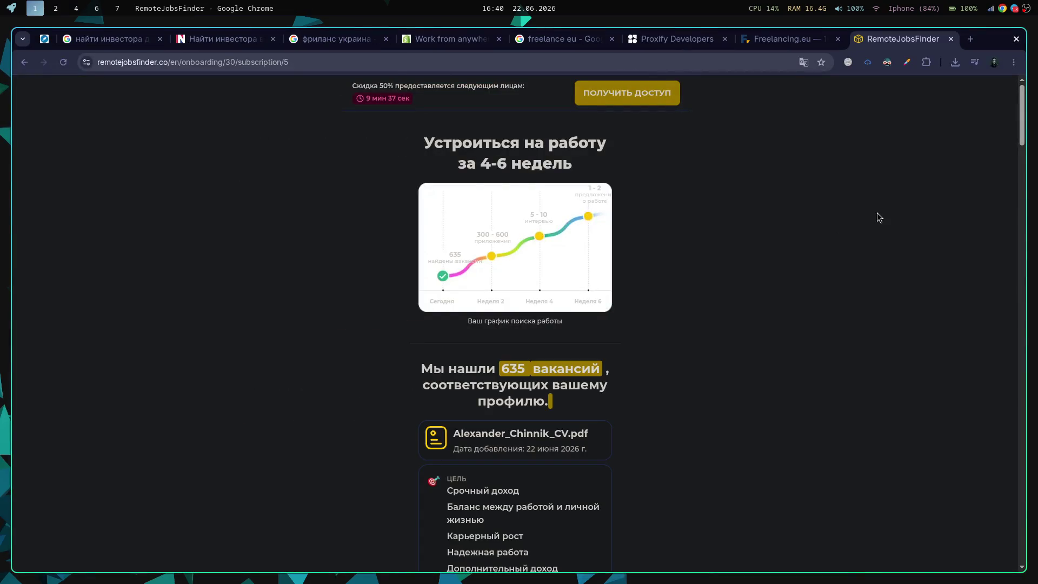
# Load localhost:5173 in a full-screen incognito window
pyautogui.hotkey('ctrl', 'shift', 'n')
pyautogui.press('super+f')
pyautogui.write('local')
pyautogui.press('Return')
# Enter an ASDF.com start address and a first stop, enable Round trip, and optimize
pyautogui.click(440, 309)
pyautogui.write('asdf')
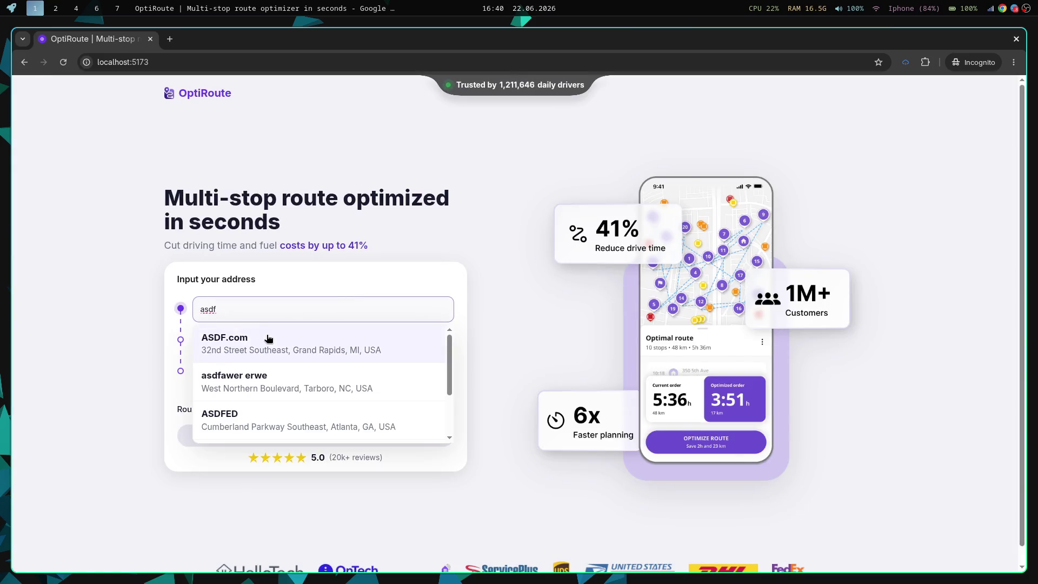
pyautogui.click(269, 338)
pyautogui.write('asd')
pyautogui.click(254, 365)
pyautogui.click(233, 425)
pyautogui.click(292, 452)
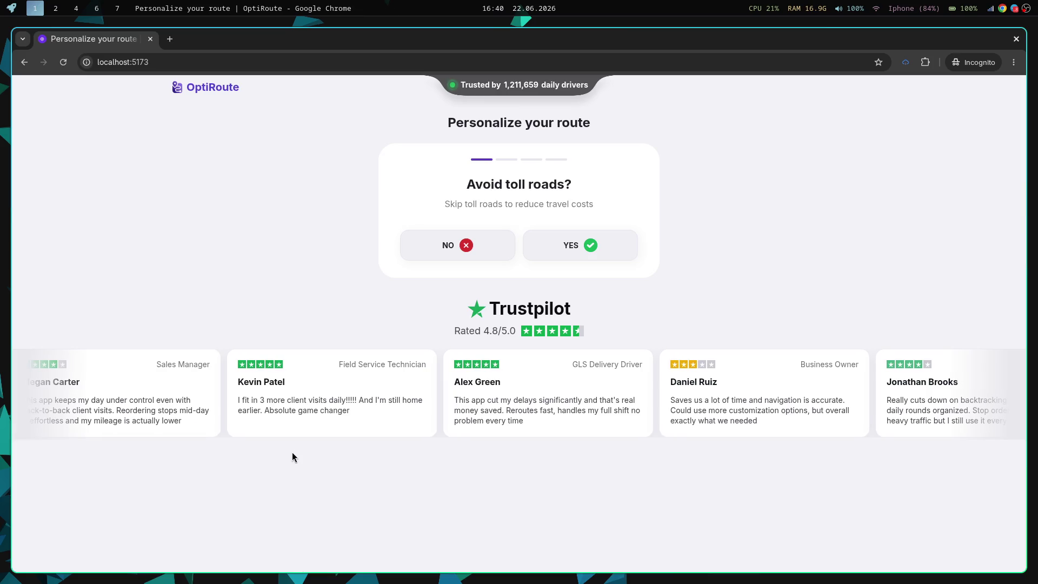
# Answer YES to avoiding tolls, easier parking, minimizing fuel costs and fastest arrival
pyautogui.click(591, 238)
pyautogui.click(459, 244)
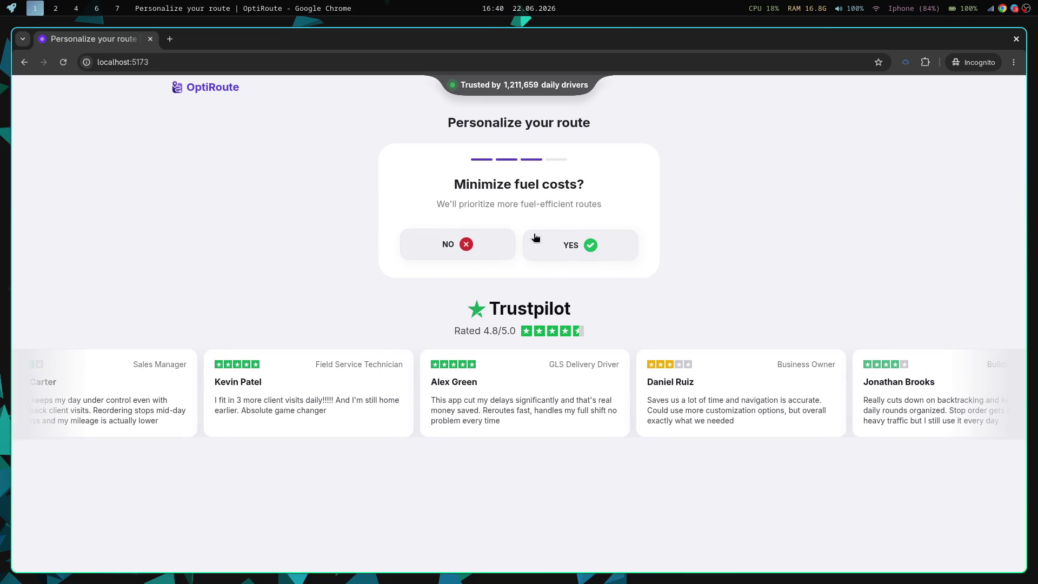
pyautogui.click(535, 238)
pyautogui.click(466, 250)
pyautogui.moveTo(459, 174); pyautogui.dragTo(656, 206)
pyautogui.click(656, 210)
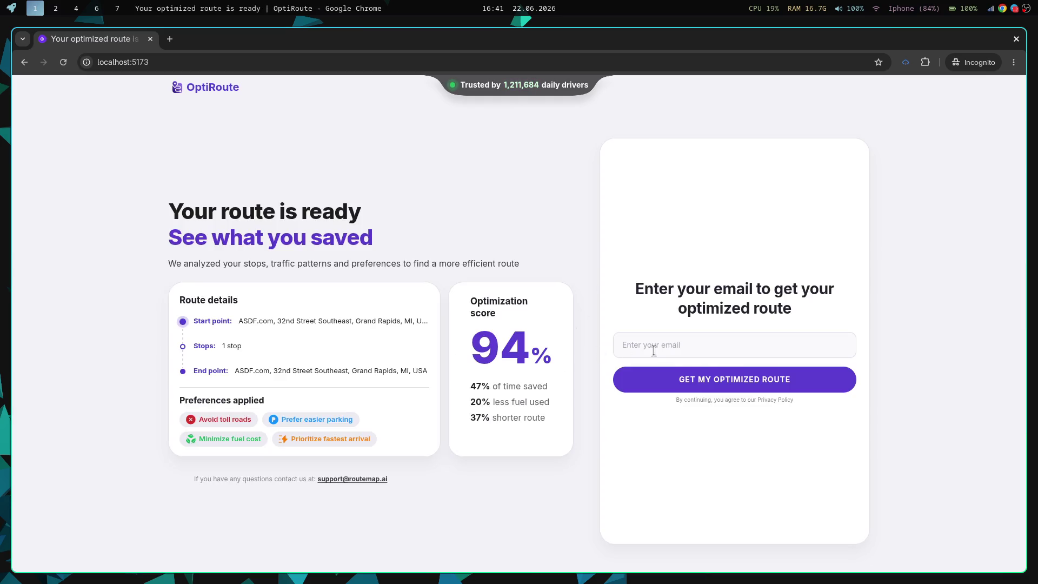
# Submit the saved email, pick the 7-day full access plan, then close back to RemoteJobsFinder
pyautogui.click(650, 347)
pyautogui.click(656, 379)
pyautogui.click(656, 381)
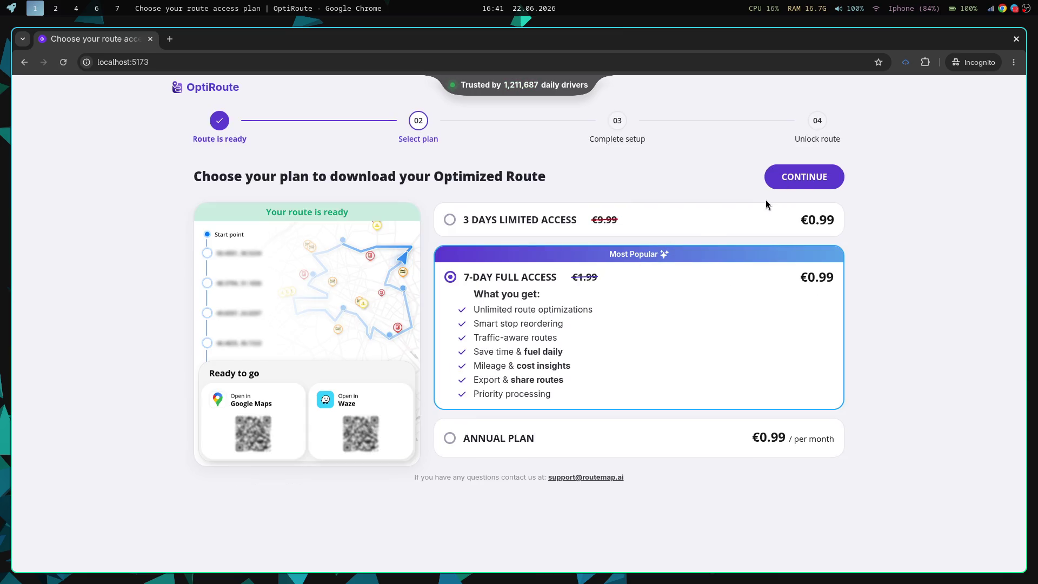
pyautogui.click(795, 180)
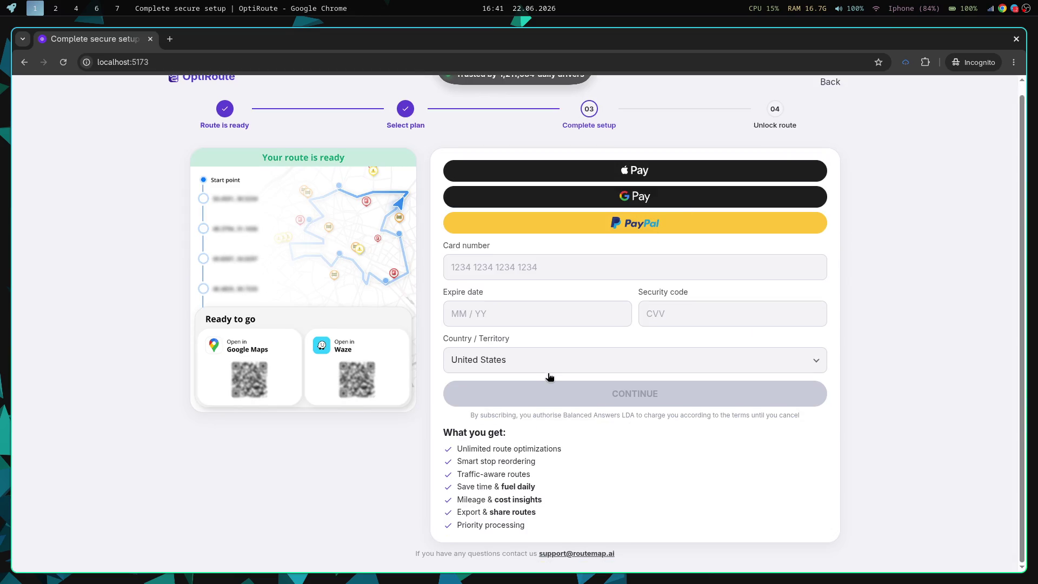
pyautogui.scroll(-1, 612, 289)
pyautogui.hotkey('ctrl', 'w')
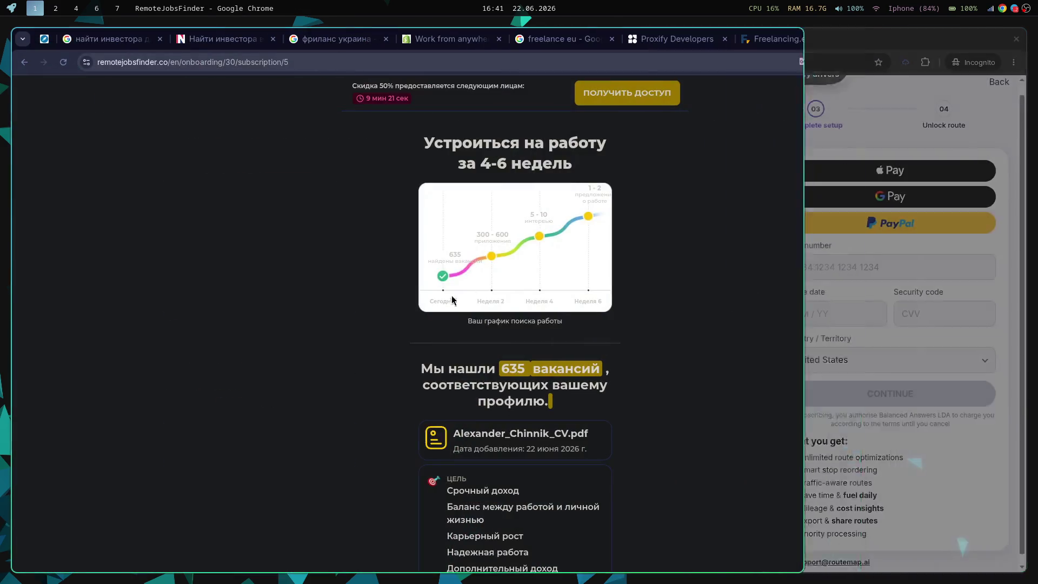
pyautogui.scroll(-10, 650, 285)
pyautogui.scroll(3, 650, 290)
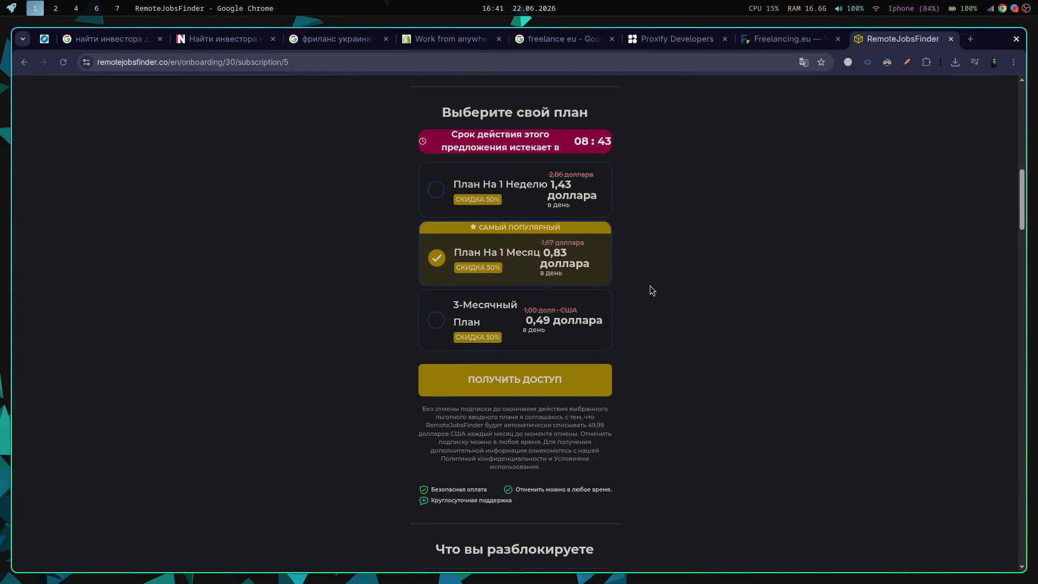
# Open the 1-Month Plan checkout form and translate the page into Russian
pyautogui.click(537, 384)
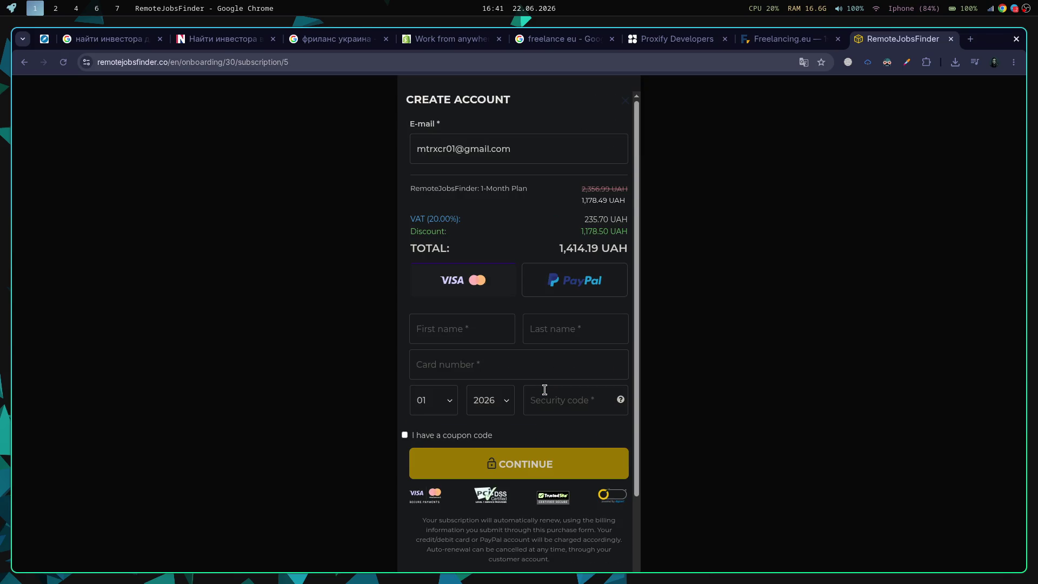
pyautogui.scroll(-1, 545, 389)
pyautogui.scroll(-3, 544, 390)
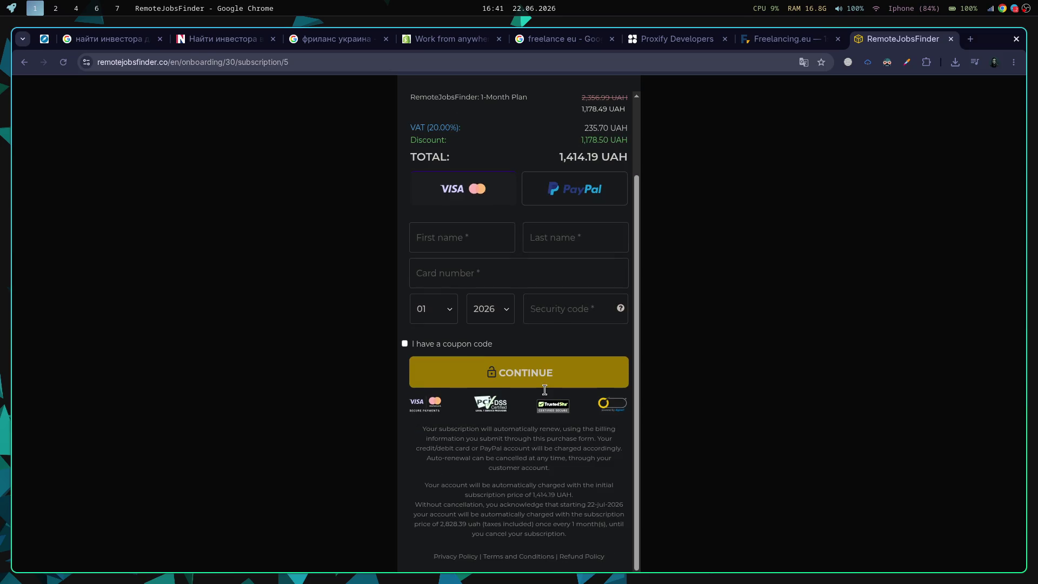
pyautogui.scroll(4, 540, 479)
pyautogui.scroll(-4, 539, 479)
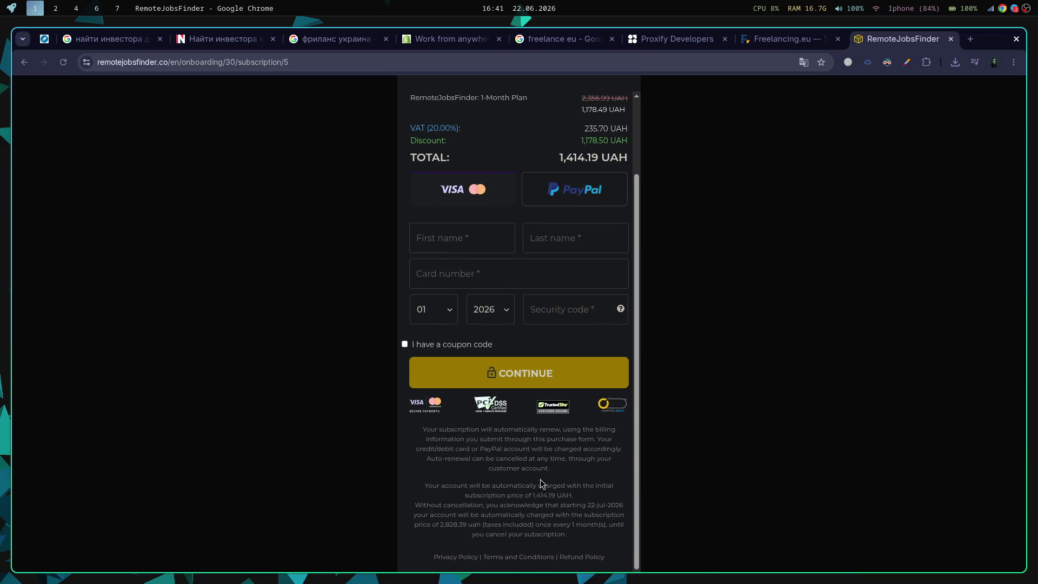
pyautogui.rightClick(540, 479)
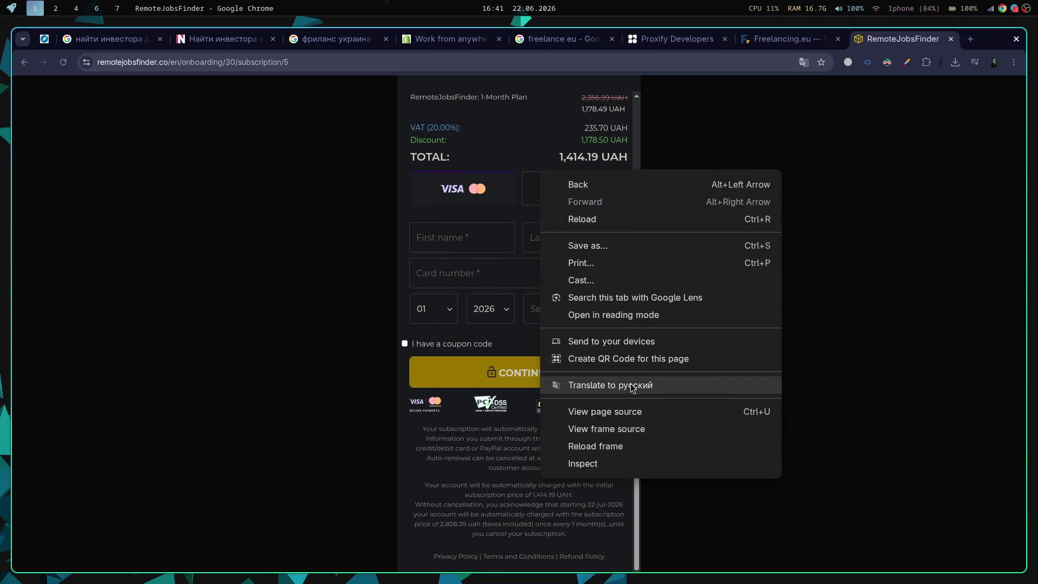
pyautogui.click(630, 384)
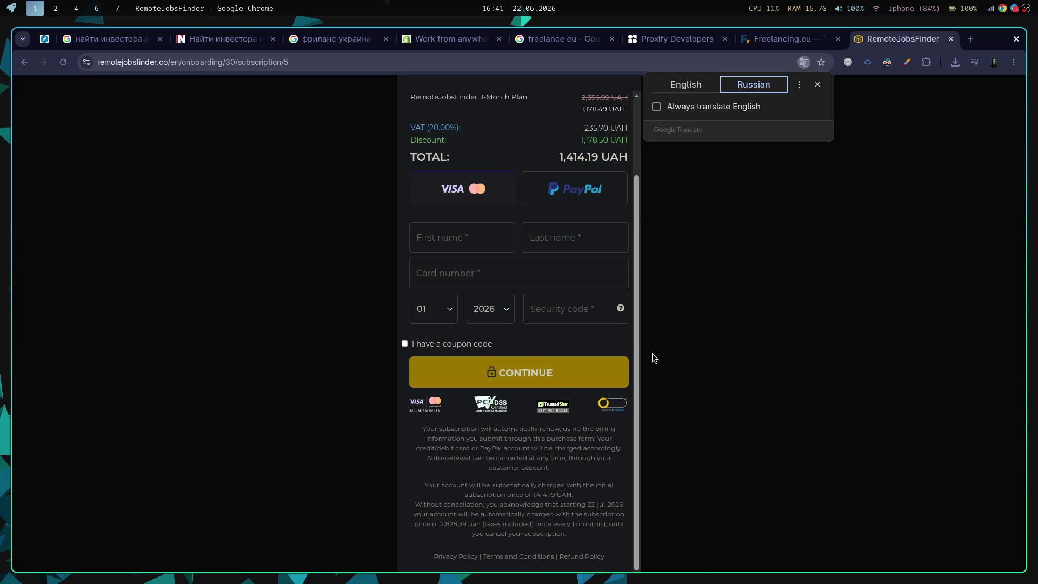
# Select the subscription terms under CONTINUE and translate them into Russian
pyautogui.doubleClick(427, 428)
pyautogui.moveTo(420, 423); pyautogui.dragTo(615, 562)
pyautogui.rightClick(548, 517)
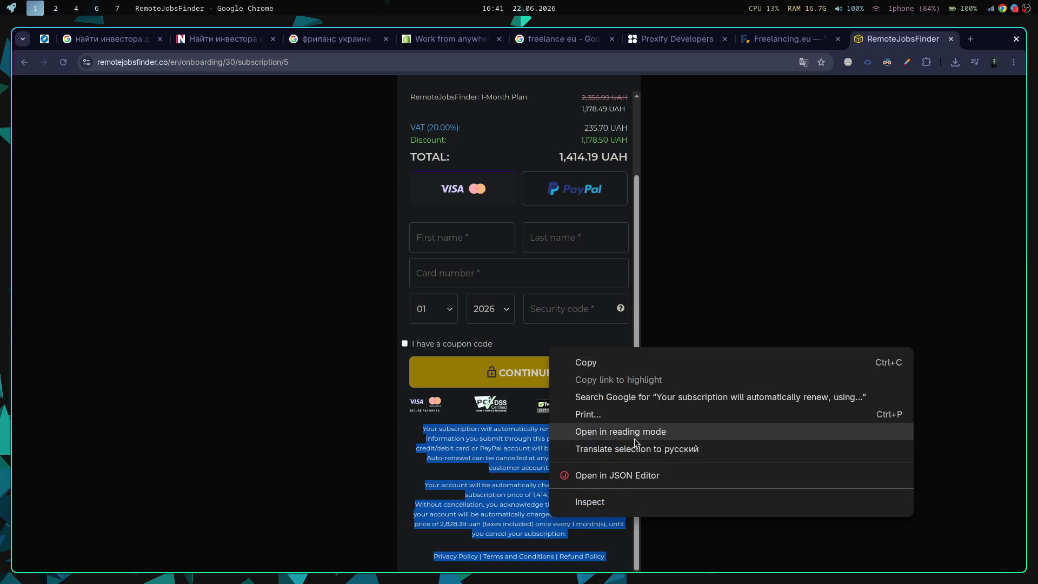
pyautogui.click(671, 449)
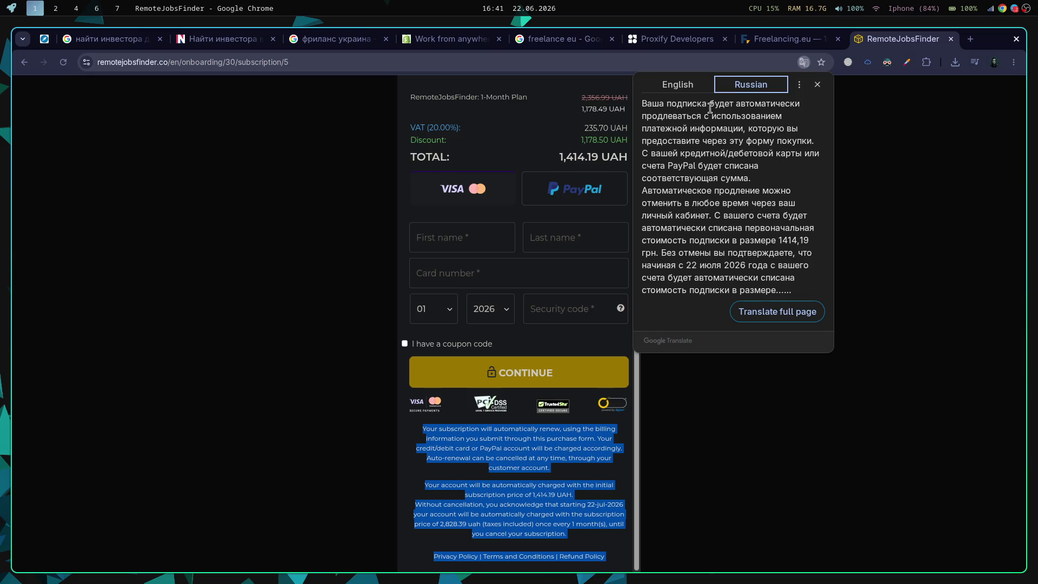
# Highlight the translated terms: the 1414,19 initial charge and the renewal charge from 22 July
pyautogui.moveTo(678, 116); pyautogui.dragTo(755, 116)
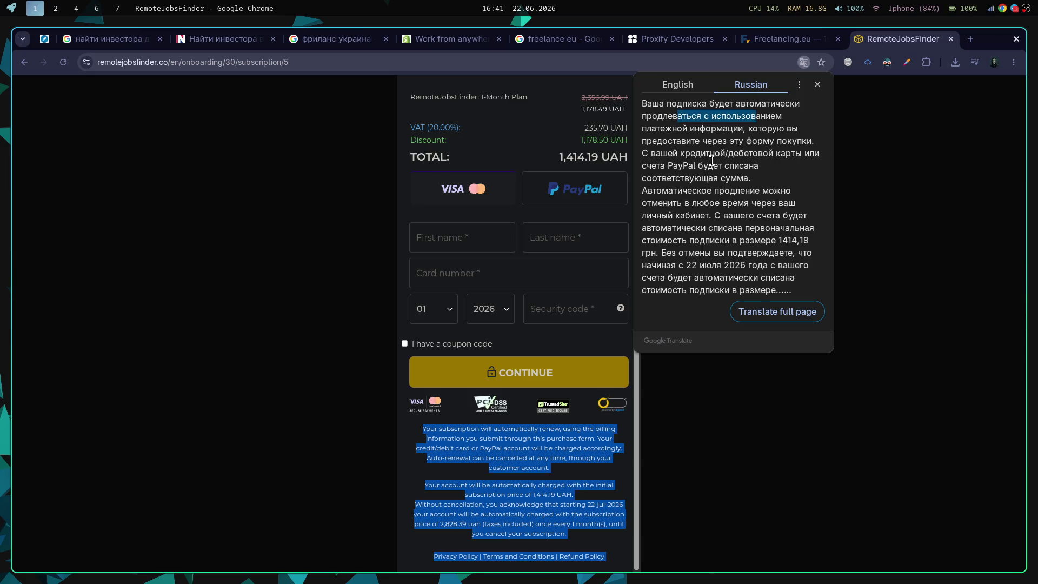
pyautogui.moveTo(642, 192); pyautogui.dragTo(785, 192)
pyautogui.click(792, 200)
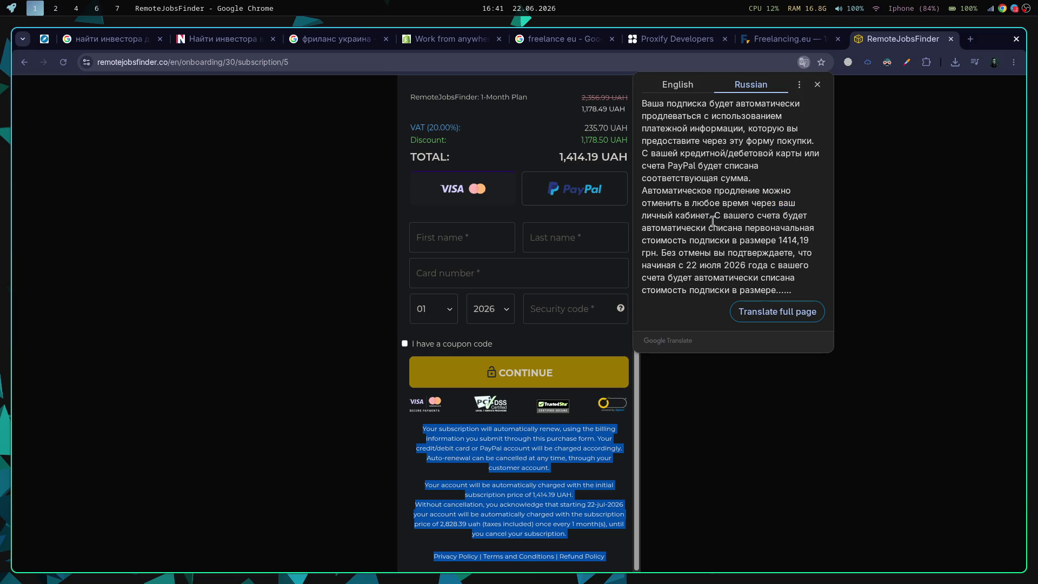
pyautogui.moveTo(722, 232); pyautogui.dragTo(782, 242)
pyautogui.moveTo(672, 252)
pyautogui.mouseDown()
pyautogui.moveTo(794, 253)
pyautogui.moveTo(699, 263)
pyautogui.moveTo(740, 264)
pyautogui.moveTo(720, 263)
pyautogui.mouseUp()
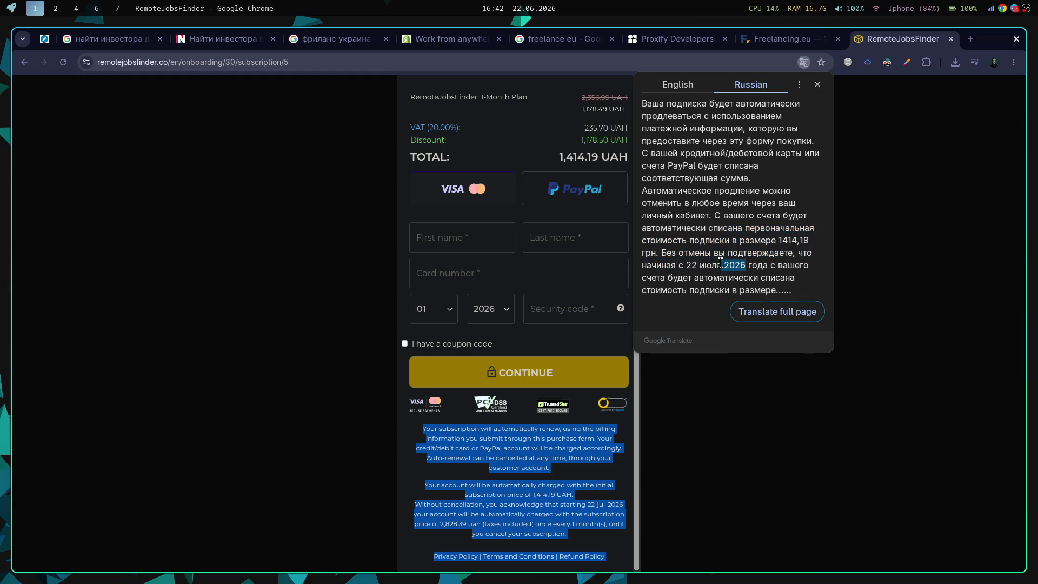
pyautogui.click(736, 238)
pyautogui.moveTo(711, 217)
pyautogui.mouseDown()
pyautogui.moveTo(739, 238)
pyautogui.moveTo(808, 242)
pyautogui.mouseUp()
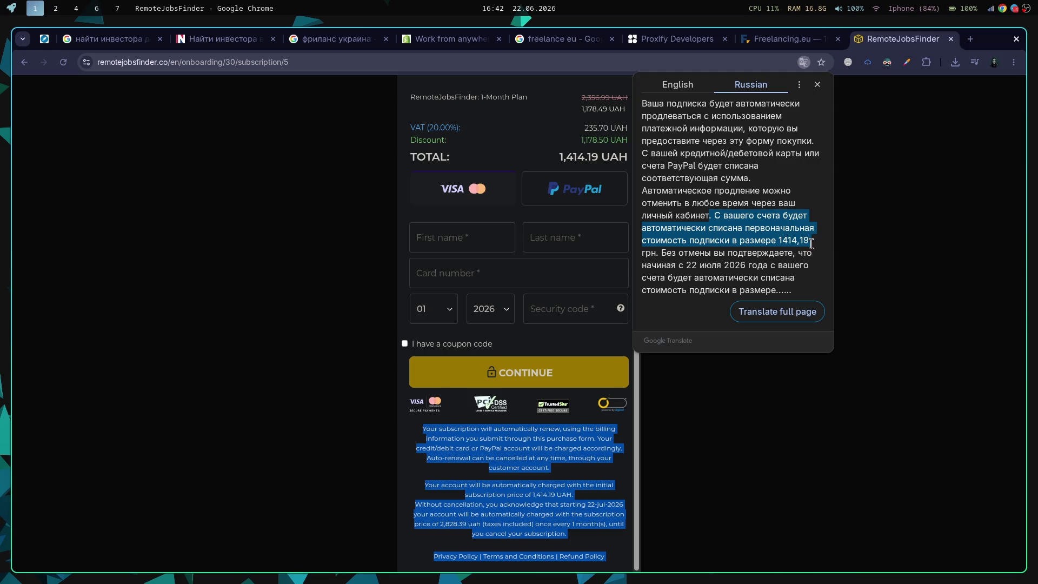
pyautogui.moveTo(700, 252)
pyautogui.mouseDown()
pyautogui.moveTo(785, 252)
pyautogui.moveTo(701, 265)
pyautogui.moveTo(756, 267)
pyautogui.moveTo(707, 278)
pyautogui.moveTo(774, 278)
pyautogui.moveTo(776, 290)
pyautogui.mouseUp()
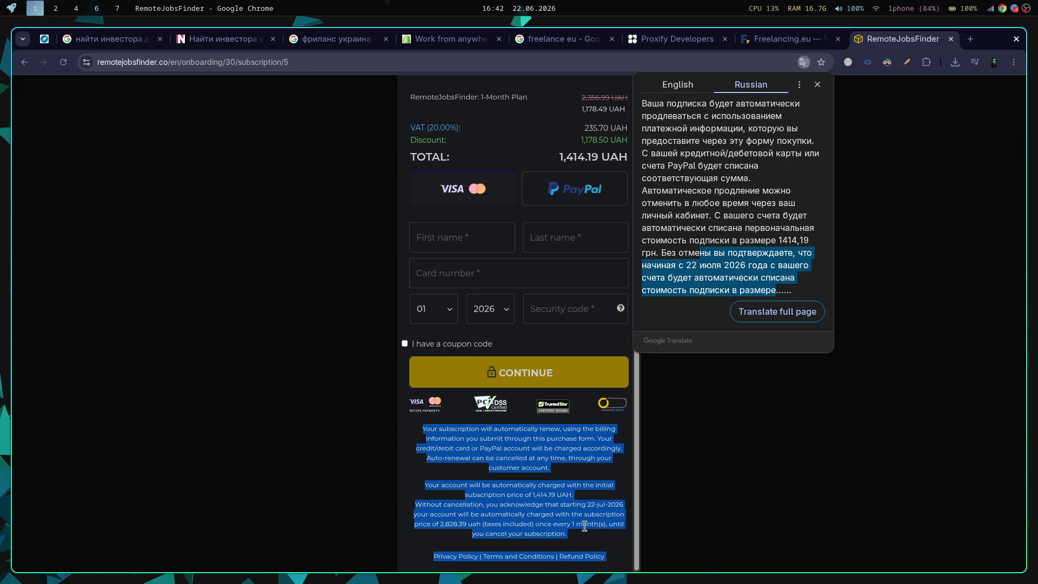
# Select the 2,828.39 renewal price in the terms and dismiss the last-call offer popup
pyautogui.keyDown('ctrl'); pyautogui.scroll(5, 457, 546); pyautogui.keyUp('ctrl')
pyautogui.moveTo(489, 478); pyautogui.dragTo(396, 478)
pyautogui.keyDown('ctrl'); pyautogui.scroll(-5, 799, 271); pyautogui.keyUp('ctrl')
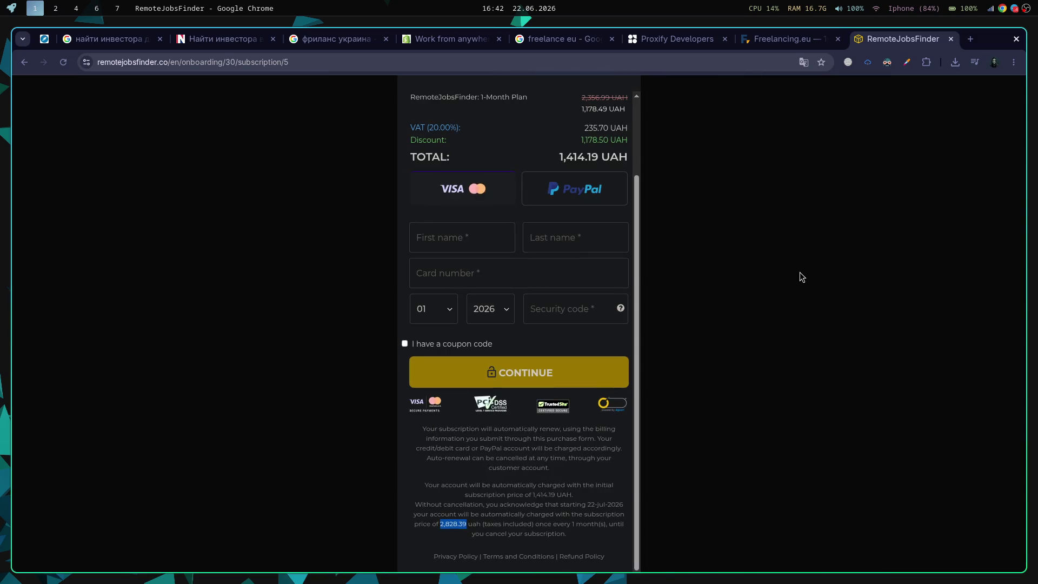
pyautogui.click(606, 173)
# Switch the plans page from Russian back to its original English
pyautogui.scroll(5, 563, 236)
pyautogui.scroll(-7, 563, 236)
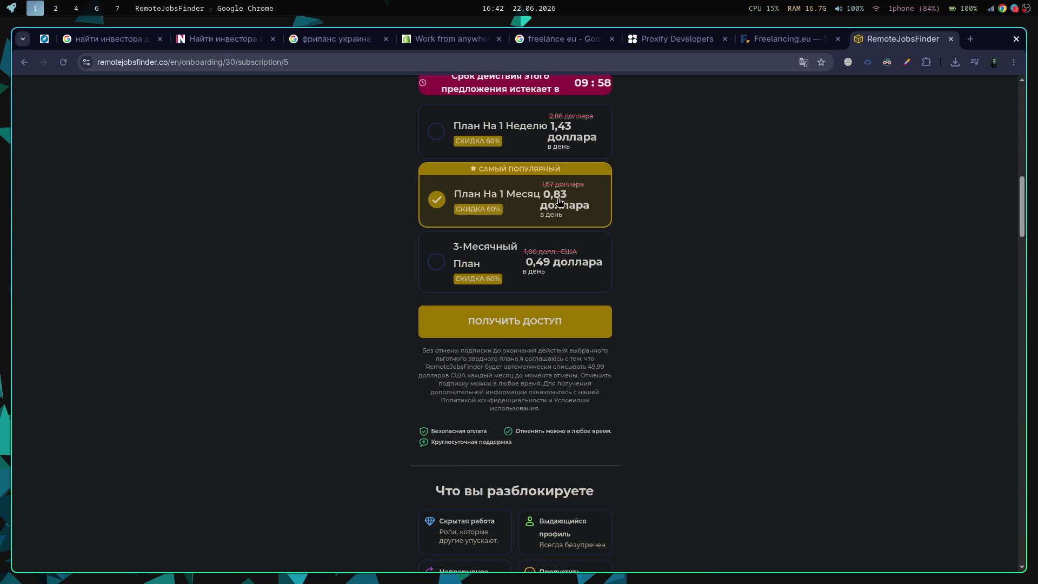
pyautogui.scroll(2, 708, 250)
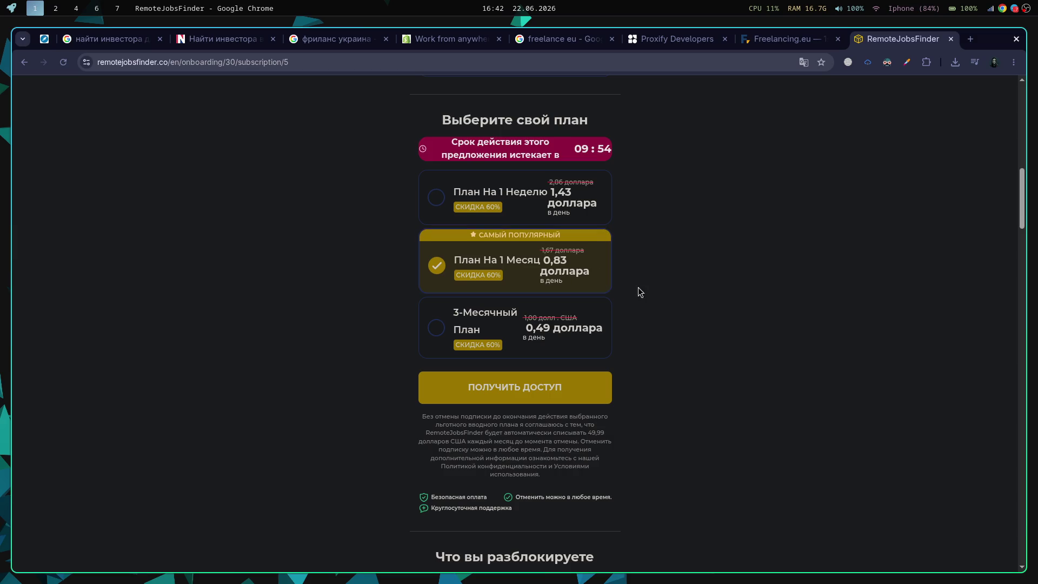
pyautogui.scroll(7, 574, 273)
pyautogui.scroll(5, 574, 273)
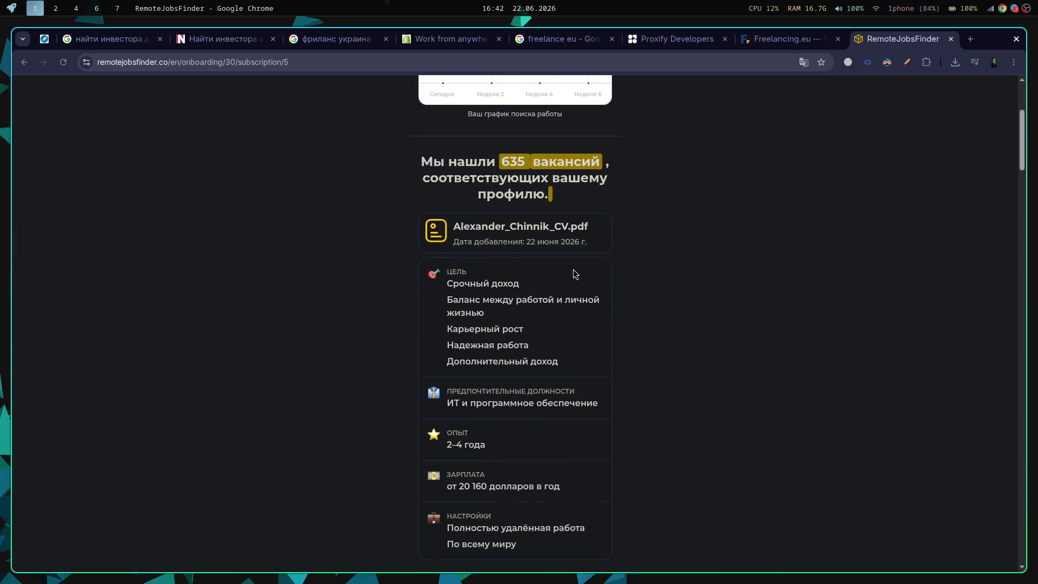
pyautogui.scroll(-15, 574, 274)
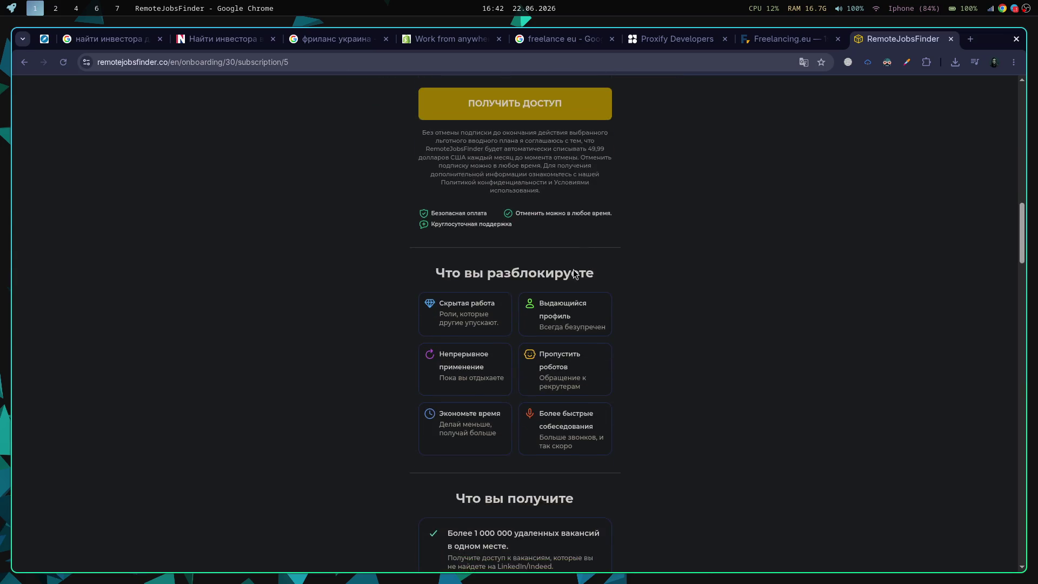
pyautogui.scroll(-20, 575, 273)
pyautogui.scroll(20, 575, 273)
pyautogui.scroll(-10, 574, 273)
pyautogui.scroll(2, 574, 272)
pyautogui.scroll(-7, 574, 273)
pyautogui.scroll(2, 575, 272)
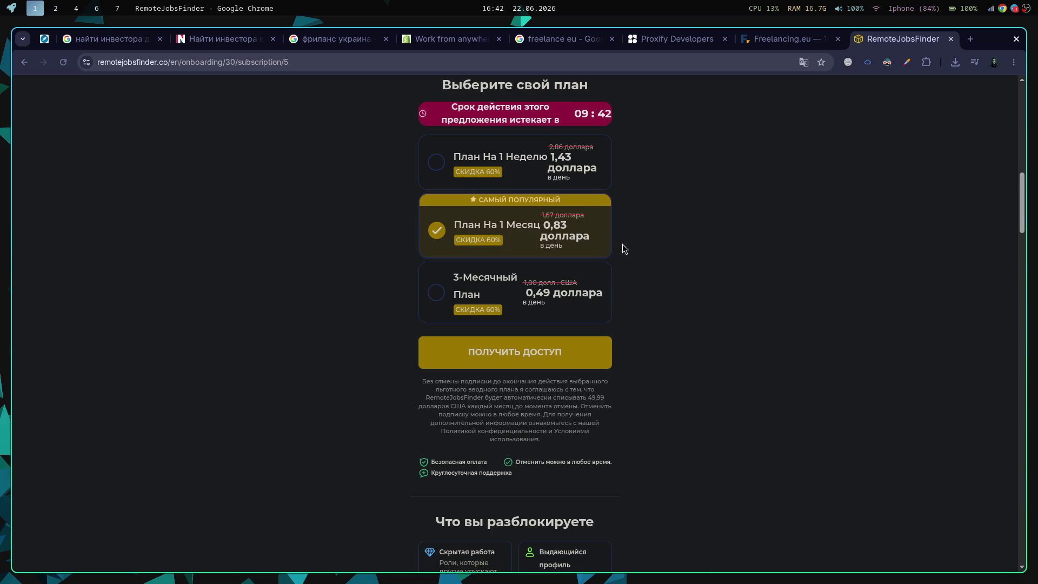
pyautogui.click(803, 68)
pyautogui.click(677, 86)
pyautogui.click(818, 85)
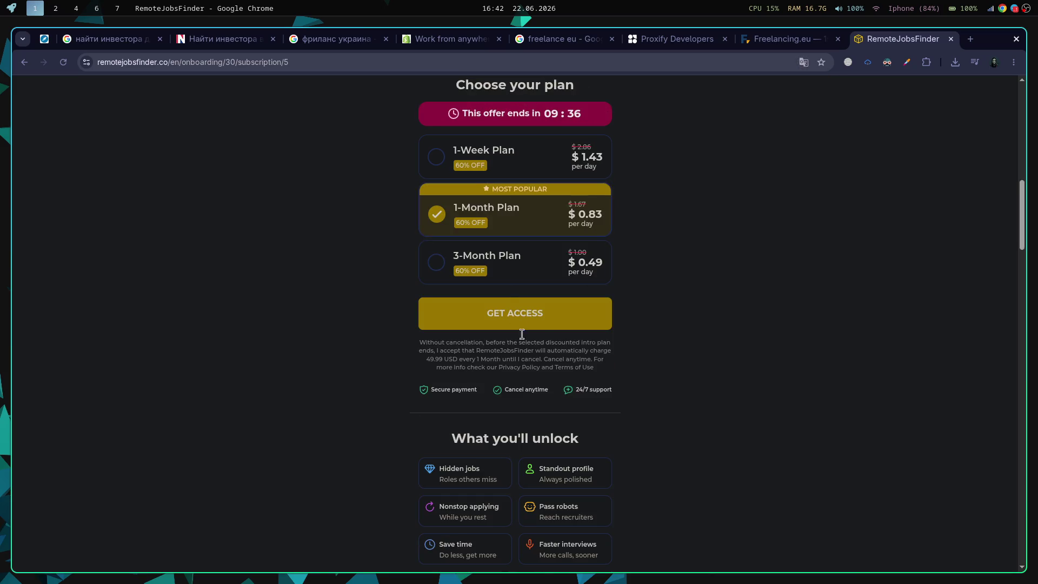
# Reopen the 1-Month Plan checkout, now 1,131.36 UAH including 188.56 VAT
pyautogui.keyDown('ctrl'); pyautogui.scroll(5, 591, 232); pyautogui.keyUp('ctrl')
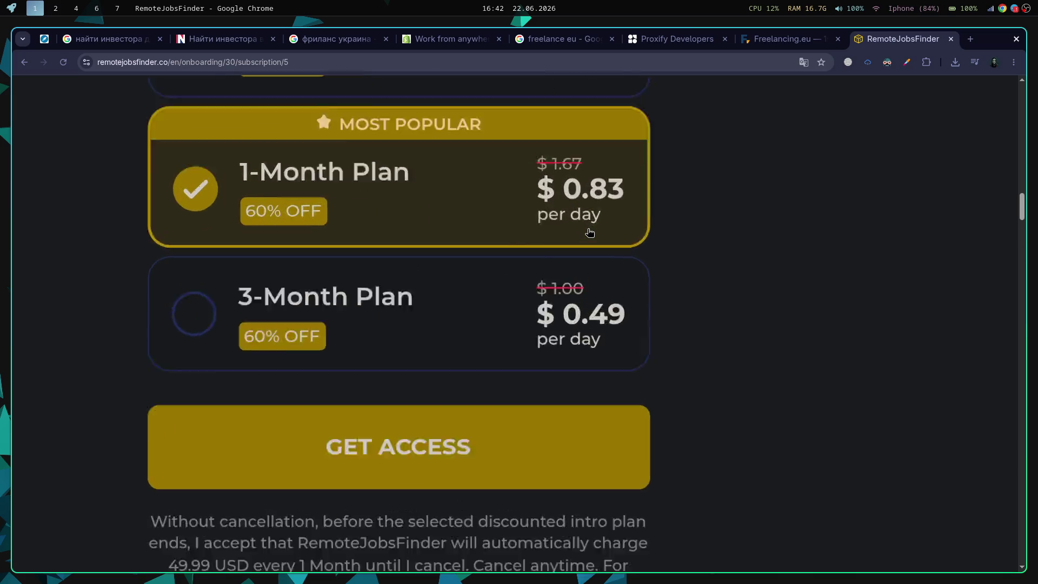
pyautogui.keyDown('ctrl'); pyautogui.scroll(-2, 591, 231); pyautogui.keyUp('ctrl')
pyautogui.keyDown('ctrl'); pyautogui.scroll(-3, 527, 380); pyautogui.keyUp('ctrl')
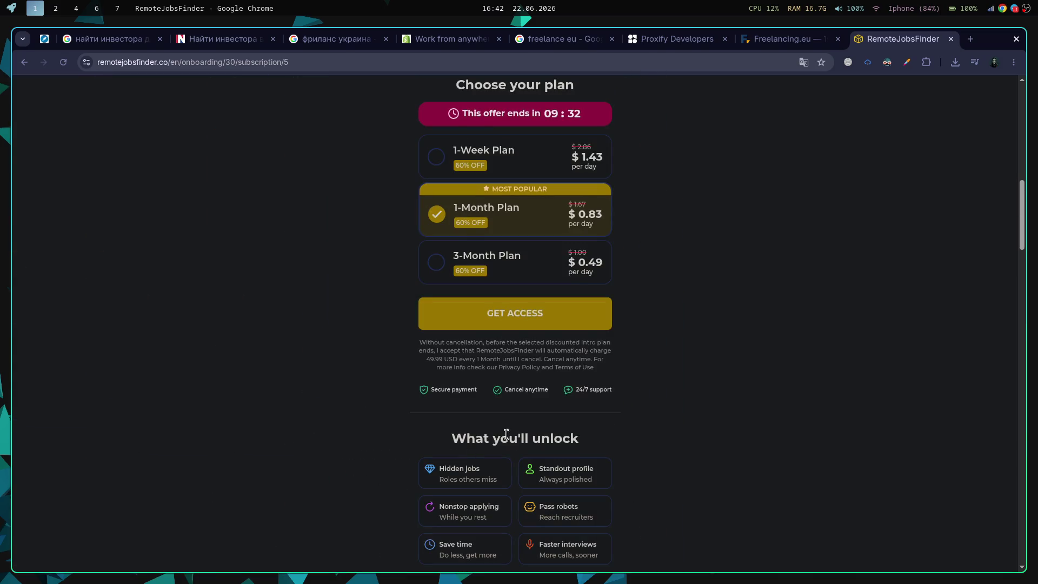
pyautogui.scroll(10, 518, 438)
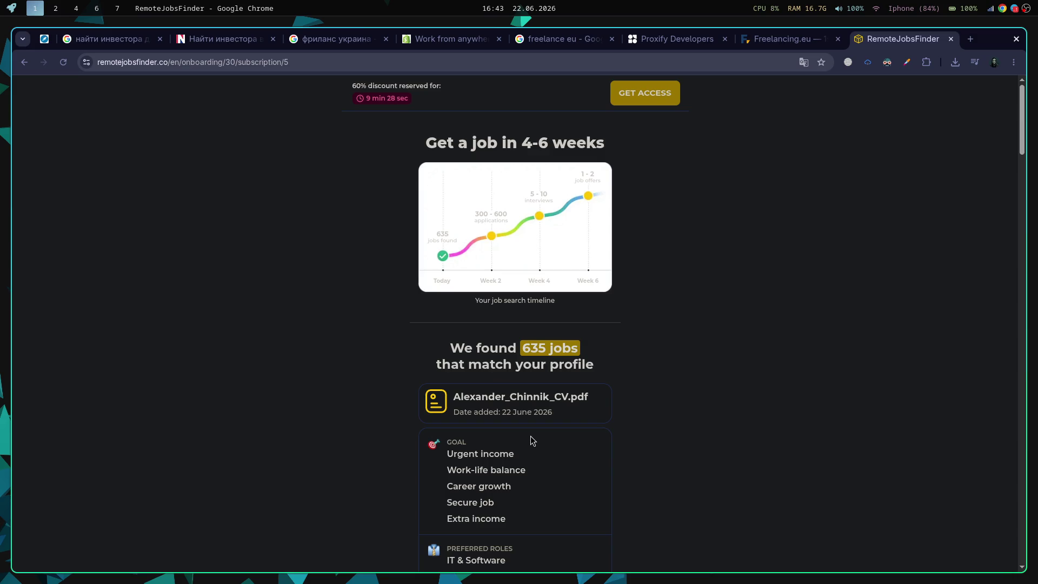
pyautogui.scroll(-12, 529, 435)
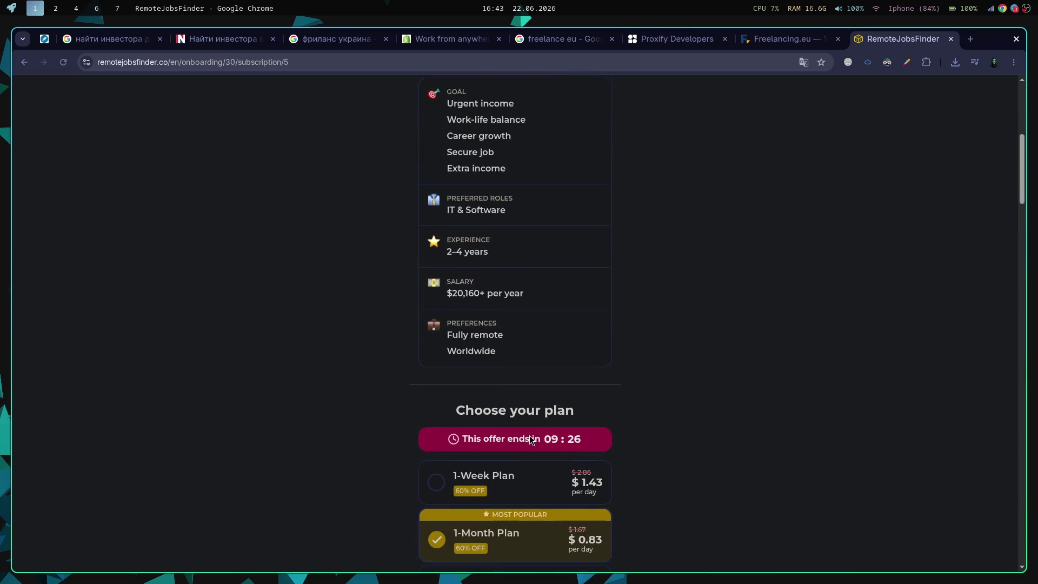
pyautogui.click(546, 303)
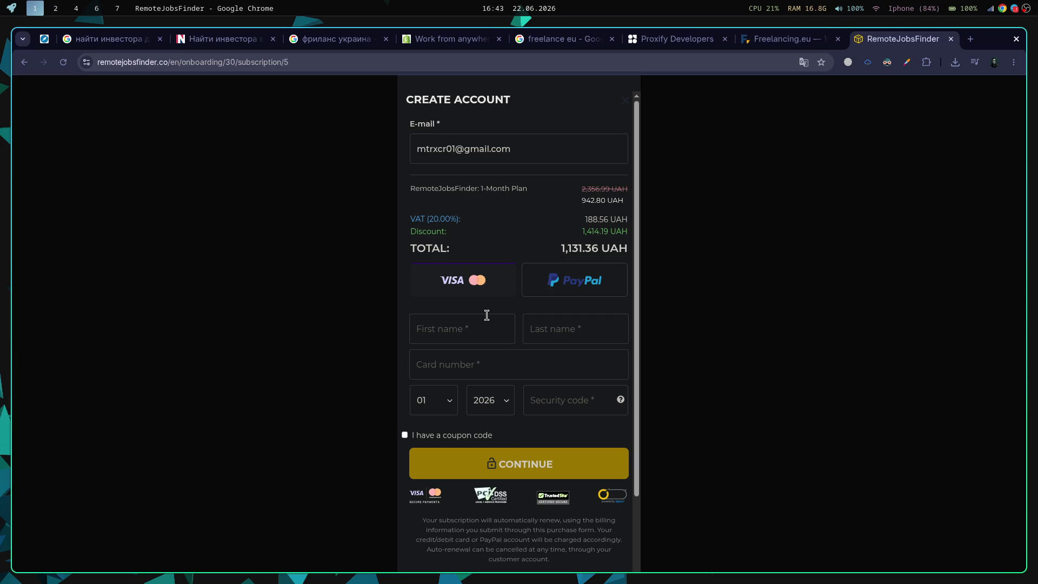
# Open DevTools on the Network panel and reopen the 1-Month Plan checkout
pyautogui.click(486, 319)
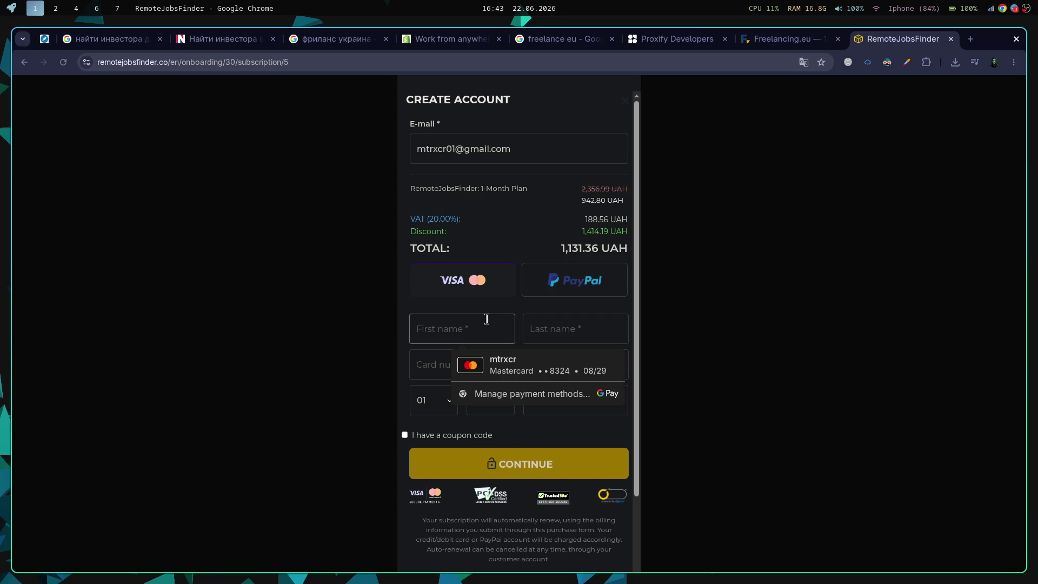
pyautogui.hotkey('ctrl', 'shift', 'i')
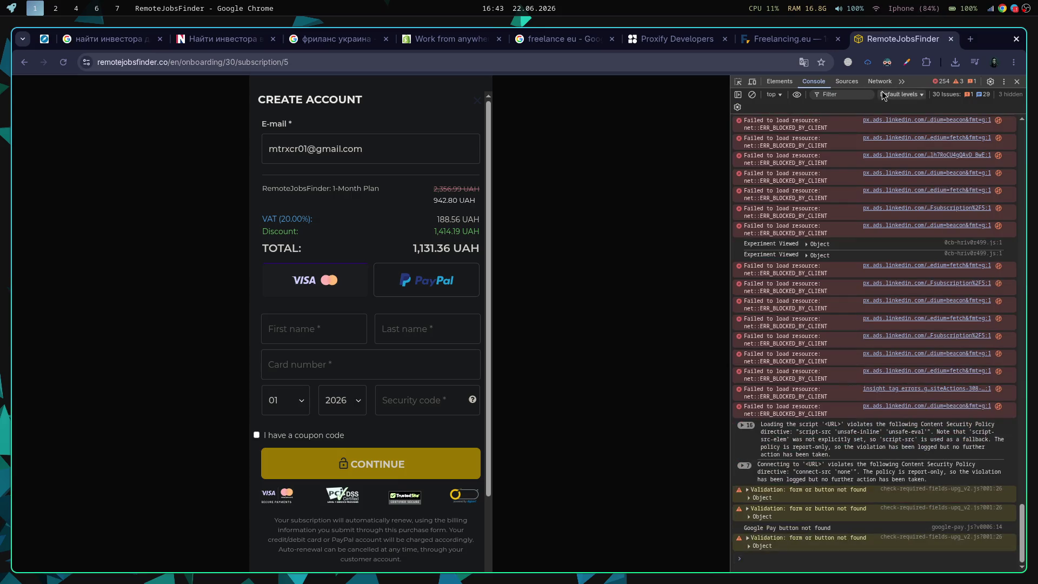
pyautogui.click(879, 81)
pyautogui.click(585, 191)
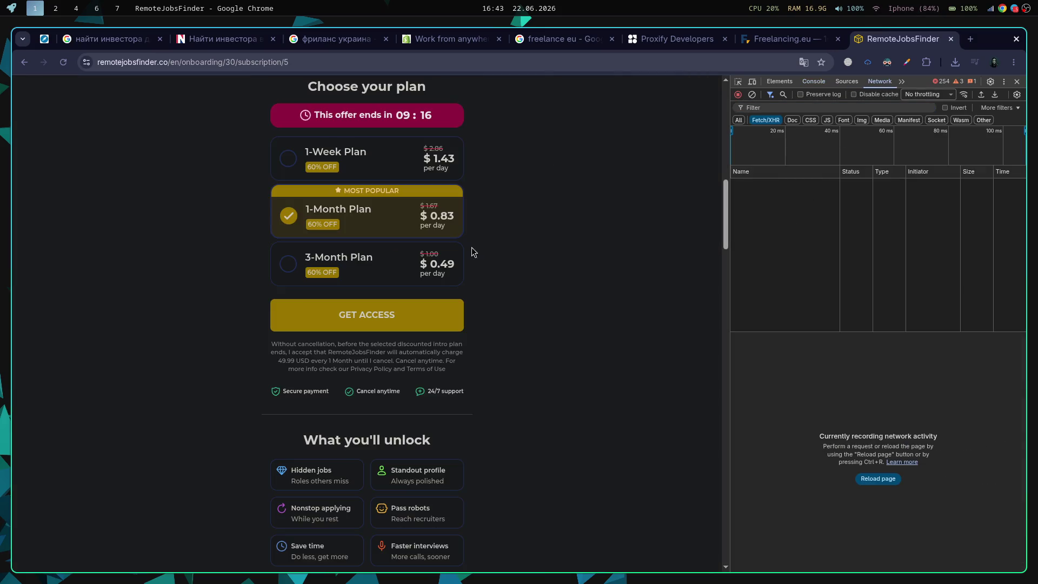
pyautogui.click(402, 317)
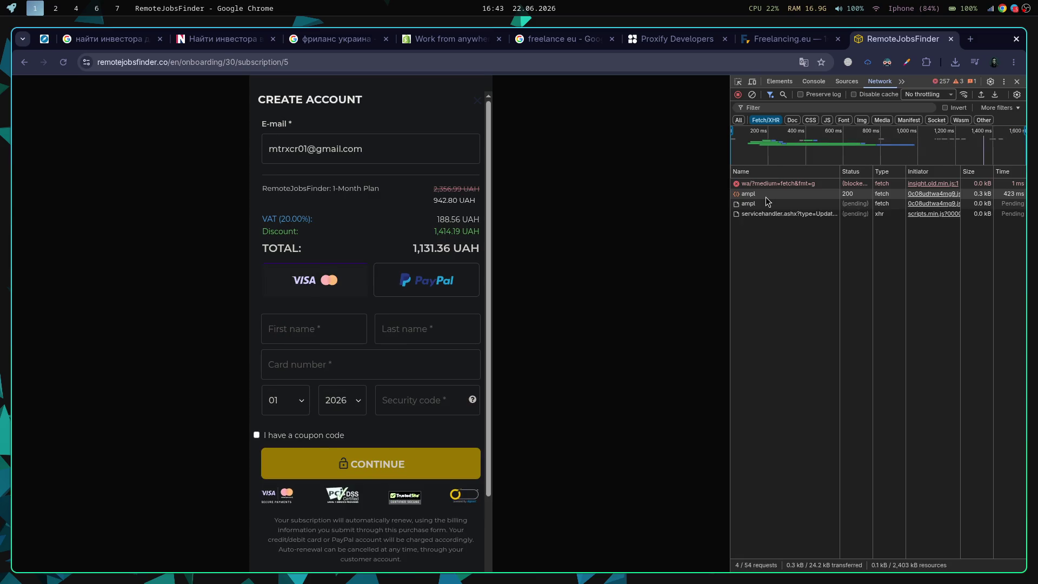
# Enter and erase a first name, then cancel the saved Mastercard autofill verification
pyautogui.click(278, 331)
pyautogui.write('sadasd')
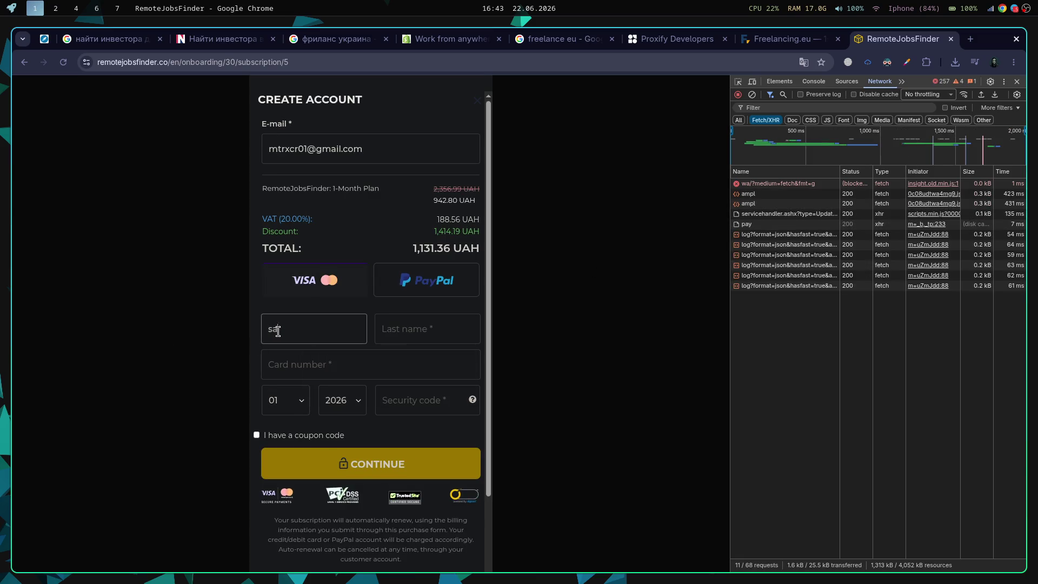
pyautogui.doubleClick(278, 330)
pyautogui.press('BackSpace')
pyautogui.click(310, 331)
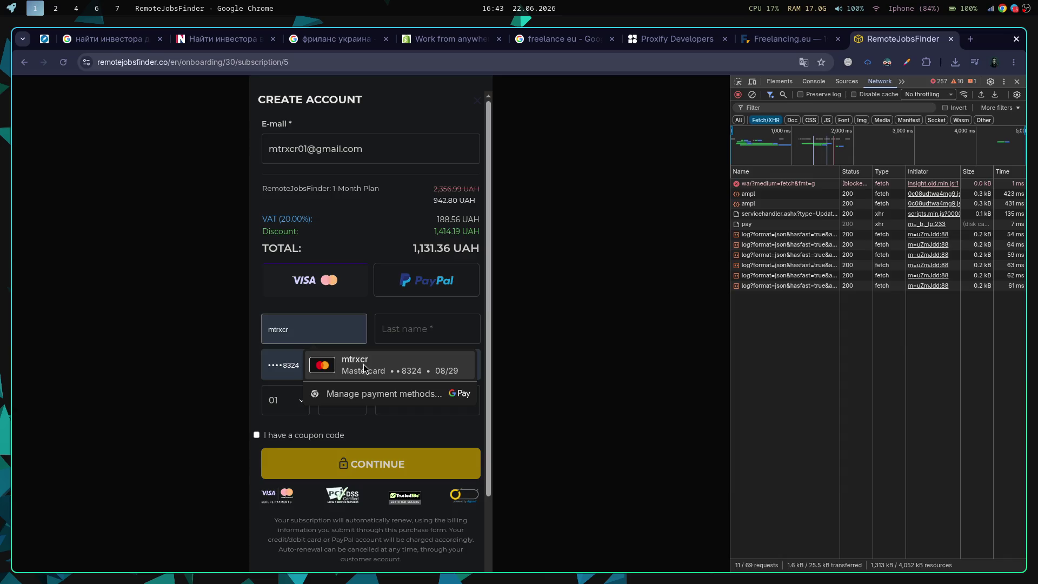
pyautogui.click(351, 363)
pyautogui.click(546, 181)
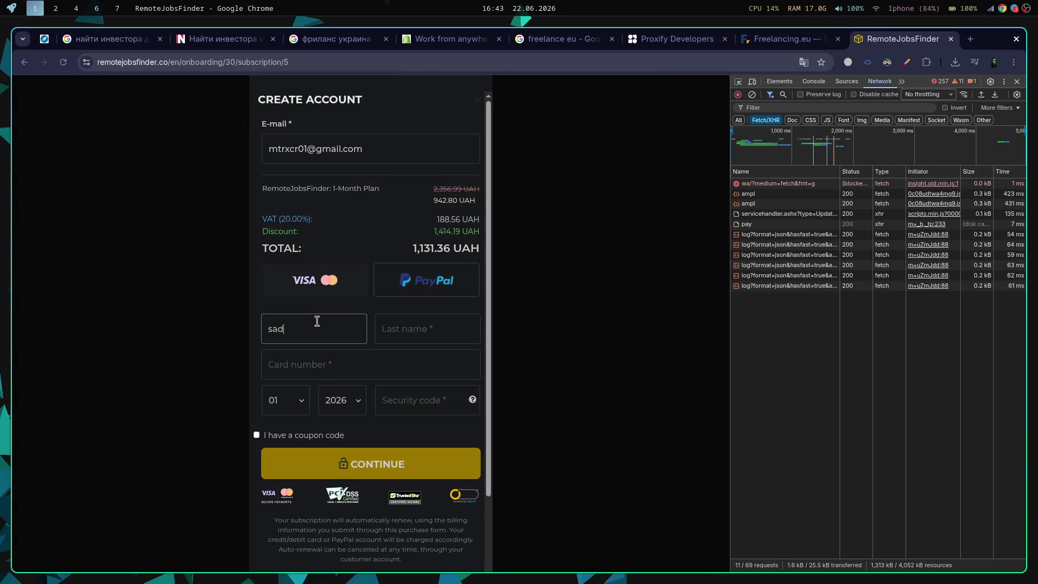
pyautogui.write('sadasd')
pyautogui.press('Tab')
pyautogui.write('asdad')
pyautogui.press('Tab')
pyautogui.write('3000')
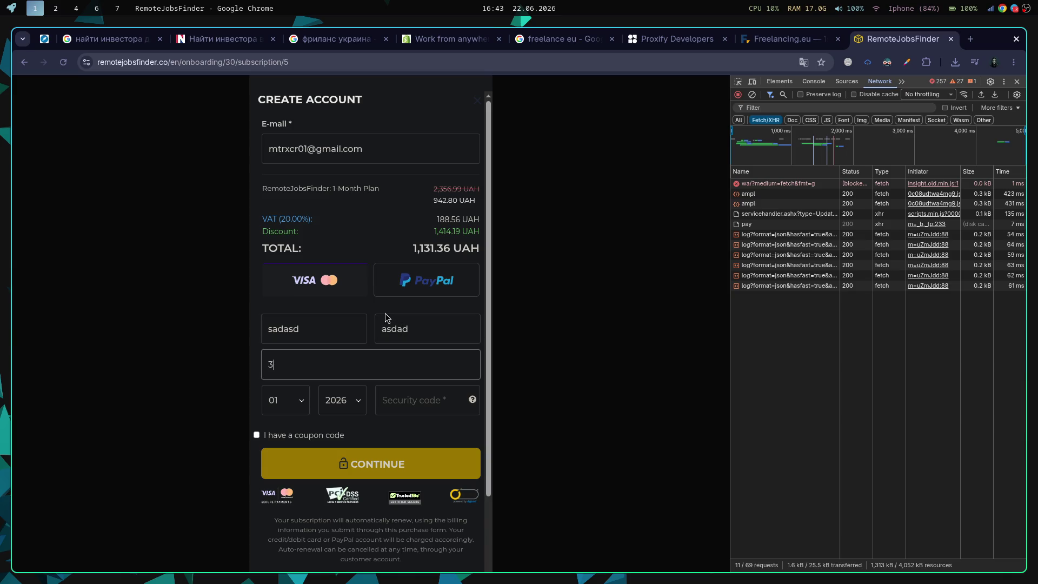
pyautogui.press('BackSpace')
pyautogui.press('BackSpace')
pyautogui.press('BackSpace')
pyautogui.write('40000')
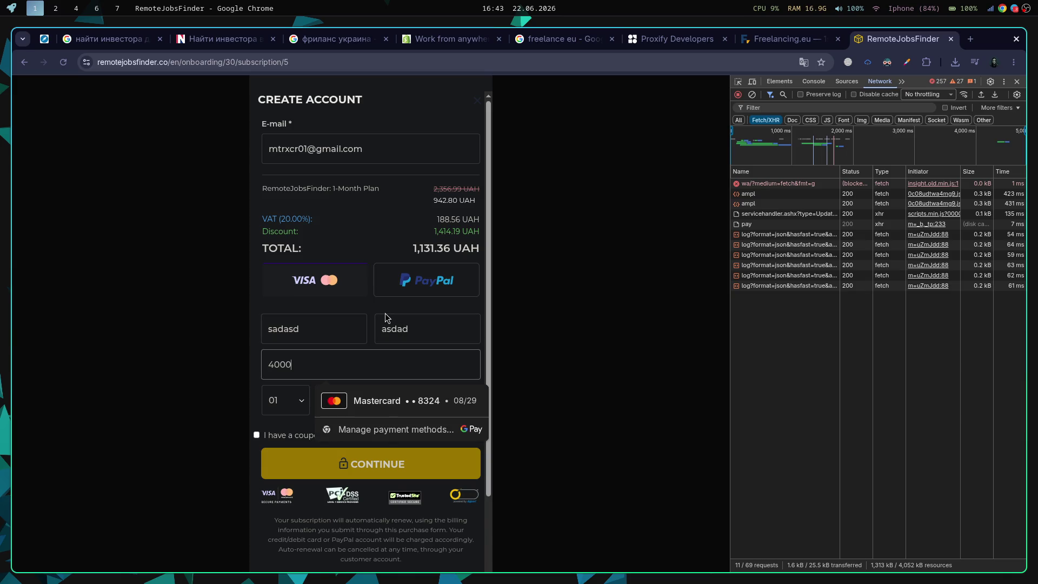
pyautogui.write('00000000000000000000000000000000000')
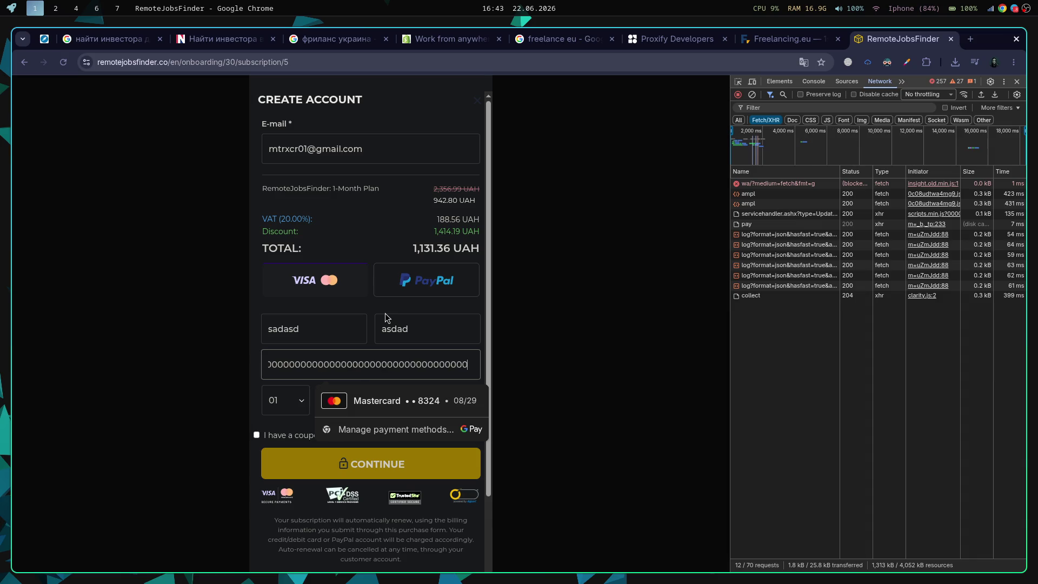
pyautogui.hotkey('ctrl', 'a')
pyautogui.write('4000 00')
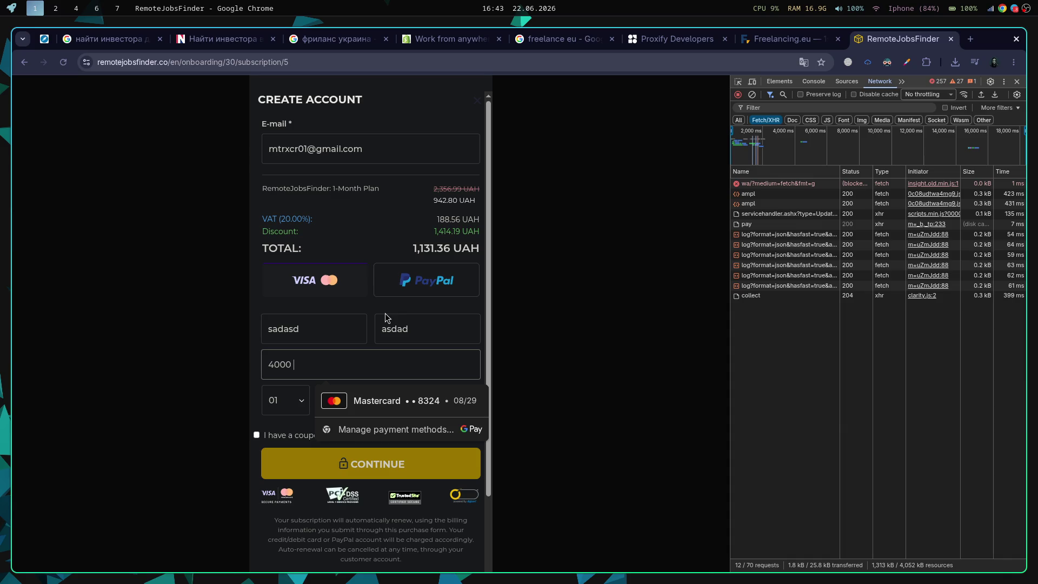
pyautogui.write('00 000 0')
pyautogui.write('0002')
pyautogui.click(297, 399)
pyautogui.click(300, 454)
pyautogui.click(342, 399)
pyautogui.click(342, 474)
pyautogui.click(431, 392)
pyautogui.write('31')
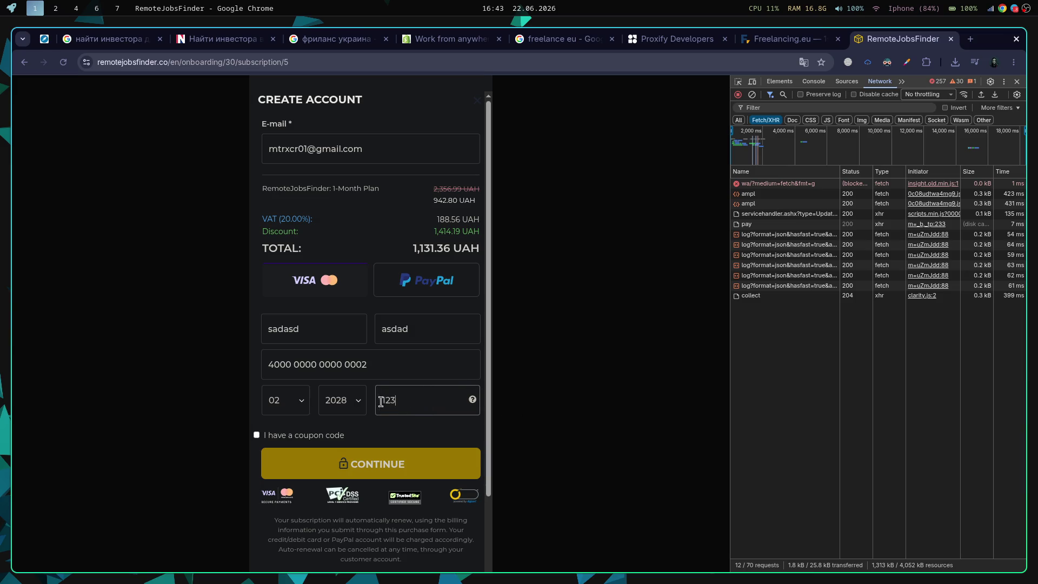
pyautogui.click(398, 476)
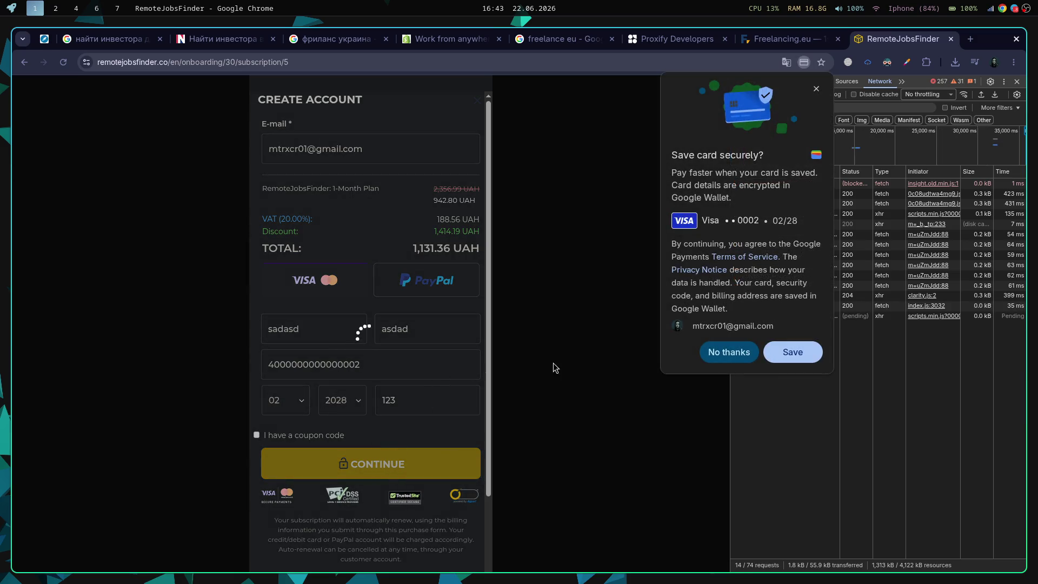
pyautogui.click(727, 353)
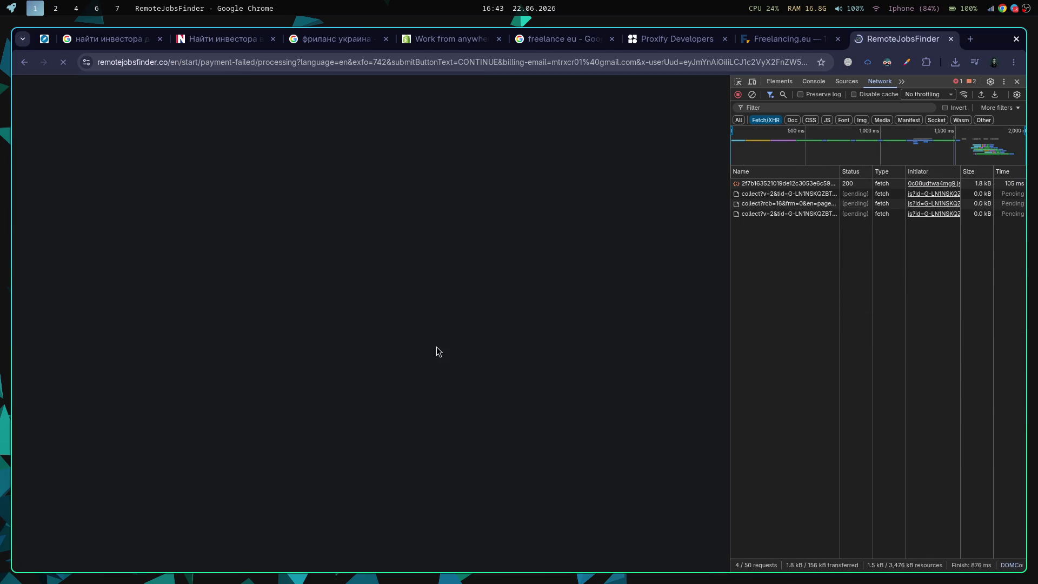
# Select the PAYMENT FAILED heading and the bank decline message
pyautogui.moveTo(308, 308); pyautogui.dragTo(475, 335)
pyautogui.click(475, 336)
pyautogui.moveTo(449, 387); pyautogui.dragTo(333, 298)
pyautogui.click(334, 297)
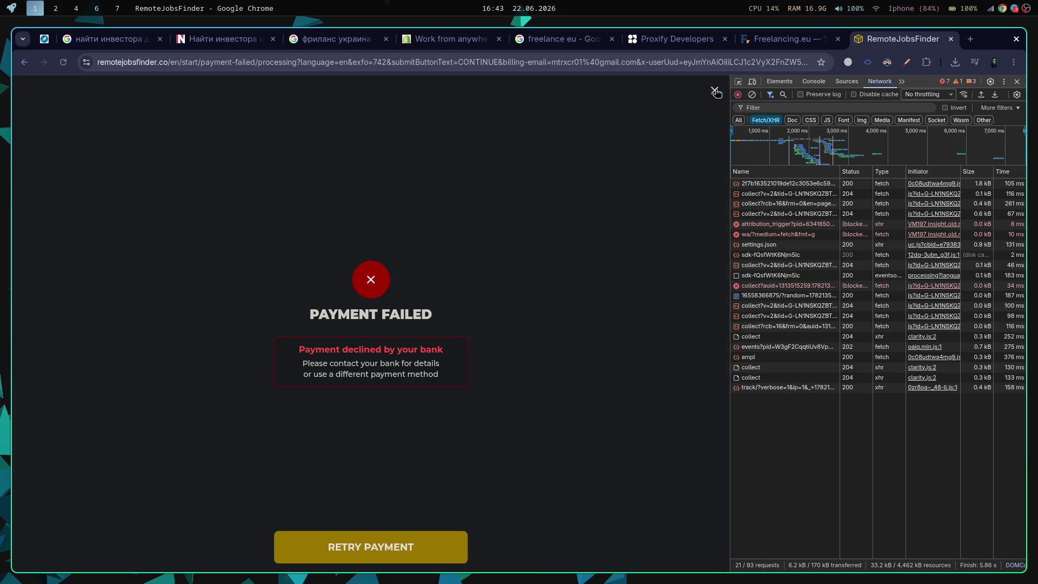
# Leave the failed payment back to the plans and close the RemoteJobsFinder tab
pyautogui.click(715, 92)
pyautogui.scroll(-7, 447, 384)
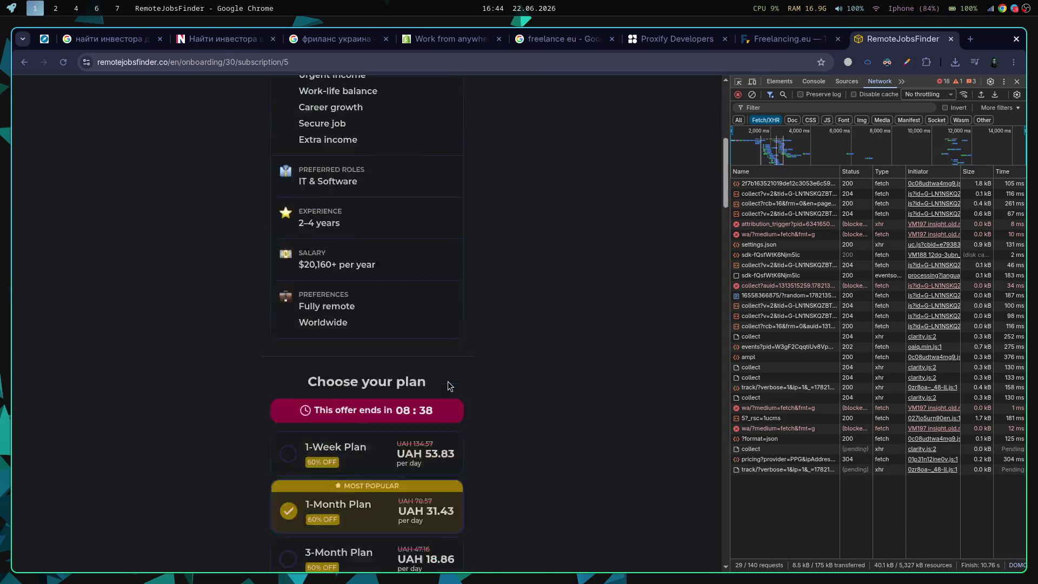
pyautogui.scroll(7, 449, 385)
pyautogui.scroll(-10, 449, 385)
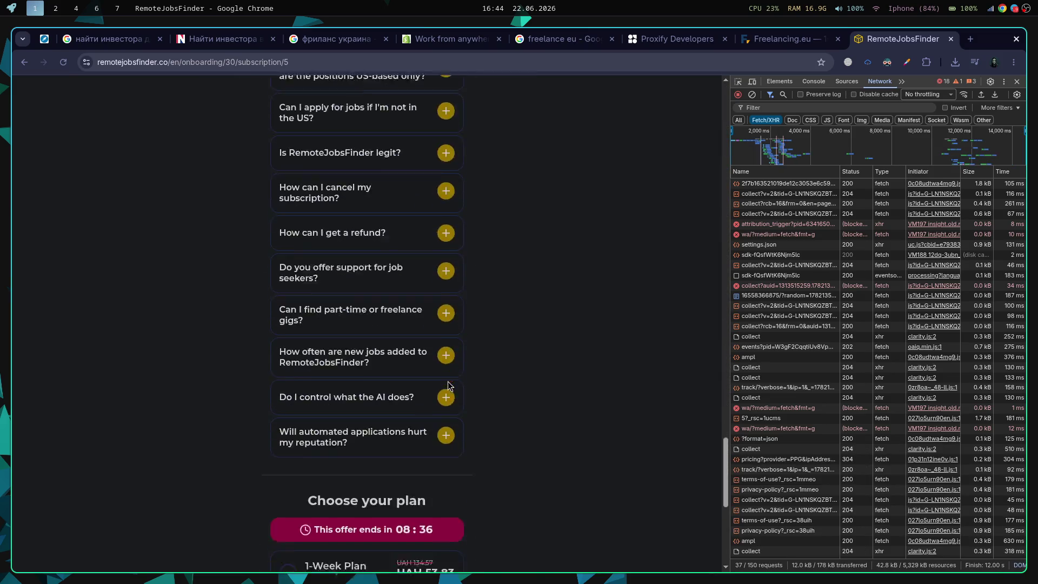
pyautogui.scroll(10, 448, 381)
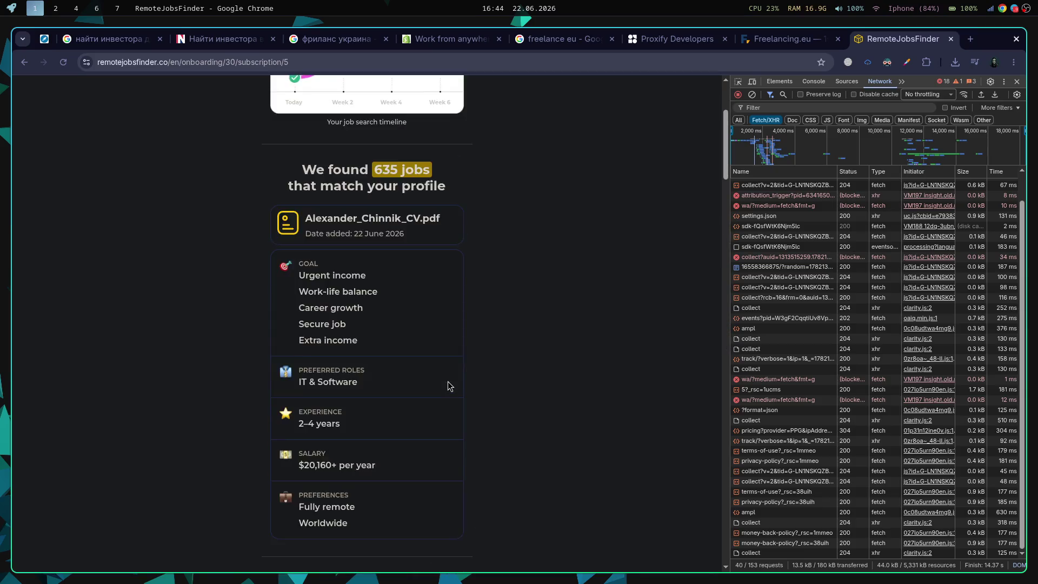
pyautogui.click(24, 62)
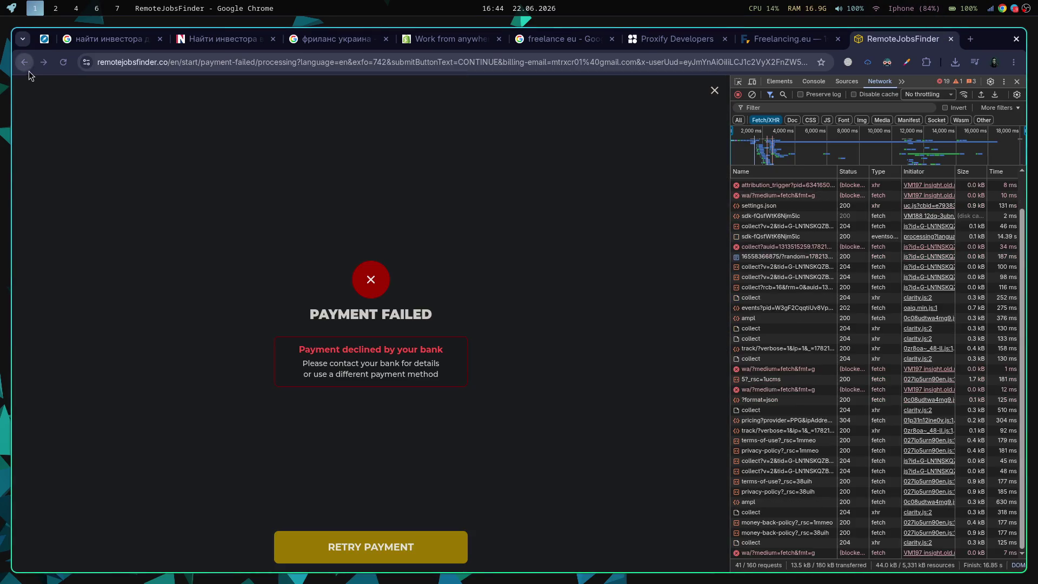
pyautogui.click(24, 62)
pyautogui.click(949, 39)
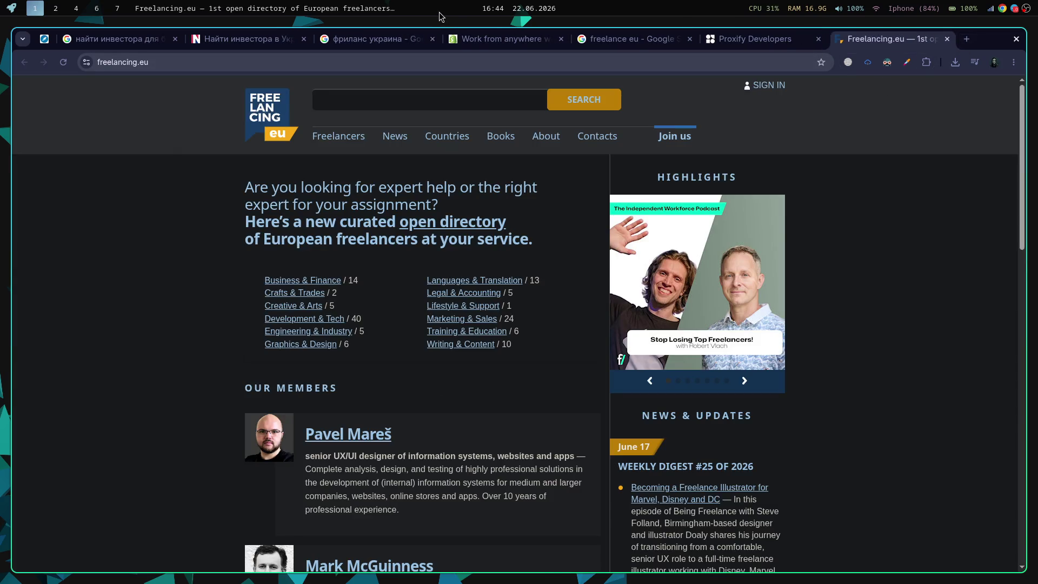
# Open the EUJobs Freelance Jobs Europe result, translate it to Russian, then revert to English
pyautogui.click(588, 38)
pyautogui.scroll(-5, 348, 287)
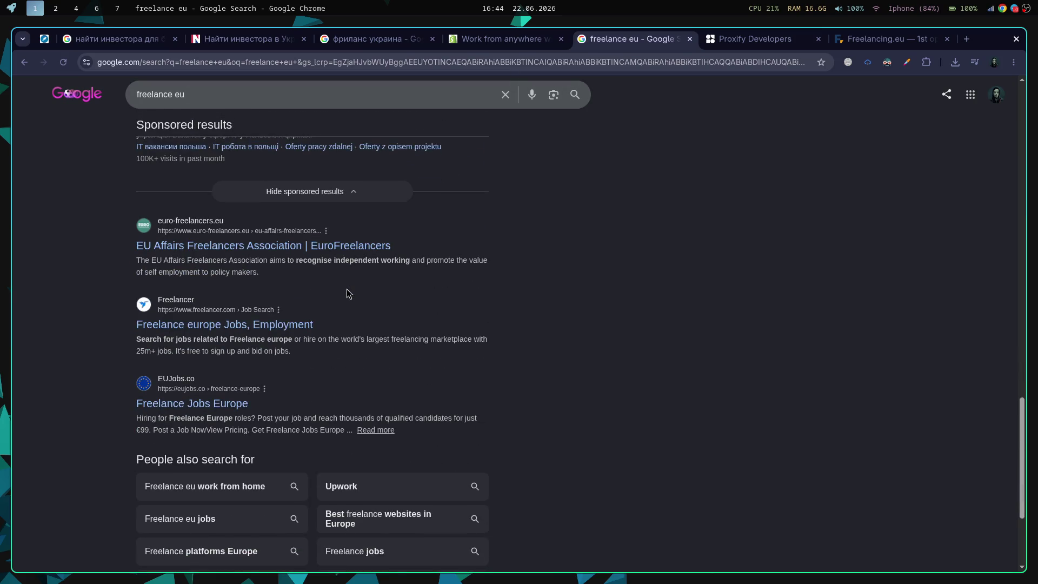
pyautogui.scroll(-3, 348, 294)
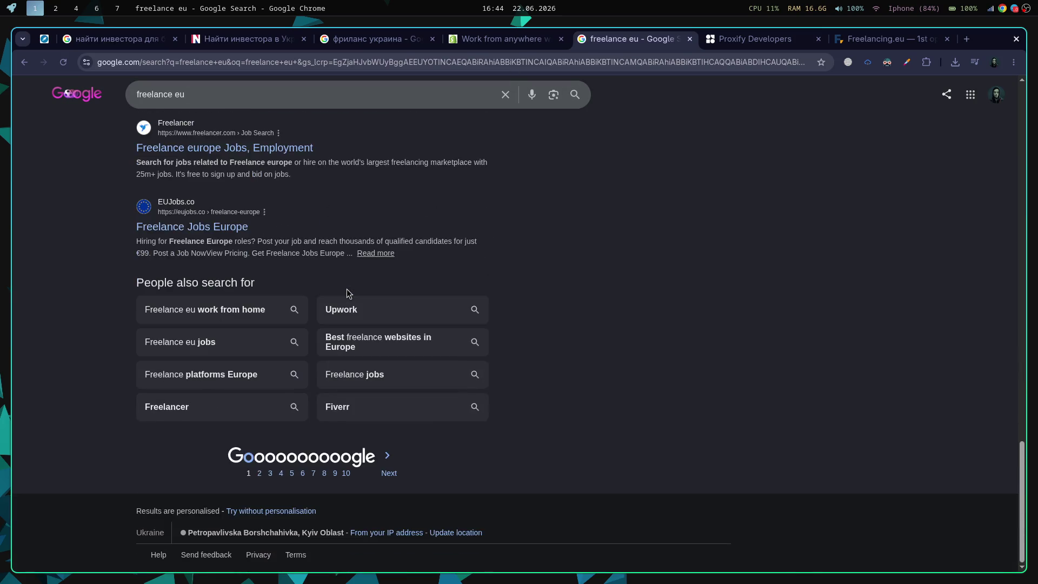
pyautogui.click(236, 233)
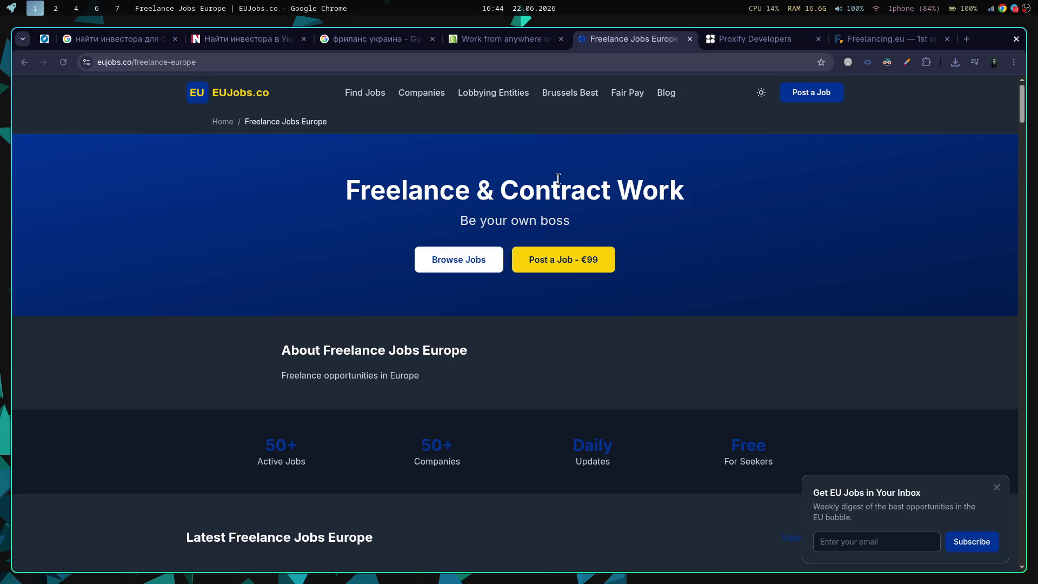
pyautogui.rightClick(549, 211)
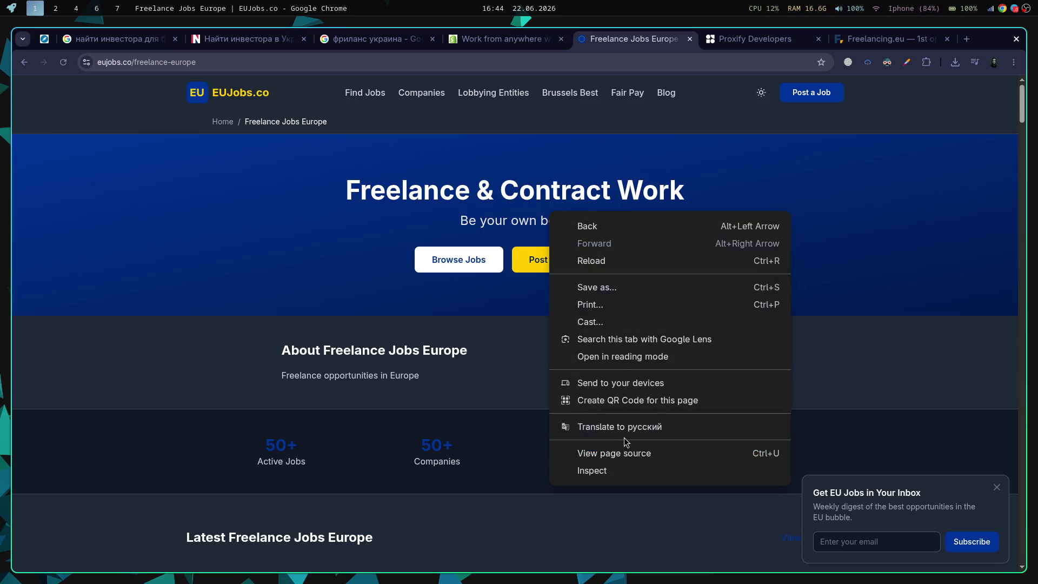
pyautogui.click(589, 424)
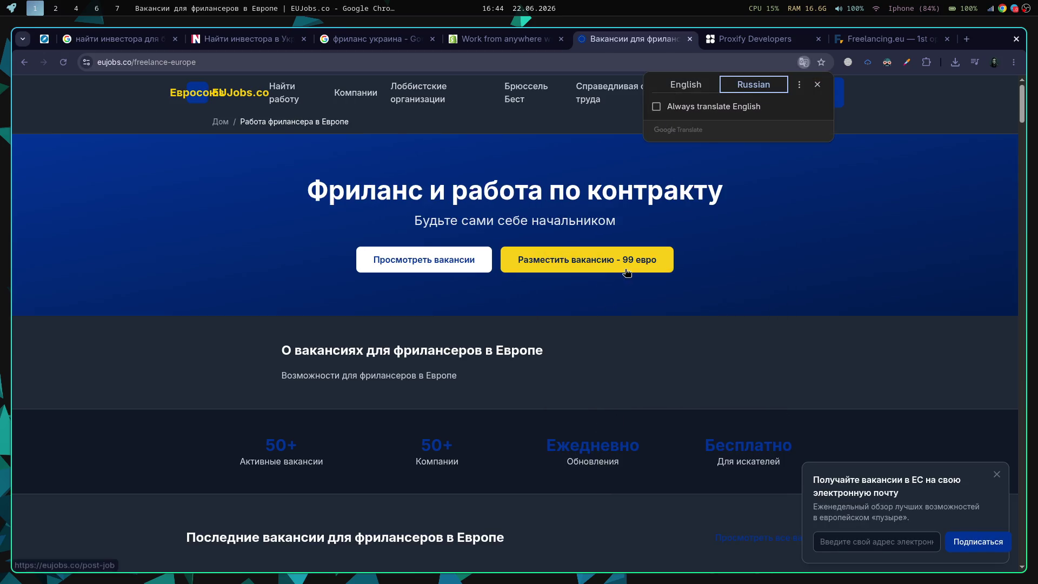
pyautogui.click(702, 86)
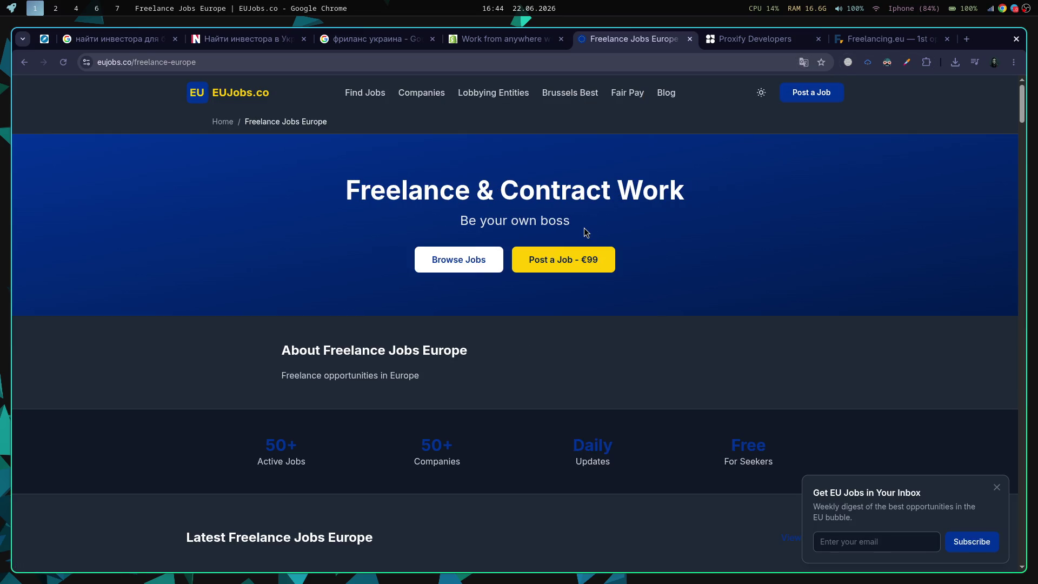
# Visit the EUJobs Companies and EU Lobbying Entities directory pages
pyautogui.scroll(-3, 584, 228)
pyautogui.scroll(15, 585, 231)
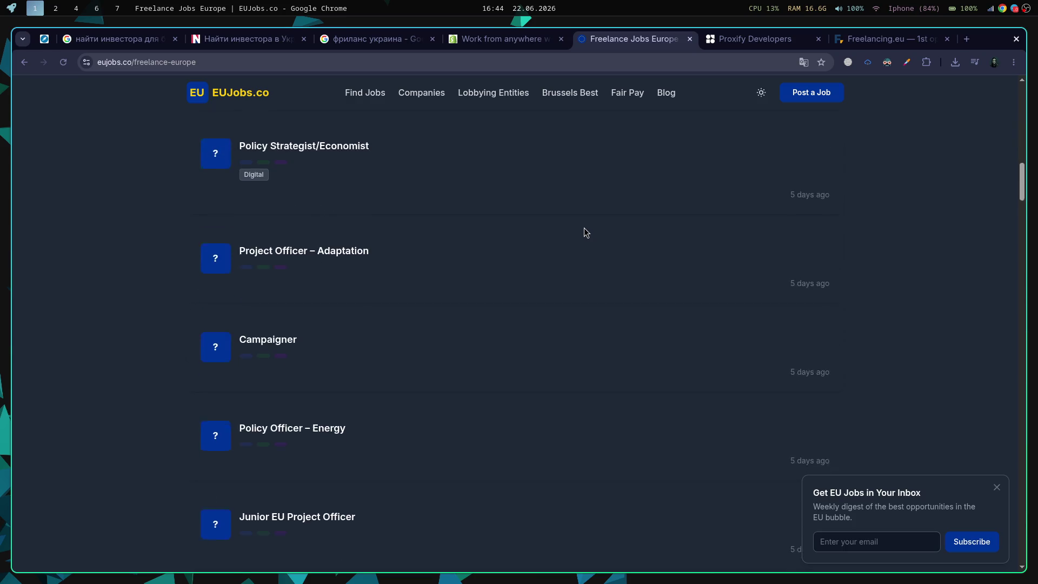
pyautogui.click(431, 94)
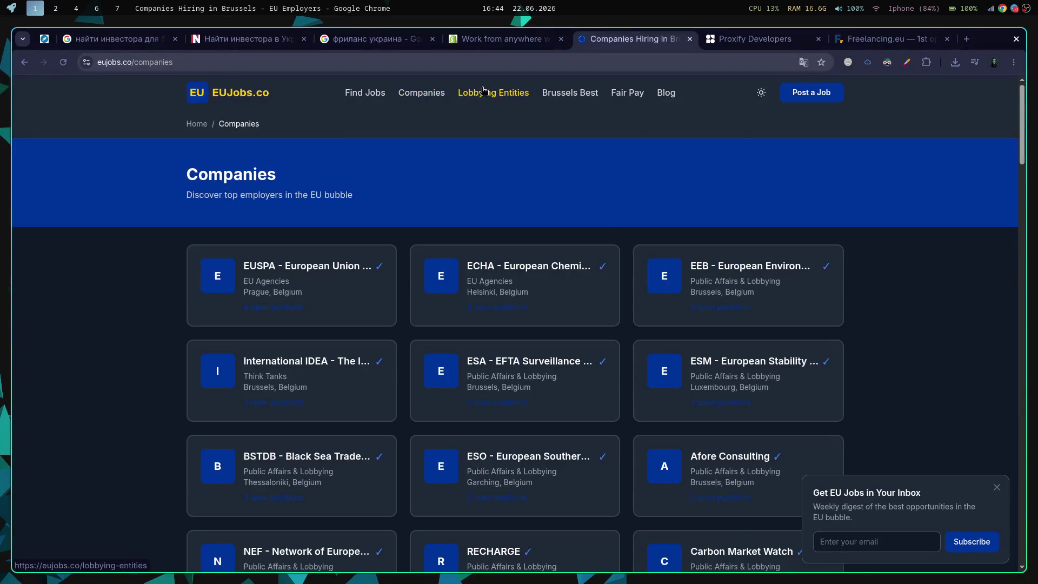
pyautogui.click(485, 93)
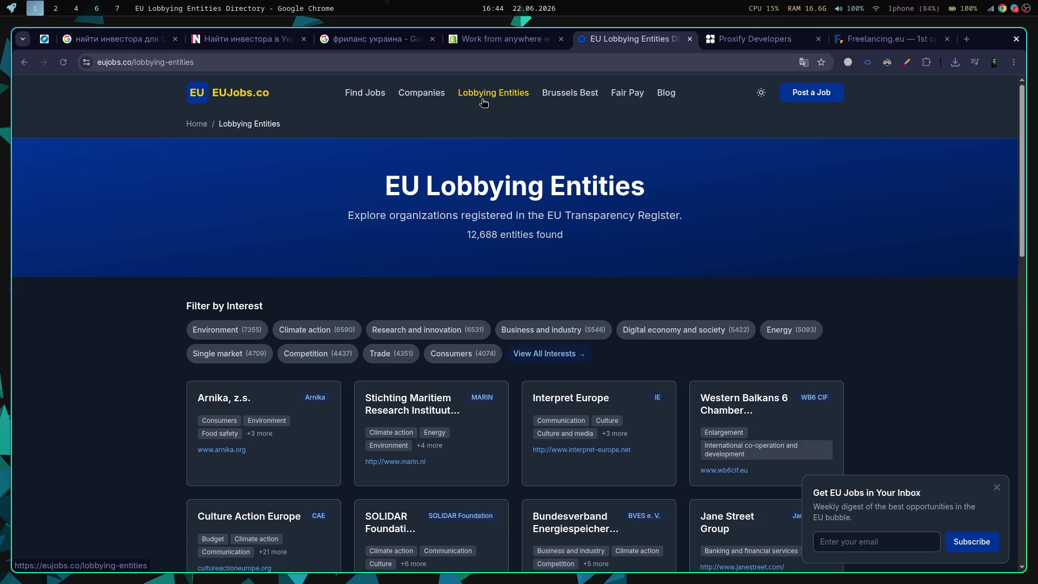
pyautogui.scroll(-5, 464, 236)
pyautogui.scroll(5, 463, 236)
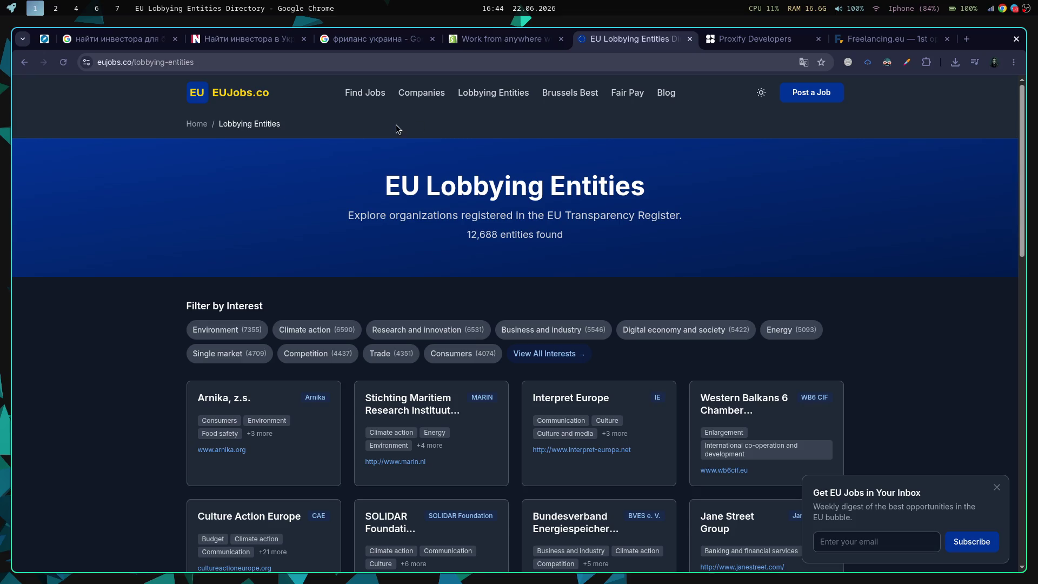
# Go back three pages to the 'freelance eu' results and open results page 2
pyautogui.click(24, 63)
pyautogui.click(25, 66)
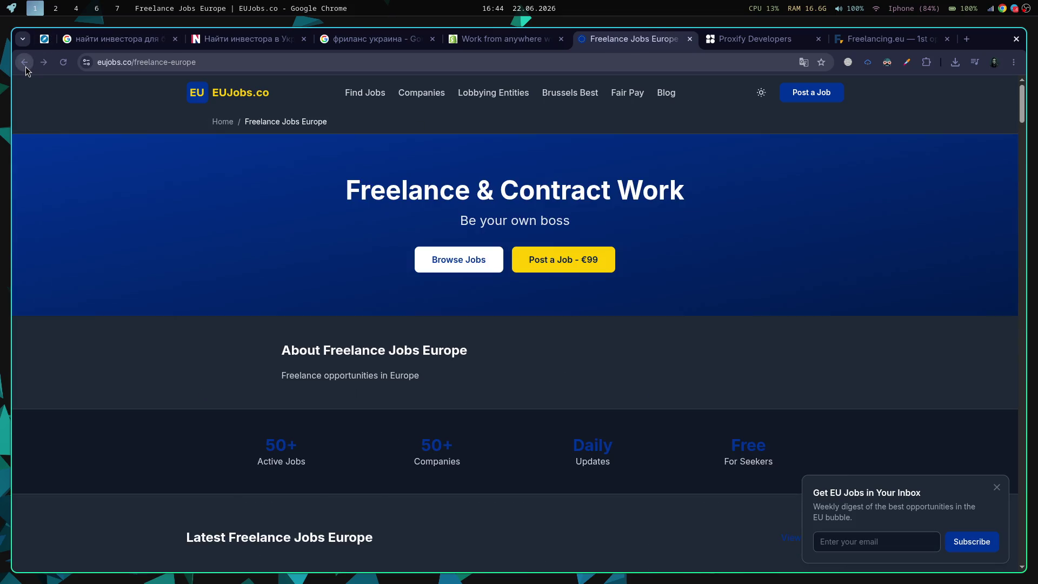
pyautogui.click(26, 65)
pyautogui.click(260, 474)
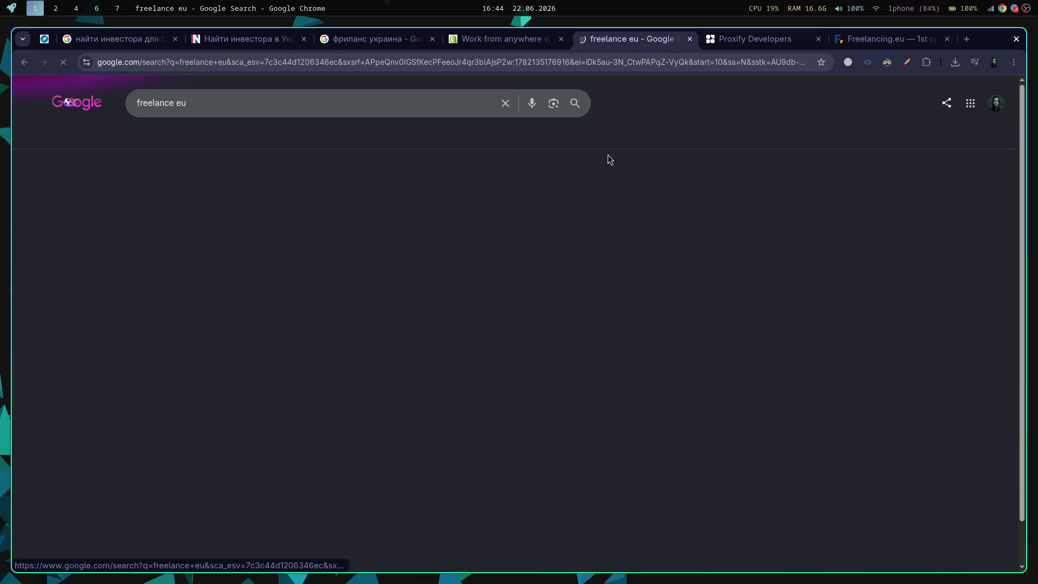
# Scroll page 2 of the 'freelance eu' results, then return to the Freelancing.eu homepage
pyautogui.scroll(-7, 426, 280)
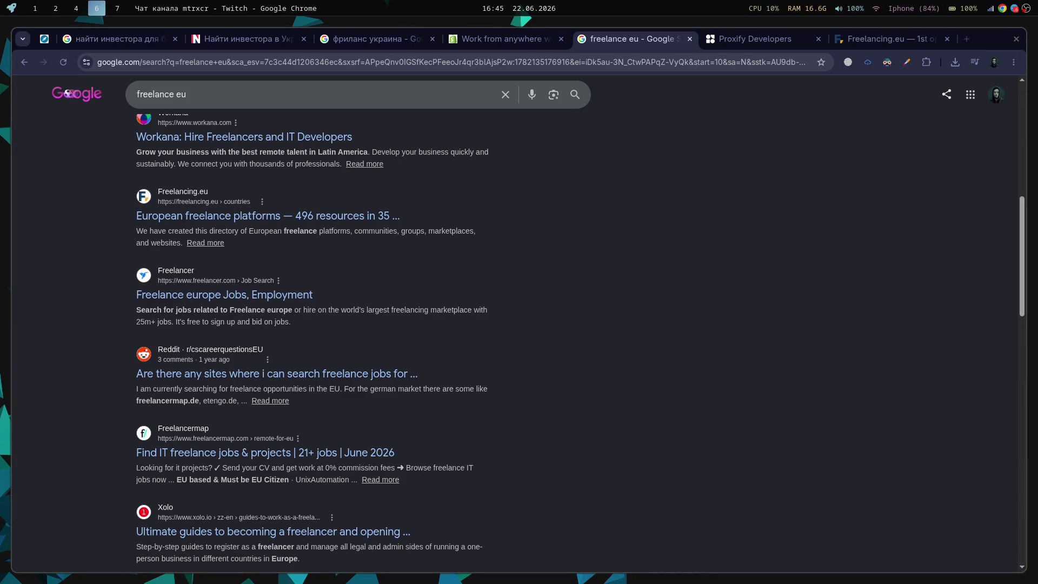
pyautogui.click(859, 38)
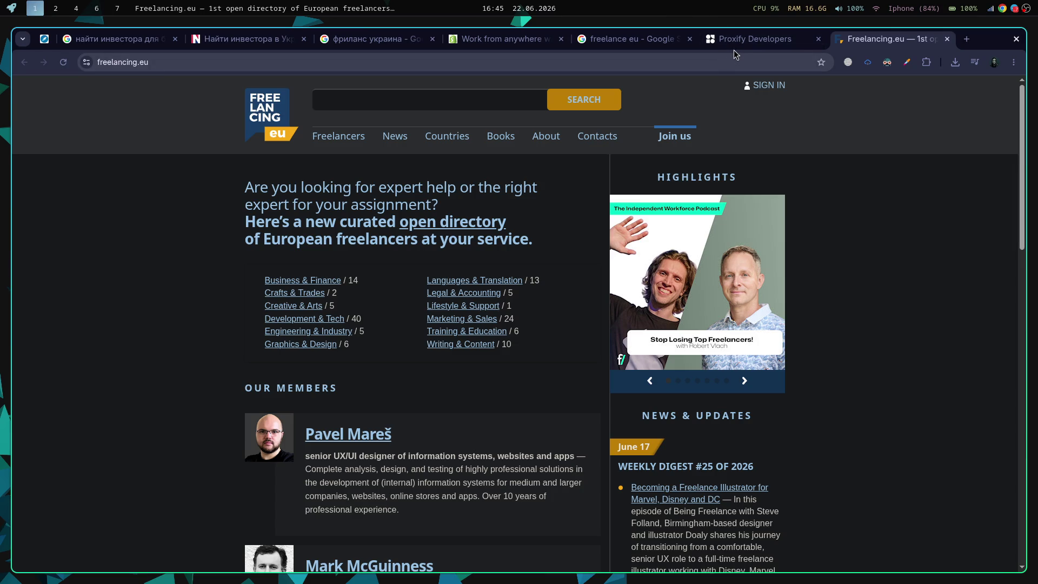
pyautogui.scroll(-8, 585, 222)
pyautogui.scroll(8, 585, 222)
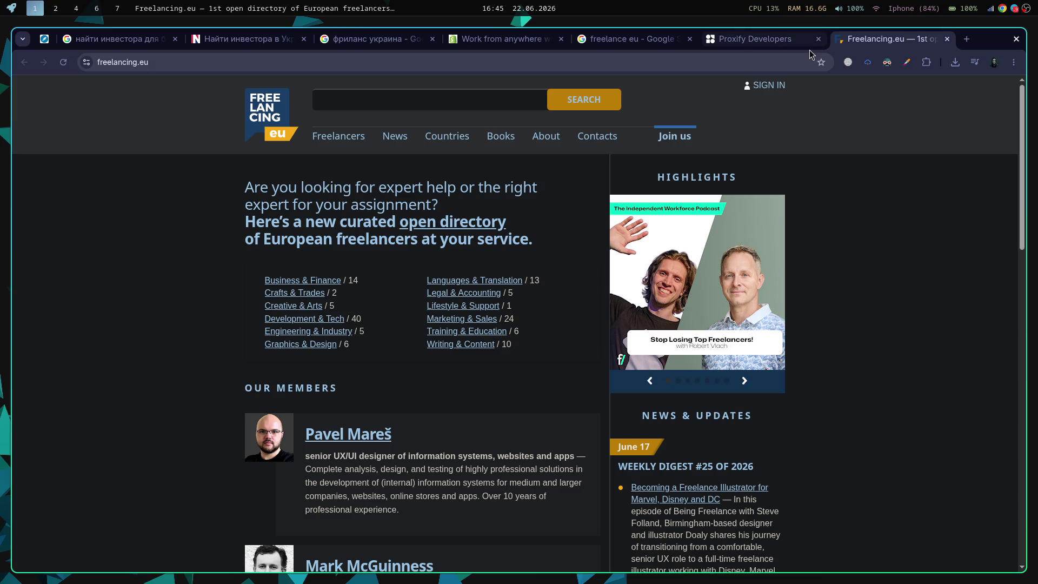
# Load dou.ua in a new tab and go to its РОБОТА jobs section
pyautogui.click(966, 39)
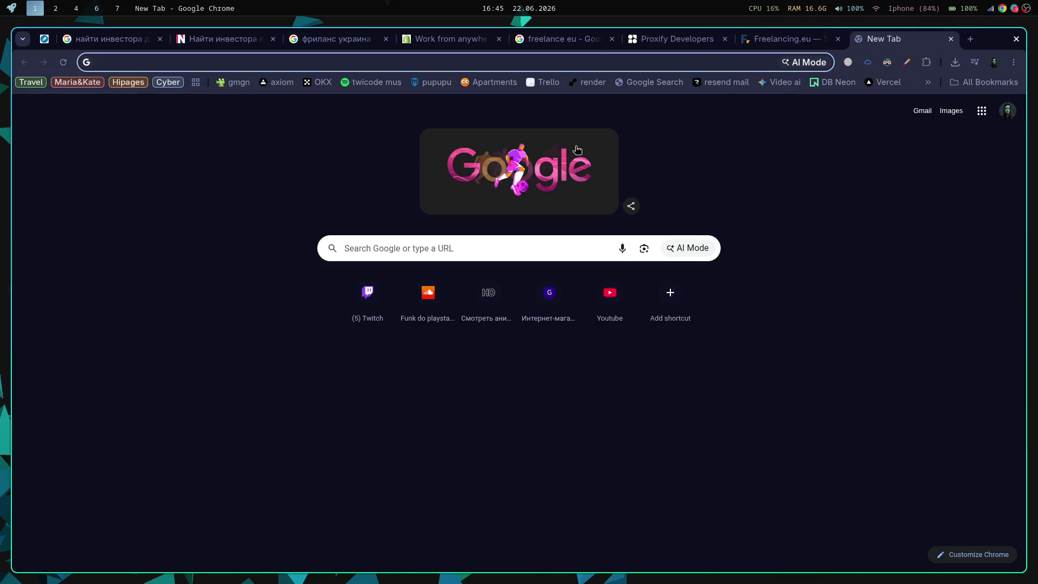
pyautogui.write('dou.ua')
pyautogui.press('Return')
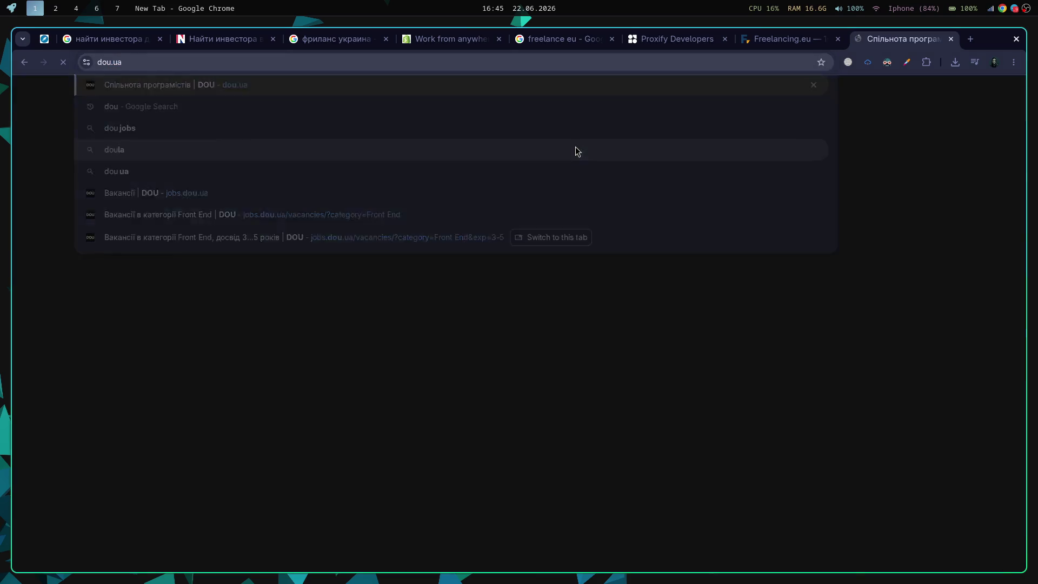
pyautogui.scroll(-15, 510, 224)
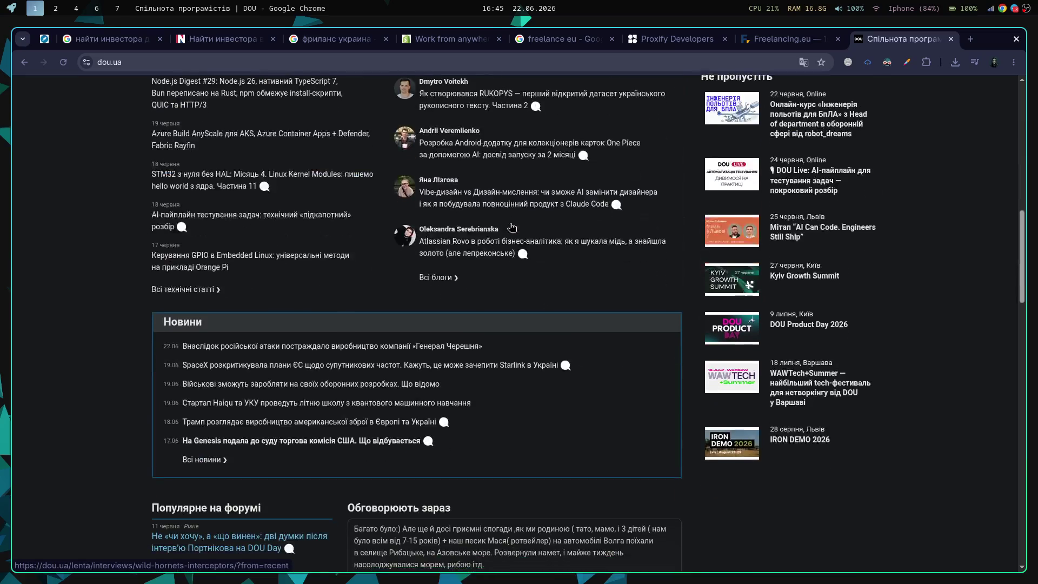
pyautogui.scroll(15, 512, 227)
pyautogui.scroll(-1, 378, 173)
pyautogui.scroll(1, 357, 162)
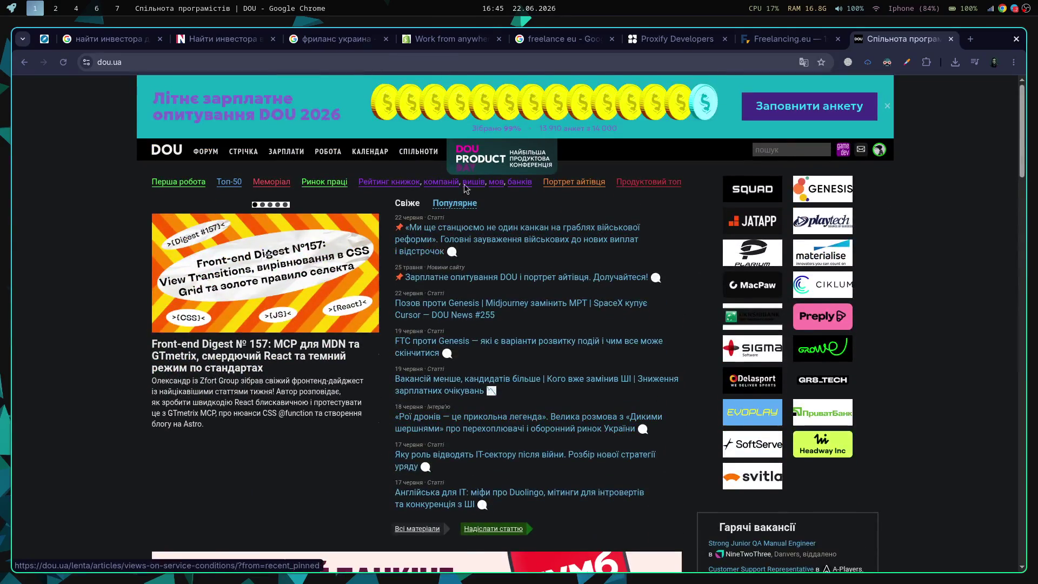
pyautogui.click(339, 152)
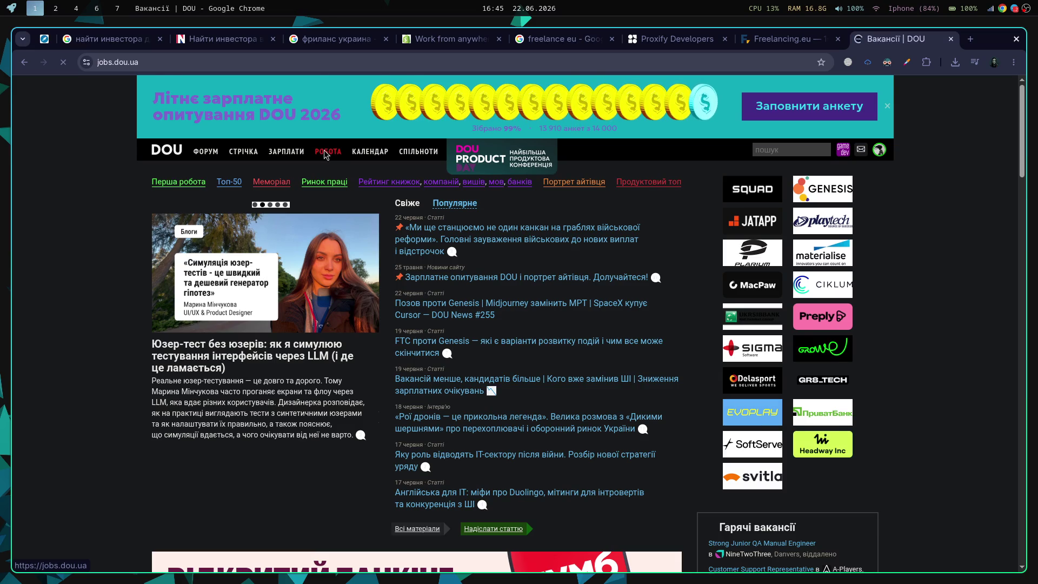
# Open the Node.js vacancies and the Sentio Middle Full-Stack Developer vacancy
pyautogui.scroll(-3, 451, 207)
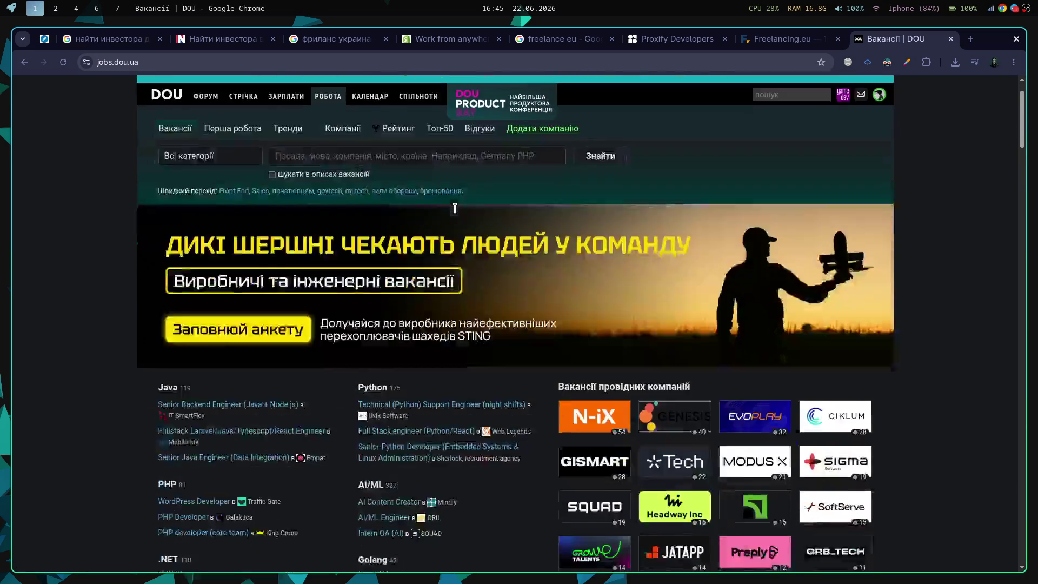
pyautogui.scroll(-10, 454, 209)
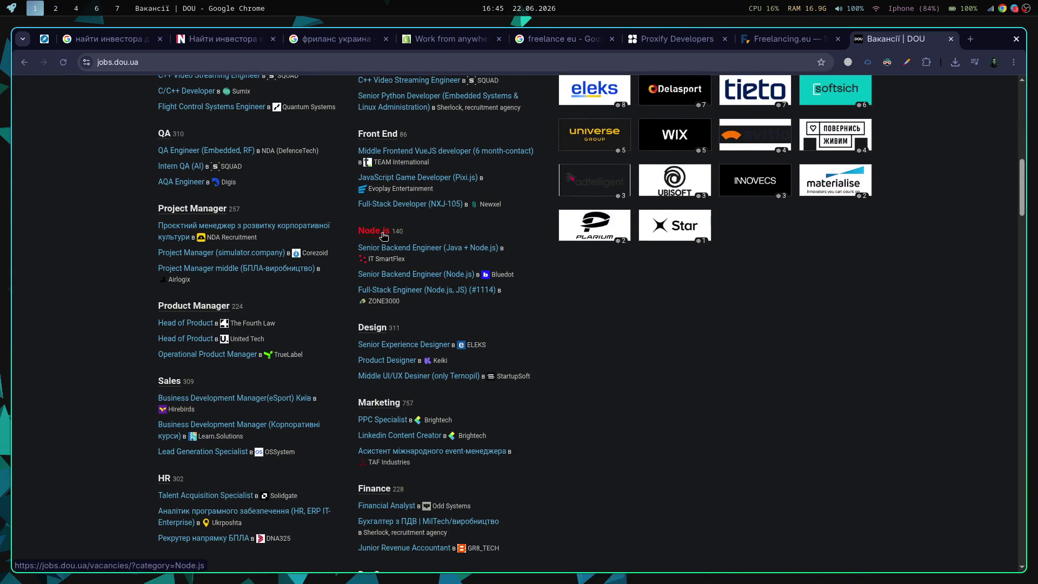
pyautogui.scroll(10, 383, 237)
pyautogui.scroll(-6, 382, 236)
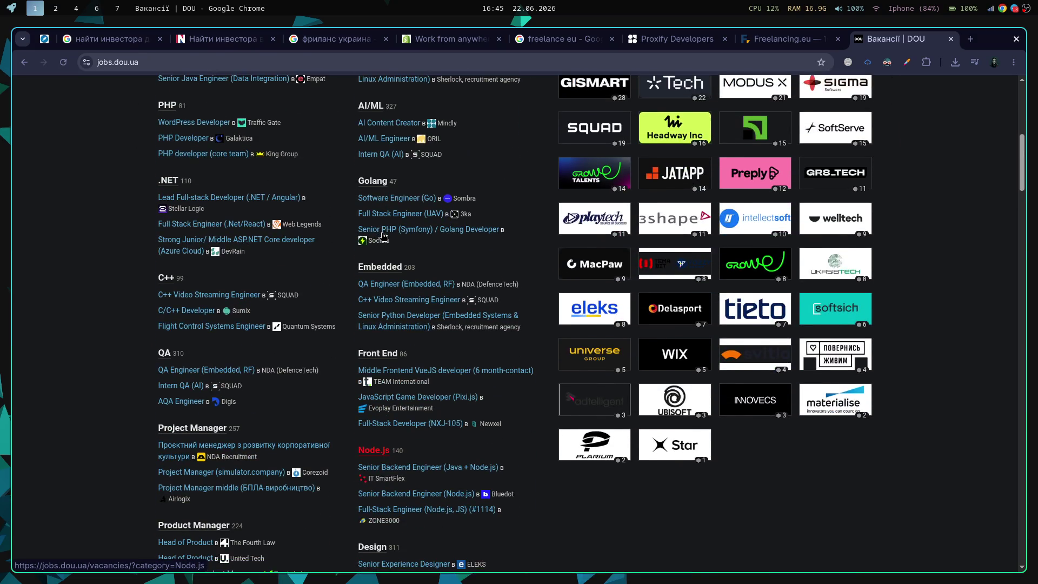
pyautogui.scroll(-1, 382, 236)
pyautogui.click(377, 398)
pyautogui.scroll(-10, 377, 401)
pyautogui.scroll(-4, 377, 401)
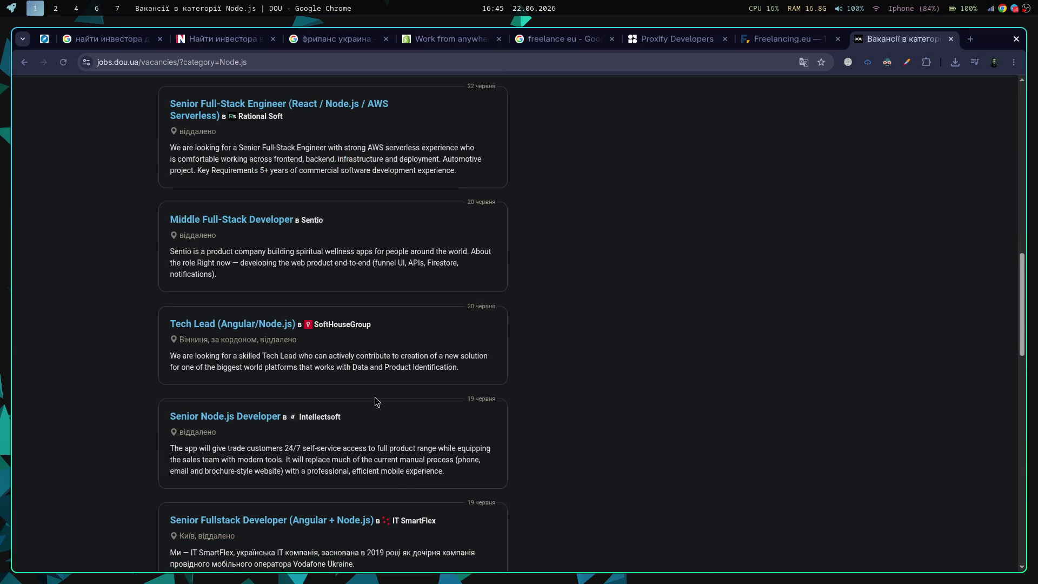
pyautogui.click(268, 217)
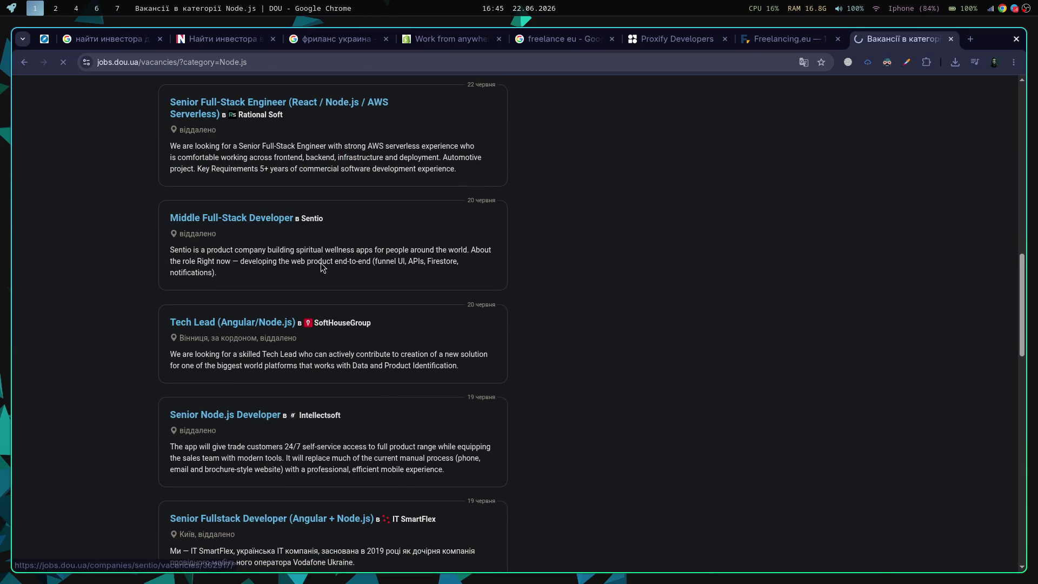
pyautogui.scroll(-5, 324, 276)
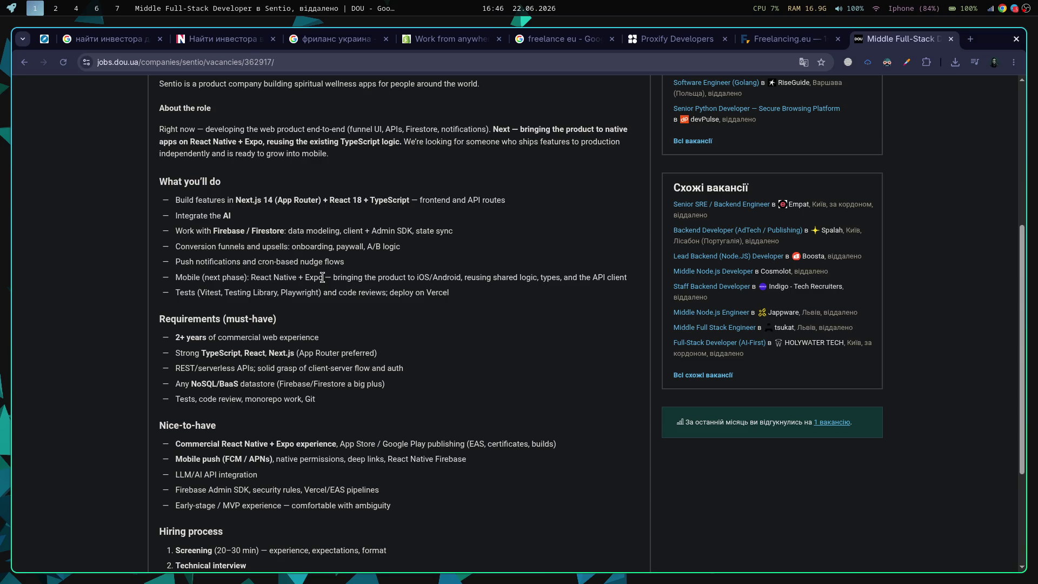
# Select the vacancy's mobile and testing duties, then move to the Sales Navigator lead search
pyautogui.moveTo(322, 277); pyautogui.dragTo(397, 291)
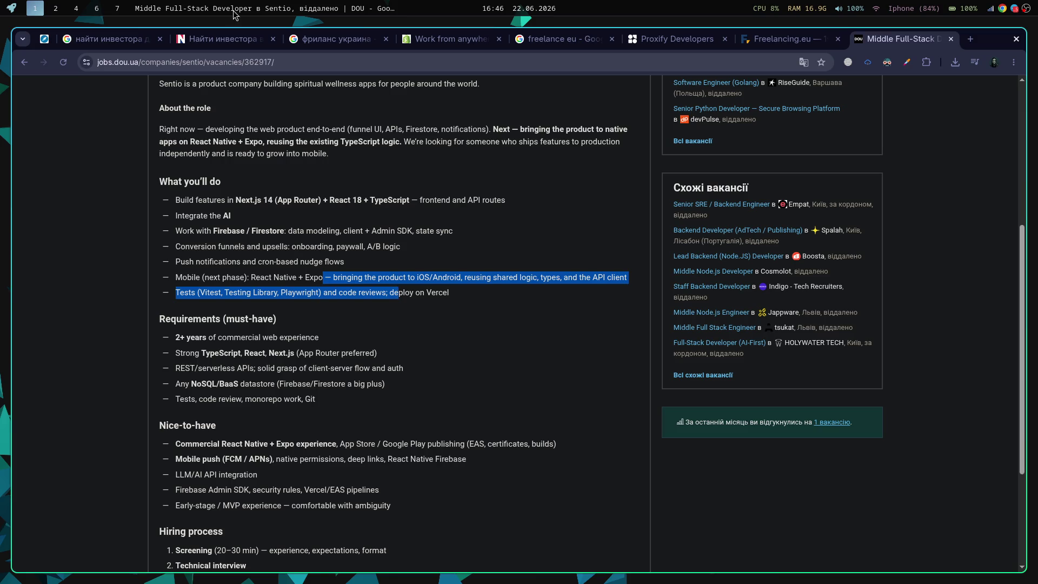
pyautogui.click(76, 43)
pyautogui.click(46, 41)
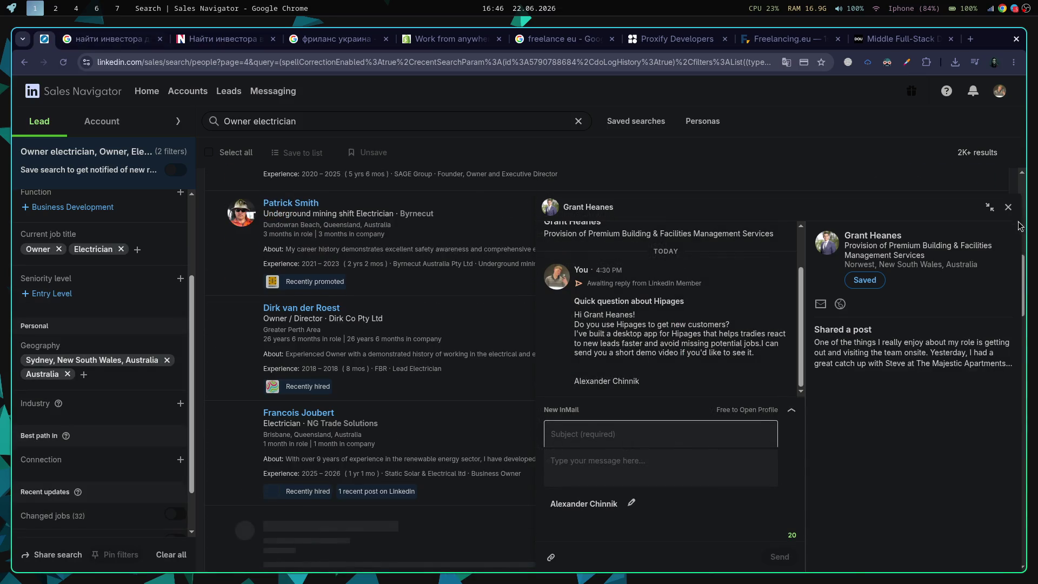
# Close the previous lead's conversation and start a new message to this electrician lead
pyautogui.click(408, 325)
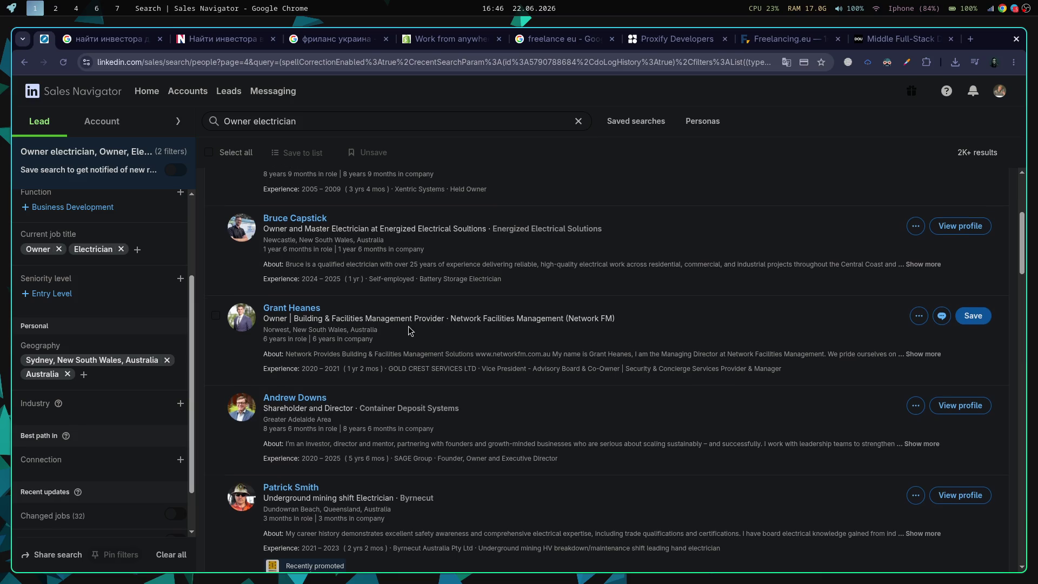
pyautogui.click(942, 306)
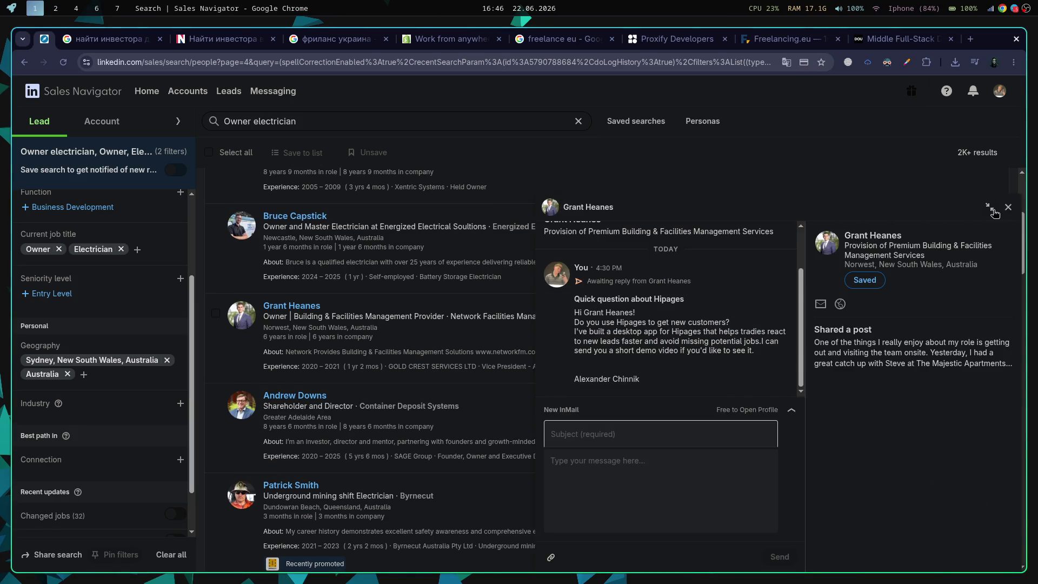
pyautogui.click(1008, 207)
pyautogui.scroll(-10, 599, 362)
pyautogui.scroll(-10, 600, 361)
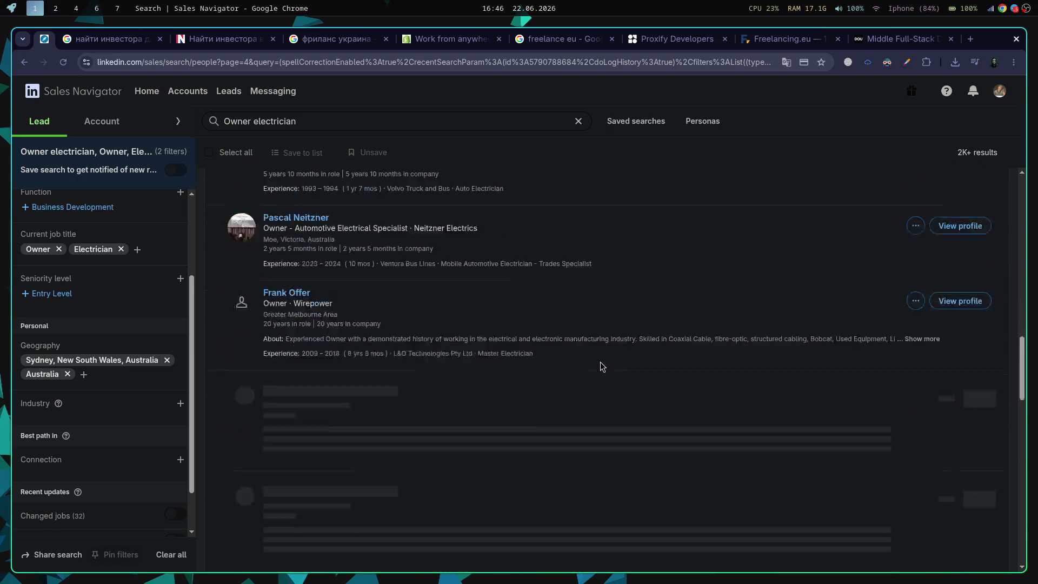
pyautogui.click(942, 194)
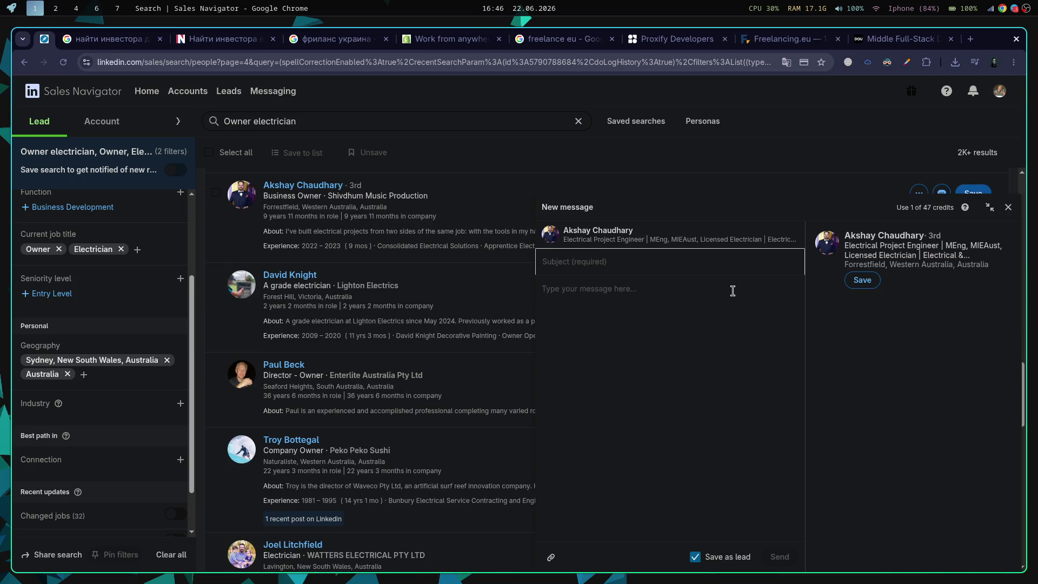
# Paste the outreach template and move its first line 'Quick question about Hipages' into Subject
pyautogui.click(648, 298)
pyautogui.write("Quick question about Hipages Hi [Name]! Do you use Hipages to get new customers? I've built a desktop app for Hipages that helps tradies react to new leads faster and avoid missing potential jobs.I can send you a short demo video if you'd like to see it.")
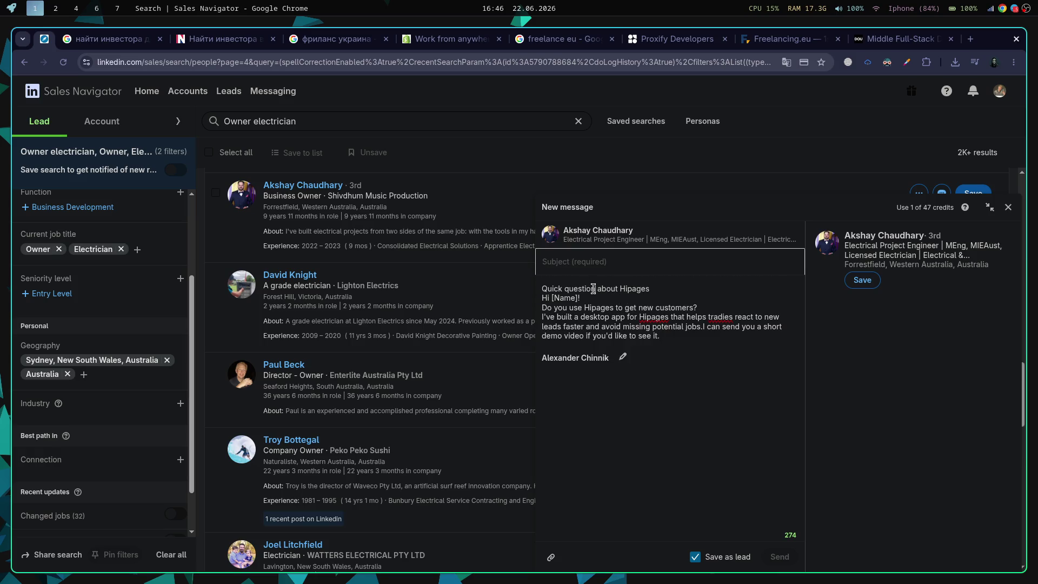
pyautogui.tripleClick(595, 288)
pyautogui.hotkey('ctrl', 'x')
pyautogui.click(591, 265)
pyautogui.hotkey('ctrl', 'v')
# Replace the [Name] placeholder with the lead's full name and send the InMail
pyautogui.moveTo(633, 231); pyautogui.dragTo(562, 231)
pyautogui.hotkey('ctrl', 'c')
pyautogui.click(580, 288)
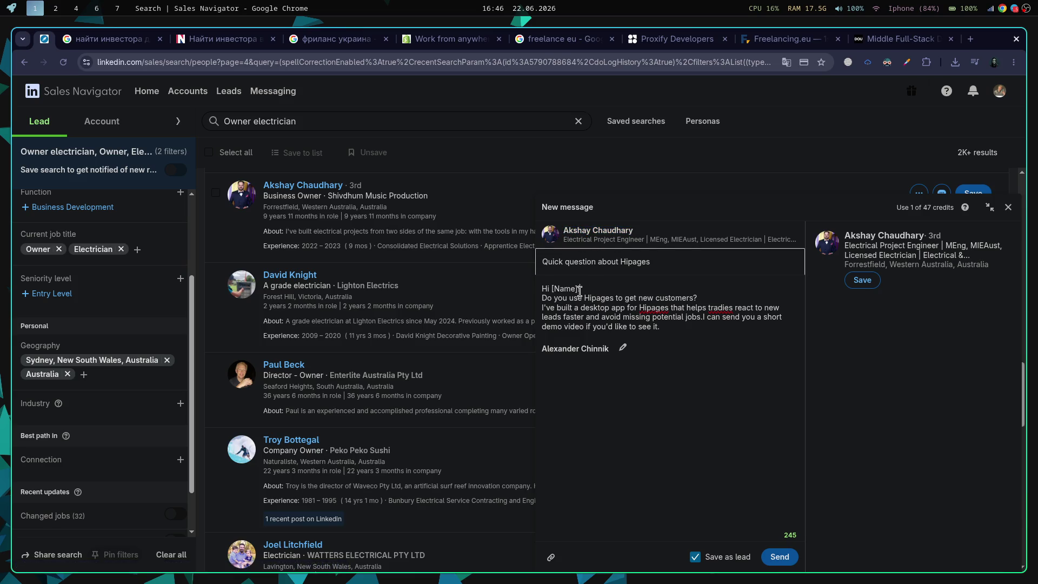
pyautogui.hotkey('shift', 'Left')
pyautogui.hotkey('shift', 'Left')
pyautogui.hotkey('shift', 'Left')
pyautogui.hotkey('ctrl', 'v')
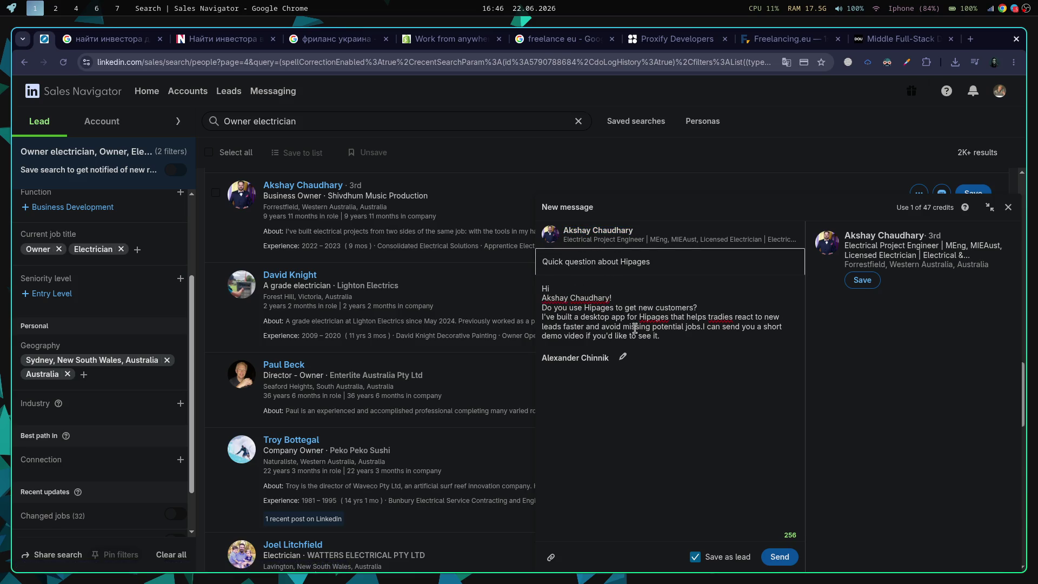
pyautogui.press('BackSpace')
pyautogui.click(780, 557)
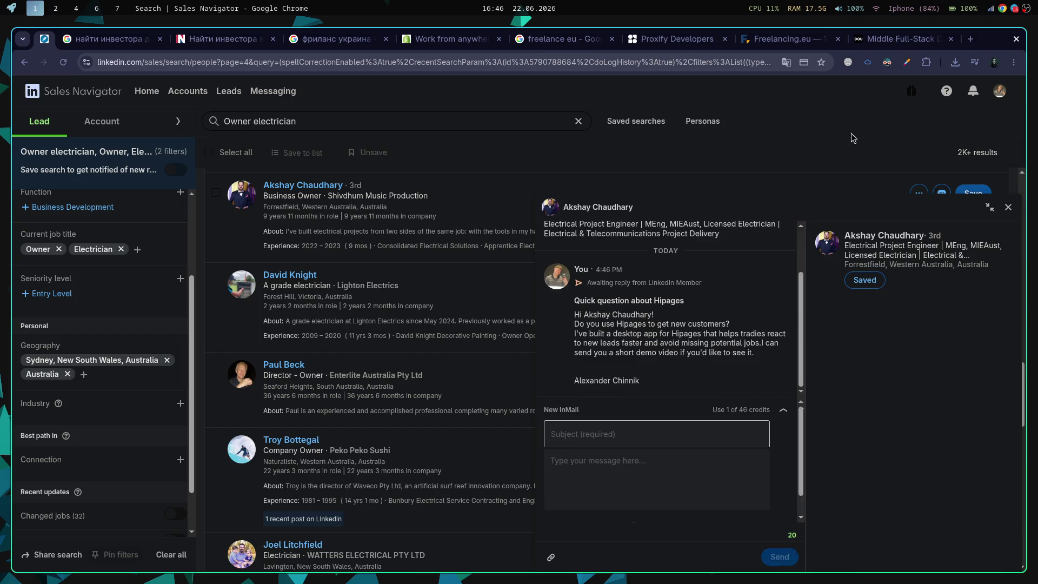
# Close the sent InMail conversation and glance through the Notion, notes and code workspaces
pyautogui.click(1008, 207)
pyautogui.press('super+6')
pyautogui.press('super+7')
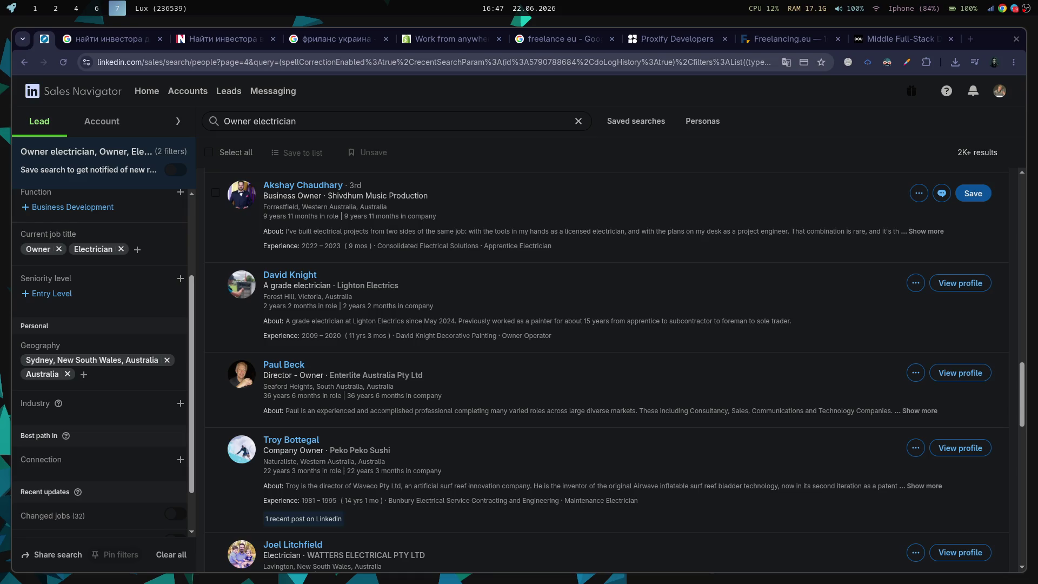
pyautogui.press('super+t')
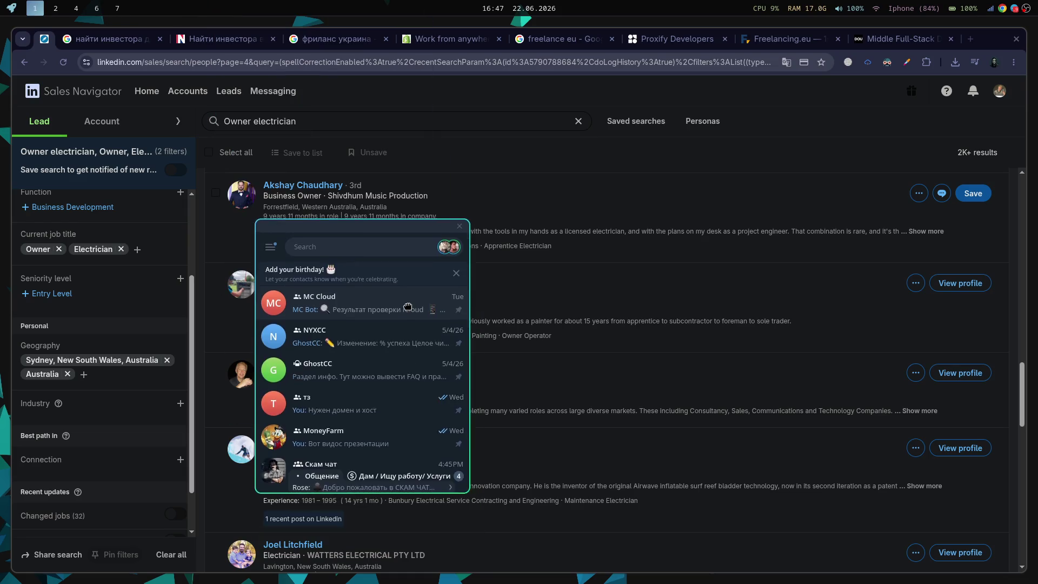
pyautogui.press('super+2')
pyautogui.press('super+7')
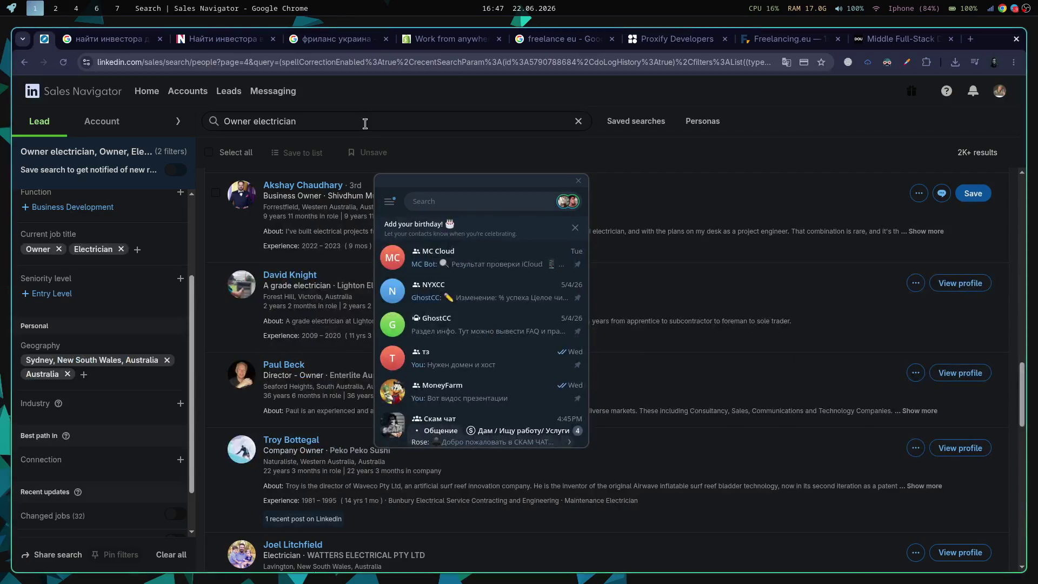
pyautogui.press('super+6')
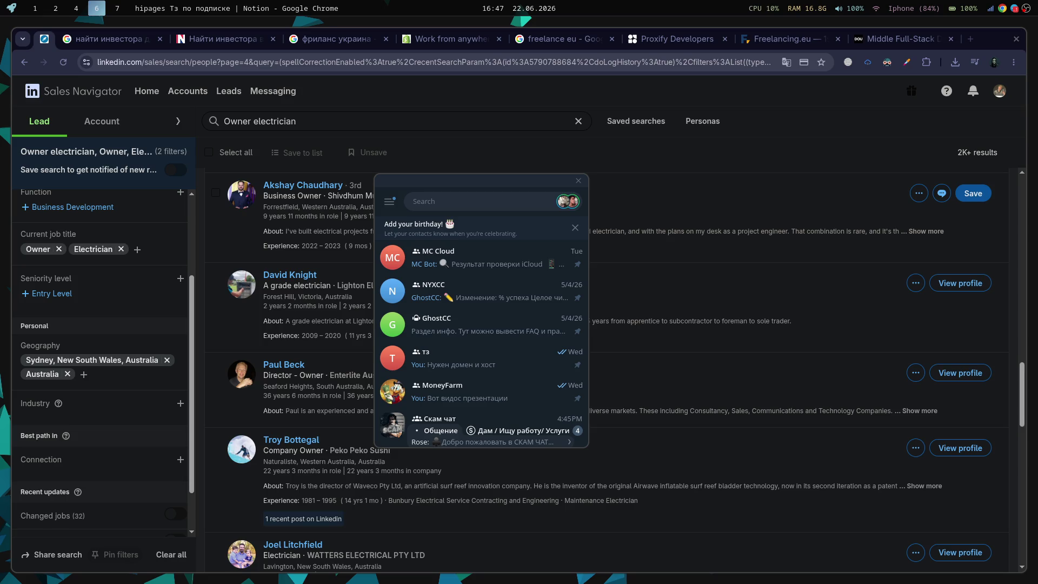
# Move the Telegram chat window aside, dismiss the secure setup window and open a new Chrome tab
pyautogui.scroll(-5, 514, 314)
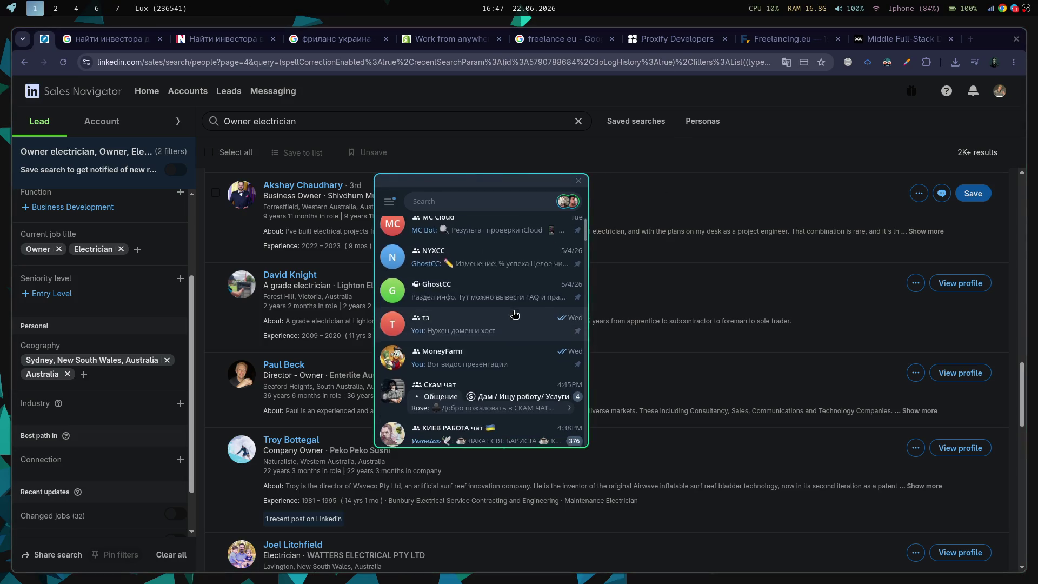
pyautogui.scroll(-2, 516, 312)
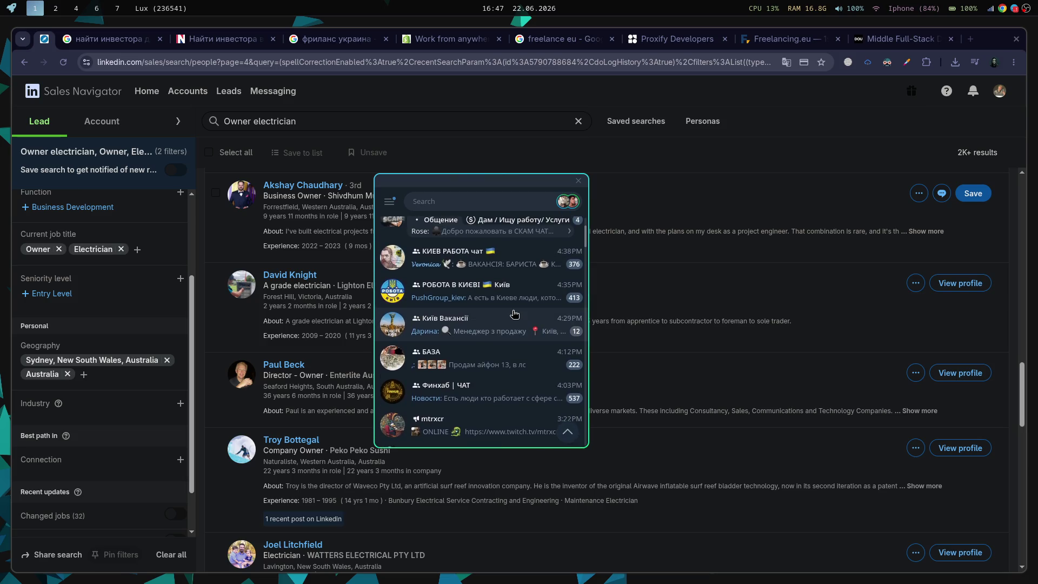
pyautogui.scroll(1, 525, 306)
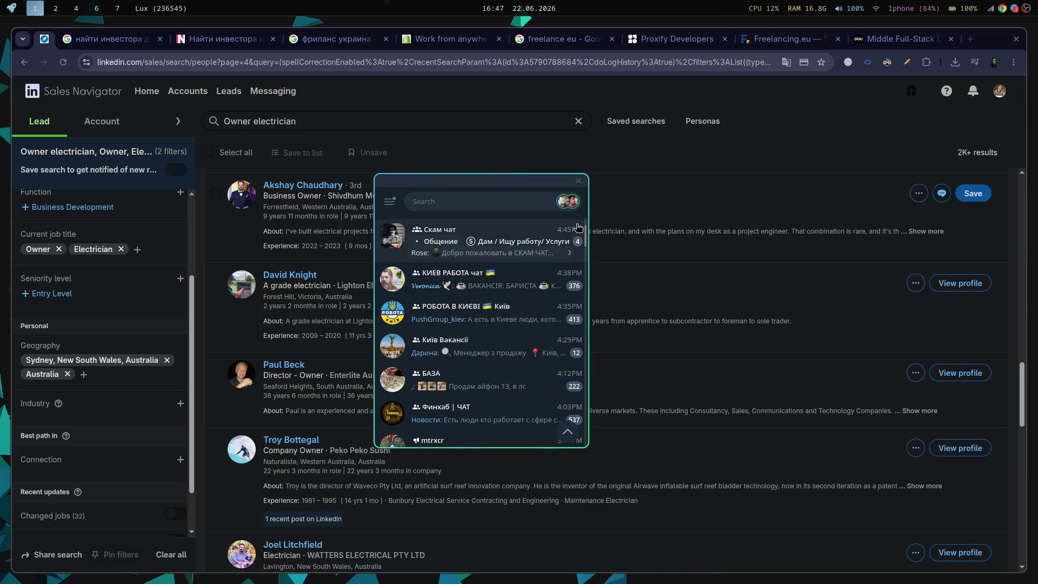
pyautogui.moveTo(514, 295)
pyautogui.mouseDown()
pyautogui.moveTo(546, 313)
pyautogui.moveTo(491, 374)
pyautogui.mouseUp()
pyautogui.scroll(-1, 511, 328)
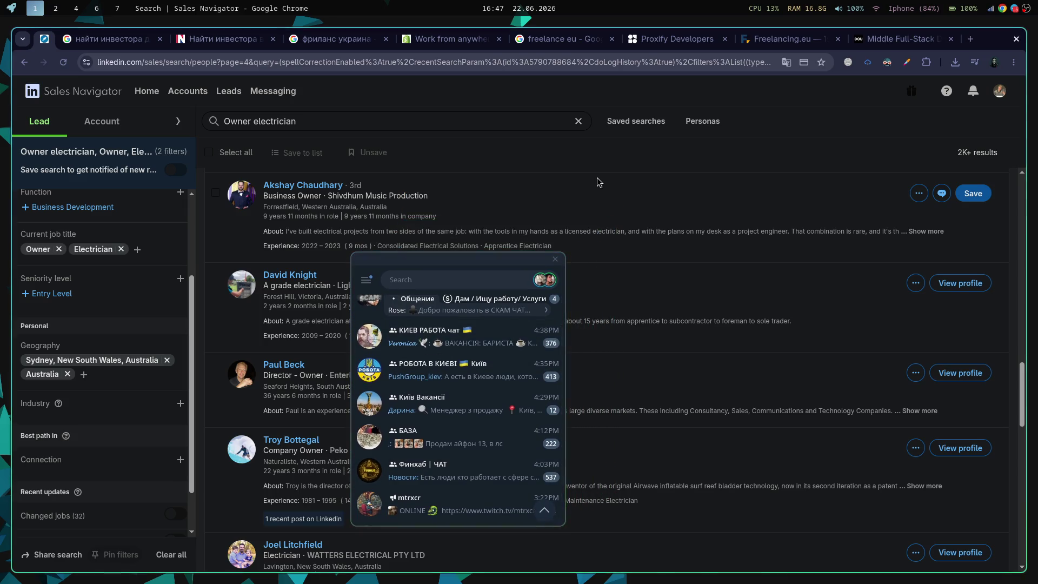
pyautogui.hotkey('ctrl', 'w')
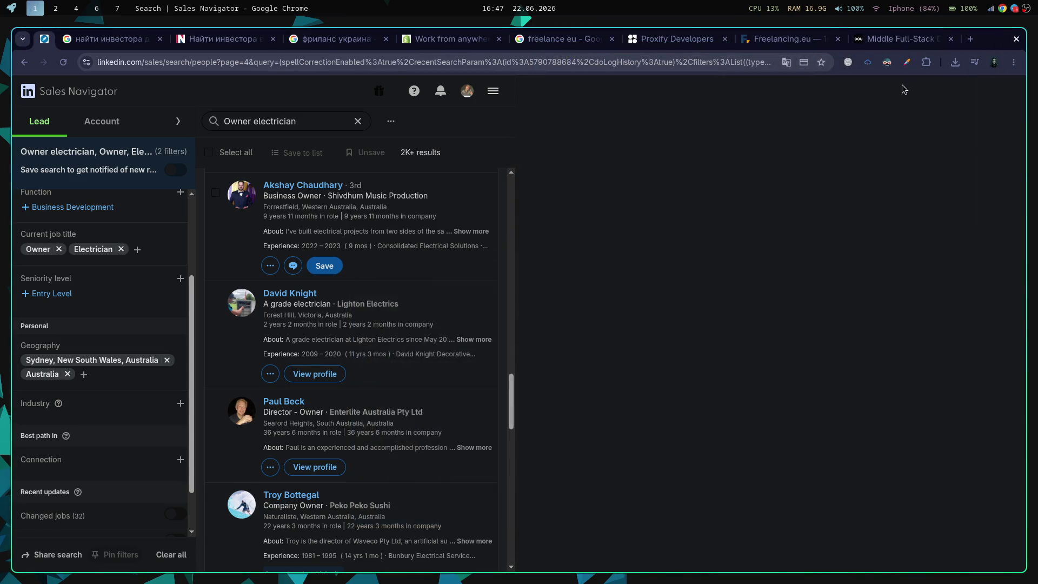
pyautogui.hotkey('ctrl', 't')
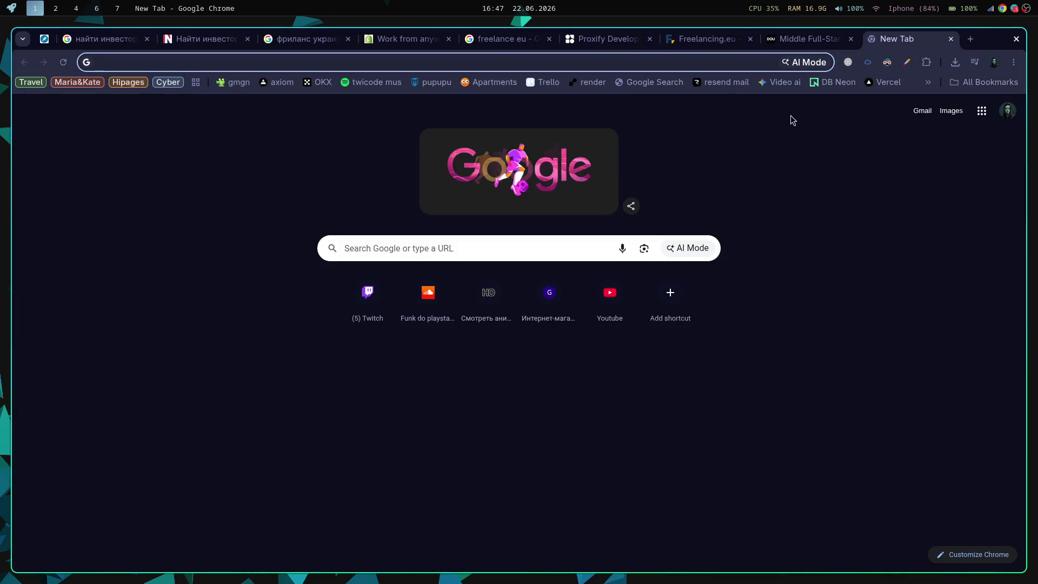
# Close the new tab and snap the Sales Navigator window between screen halves after checking VS Code
pyautogui.hotkey('ctrl', 'w')
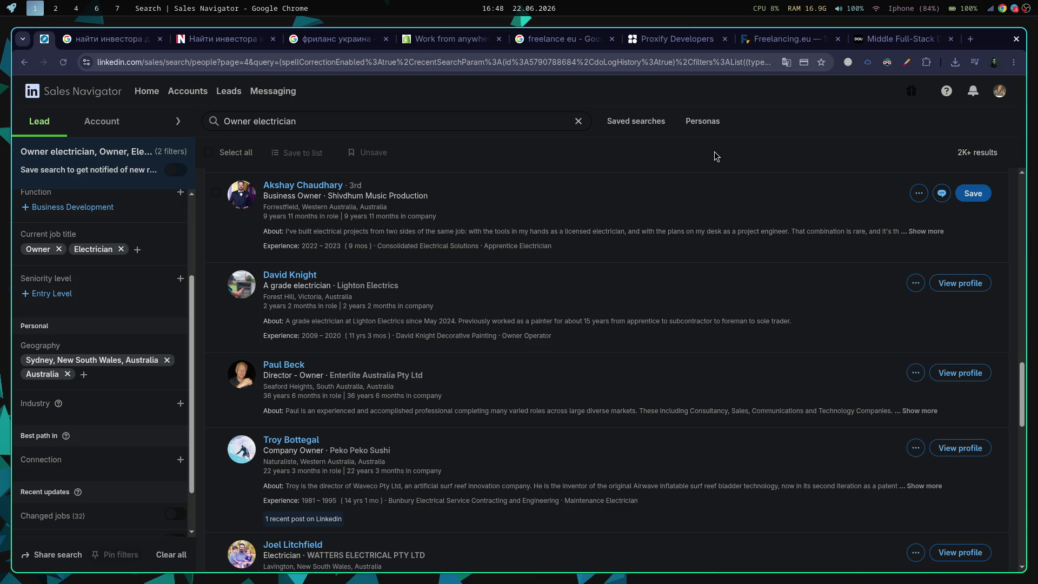
pyautogui.press('super+2')
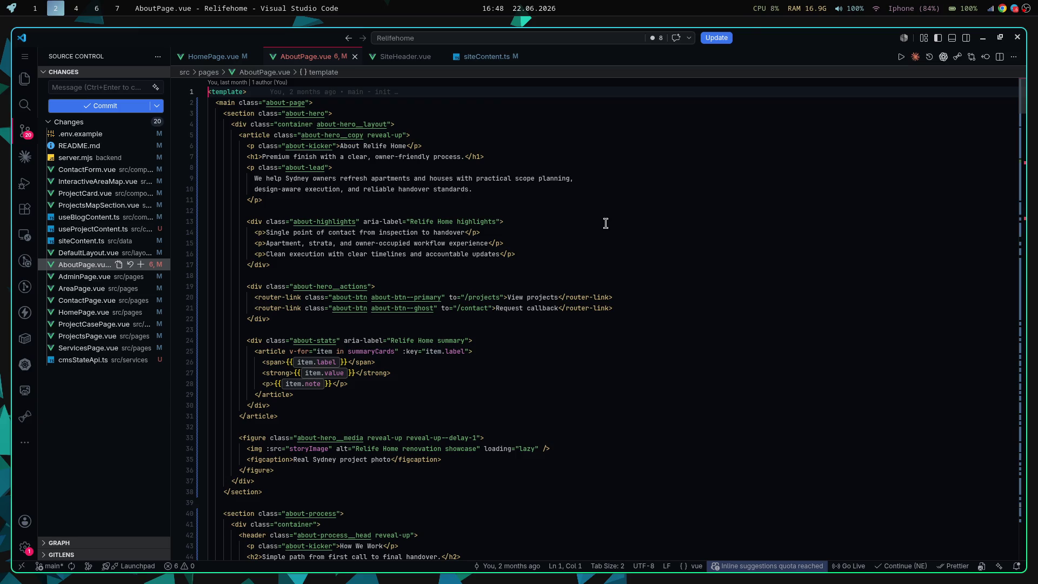
pyautogui.press('super+shift+1')
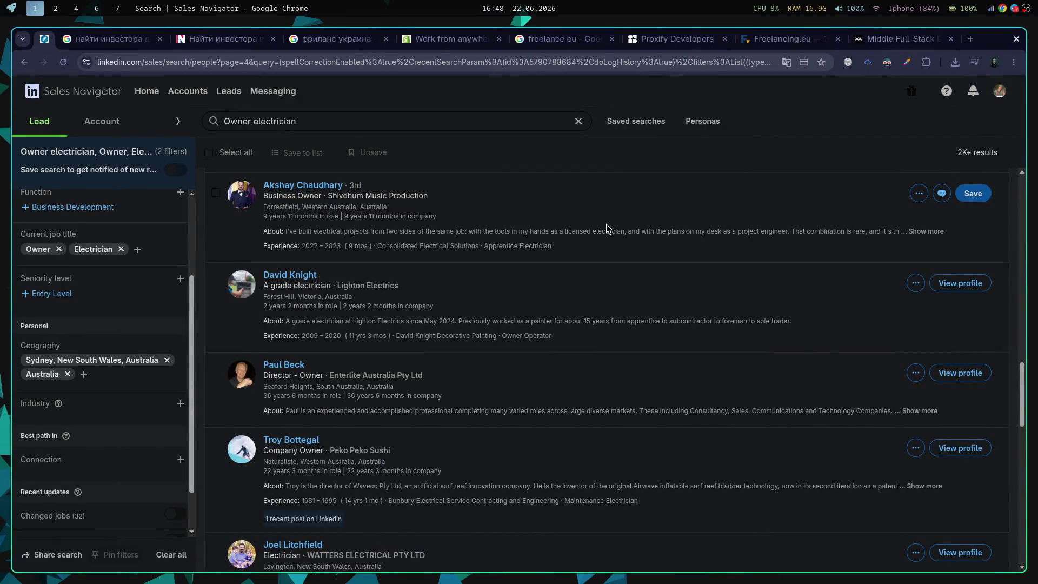
pyautogui.press('super+f')
pyautogui.press('super+f')
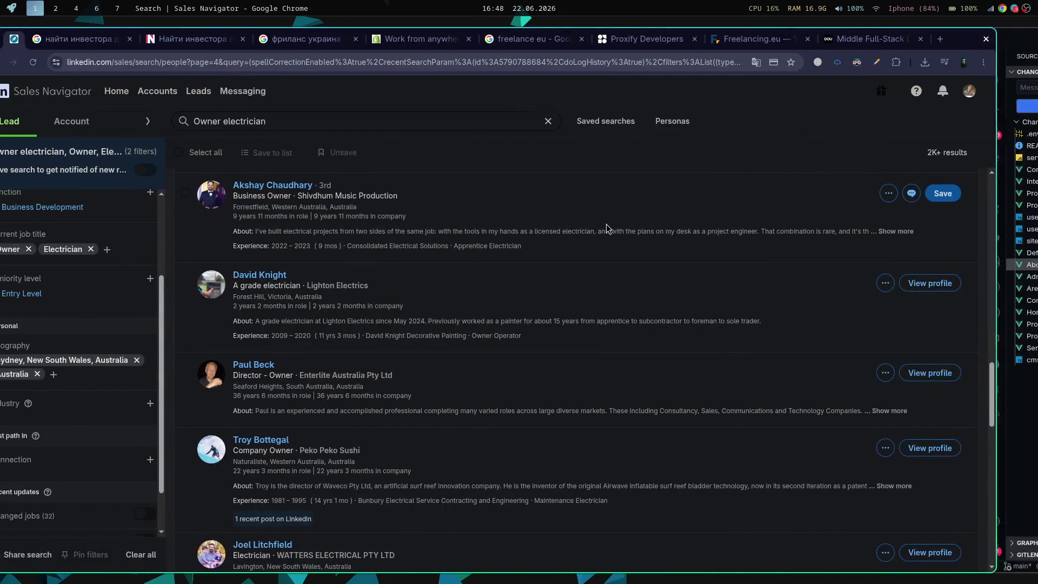
pyautogui.press('super+Right')
pyautogui.press('super+Left')
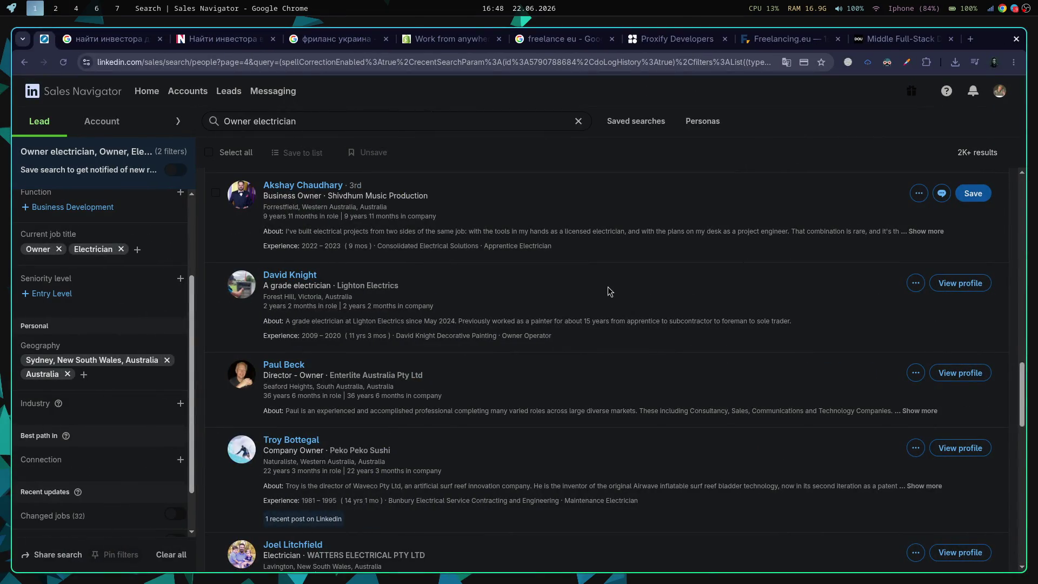
pyautogui.press('super+f')
# Stop the running dev server in the terminals workspace and bring up the Instagram window
pyautogui.press('super+shift+2')
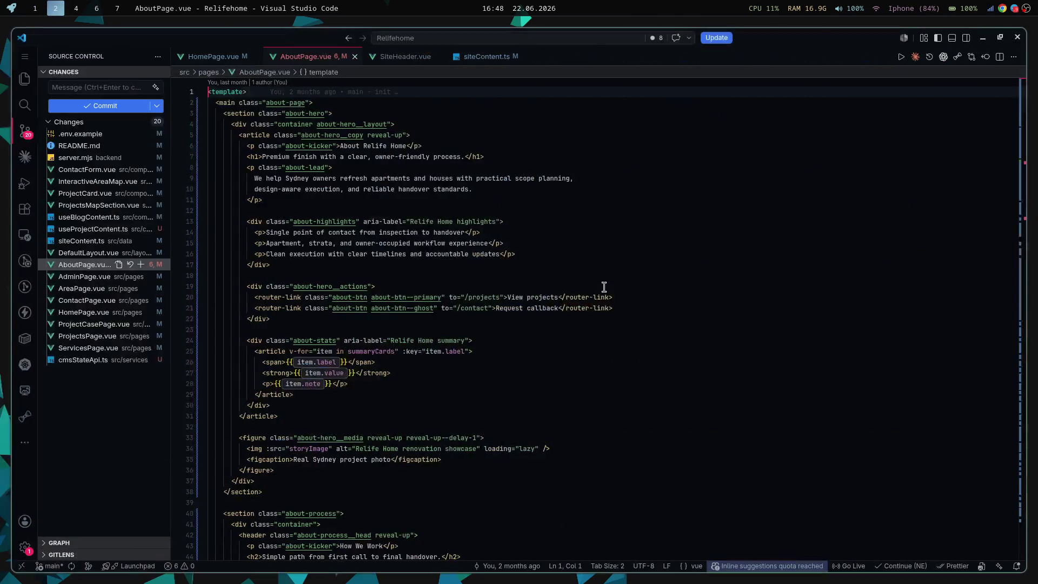
pyautogui.press('super+4')
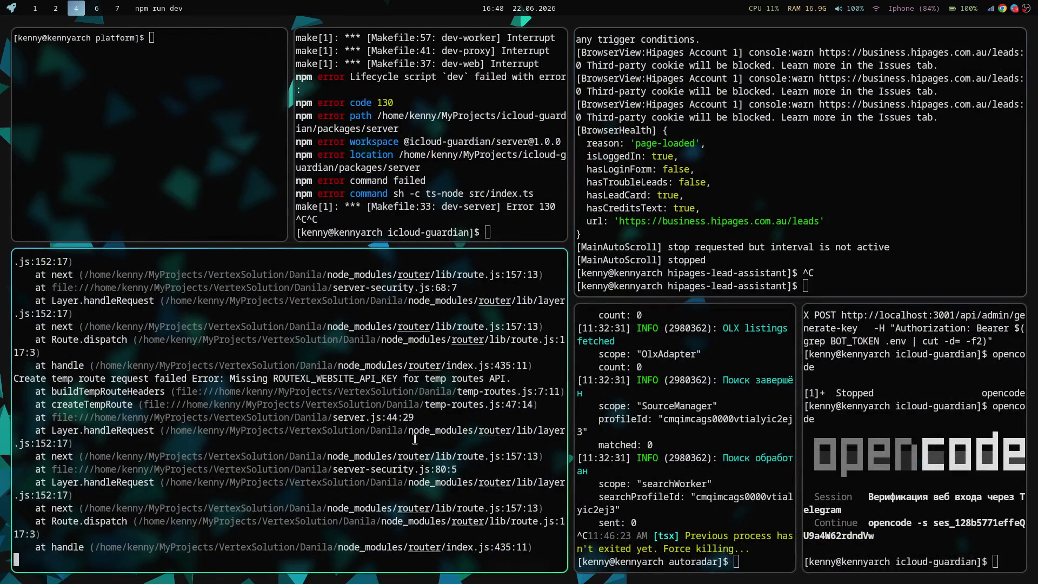
pyautogui.hotkey('ctrl', 'c')
pyautogui.hotkey('ctrl', 'c')
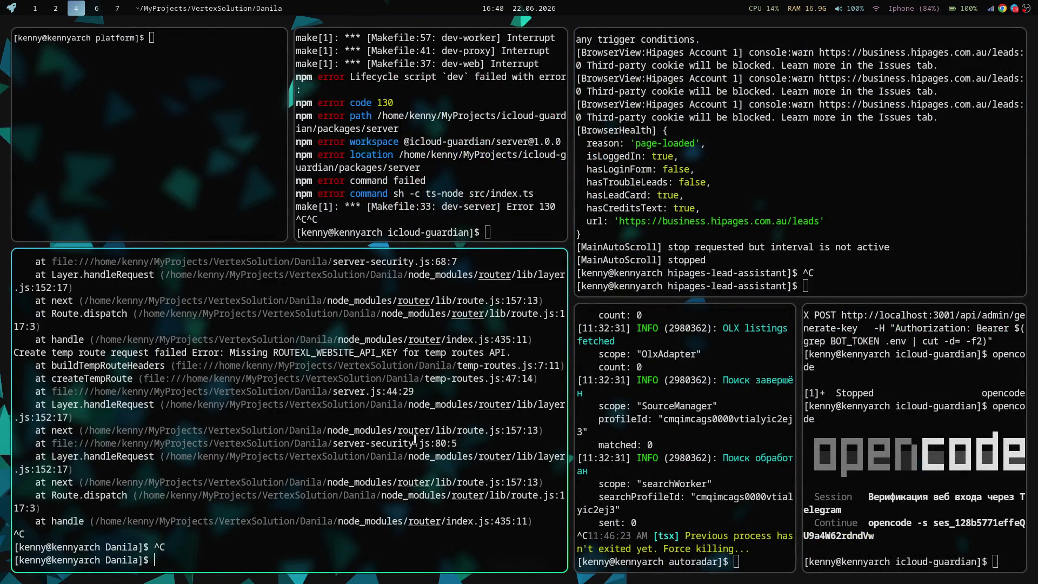
pyautogui.press('super+2')
pyautogui.press('super+1')
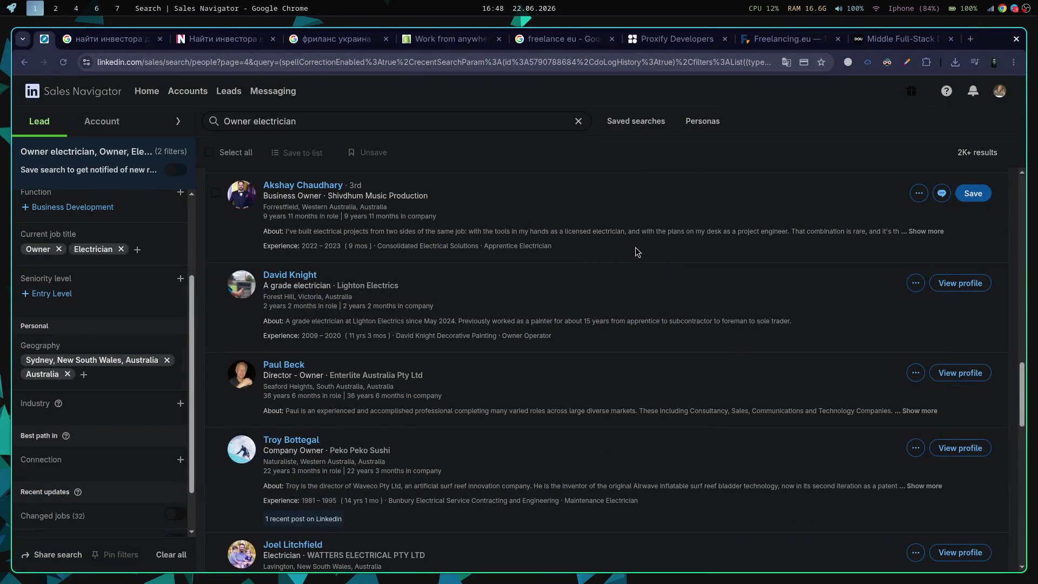
pyautogui.press('super+6')
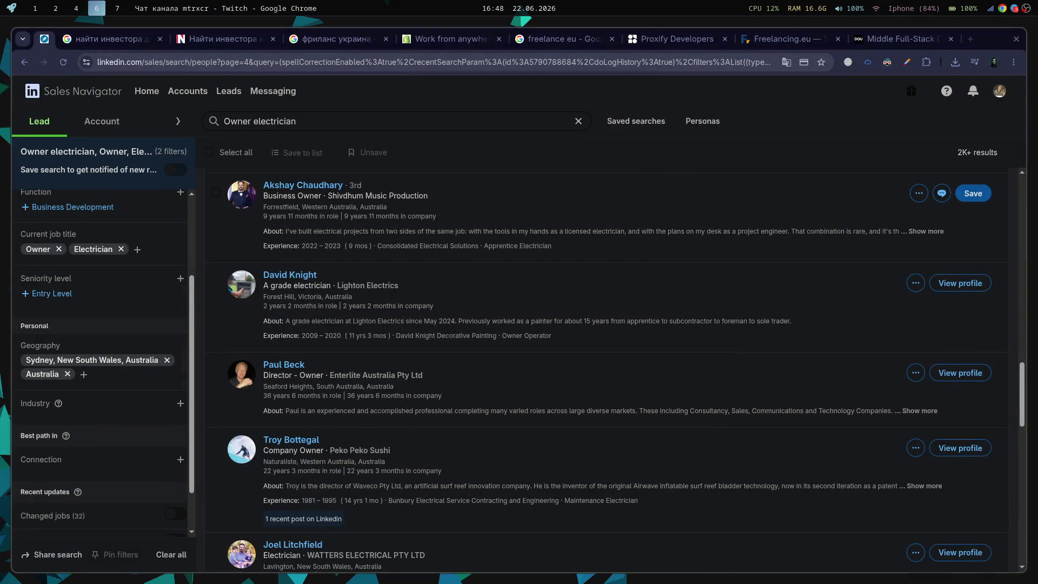
pyautogui.hotkey('alt', 'Tab')
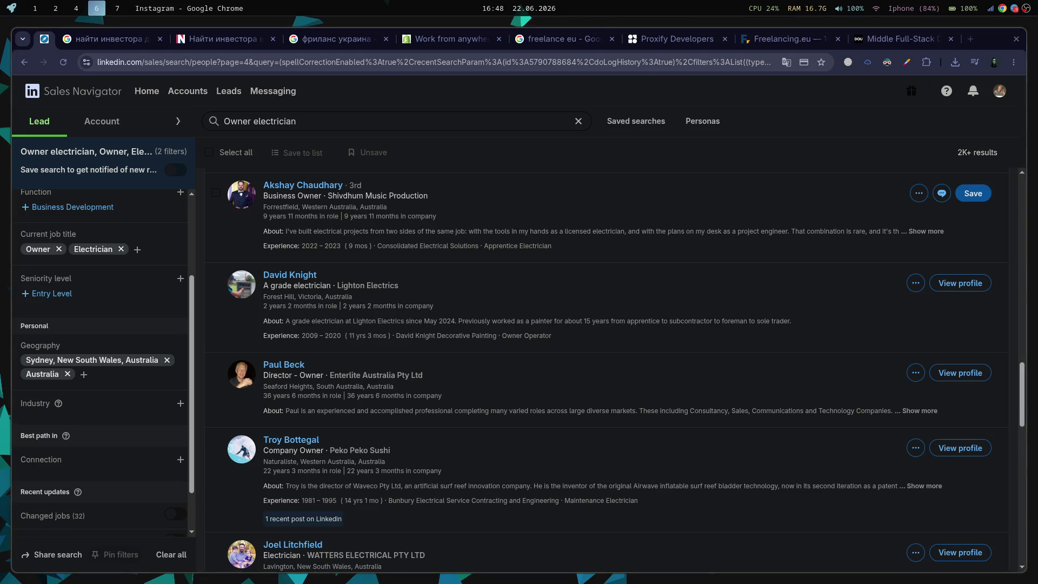
pyautogui.press('super+1')
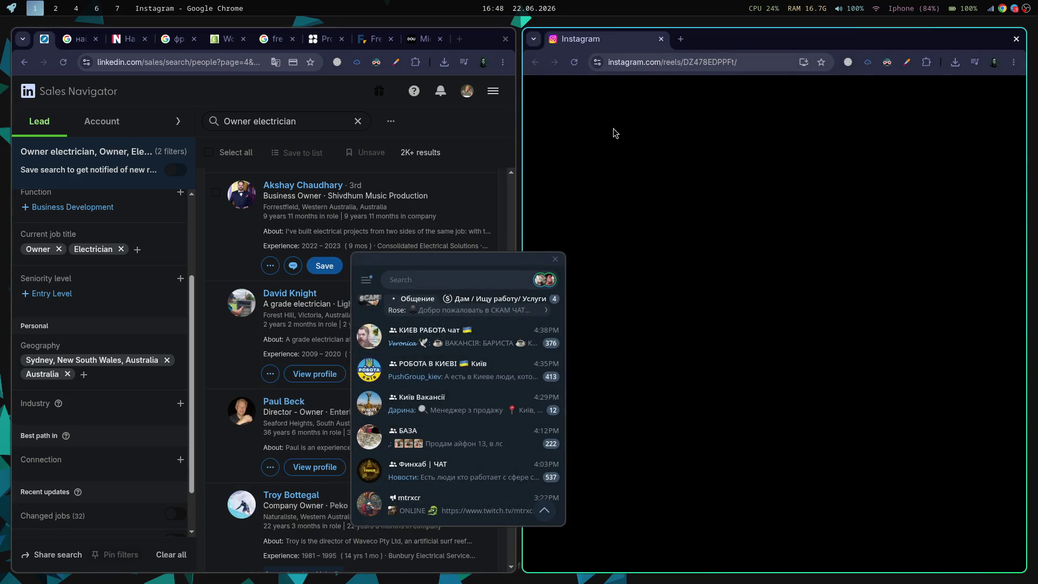
# Merge the Instagram tab into the main window and play the Da Nang apartment reel
pyautogui.moveTo(612, 47); pyautogui.dragTo(251, 39)
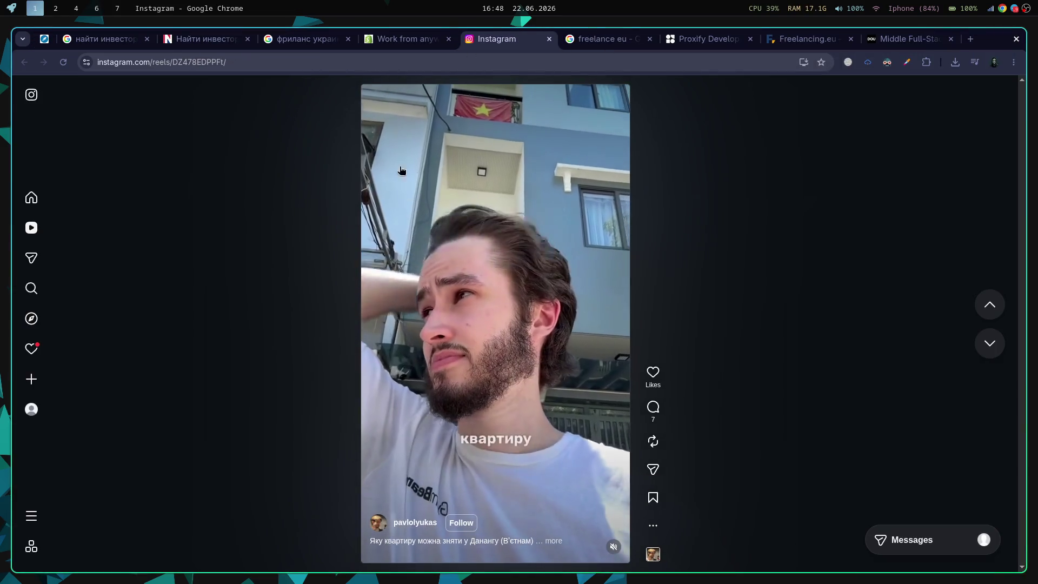
pyautogui.click(488, 309)
pyautogui.press('super+6')
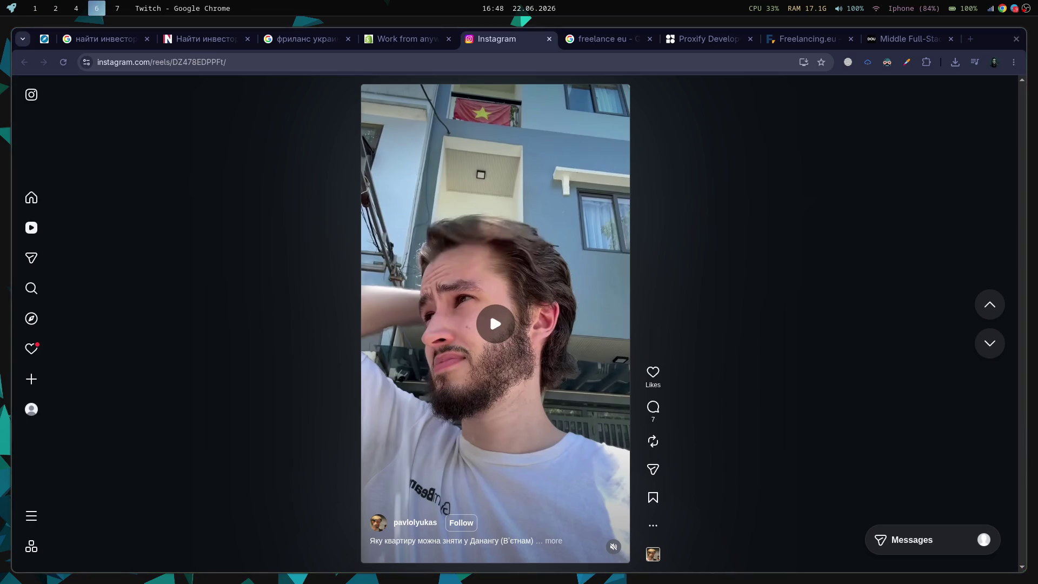
pyautogui.press('super+1')
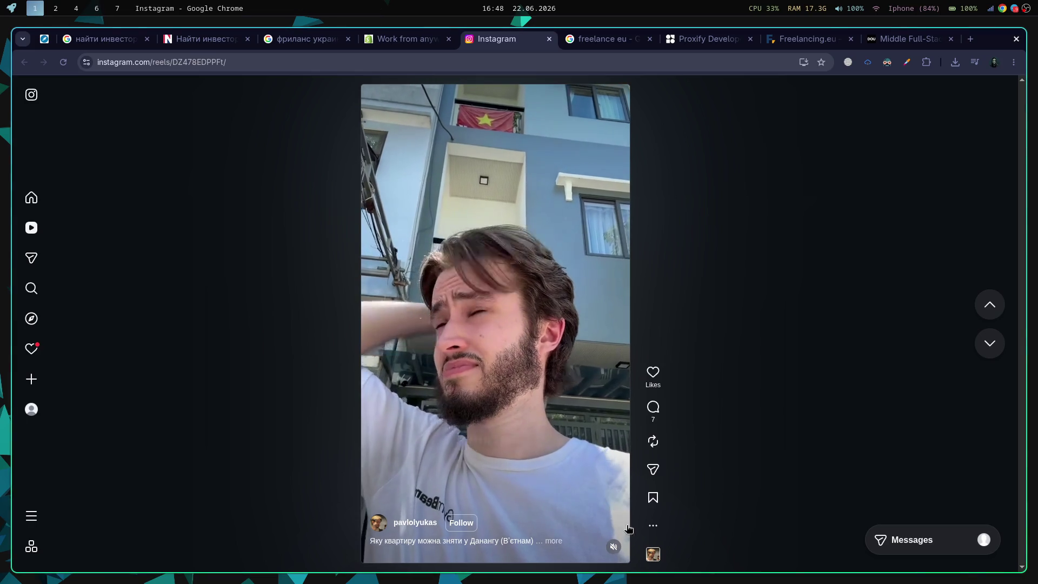
pyautogui.tripleClick(539, 499)
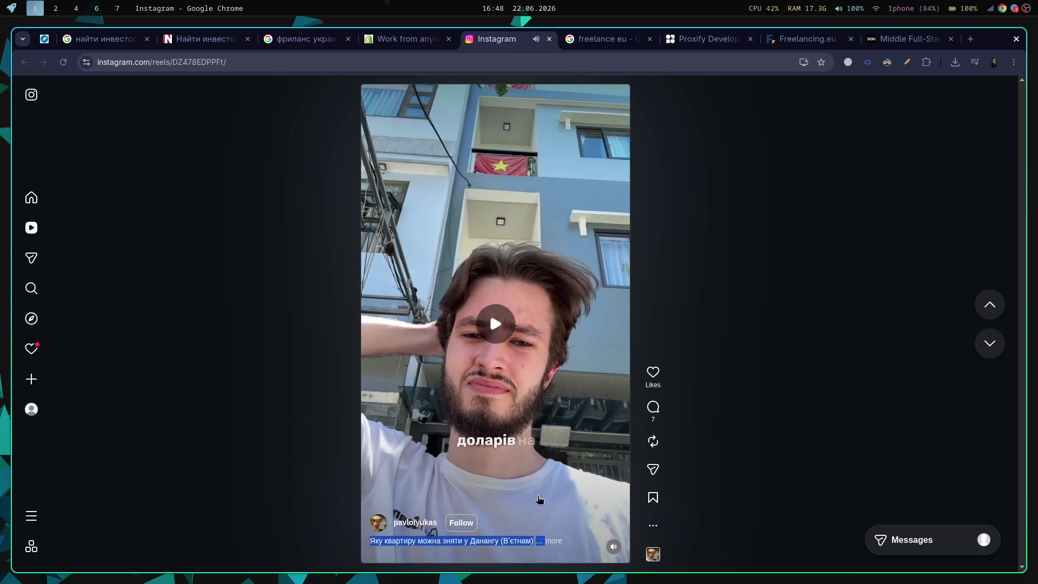
pyautogui.click(539, 498)
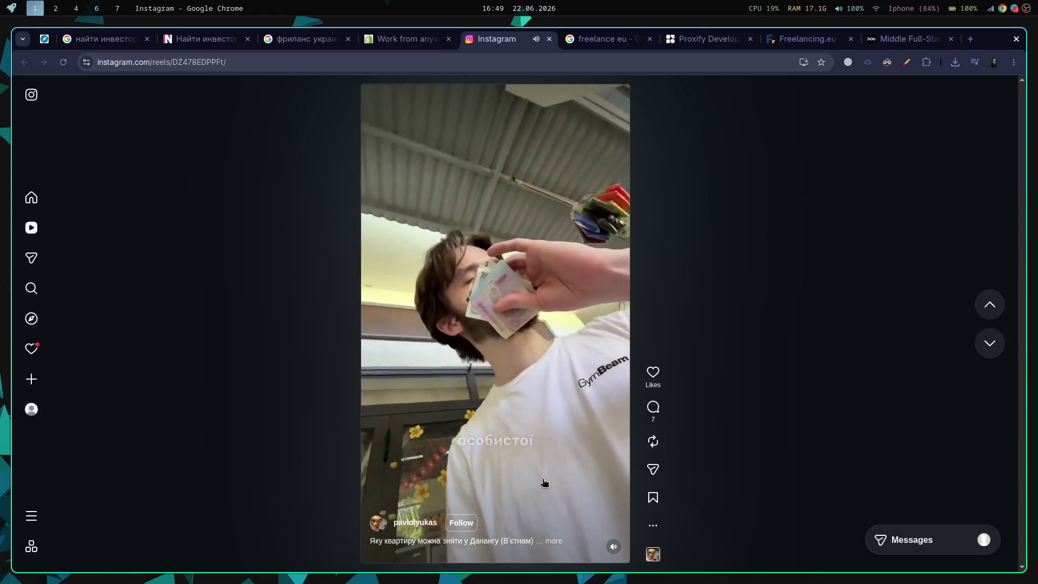
# Pause and resume the reel, then pause it again and open the author's profile
pyautogui.click(488, 309)
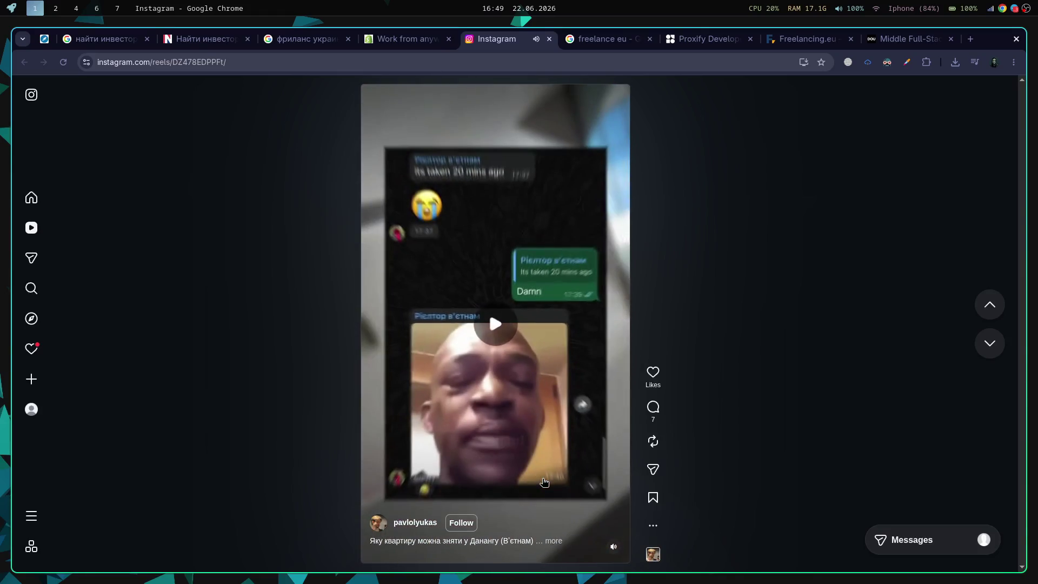
pyautogui.press('super+6')
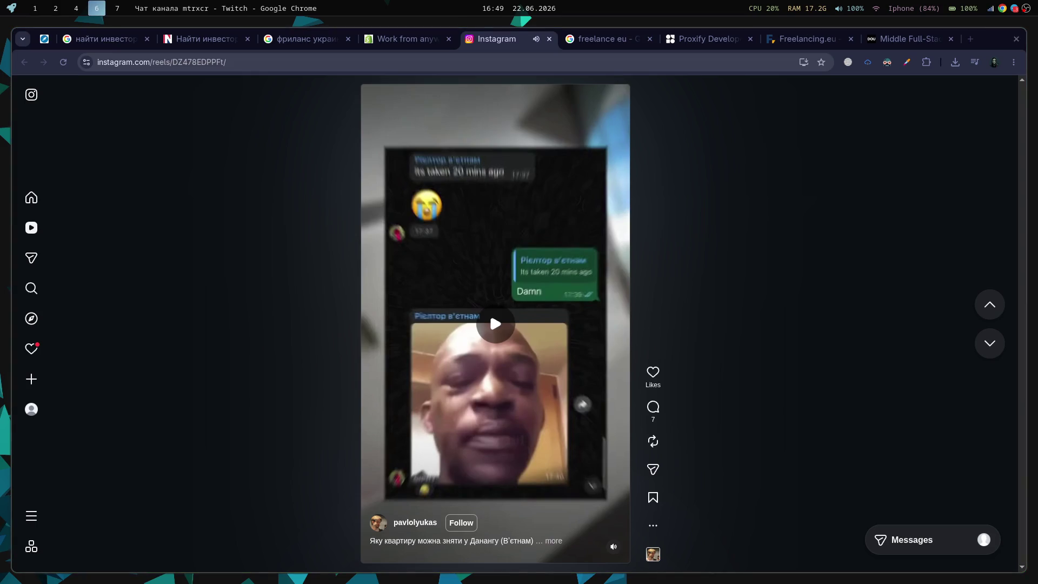
pyautogui.press('super+1')
pyautogui.click(489, 247)
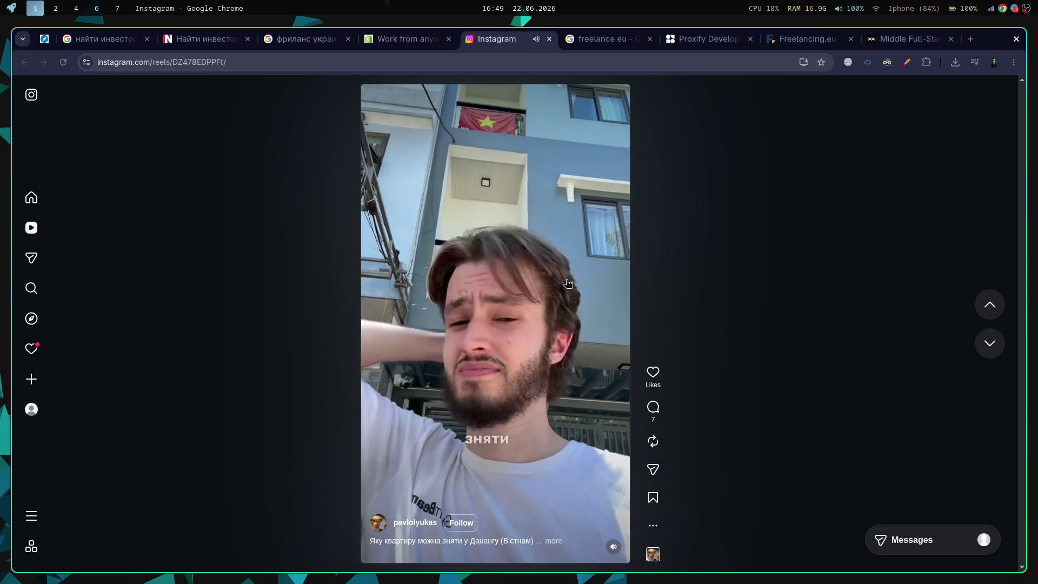
pyautogui.click(568, 283)
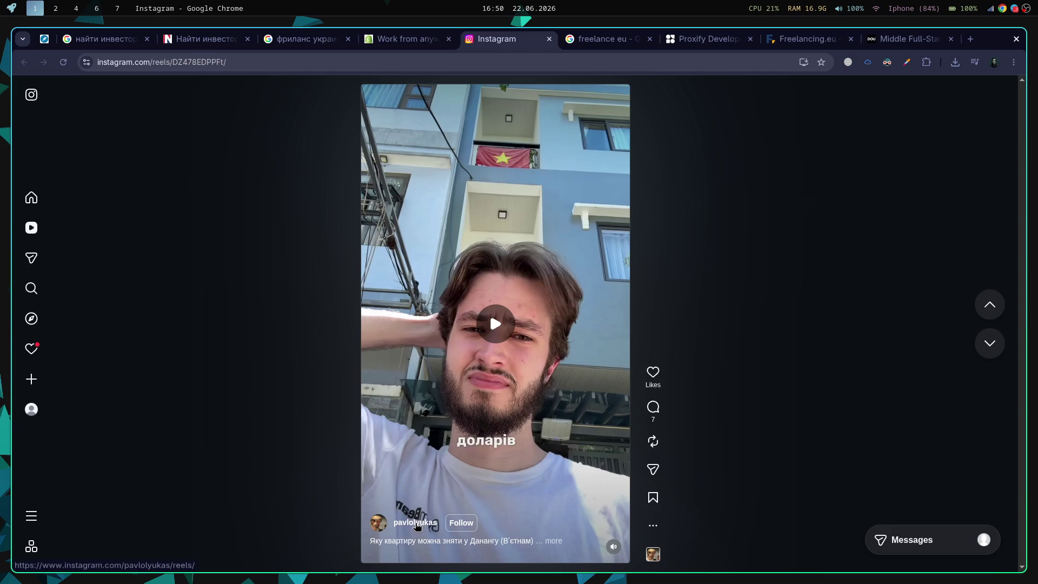
pyautogui.click(415, 522)
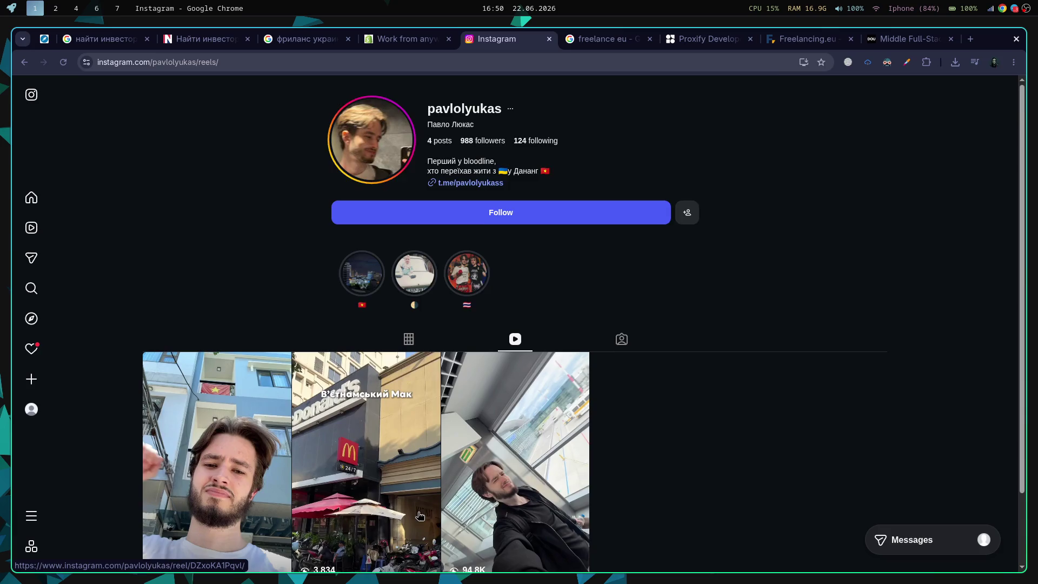
# Scroll the author's profile, view their third reel, then close the Instagram tab
pyautogui.scroll(-2, 420, 515)
pyautogui.scroll(2, 420, 515)
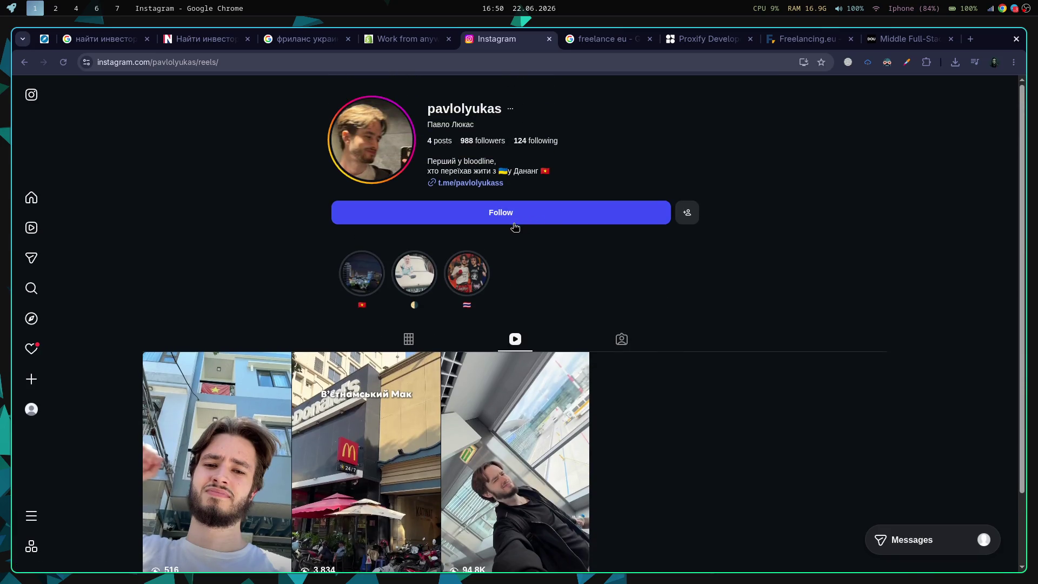
pyautogui.scroll(-2, 453, 375)
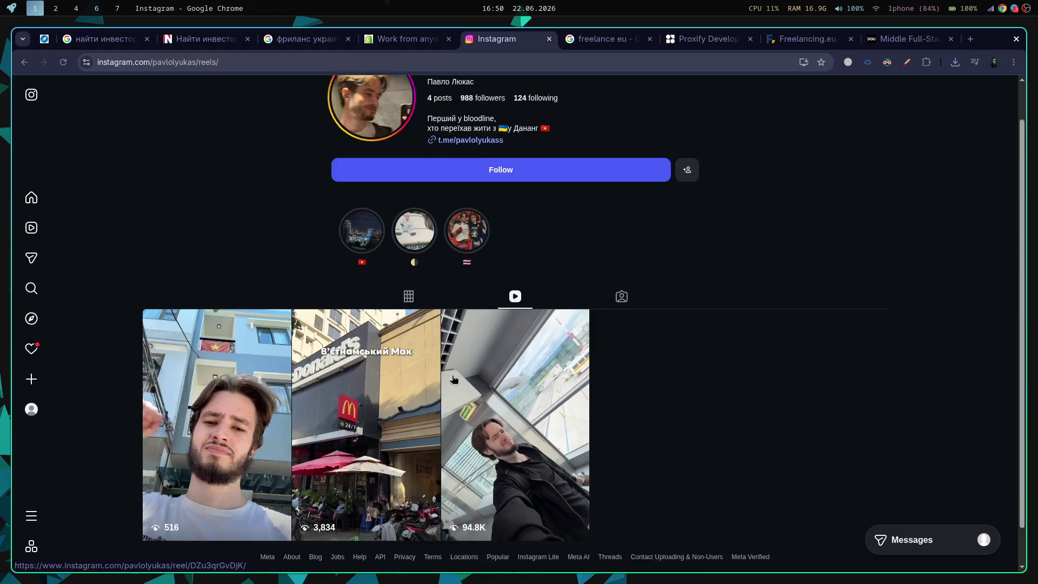
pyautogui.click(477, 388)
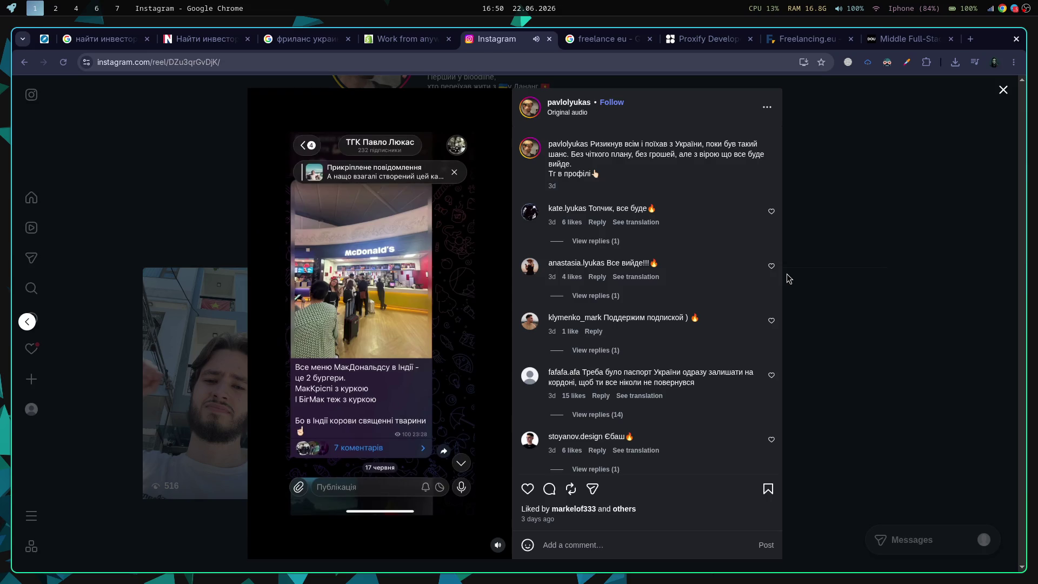
pyautogui.click(813, 278)
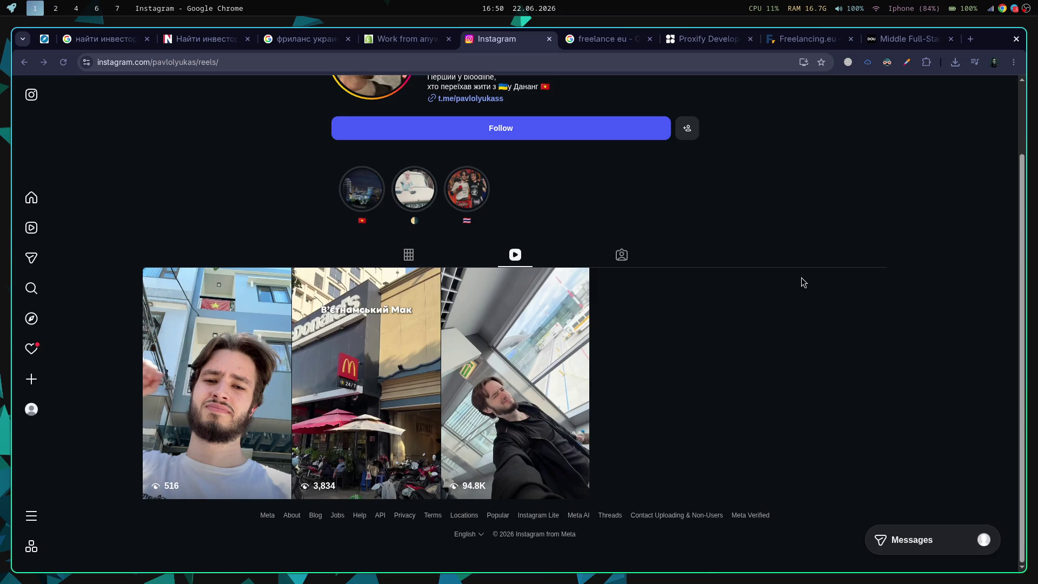
pyautogui.click(549, 39)
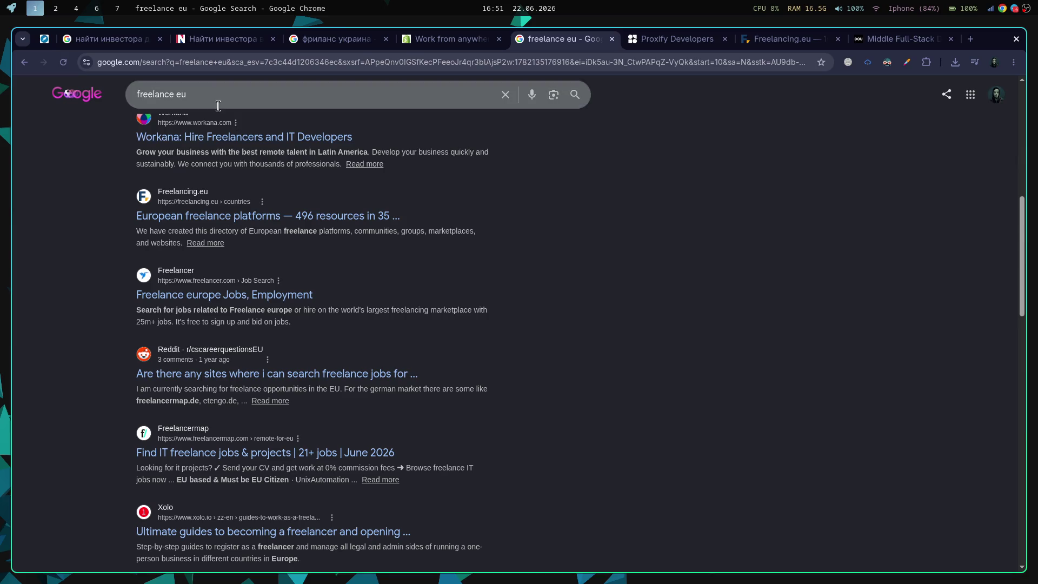
# Open the r/cscareerquestionsEU freelance thread and type 'Australia' into a site-wide Reddit search
pyautogui.click(227, 373)
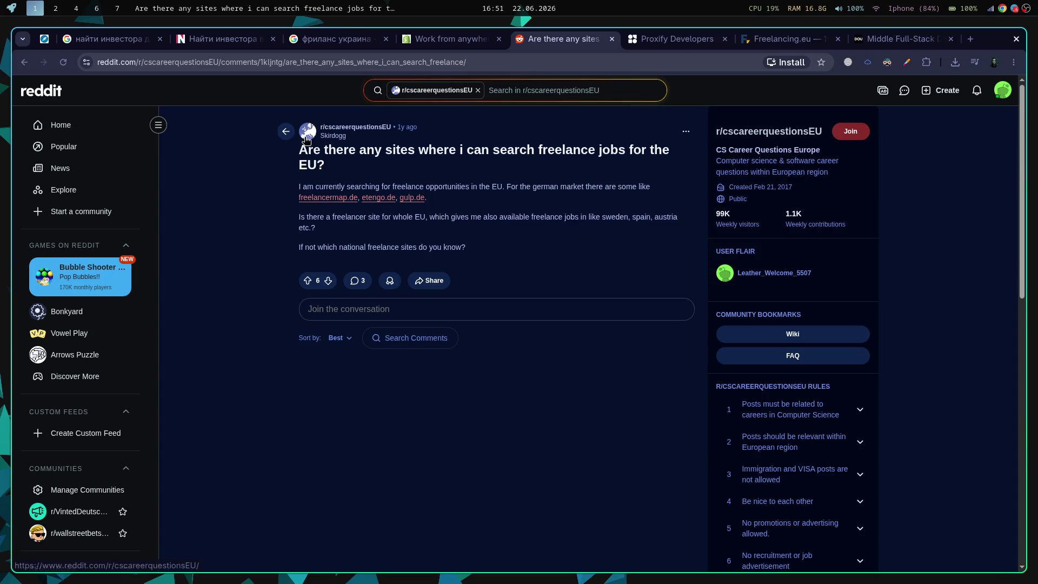
pyautogui.click(476, 90)
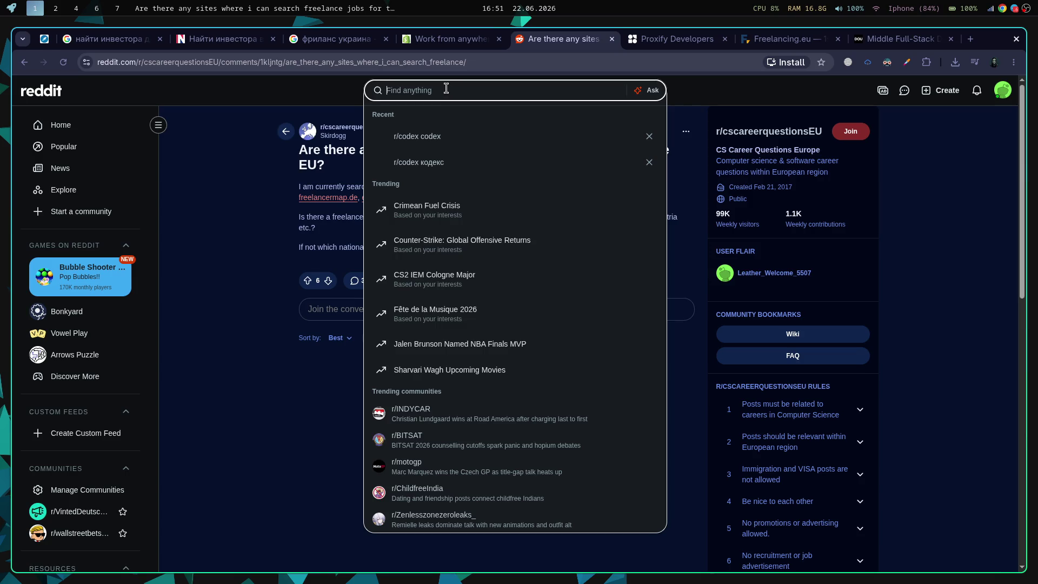
pyautogui.write('фр')
pyautogui.press('BackSpace')
pyautogui.press('BackSpace')
pyautogui.write('Austral')
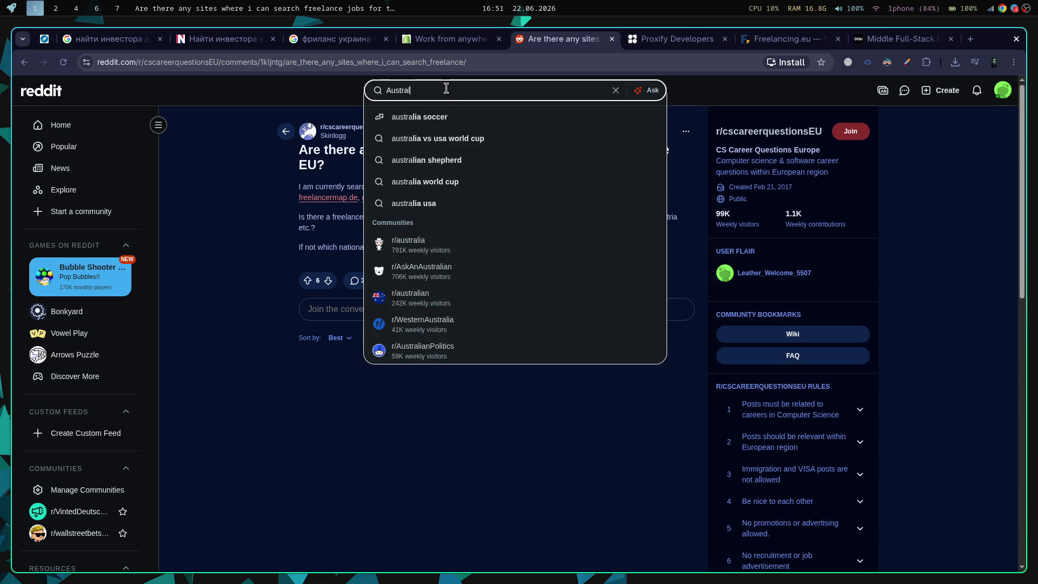
pyautogui.write('ia')
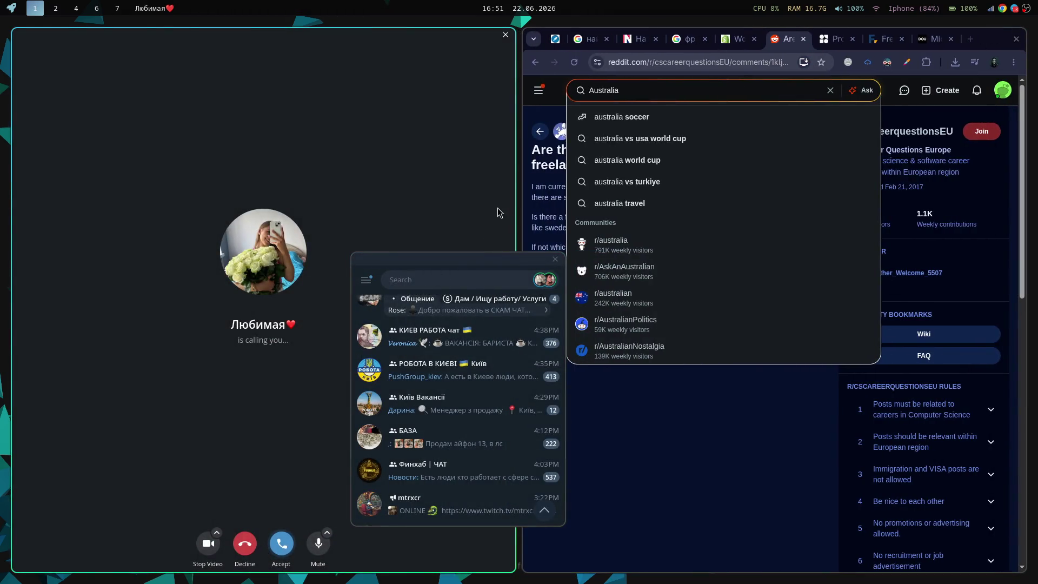
pyautogui.press('super+6')
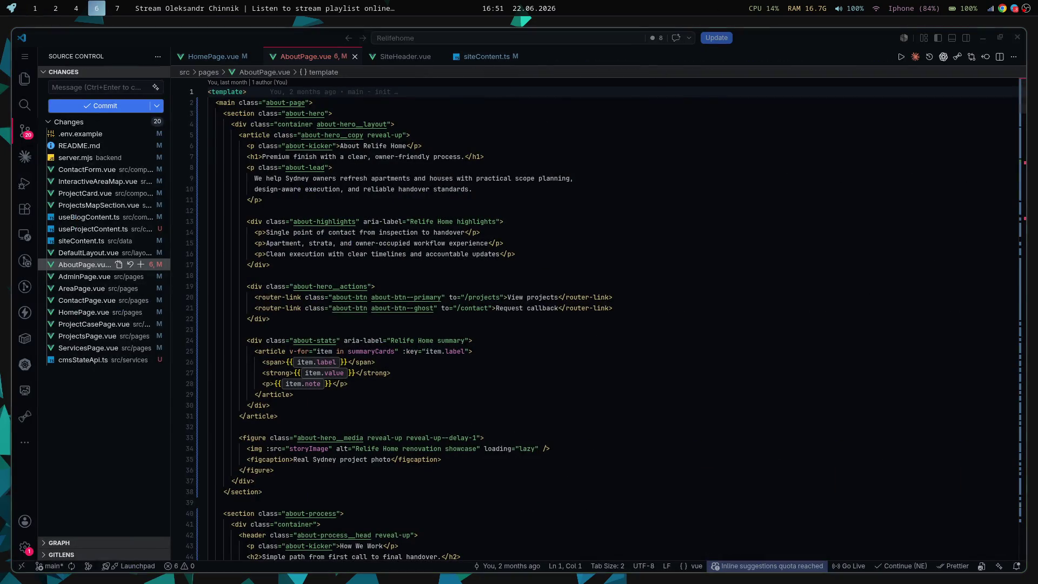
pyautogui.press('super+7')
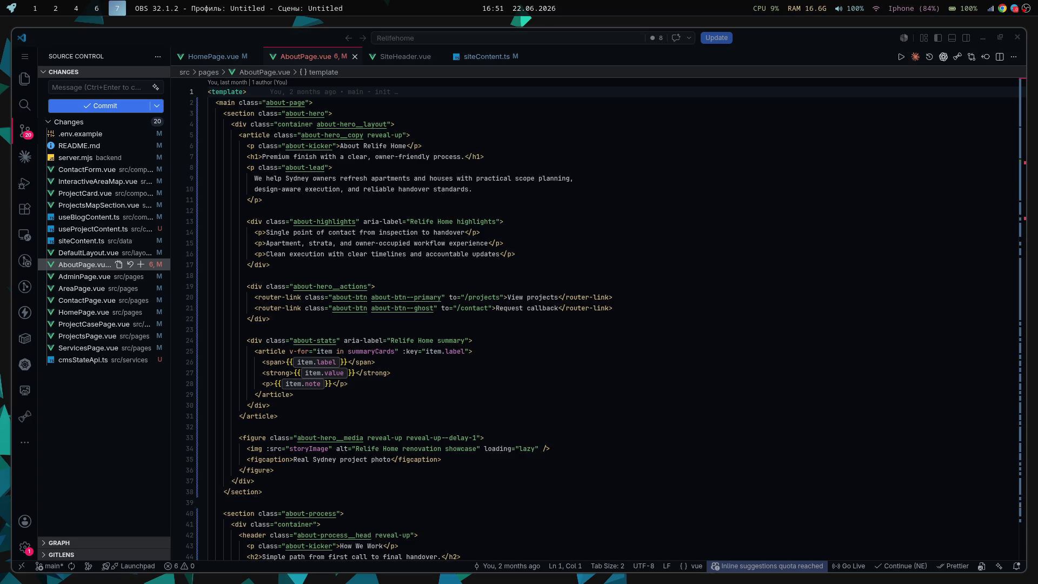
pyautogui.press('super+1')
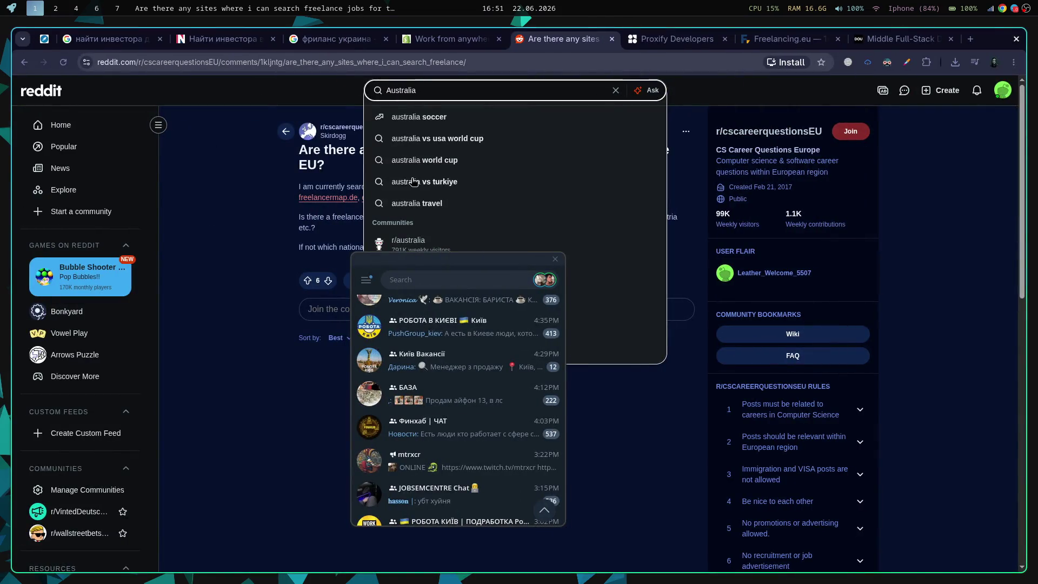
# Close the floating Telegram chat list, check other workspaces, and return to Reddit's Australia suggestions
pyautogui.press('super+8')
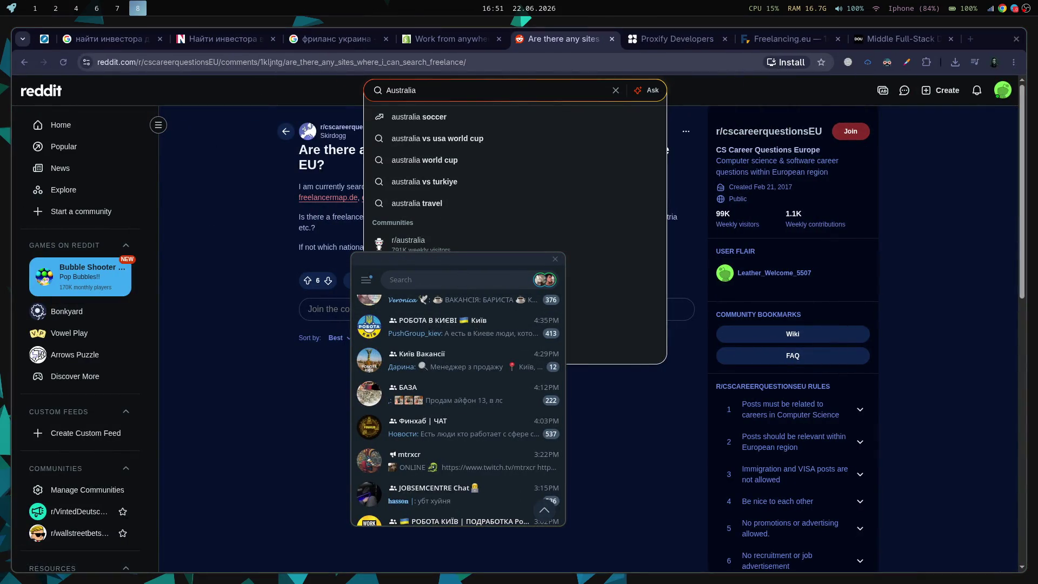
pyautogui.press('Escape')
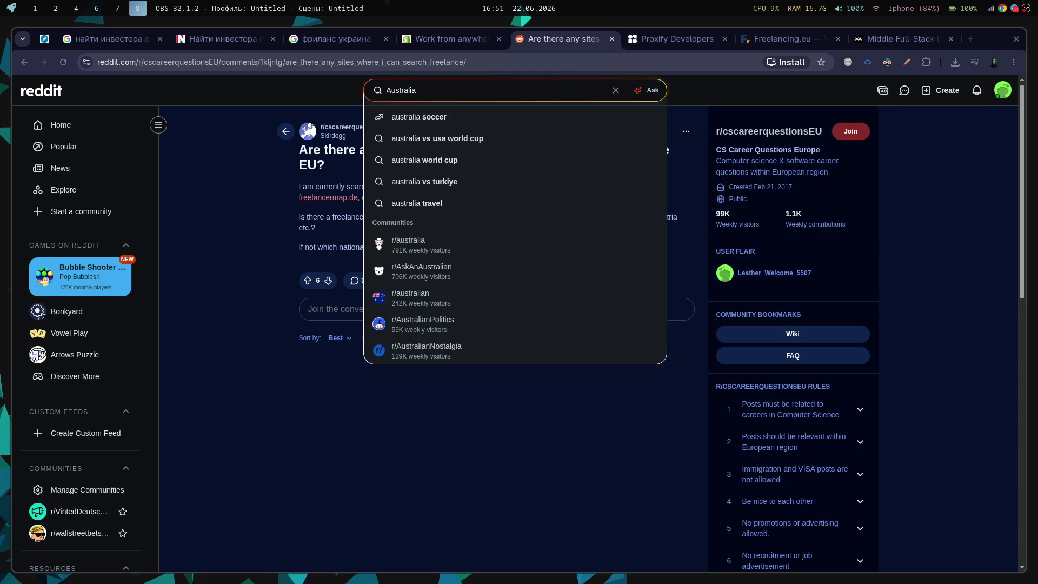
pyautogui.press('super+6')
pyautogui.press('super+7')
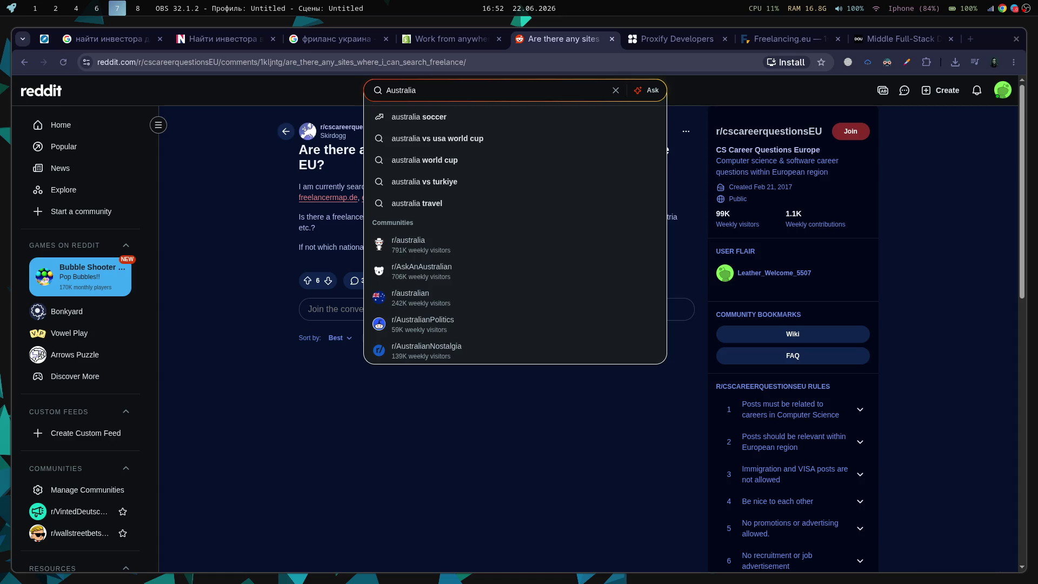
pyautogui.press('super+6')
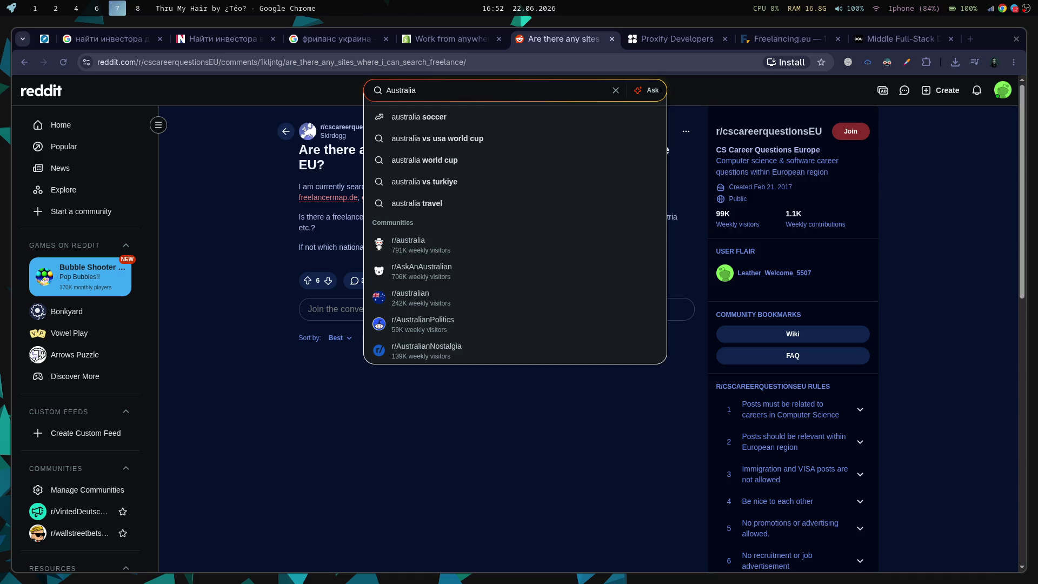
pyautogui.press('super+2')
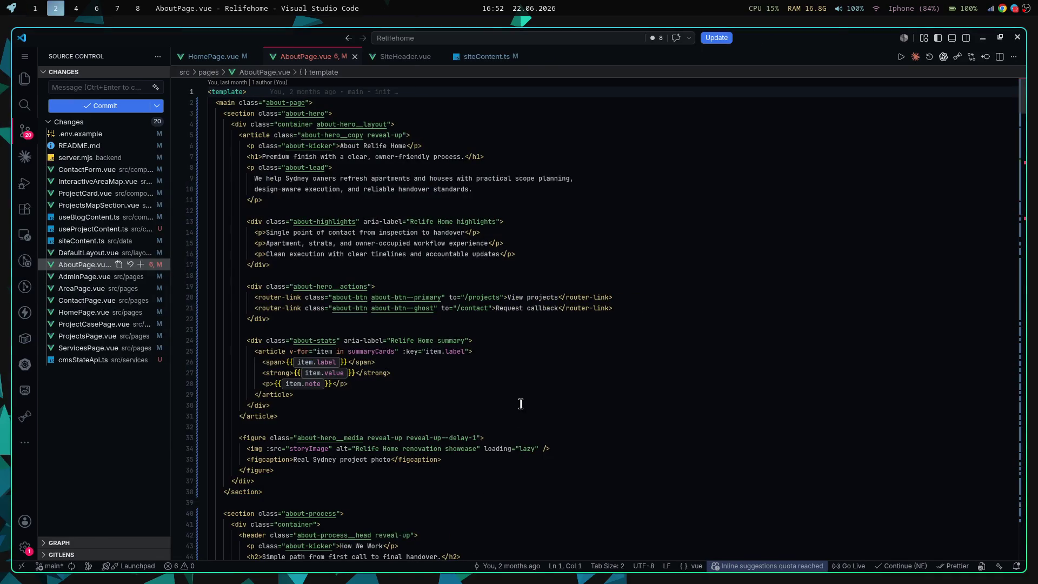
pyautogui.press('super+1')
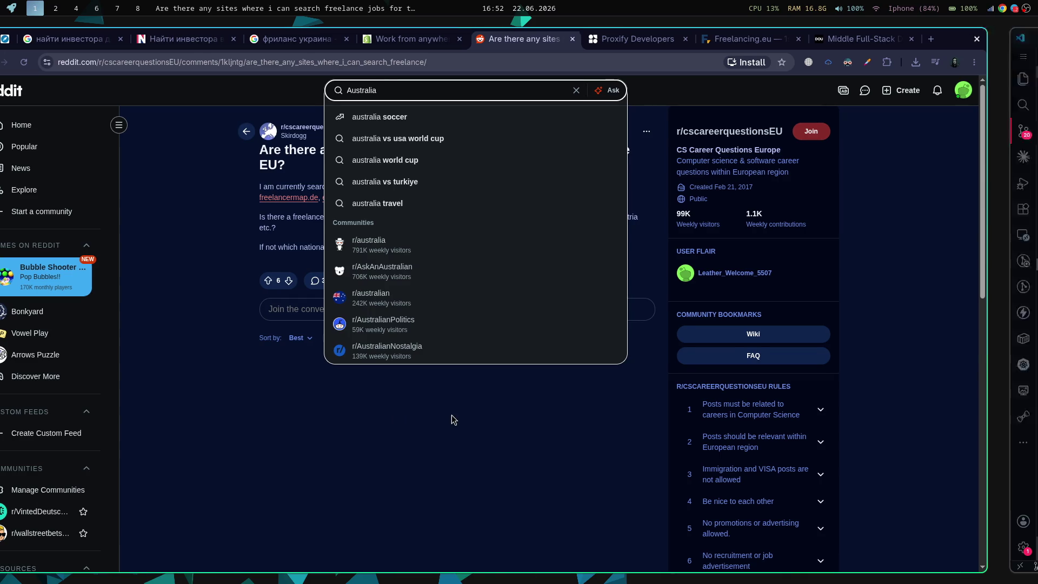
# Submit the 'Australia' search and dismiss the suggestions and screen capture overlay
pyautogui.press('Return')
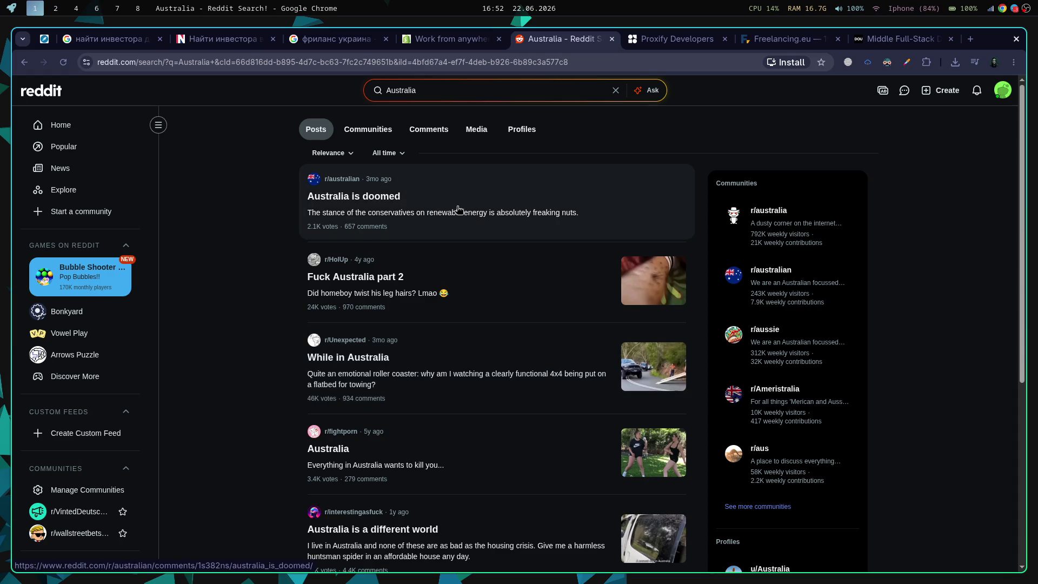
pyautogui.click(464, 87)
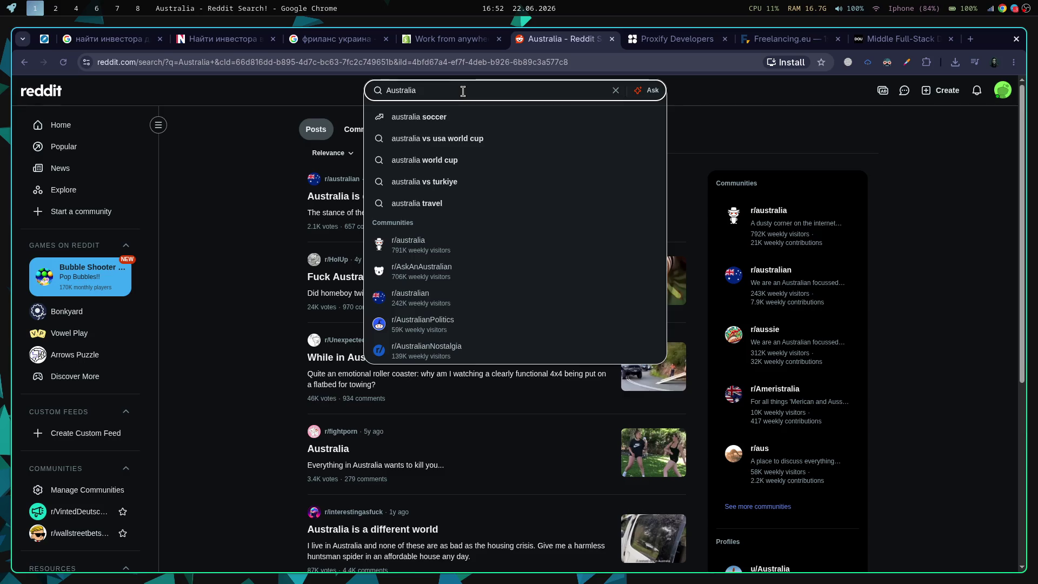
pyautogui.click(283, 154)
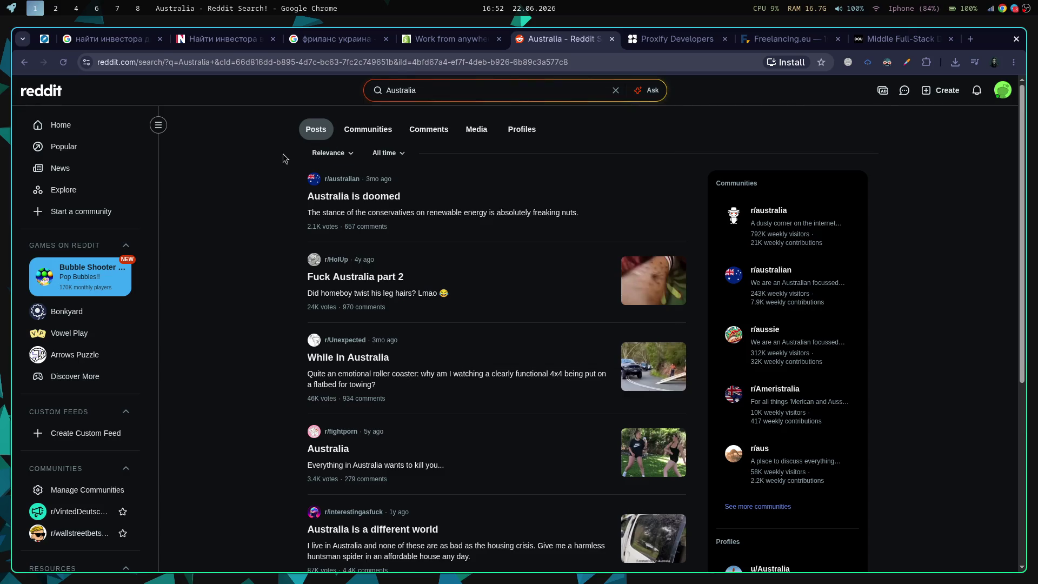
pyautogui.press('Print')
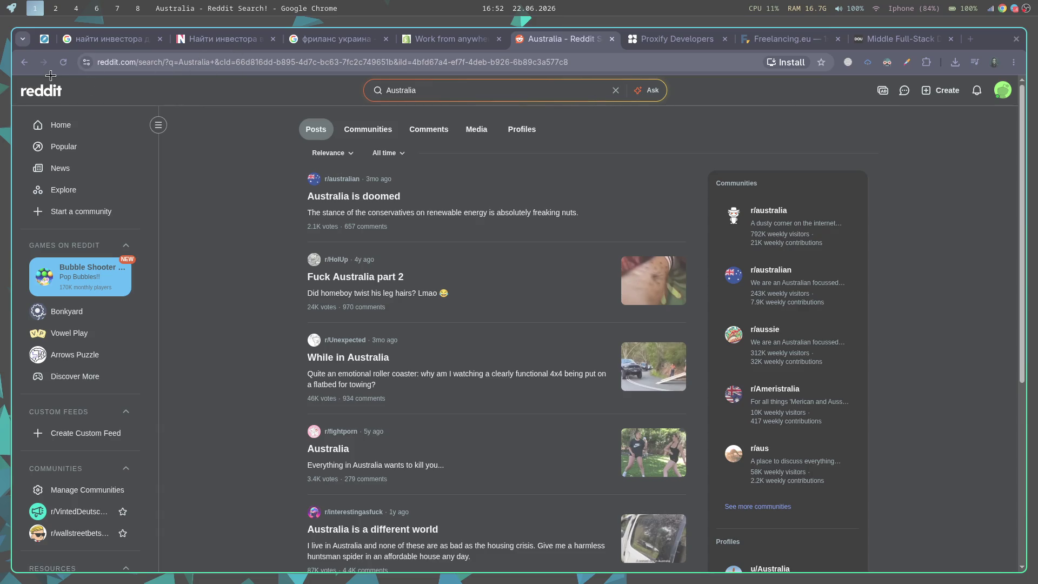
pyautogui.press('Escape')
# Check another desktop, return to the Reddit results, then settle on terminals workspace 4
pyautogui.press('super+6')
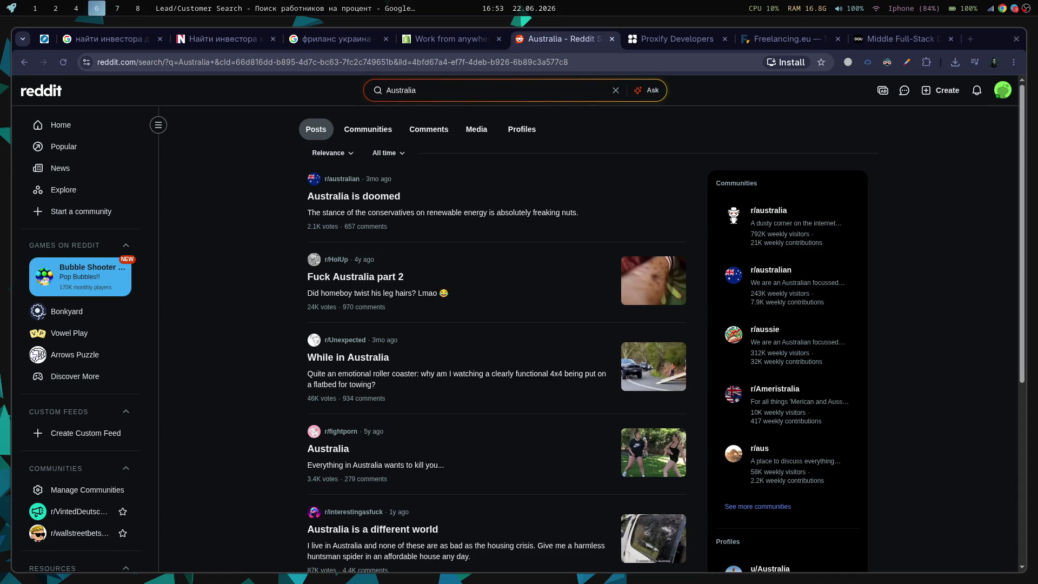
pyautogui.press('super+1')
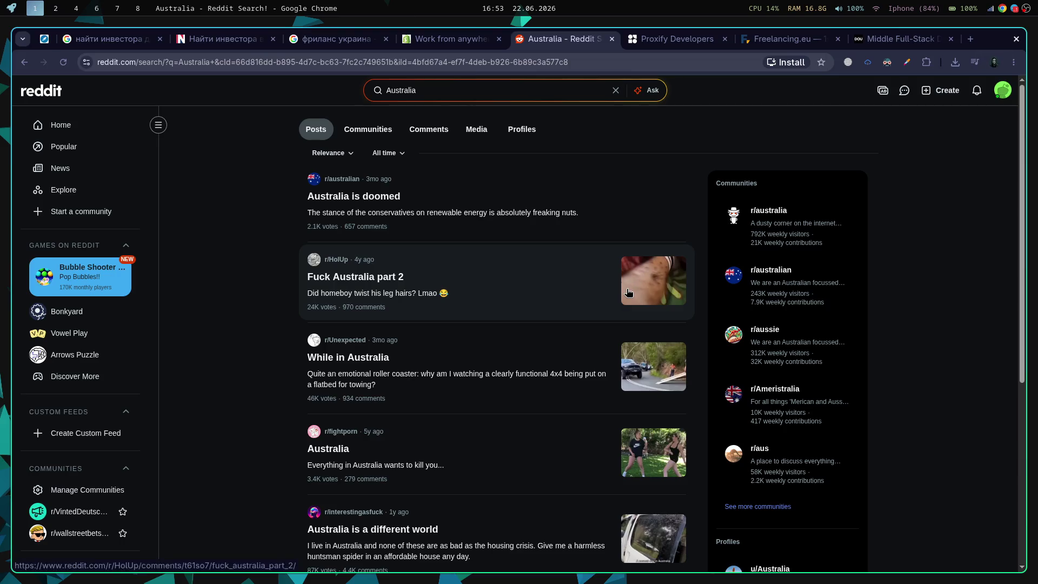
pyautogui.press('super+2')
pyautogui.press('super+4')
pyautogui.press('super+2')
pyautogui.press('super+4')
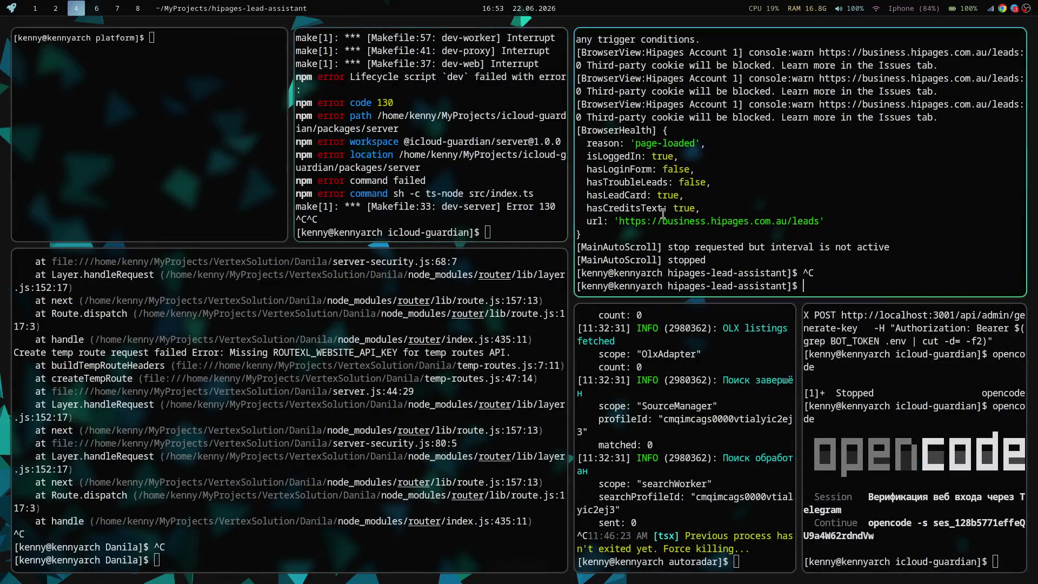
# Rerun the lead assistant dev server with npm run dev and open the app's jobs list
pyautogui.press('Up')
pyautogui.press('Return')
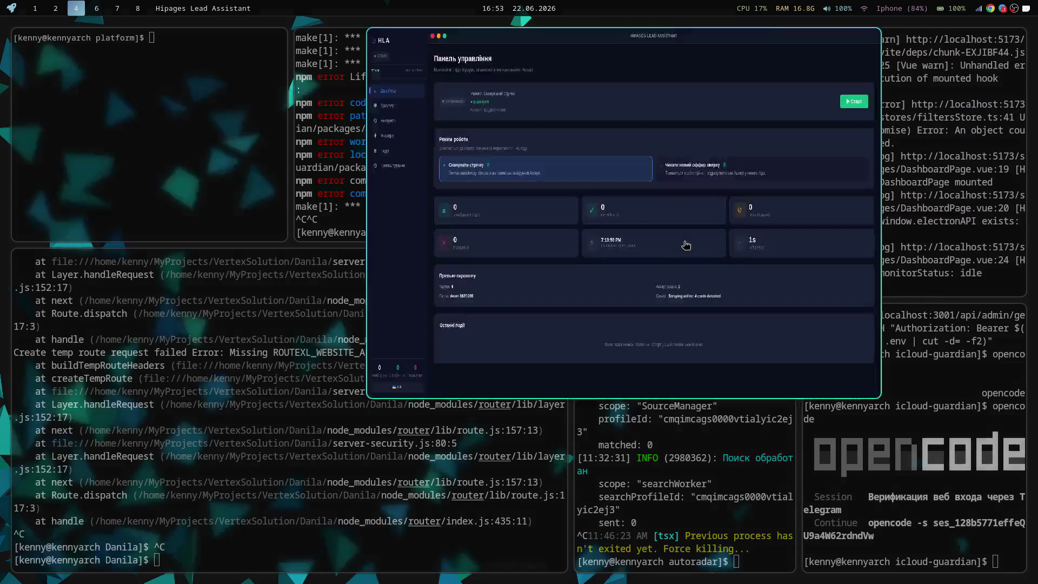
pyautogui.click(81, 147)
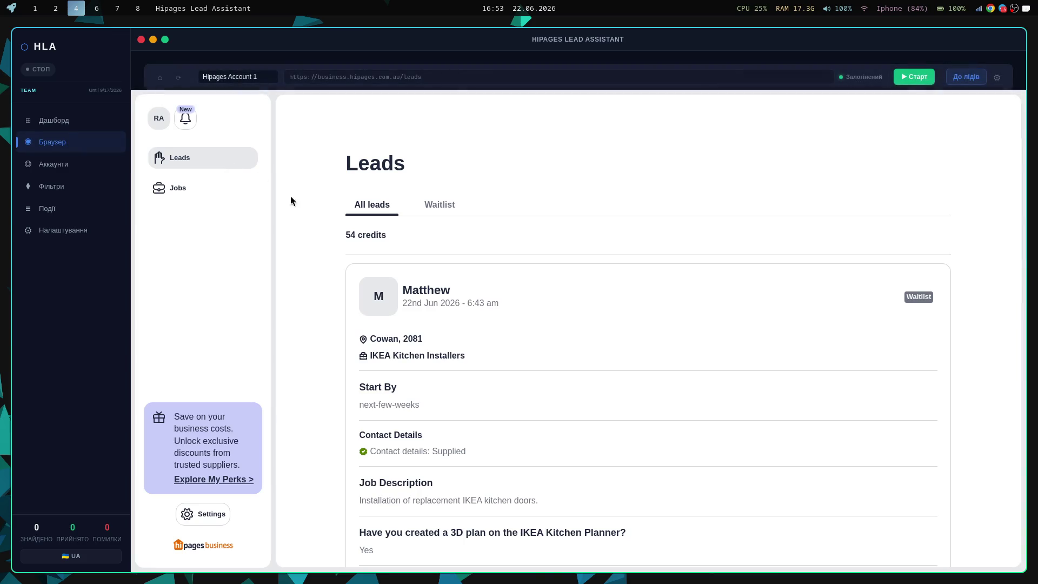
pyautogui.click(186, 185)
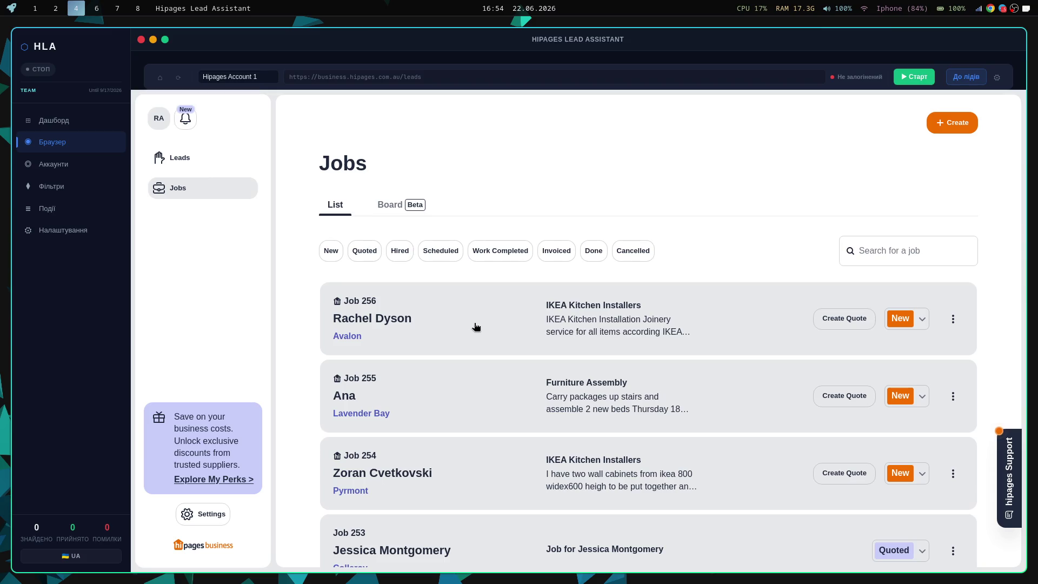
# Open Job 255 Furniture Assembly, select the customer's e-mail, then return to Chrome
pyautogui.scroll(-1, 475, 327)
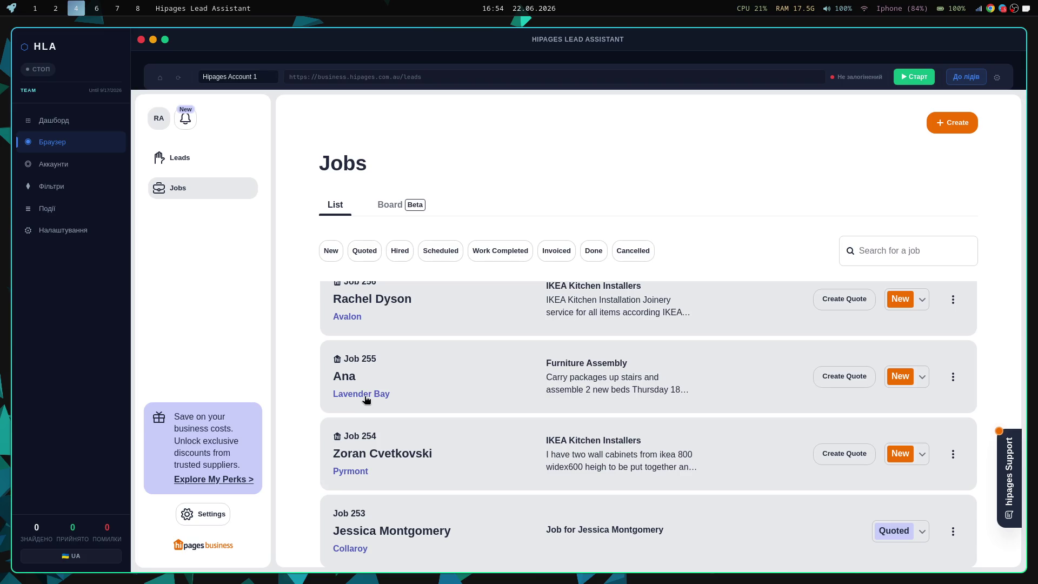
pyautogui.scroll(1, 438, 416)
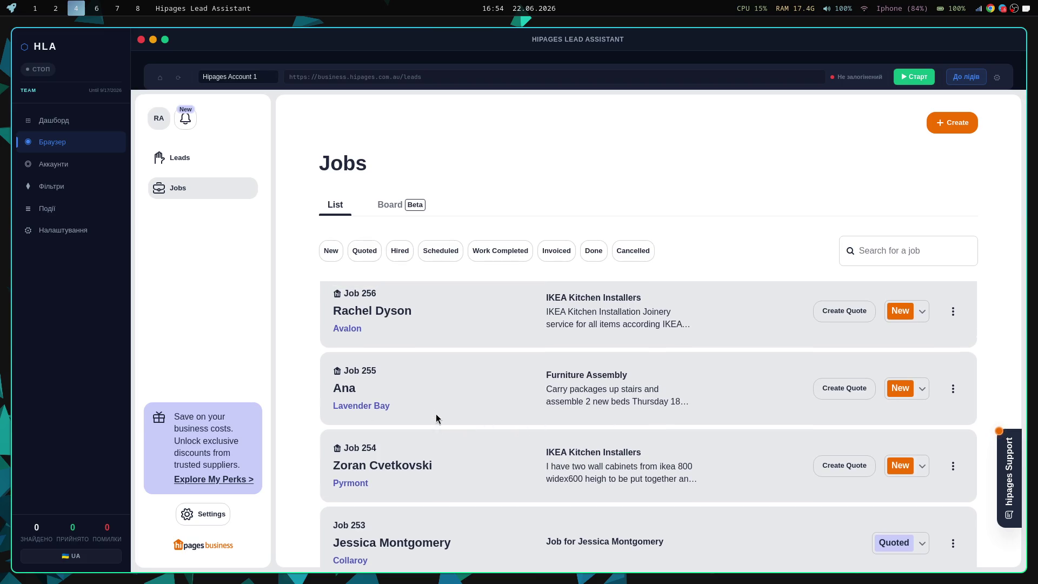
pyautogui.click(395, 400)
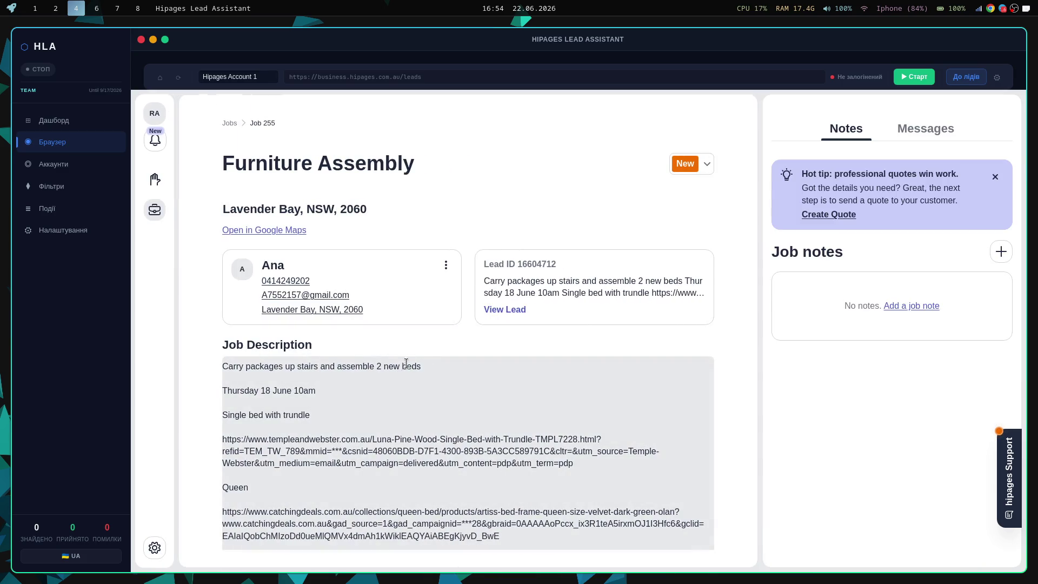
pyautogui.moveTo(368, 298); pyautogui.dragTo(258, 293)
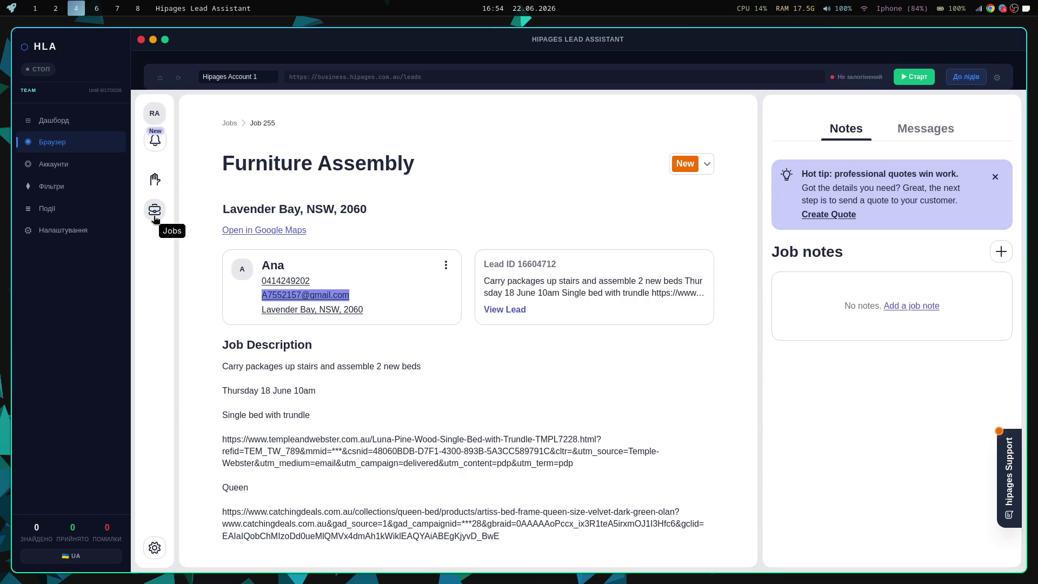
pyautogui.press('super+2')
pyautogui.press('super+1')
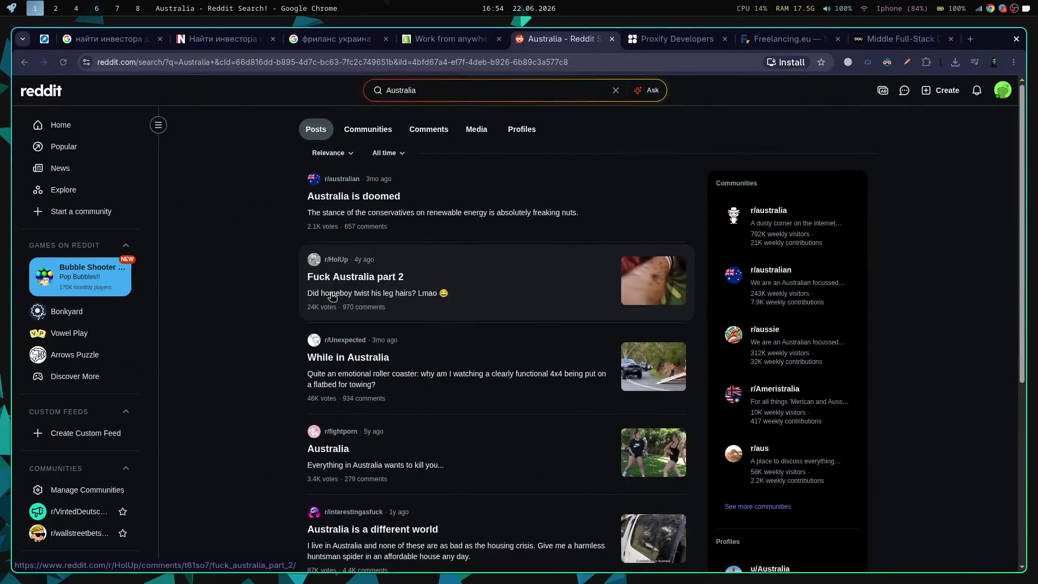
# Open a new Chrome tab, then review AboutPage.vue in VS Code from line 19 downward
pyautogui.hotkey('ctrl', 't')
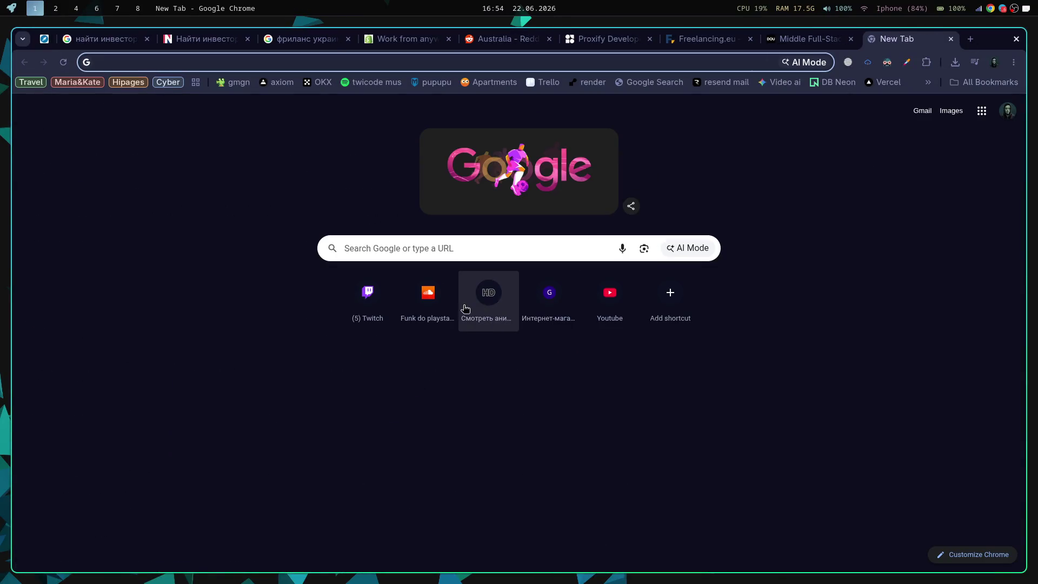
pyautogui.click(989, 106)
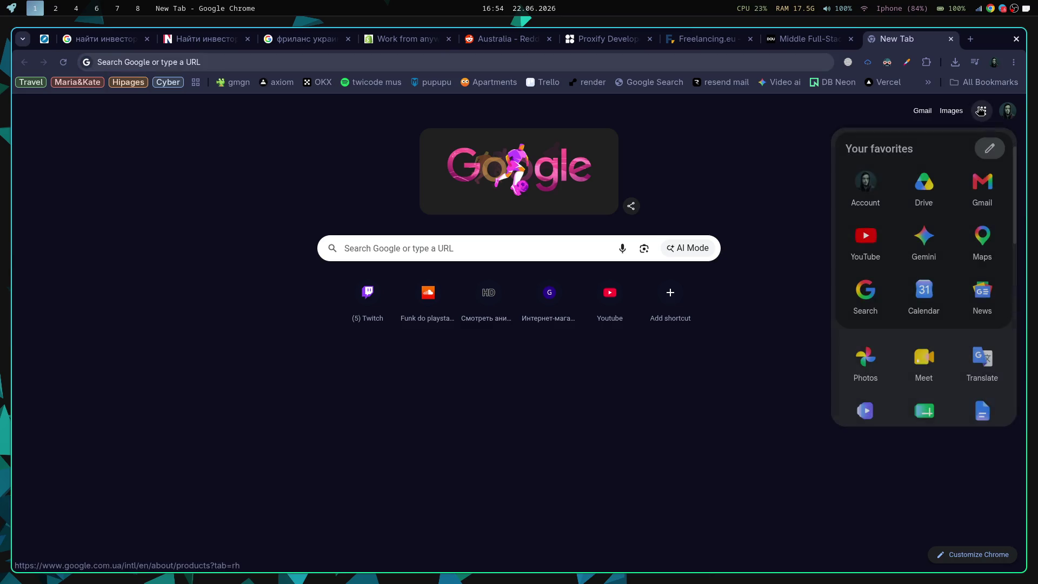
pyautogui.press('super+2')
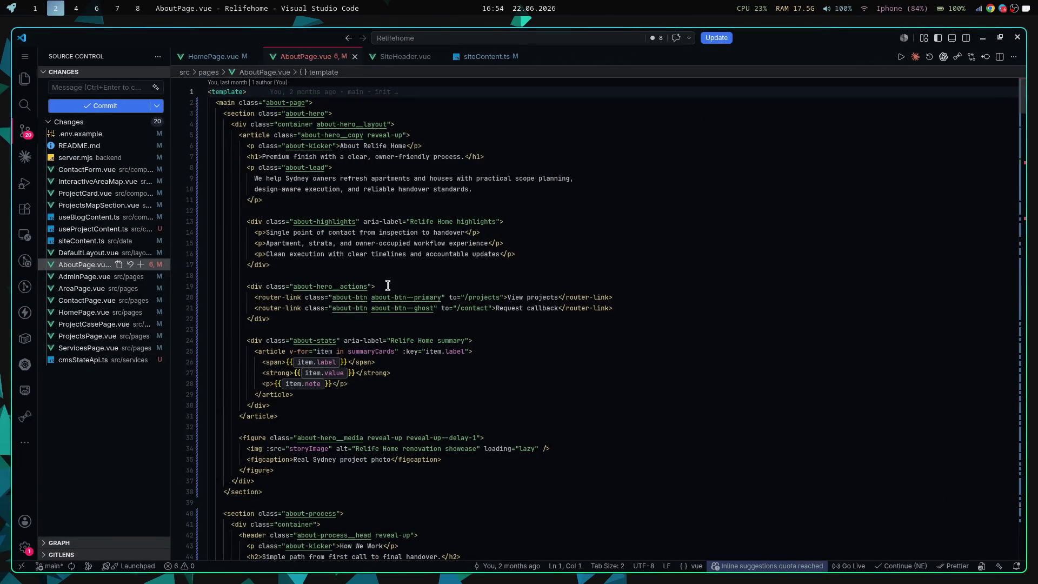
pyautogui.click(388, 286)
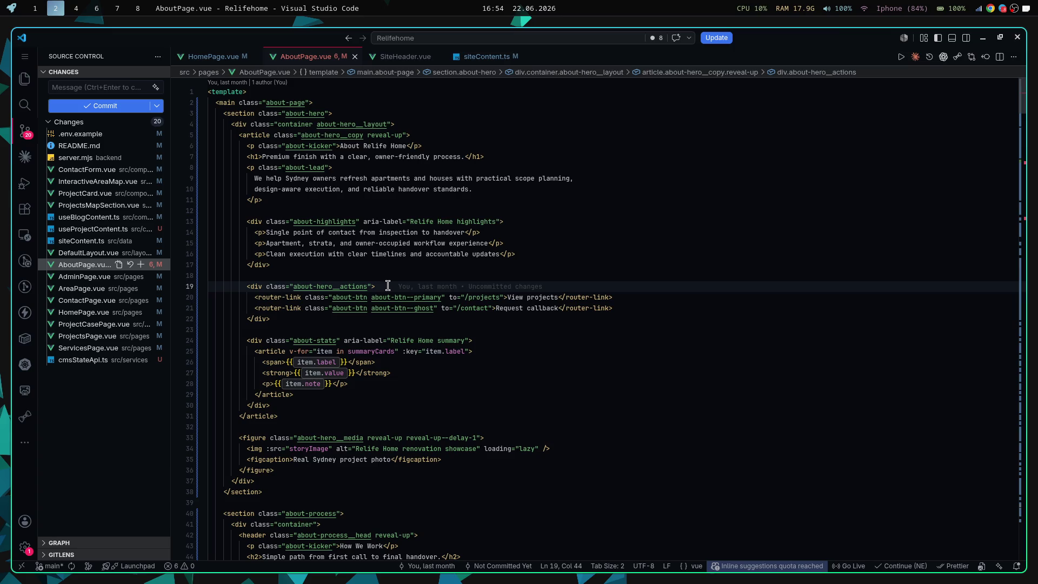
pyautogui.press('super+7')
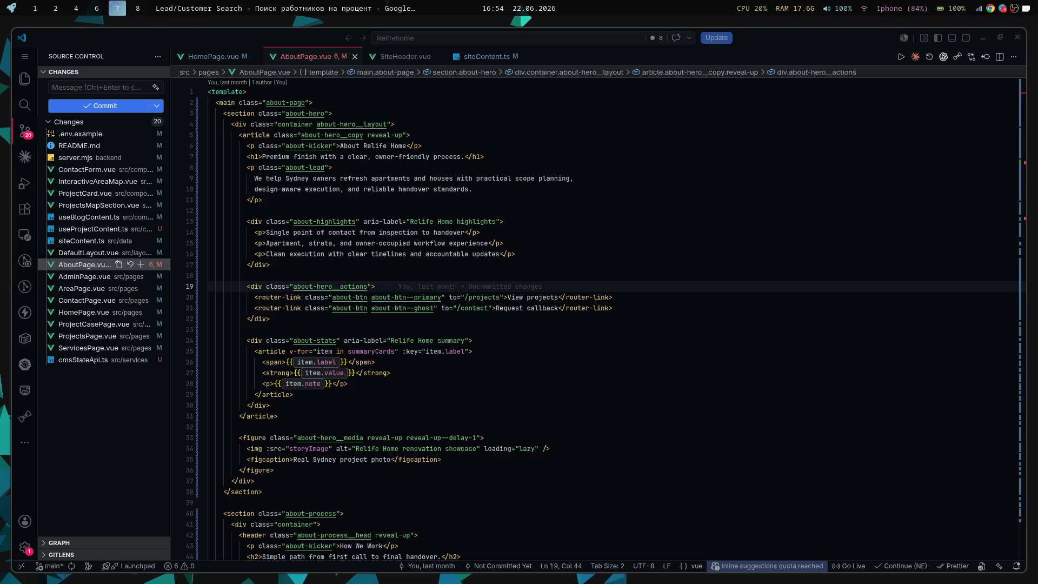
pyautogui.press('super+2')
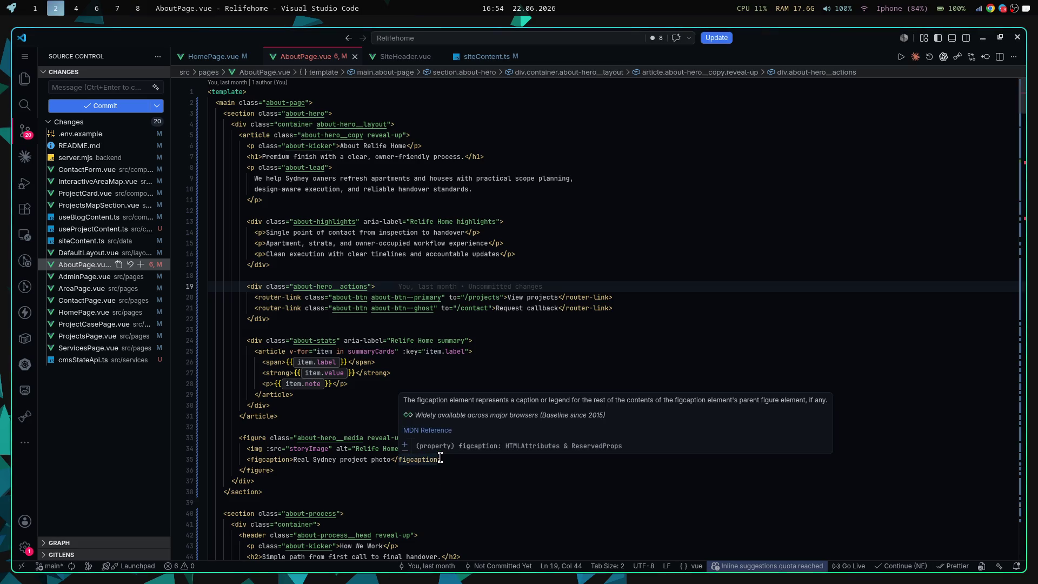
pyautogui.scroll(-5, 411, 489)
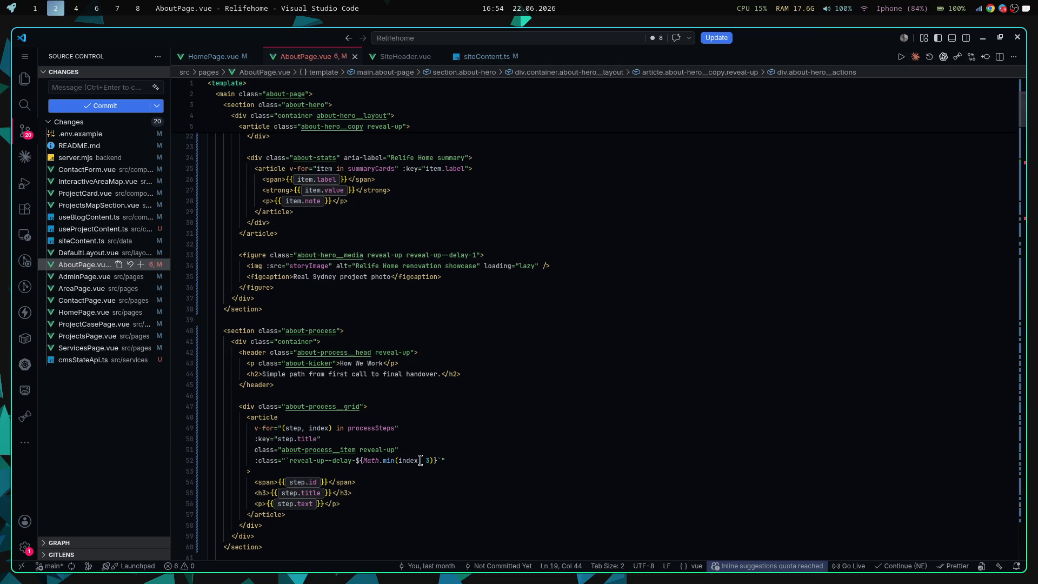
pyautogui.scroll(-9, 420, 460)
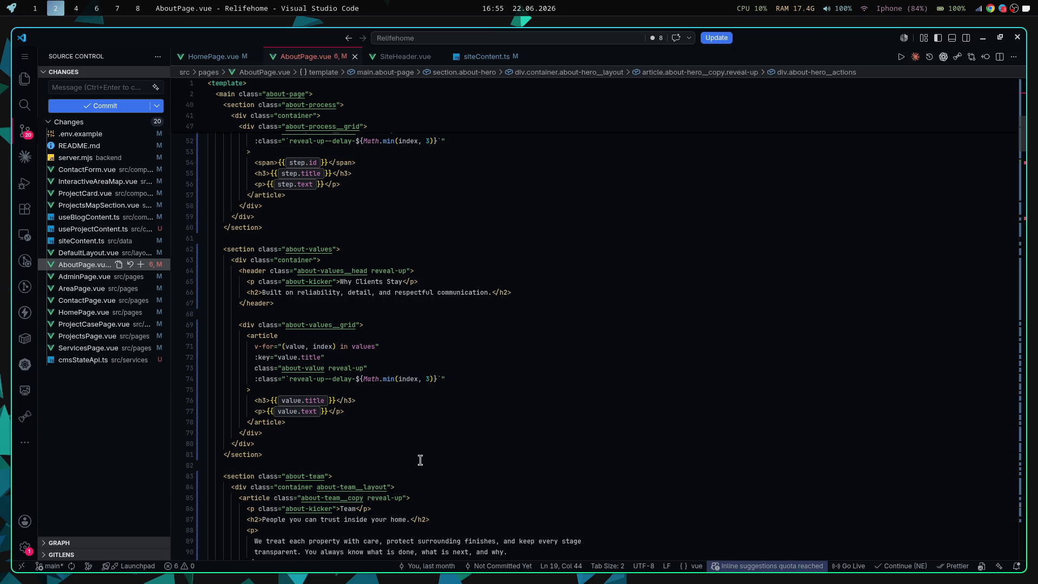
pyautogui.hotkey('alt', 'Tab')
pyautogui.hotkey('alt', 'Tab')
pyautogui.hotkey('alt', 'Tab')
# Scroll AboutPage.vue to the processSteps data, then switch over to Gmail in Chrome
pyautogui.scroll(-10, 492, 213)
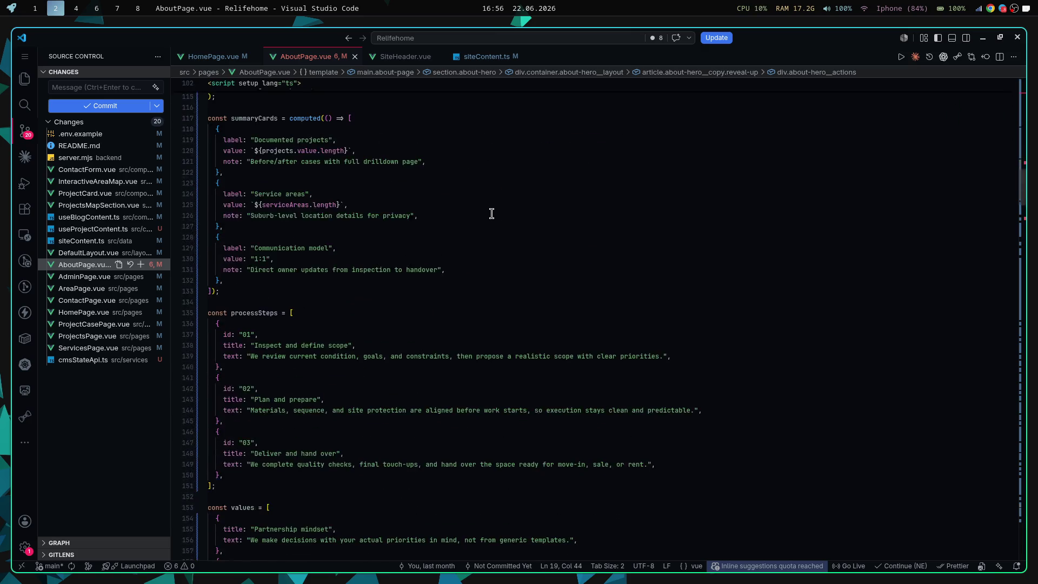
pyautogui.press('super+1')
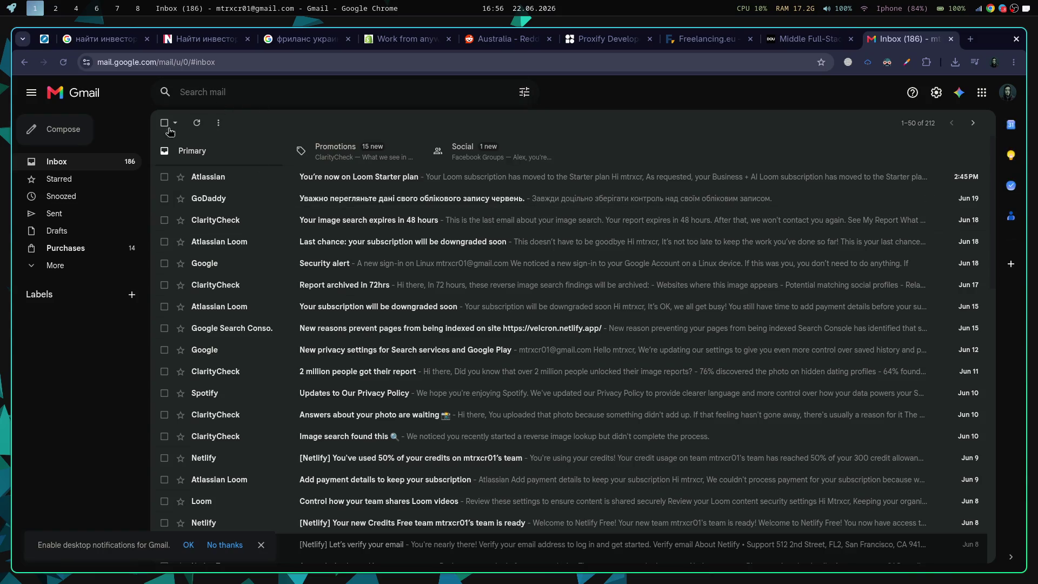
# Review Gmail's nine sent emails, then return to AboutPage.vue's storyImage and teamImage script
pyautogui.click(74, 215)
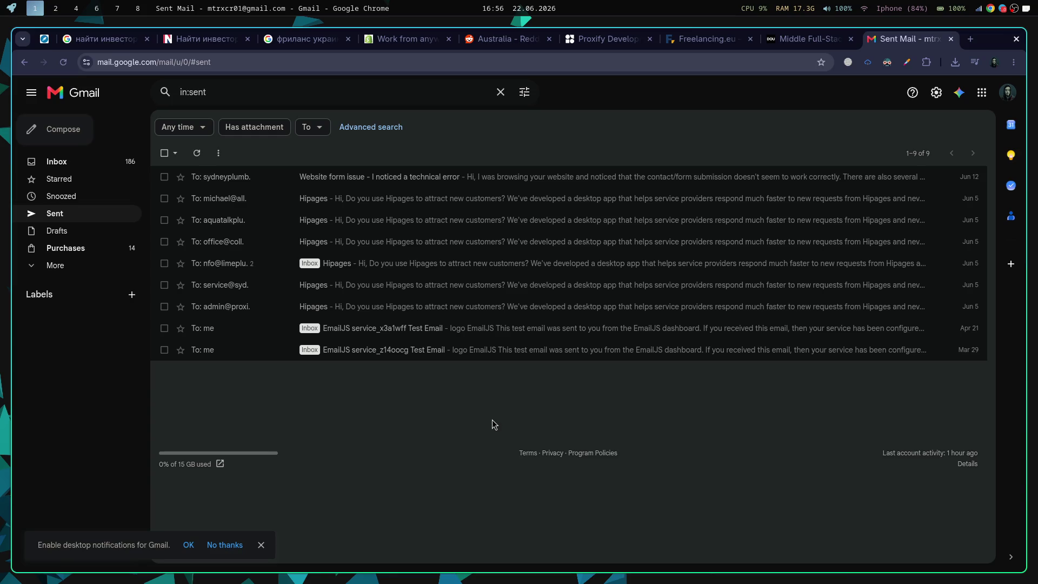
pyautogui.press('super+2')
pyautogui.scroll(20, 491, 419)
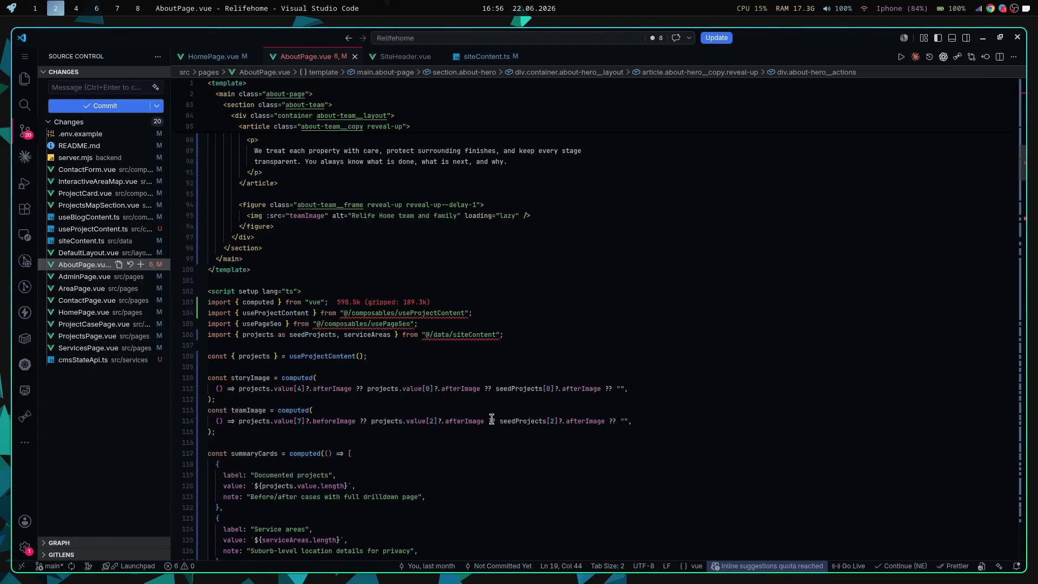
pyautogui.click(488, 333)
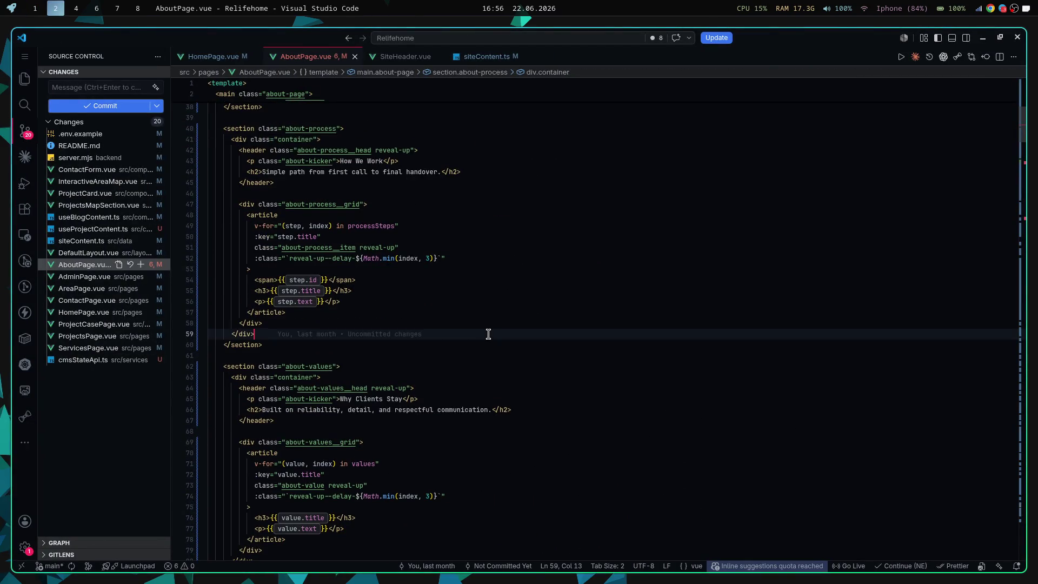
pyautogui.scroll(12, 488, 334)
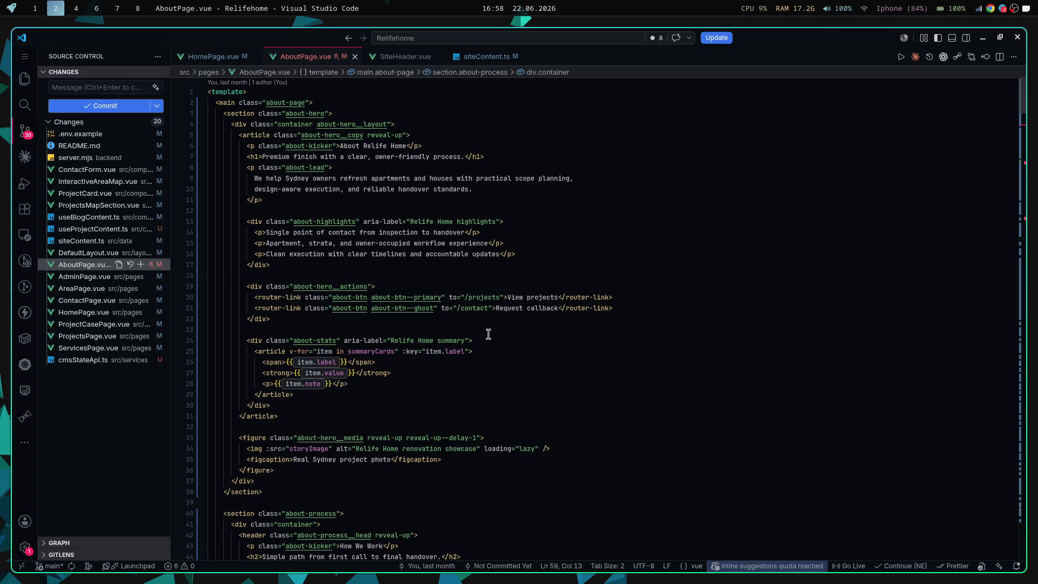
# Search in:sent for the lead's e-mail address, then compose a new message to that address
pyautogui.press('super+1')
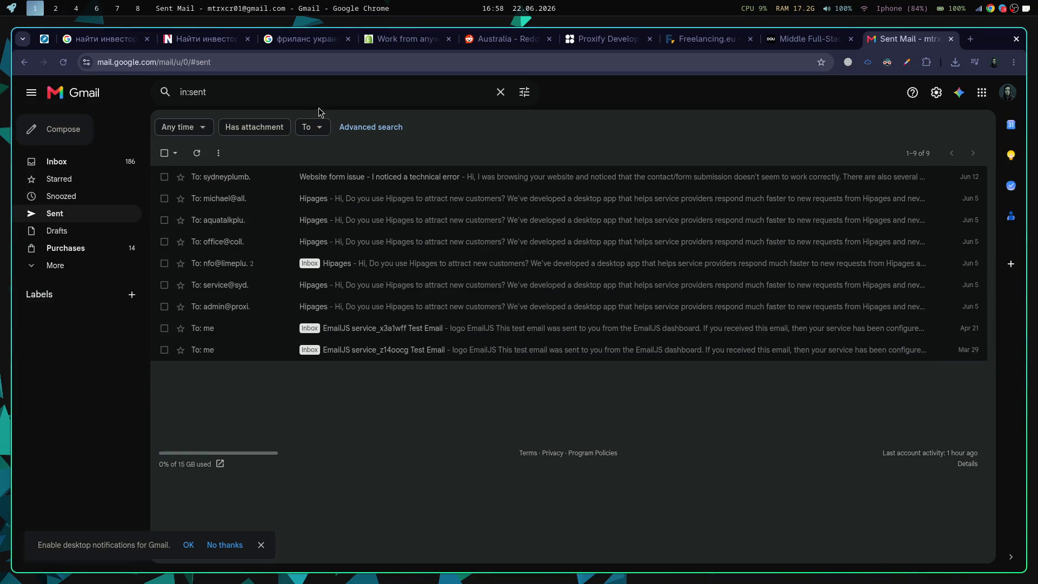
pyautogui.click(308, 89)
pyautogui.hotkey('ctrl', 'v')
pyautogui.hotkey('shift', 'End')
pyautogui.hotkey('ctrl', 'v')
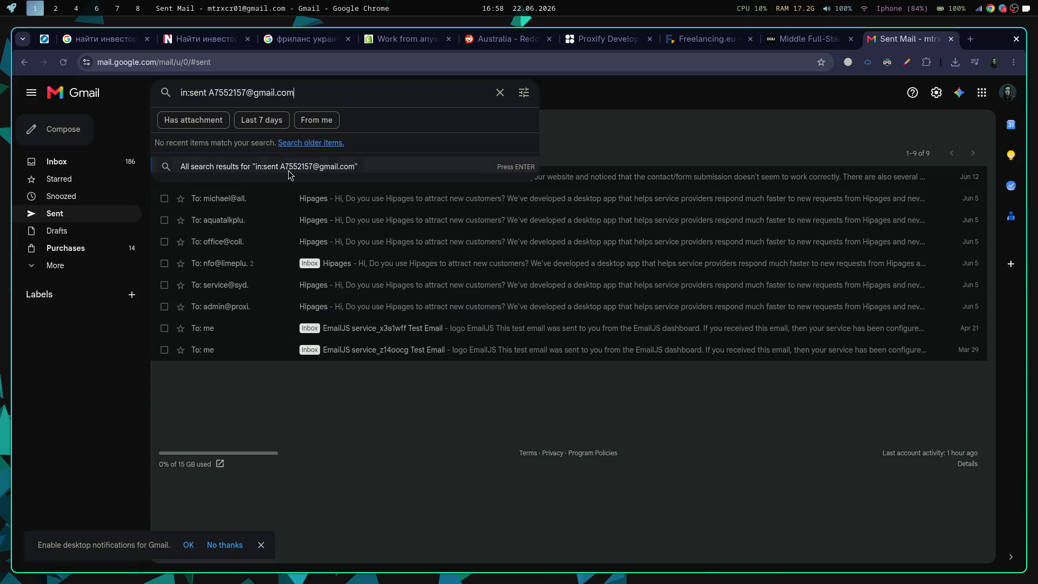
pyautogui.click(295, 167)
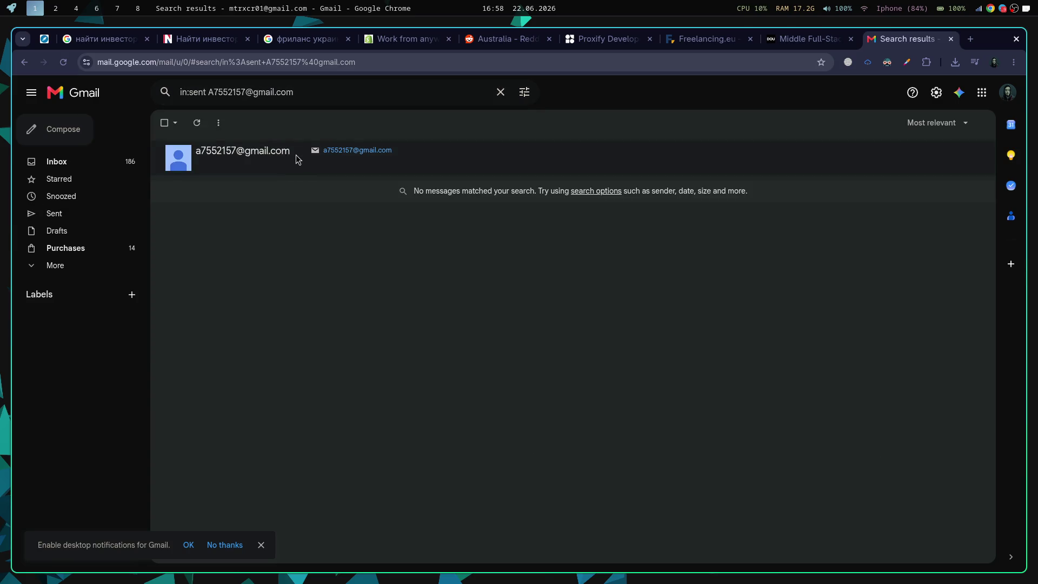
pyautogui.click(354, 150)
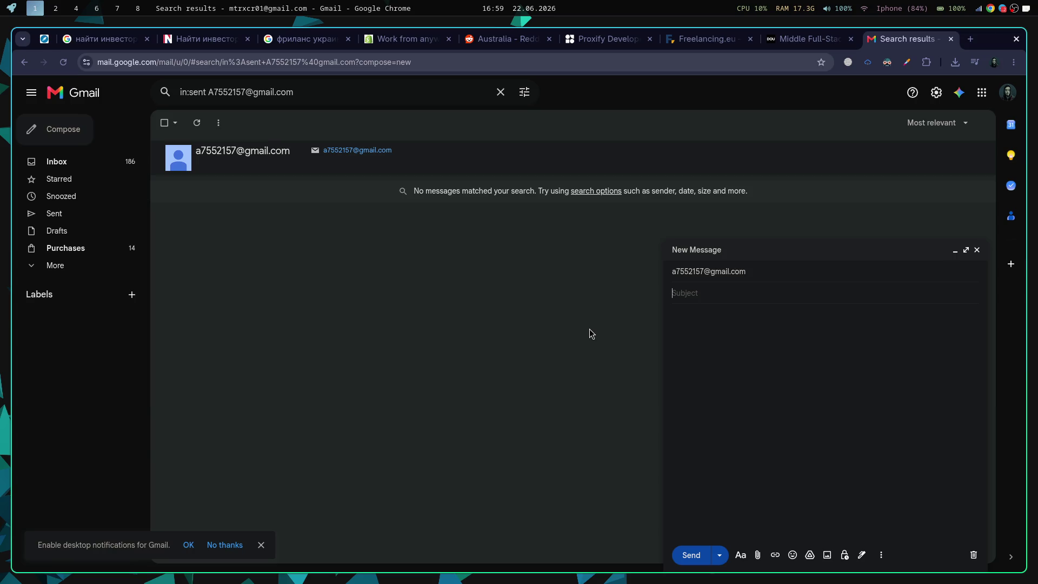
# Paste the Hipages demo pitch into the body and move 'Quick question about Hipages' into Subject
pyautogui.press('super+6')
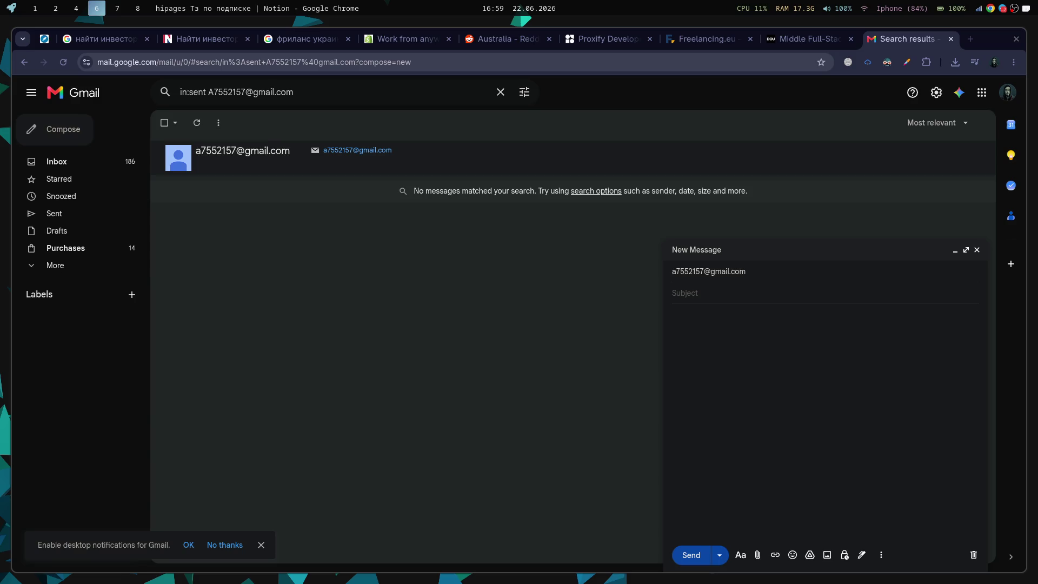
pyautogui.press('super+1')
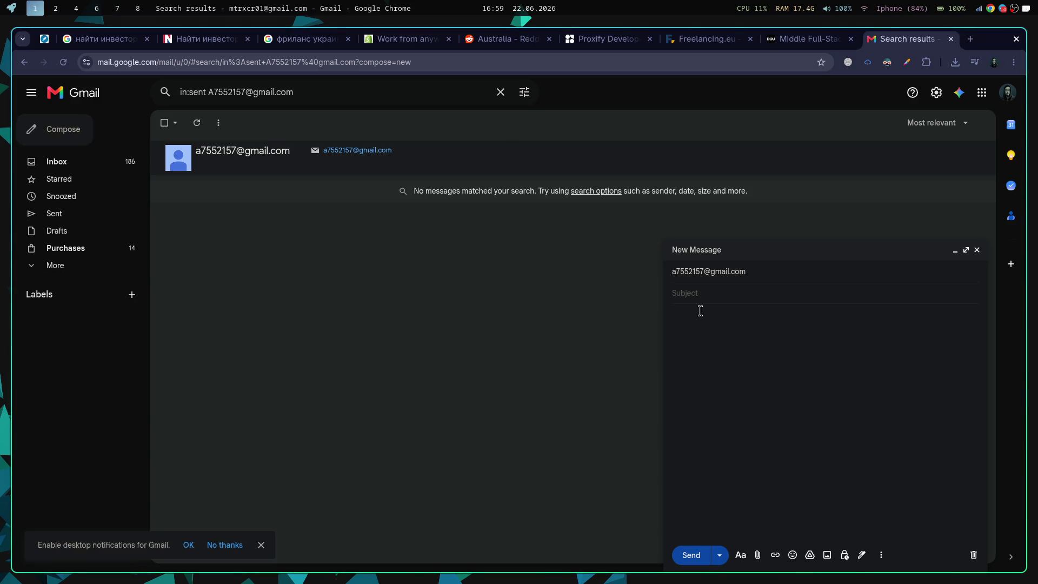
pyautogui.write("Quick question about Hipages Hi [Name]! Do you use Hipages to get new customers? I've built a desktop app for Hipages that helps tradies react to new leads faster and avoid missing potential jobs.I can send you a short demo video if you'd like to see it.")
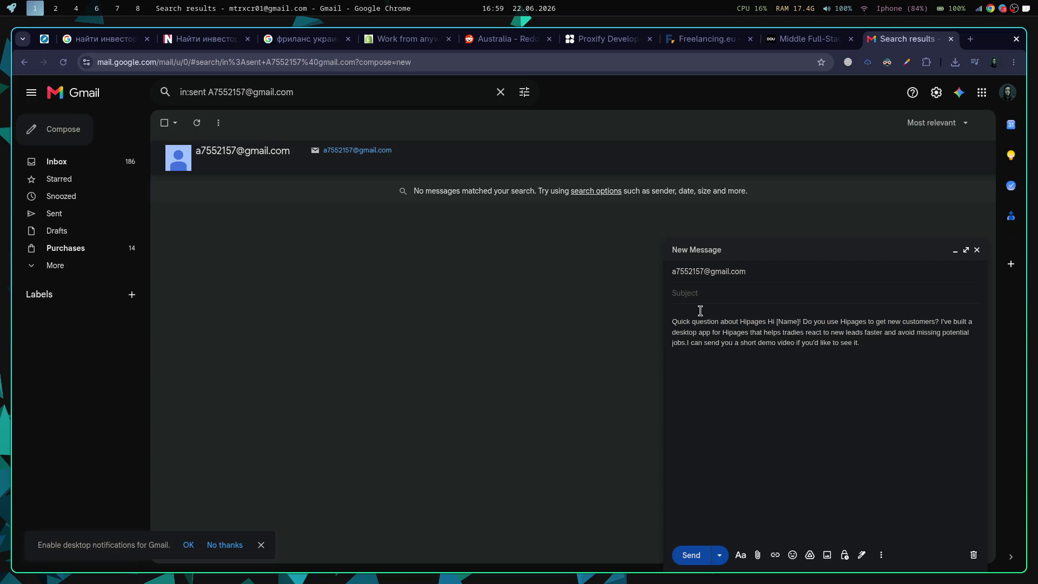
pyautogui.moveTo(765, 322); pyautogui.dragTo(666, 328)
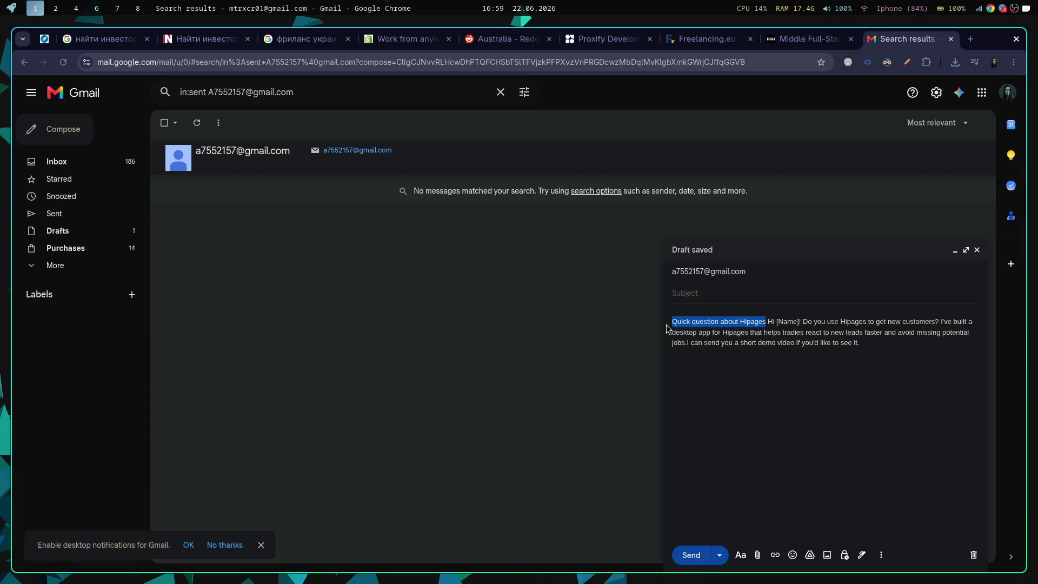
pyautogui.hotkey('ctrl', 'x')
pyautogui.click(700, 290)
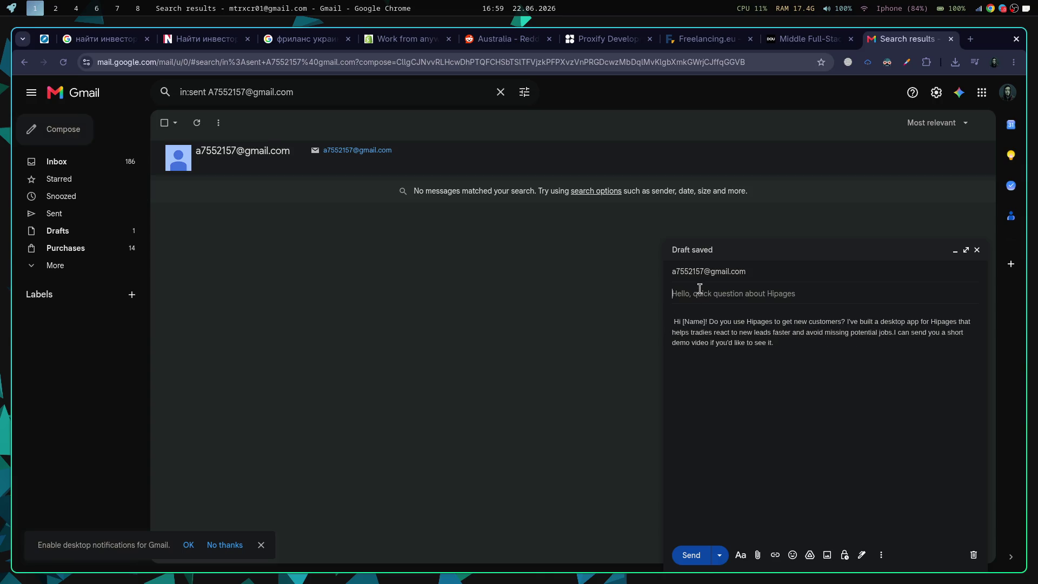
pyautogui.hotkey('ctrl', 'v')
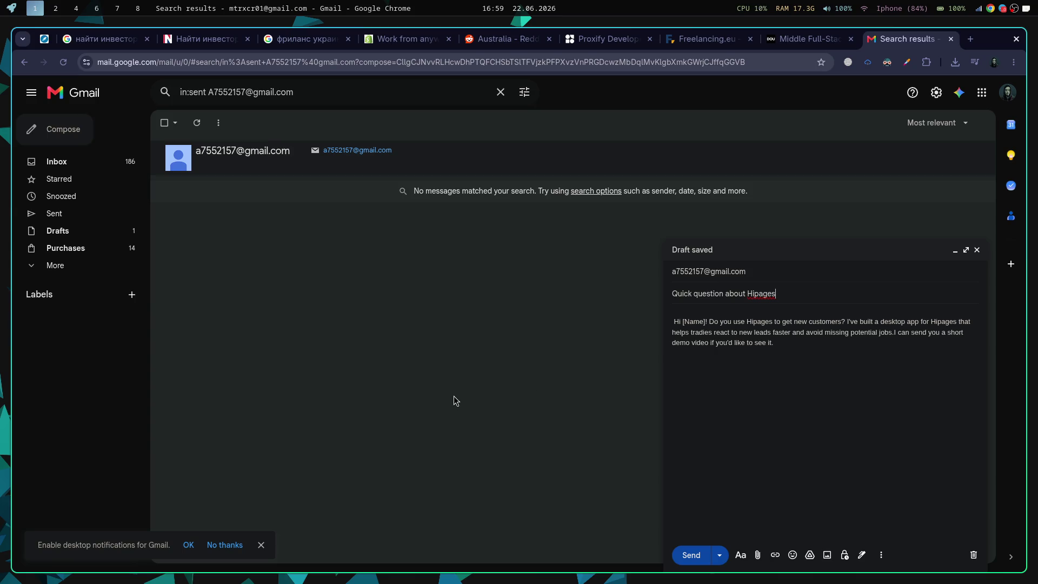
pyautogui.press('super+Return')
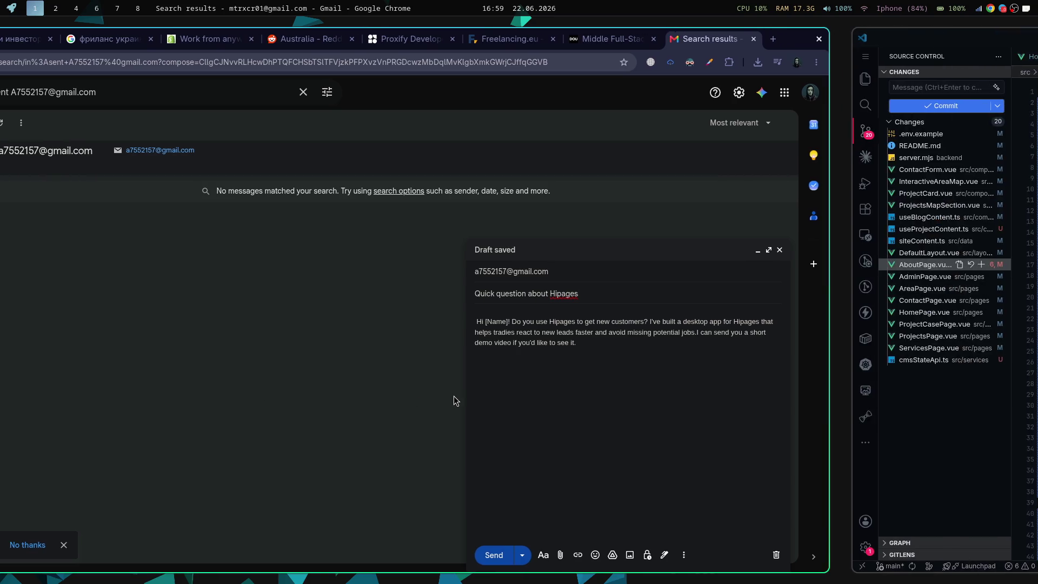
pyautogui.press('super+f')
pyautogui.press('super+Left')
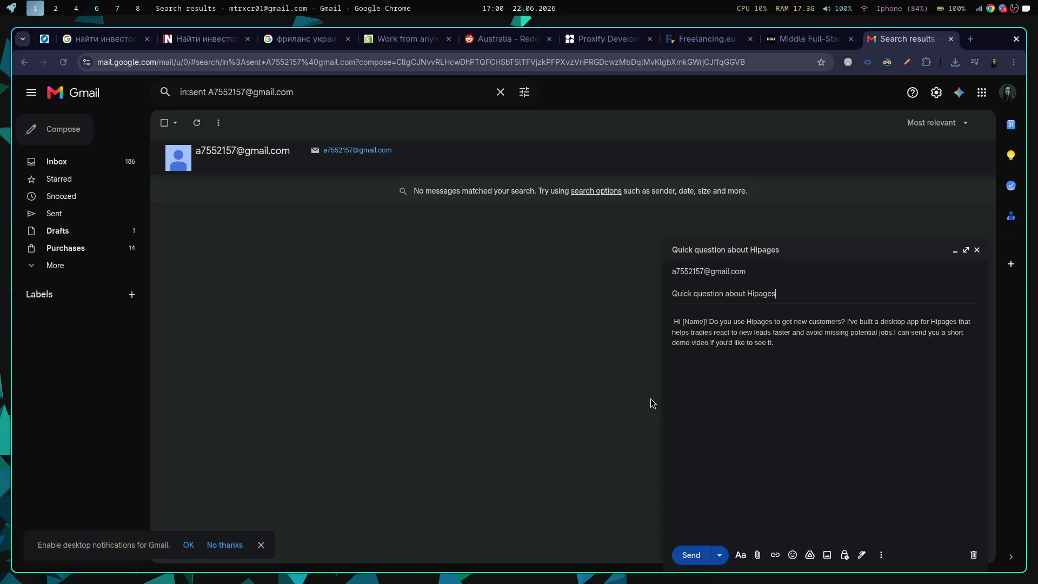
# Remove the leading space and replace the [Name] placeholder with the lead's first name
pyautogui.click(674, 322)
pyautogui.press('BackSpace')
pyautogui.click(704, 321)
pyautogui.press('BackSpace')
pyautogui.press('BackSpace')
pyautogui.press('BackSpace')
pyautogui.write('Ann')
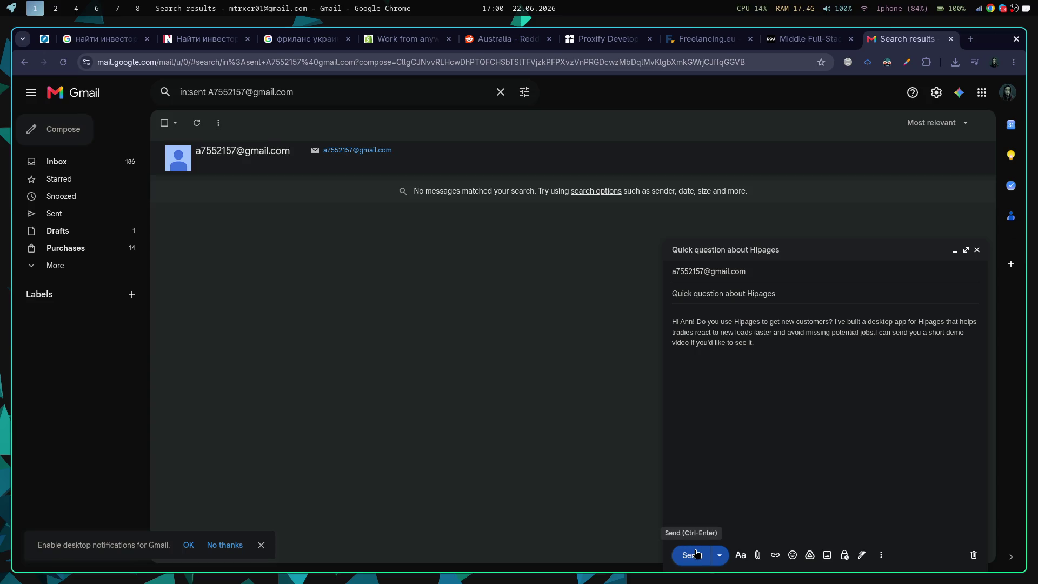
# Send the personalised outreach email
pyautogui.click(696, 553)
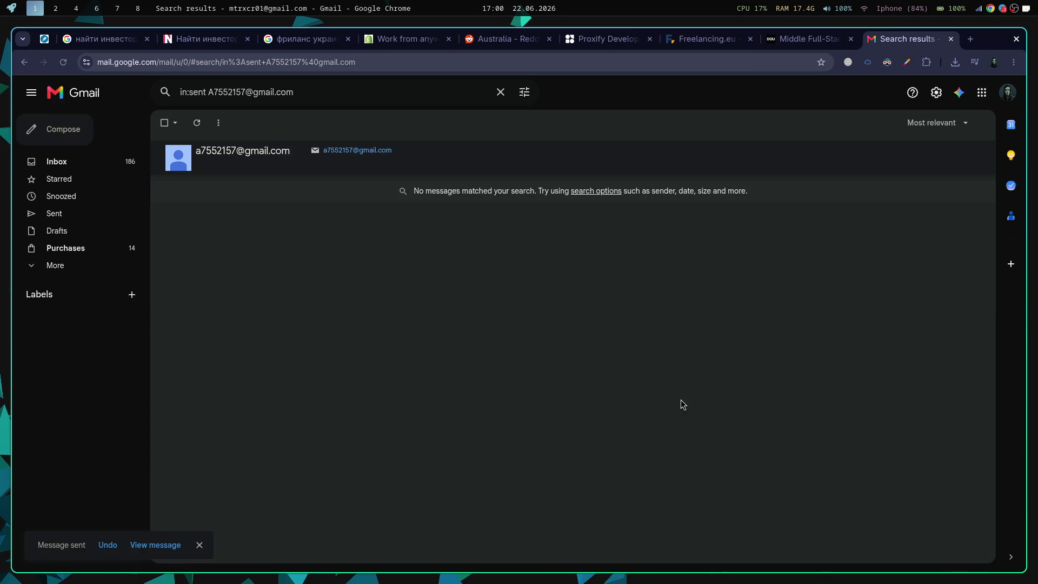
pyautogui.press('super+2')
pyautogui.press('super+1')
# Switch to Hipages Lead Assistant and return to its Jobs list
pyautogui.press('super+2')
pyautogui.press('super+1')
pyautogui.press('super+2')
pyautogui.press('super+4')
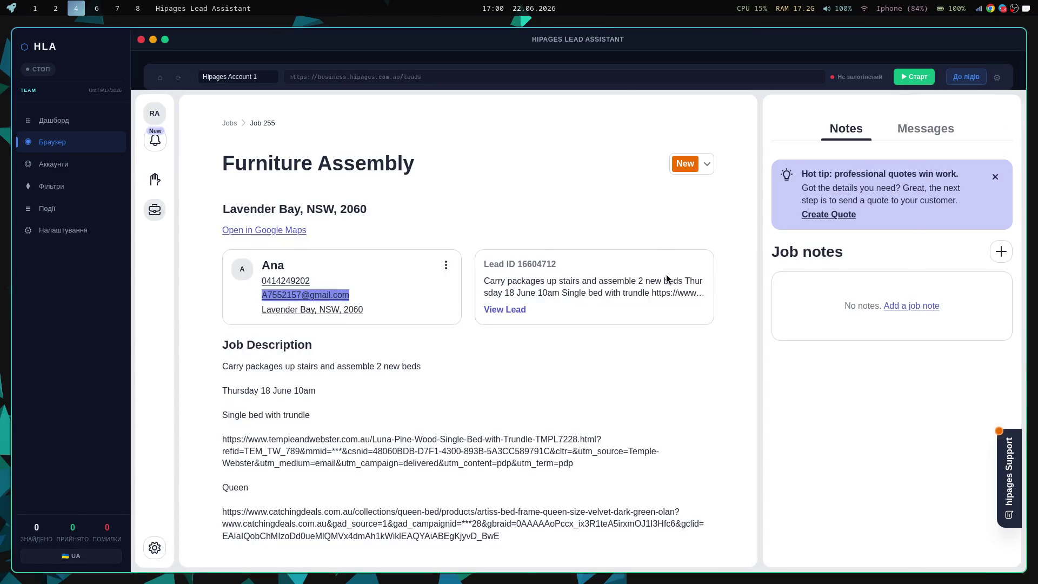
pyautogui.click(229, 125)
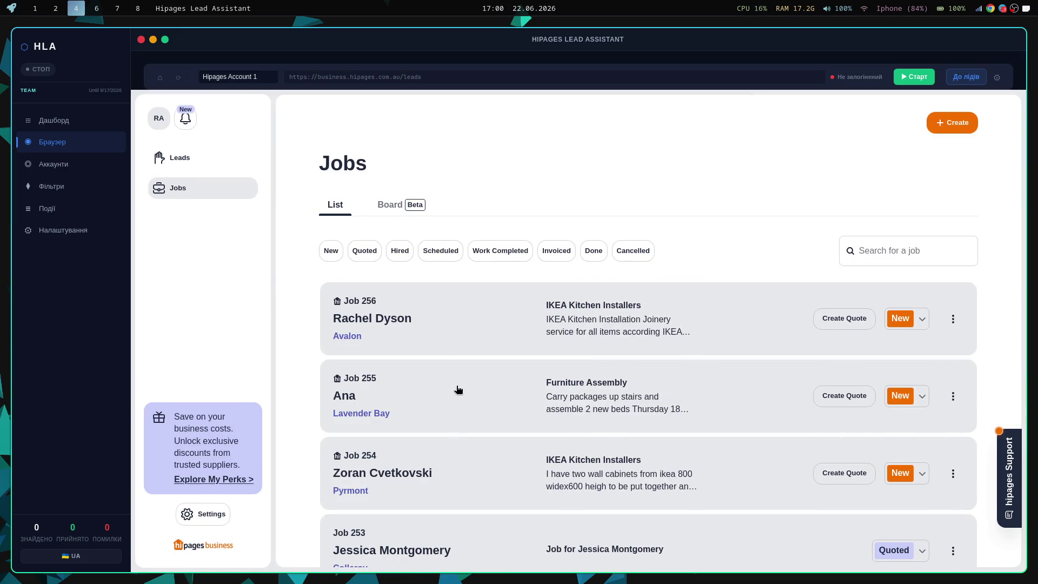
pyautogui.scroll(-5, 458, 389)
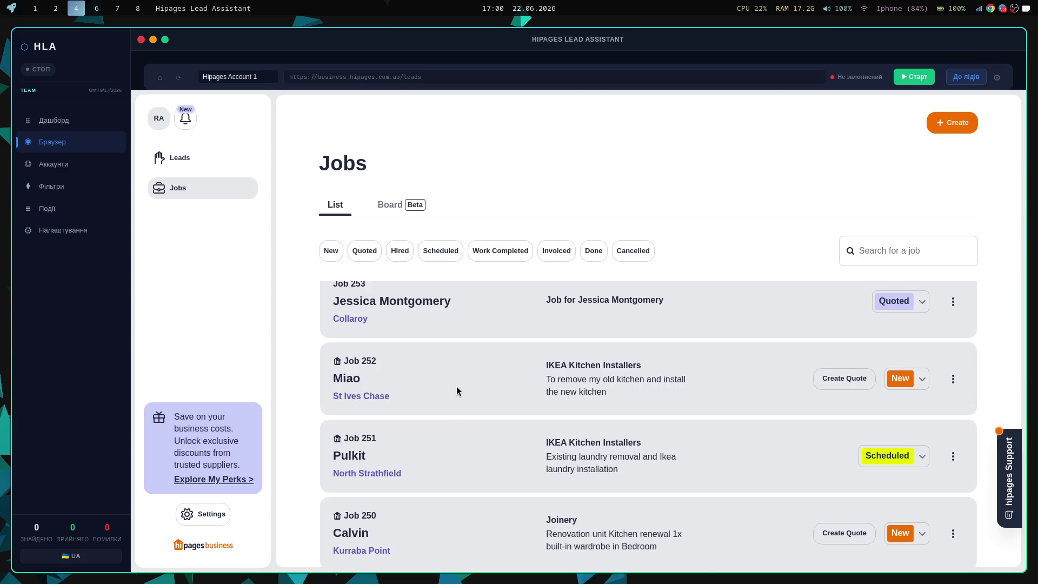
pyautogui.click(184, 152)
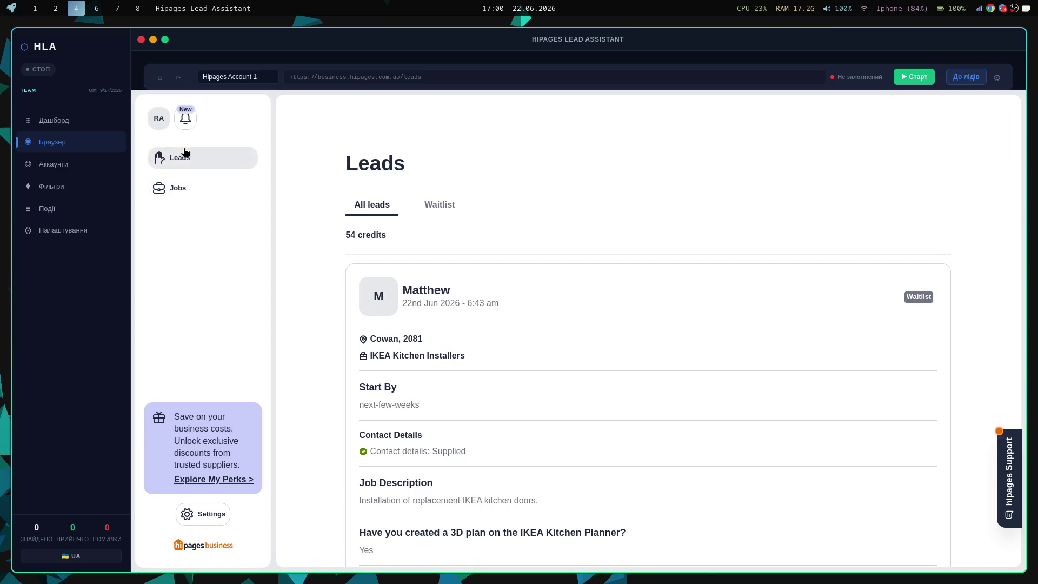
pyautogui.click(189, 186)
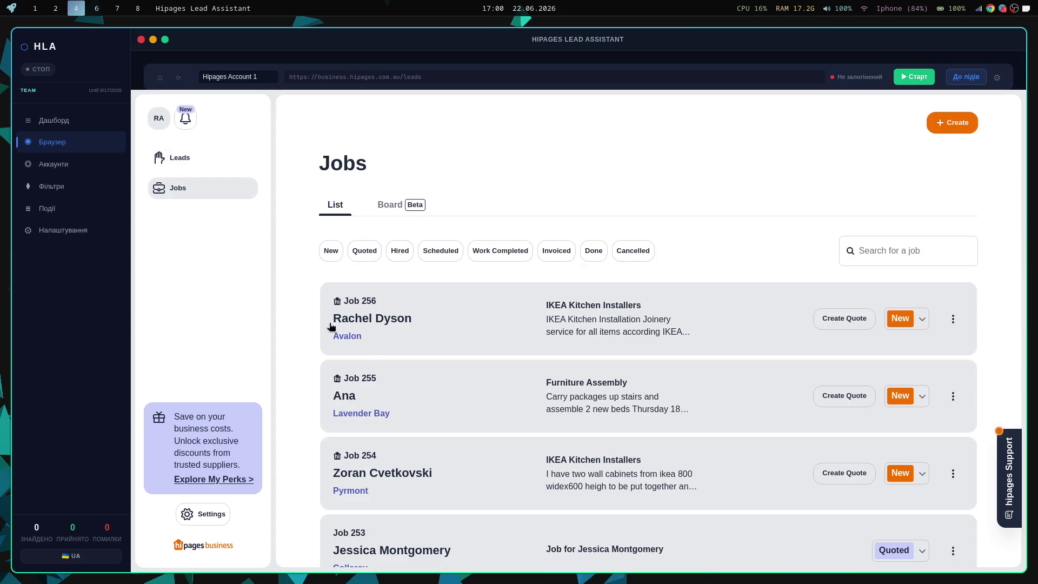
# Open Job 250 (Joinery, Kurraba Point) and copy the client's e-mail address
pyautogui.scroll(-2, 357, 344)
pyautogui.scroll(-3, 357, 344)
pyautogui.scroll(-3, 355, 375)
pyautogui.scroll(-2, 355, 374)
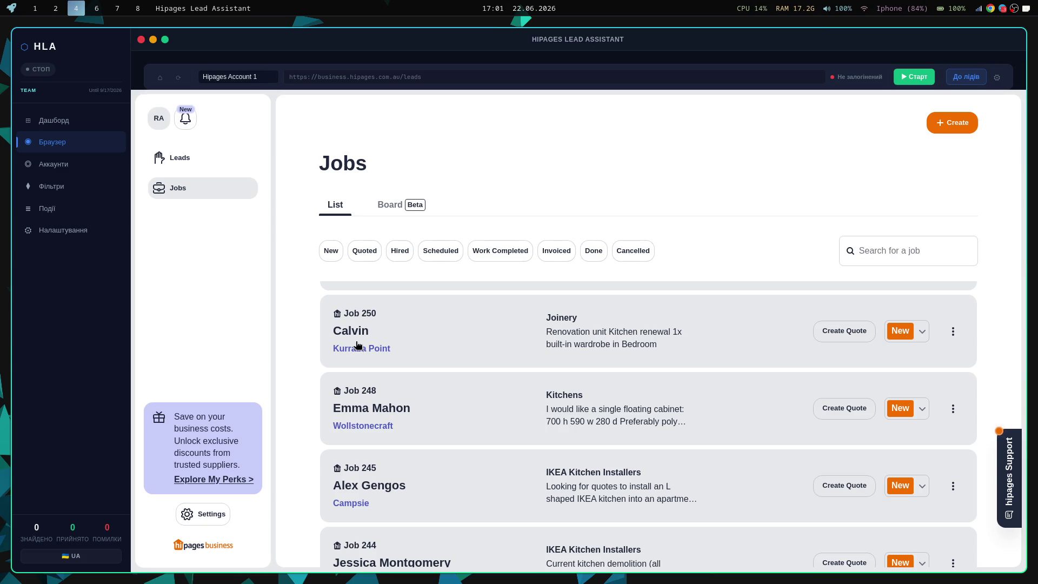
pyautogui.click(357, 344)
pyautogui.moveTo(354, 294); pyautogui.dragTo(260, 301)
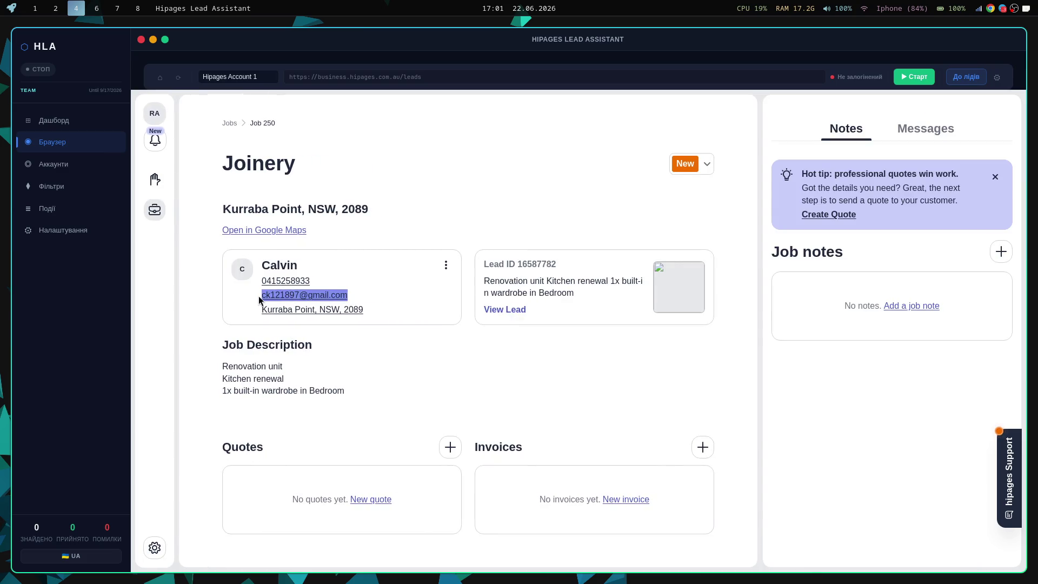
pyautogui.press('super+2')
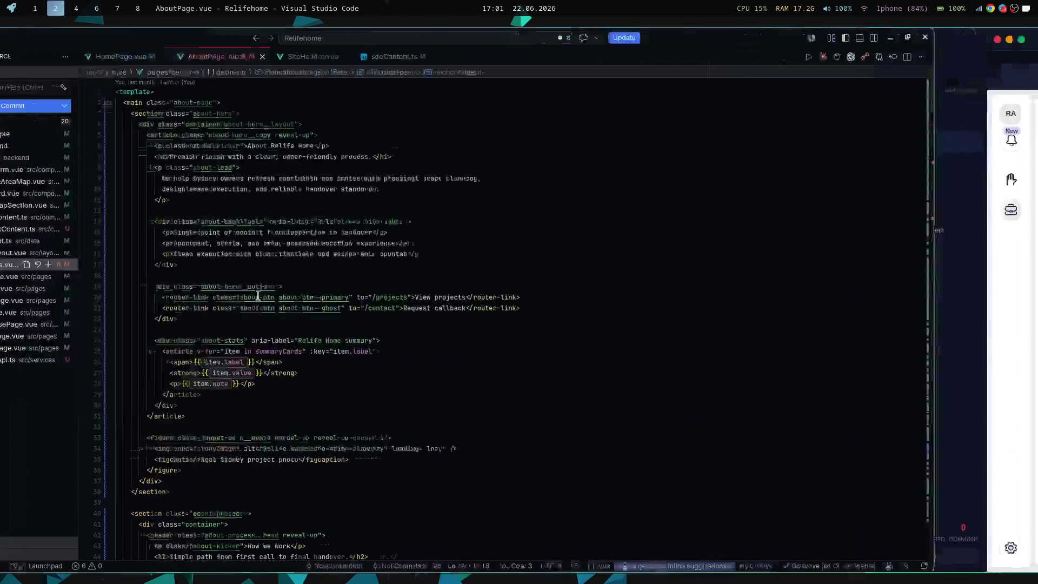
# Search sent mail for Job 250's client address and compose a new message to it
pyautogui.press('super+1')
pyautogui.click(299, 94)
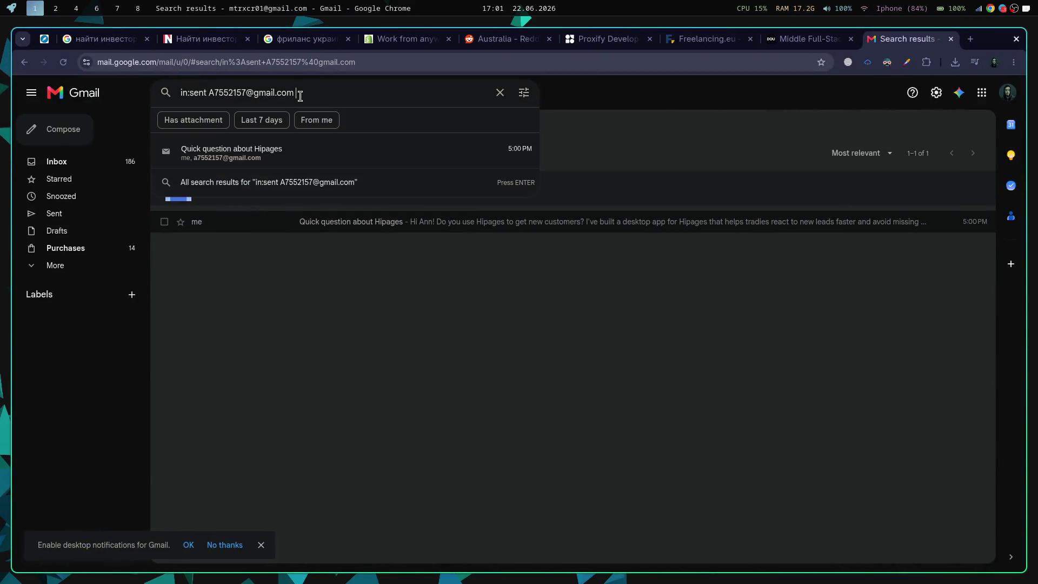
pyautogui.moveTo(209, 94); pyautogui.dragTo(241, 104)
pyautogui.hotkey('ctrl', 'v')
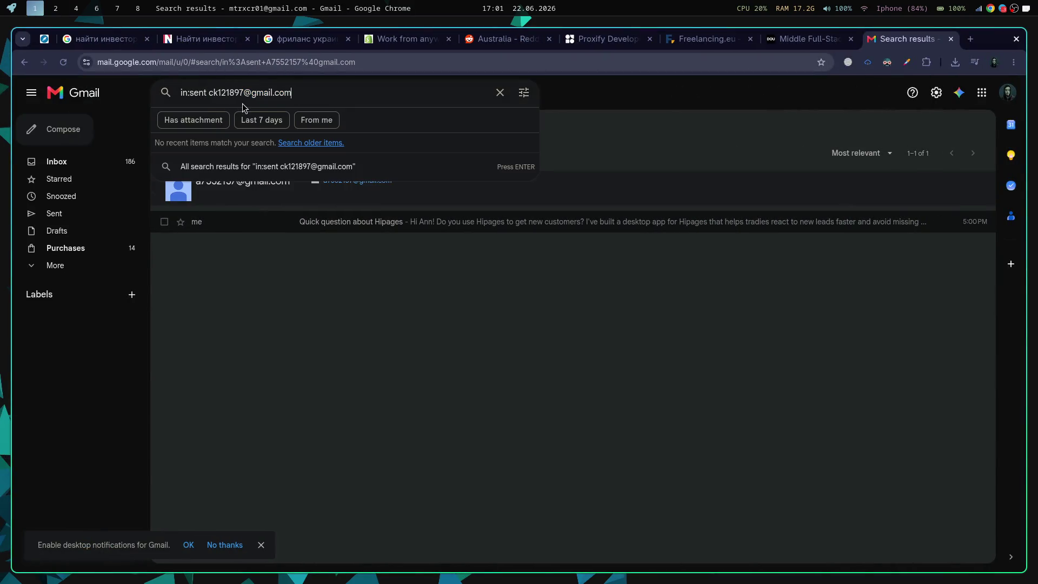
pyautogui.press('Return')
pyautogui.click(354, 150)
# Copy the client's first name from the lead assistant and paste it with the template into the body
pyautogui.press('super+2')
pyautogui.press('super+4')
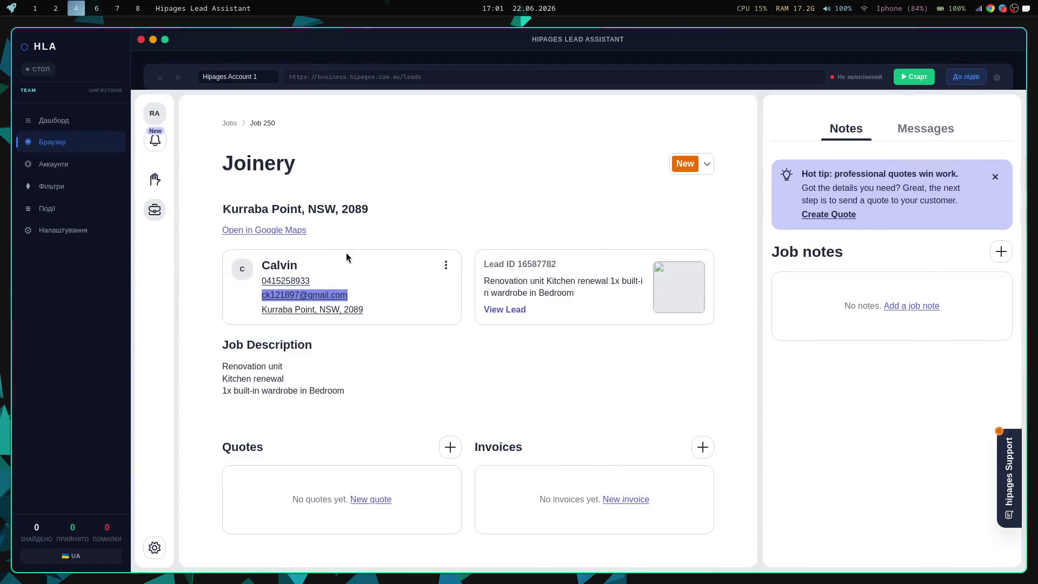
pyautogui.moveTo(273, 266); pyautogui.dragTo(261, 266)
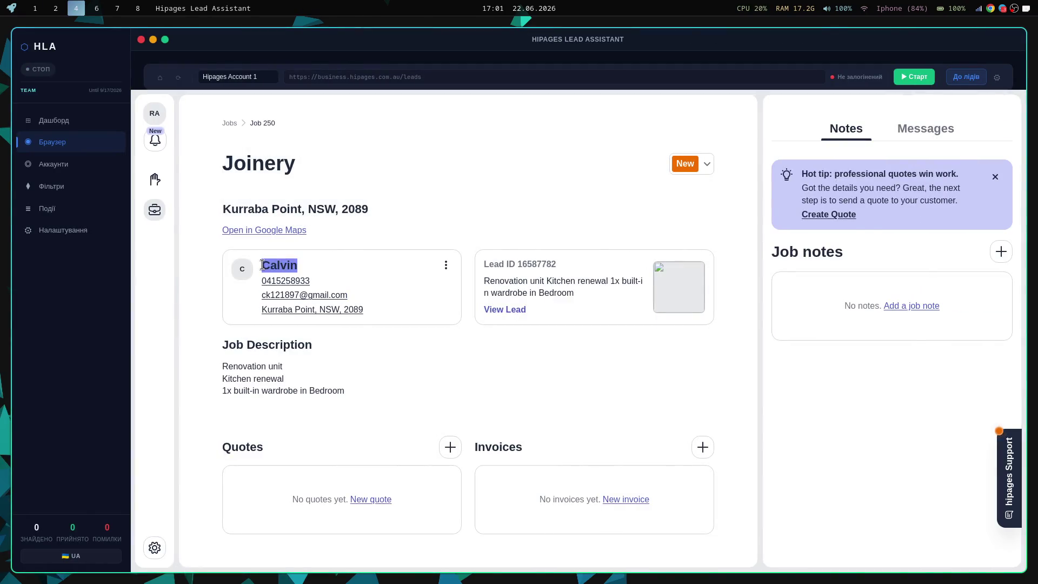
pyautogui.click(304, 295)
pyautogui.click(711, 317)
pyautogui.hotkey('ctrl', 'v')
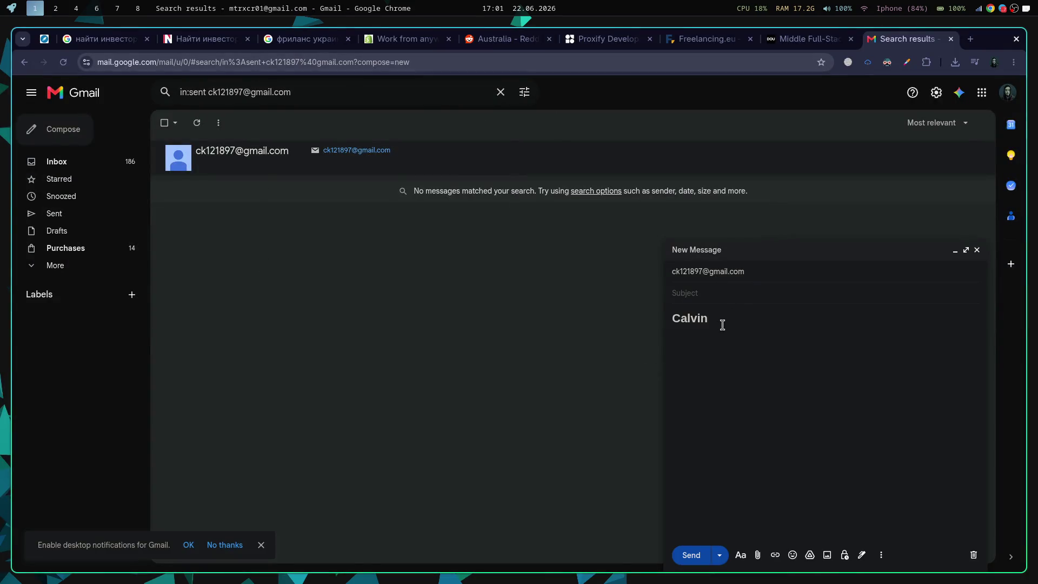
pyautogui.press('Return')
pyautogui.write("Quick question about Hipages Hi [Name]! Do you use Hipages to get new customers? I've built a desktop app for Hipages that helps tradies react to new leads faster and avoid missing potential jobs.I can send you a short demo video if you'd like to see it.")
pyautogui.hotkey('ctrl', 'z')
pyautogui.hotkey('ctrl', 'y')
# Replace [Name] with the client's first name and move 'Quick question about Hipages' into Subject
pyautogui.doubleClick(704, 318)
pyautogui.hotkey('ctrl', 'c')
pyautogui.press('BackSpace')
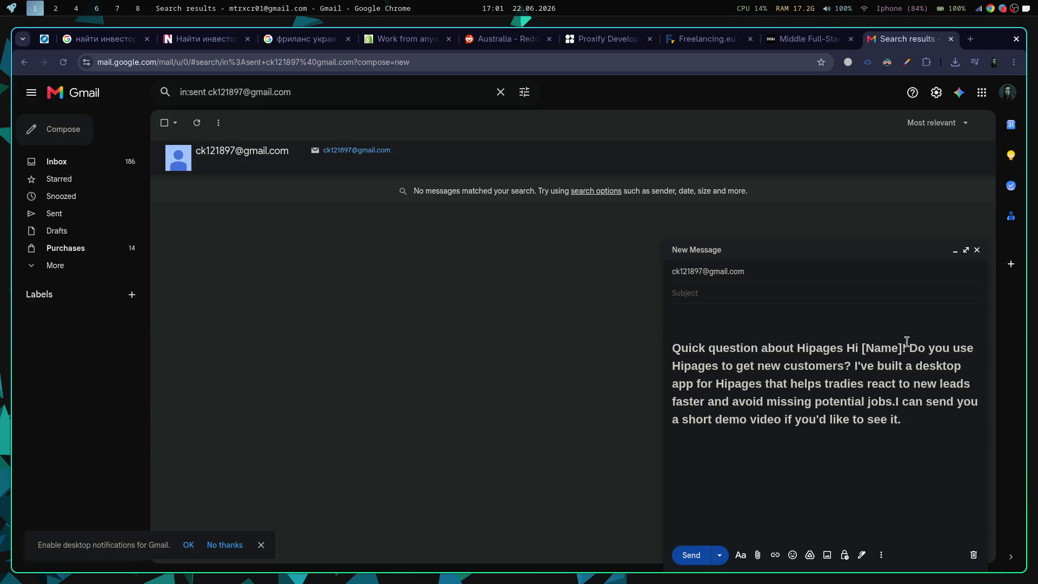
pyautogui.moveTo(904, 348); pyautogui.dragTo(672, 347)
pyautogui.hotkey('ctrl', 'v')
pyautogui.press('BackSpace')
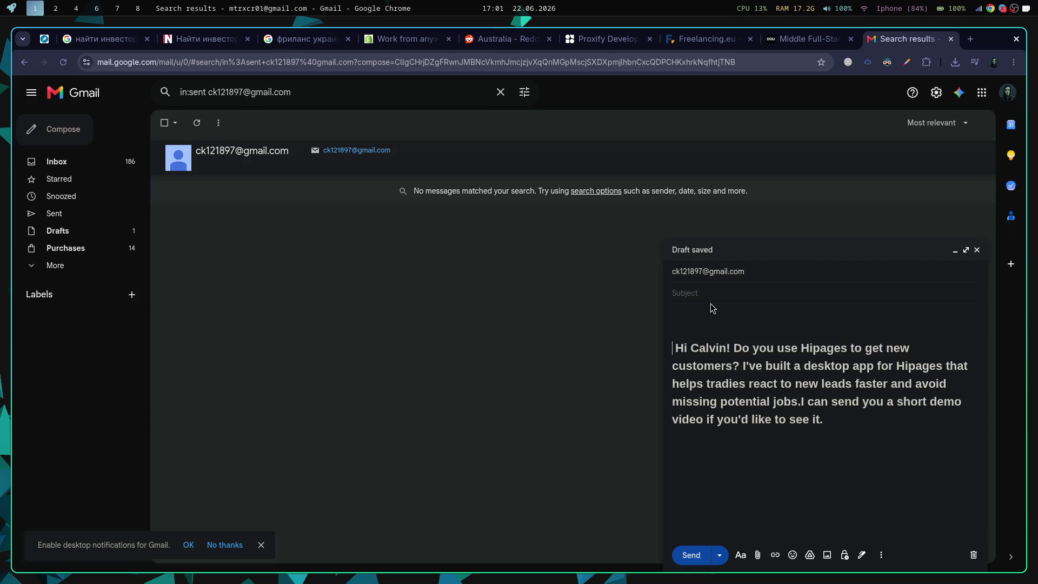
pyautogui.click(711, 303)
pyautogui.write('Quick question about Hipages')
# Remove the stray space before the greeting and send the email
pyautogui.click(674, 348)
pyautogui.press('BackSpace')
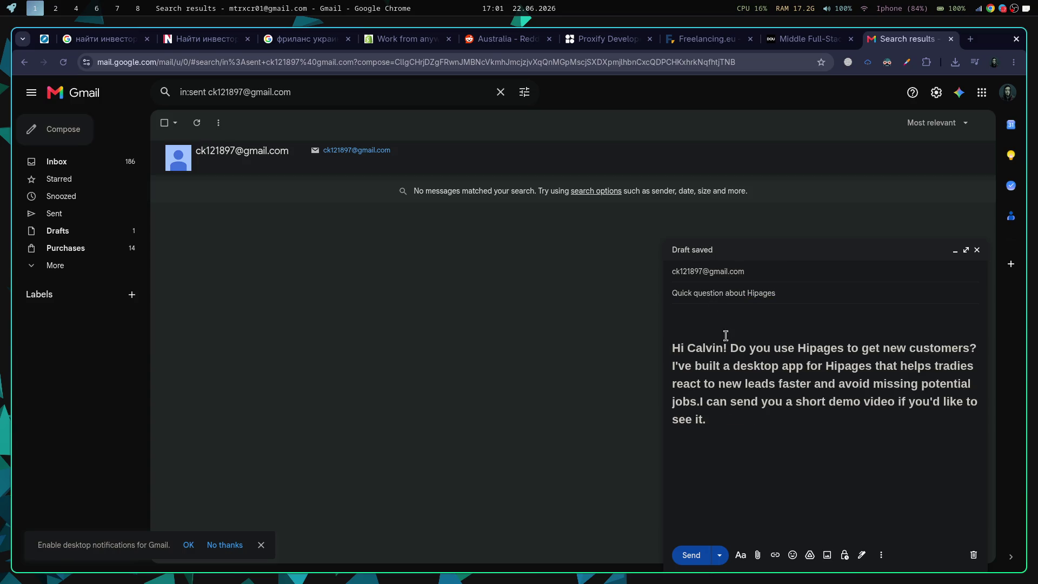
pyautogui.click(752, 417)
pyautogui.hotkey('ctrl', 'a')
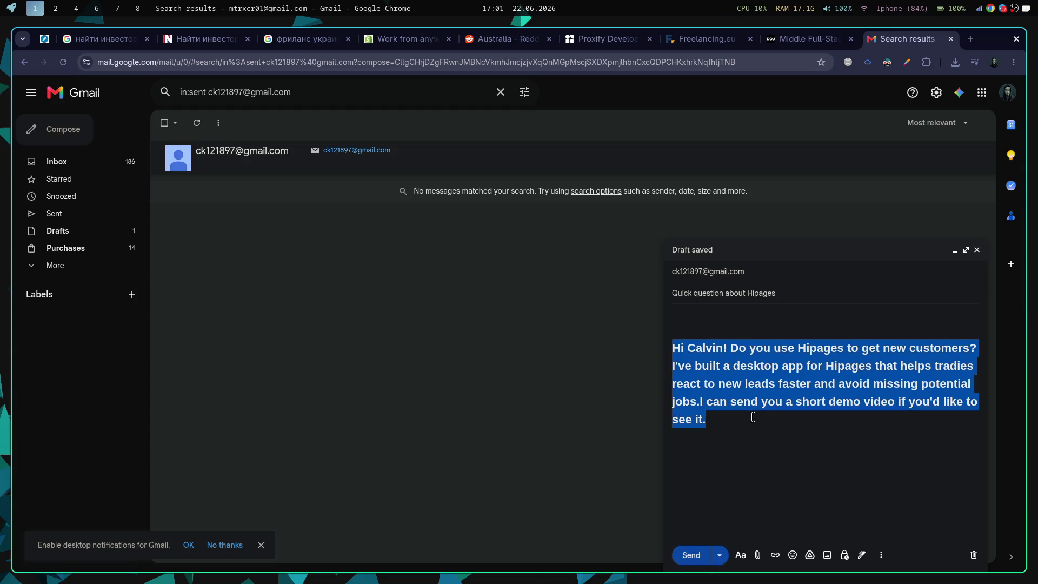
pyautogui.click(692, 555)
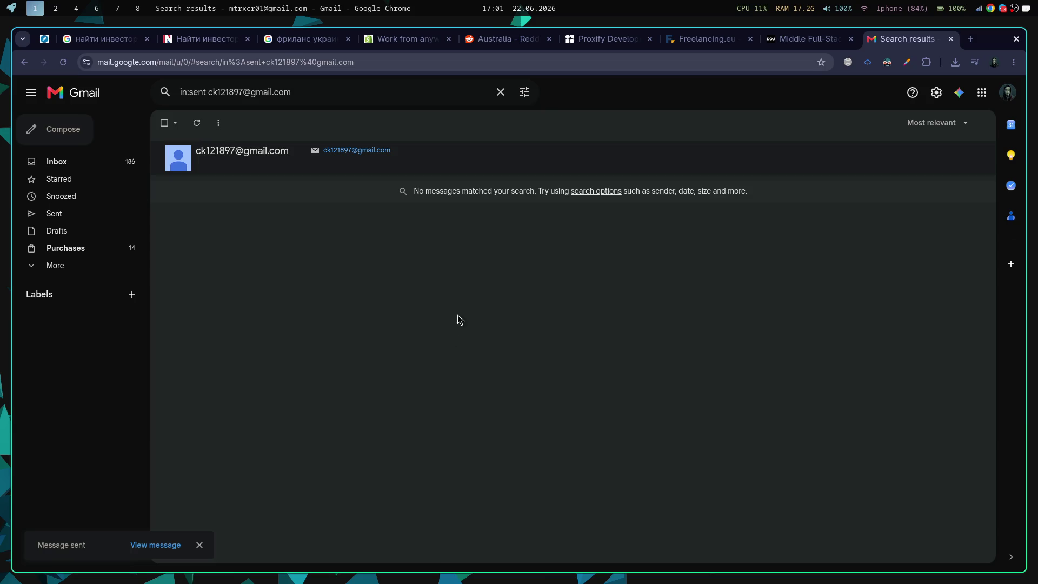
pyautogui.press('super+2')
pyautogui.press('super+4')
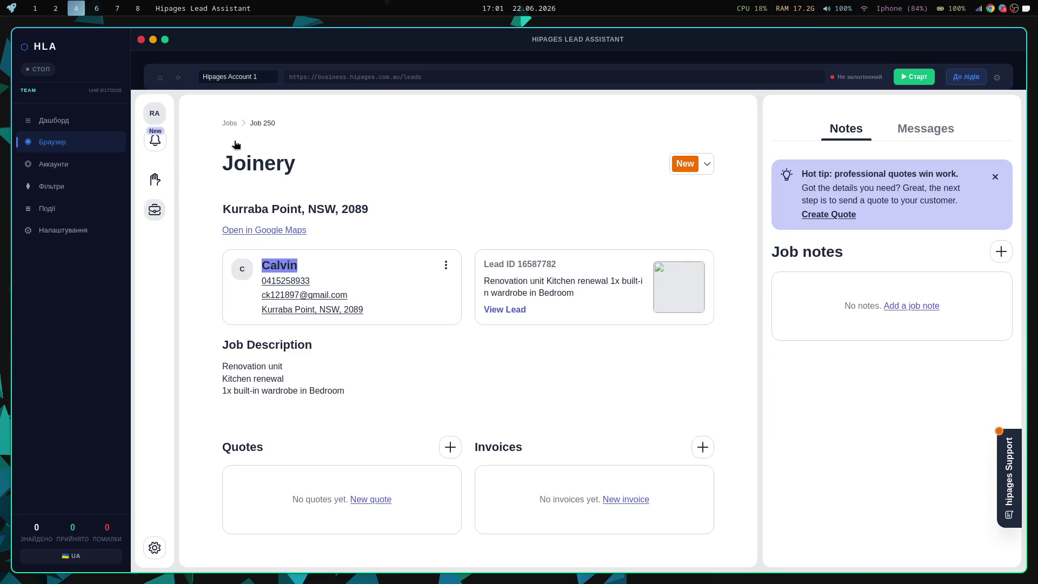
# Return to the Jobs list, open Job 256 IKEA Kitchen Installers and copy the customer's e-mail
pyautogui.click(230, 124)
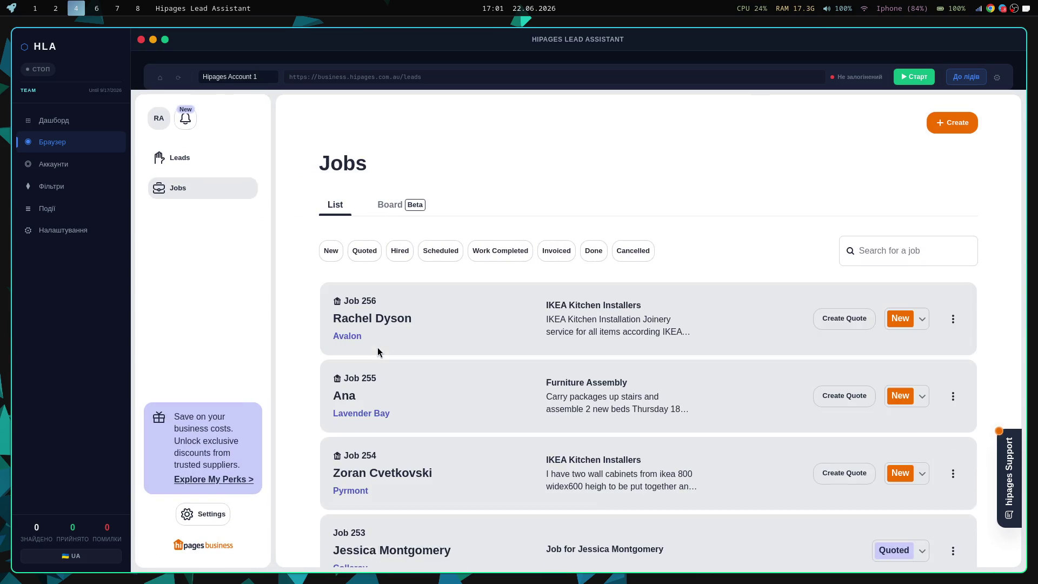
pyautogui.scroll(-5, 416, 324)
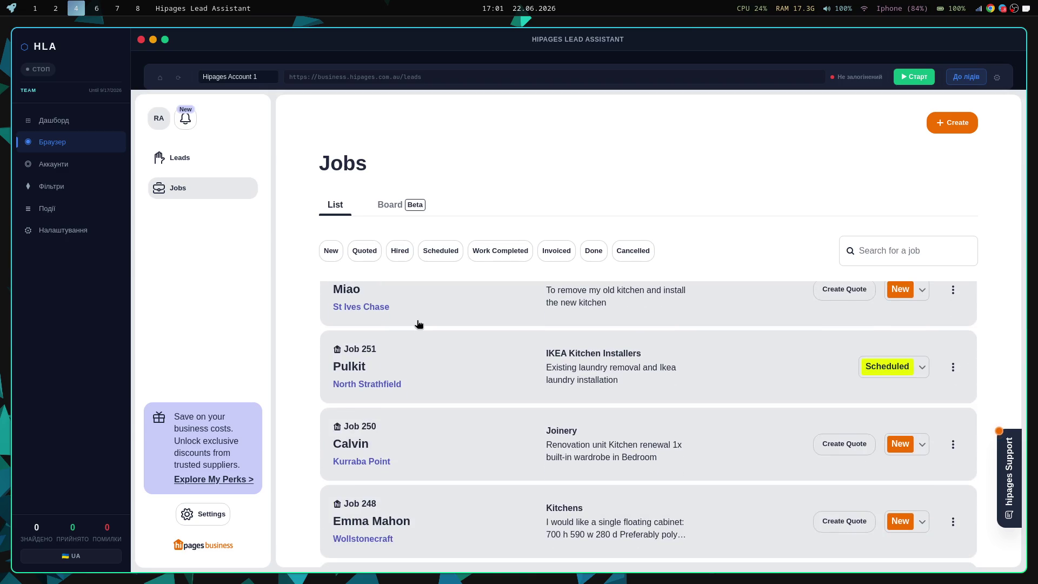
pyautogui.scroll(5, 418, 323)
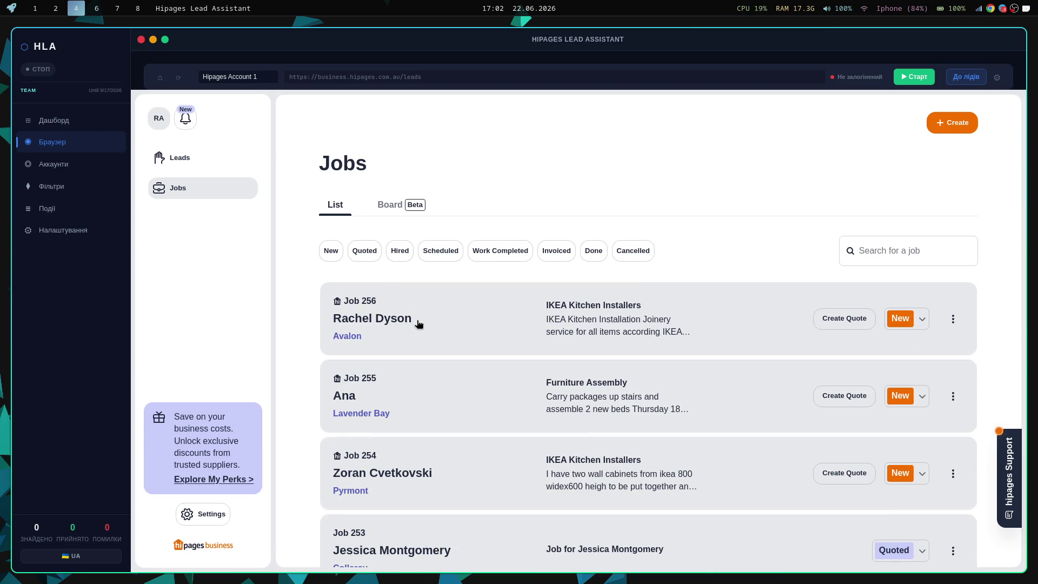
pyautogui.click(443, 326)
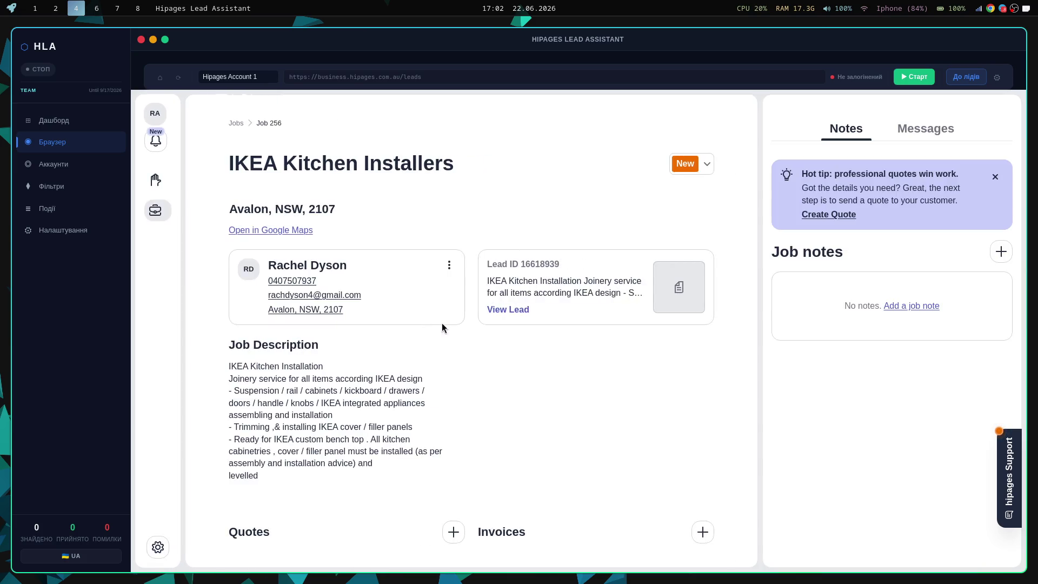
pyautogui.moveTo(363, 298); pyautogui.dragTo(261, 296)
pyautogui.hotkey('ctrl', 'c')
pyautogui.press('super+2')
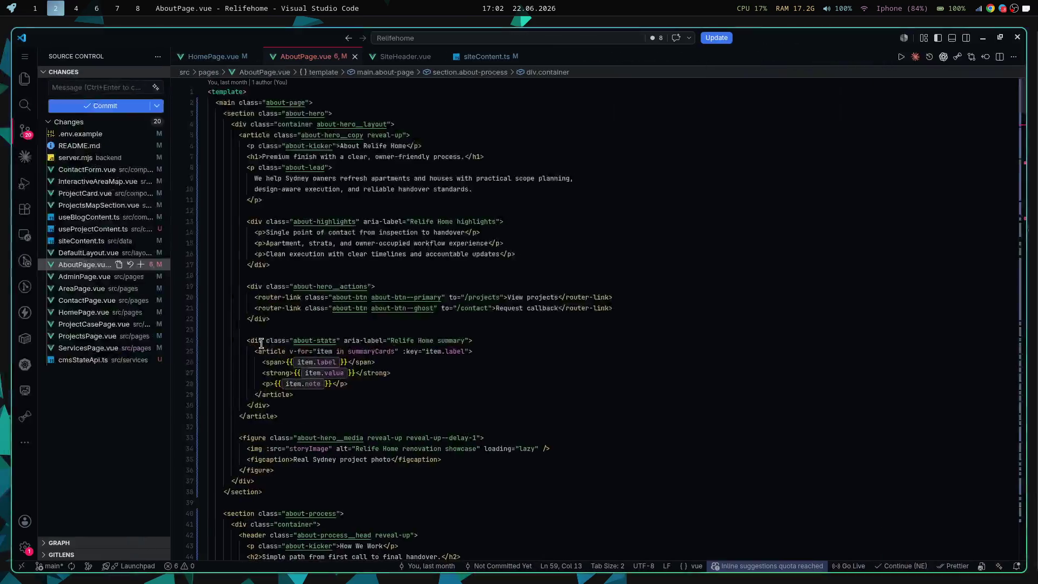
# Search sent mail for Job 256's customer address and compose a new message to it
pyautogui.press('super+1')
pyautogui.moveTo(297, 93); pyautogui.dragTo(208, 93)
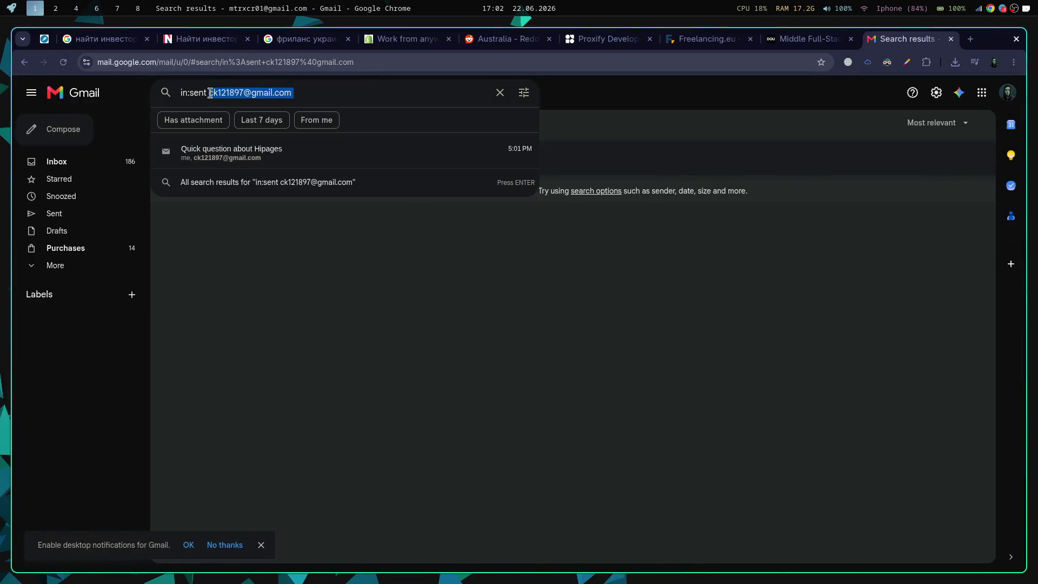
pyautogui.hotkey('ctrl', 'v')
pyautogui.press('Return')
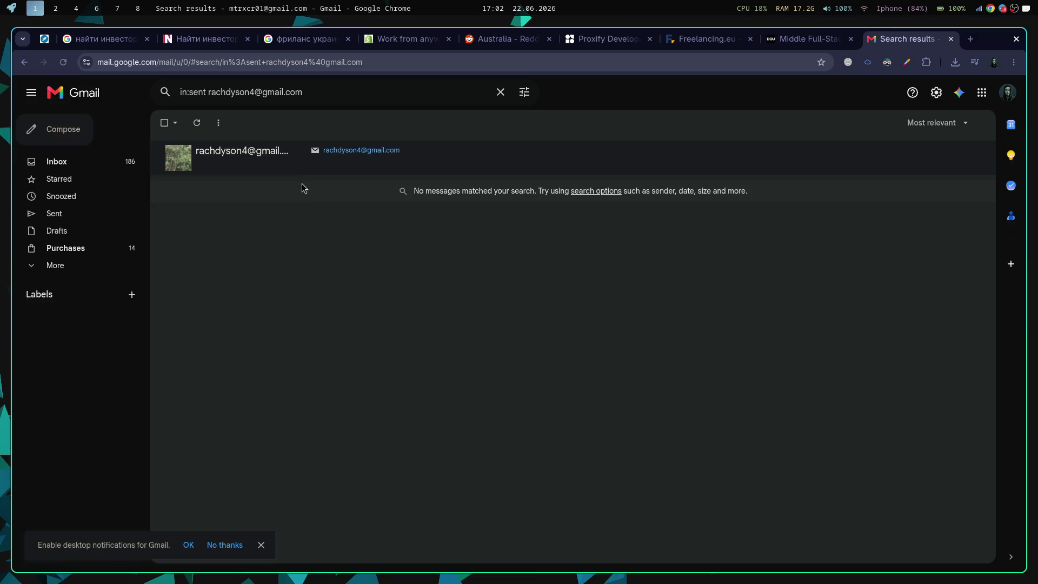
pyautogui.click(343, 151)
# Paste the outreach template into the body and delete the subject line at its start
pyautogui.press('super+2')
pyautogui.press('super+1')
pyautogui.press('super+6')
pyautogui.press('super+1')
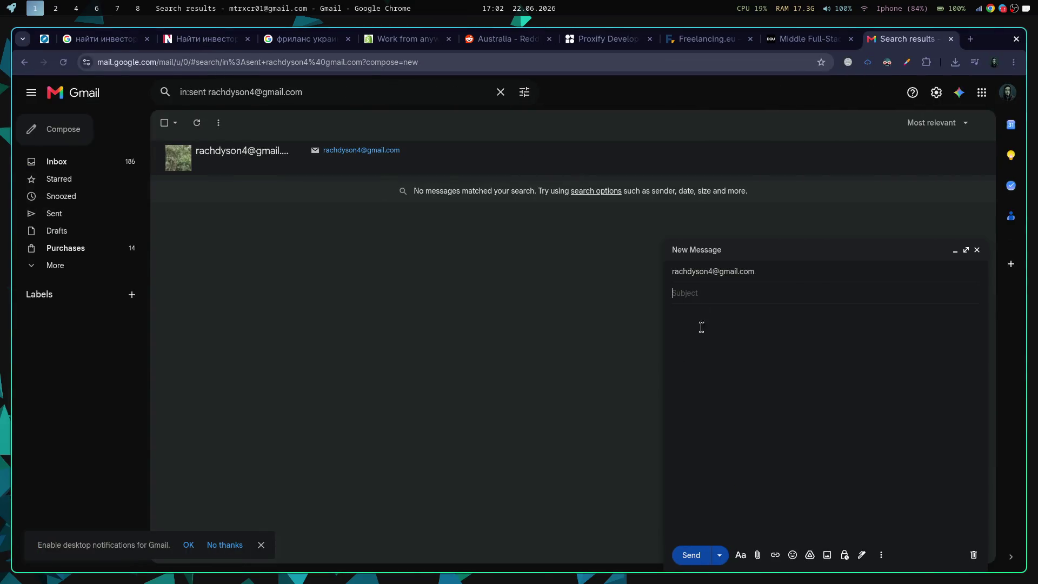
pyautogui.write("Quick question about Hipages Hi [Name]! Do you use Hipages to get new customers? I've built a desktop app for Hipages that helps tradies react to new leads faster and avoid missing potential jobs.I can send you a short demo video if you'd like to see it.")
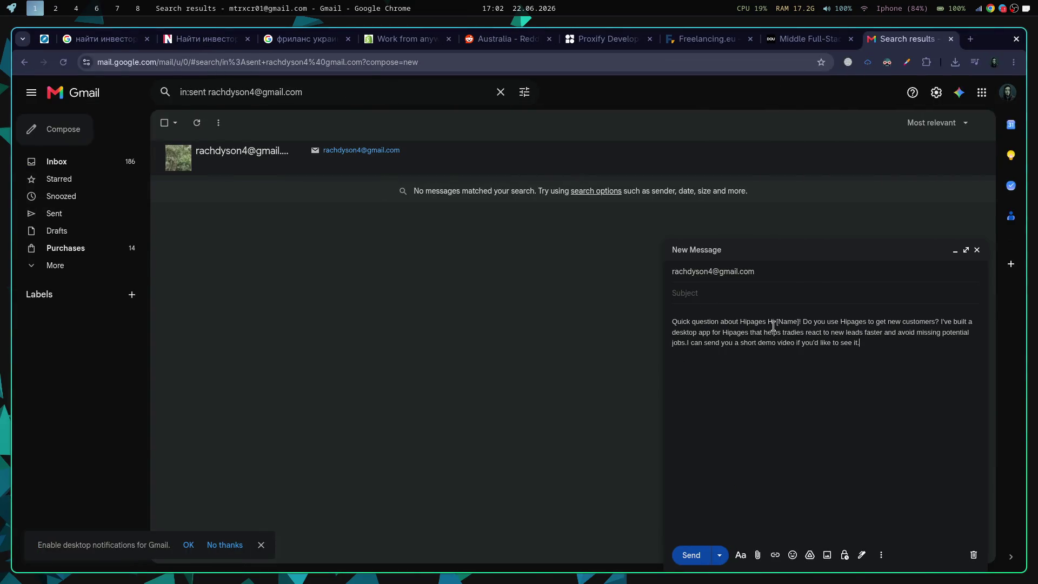
pyautogui.moveTo(767, 321); pyautogui.dragTo(672, 322)
pyautogui.hotkey('ctrl', 'c')
pyautogui.press('BackSpace')
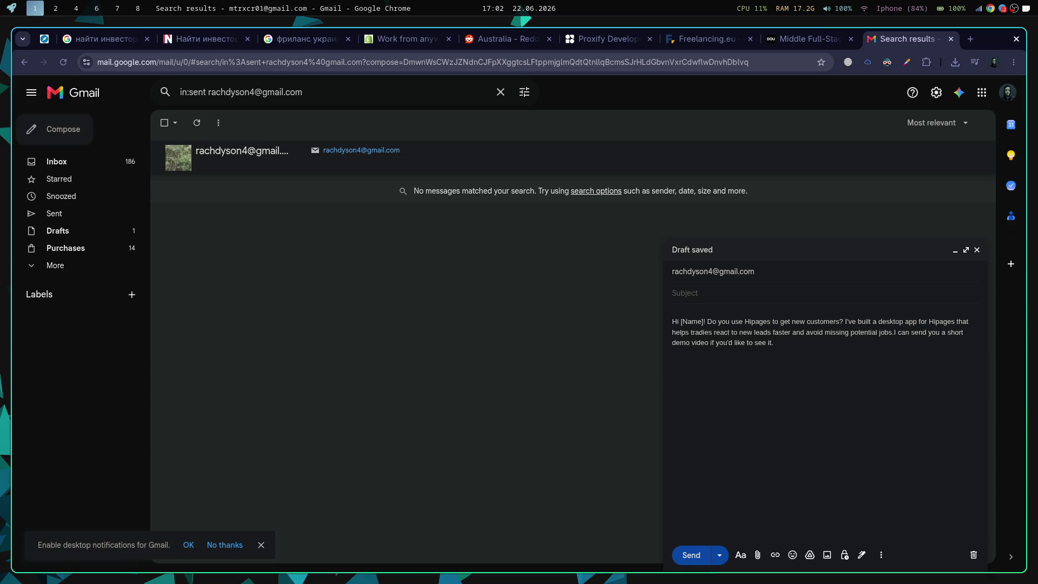
# Copy the subject text 'Quick question about Hipages' from the notes page
pyautogui.press('super+7')
pyautogui.press('super+1')
pyautogui.press('super+7')
pyautogui.press('super+6')
pyautogui.hotkey('ctrl', 'Tab')
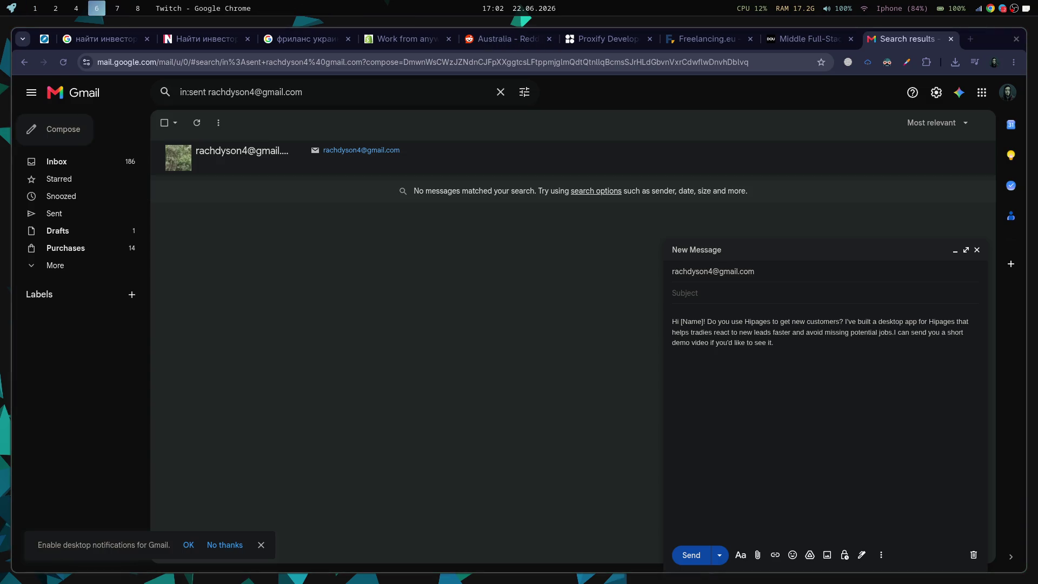
pyautogui.hotkey('ctrl', 'shift', 'Tab')
pyautogui.press('super+1')
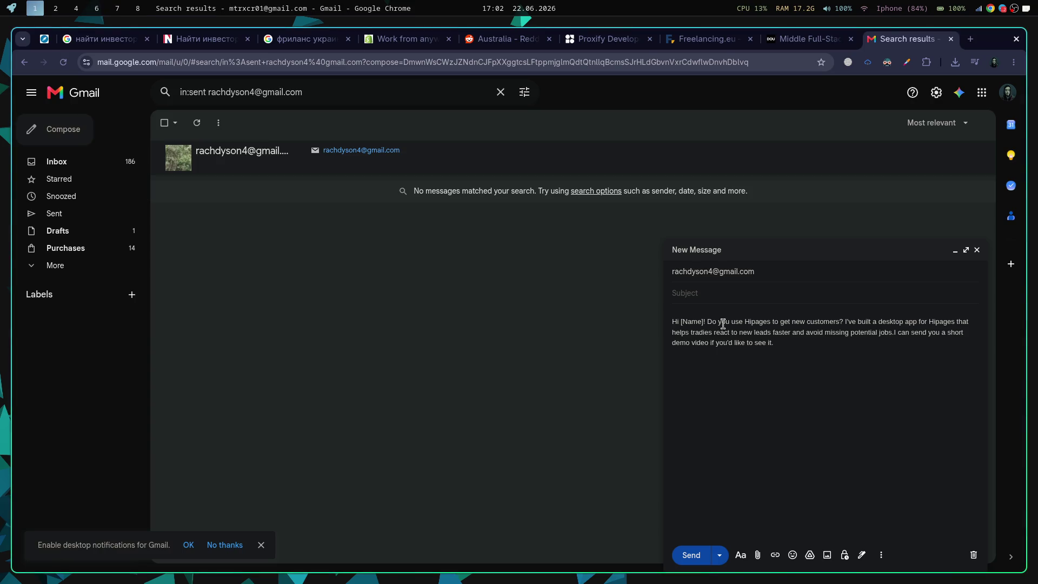
pyautogui.click(724, 295)
pyautogui.press('super+6')
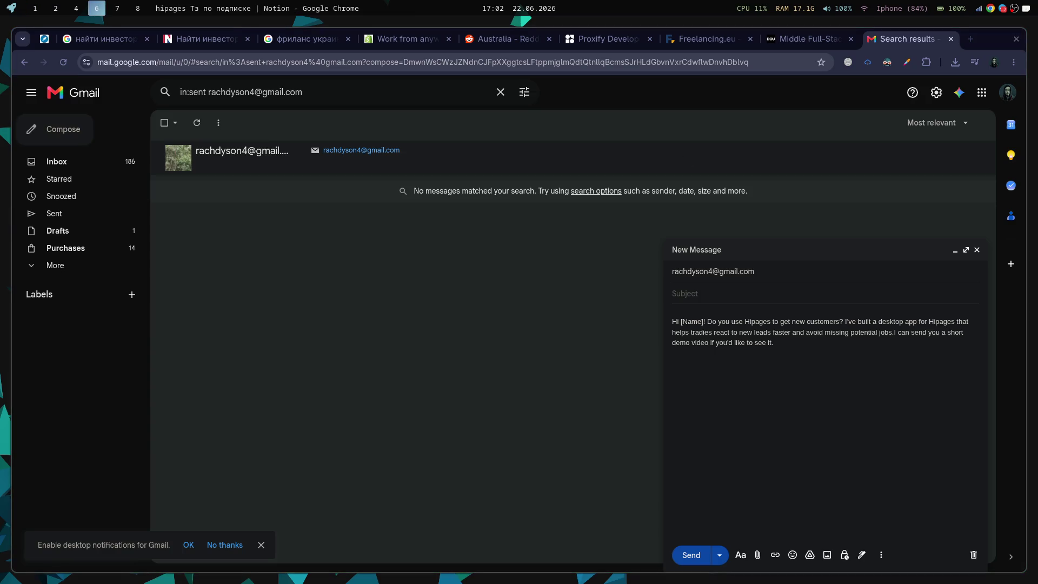
pyautogui.press('super+1')
# Set the subject to 'Quick question about Hipages', removing the copy mistakenly pasted into the body
pyautogui.click(699, 337)
pyautogui.hotkey('ctrl', 'v')
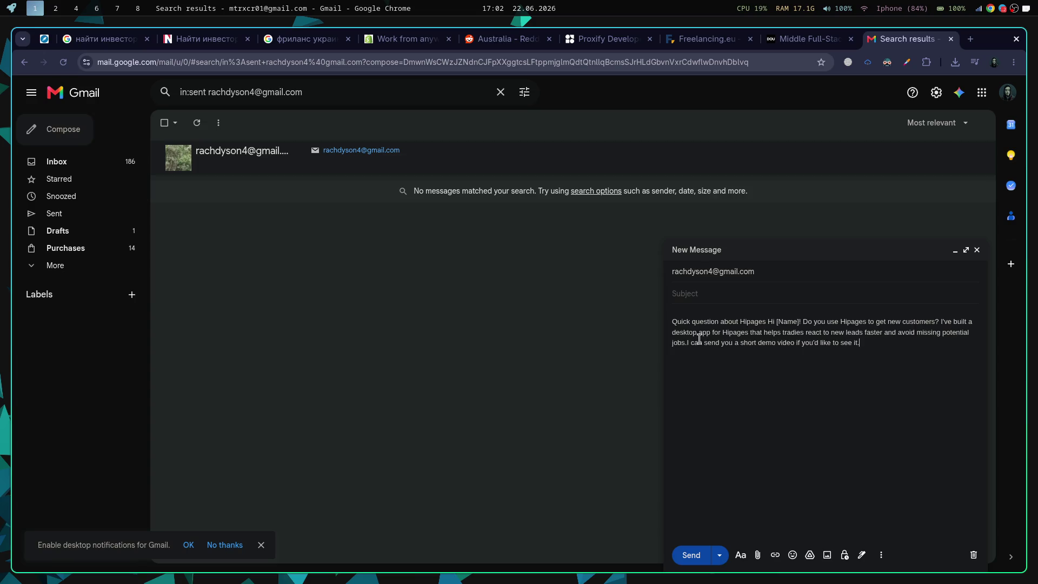
pyautogui.moveTo(768, 321); pyautogui.dragTo(672, 321)
pyautogui.press('BackSpace')
pyautogui.hotkey('ctrl', 'v')
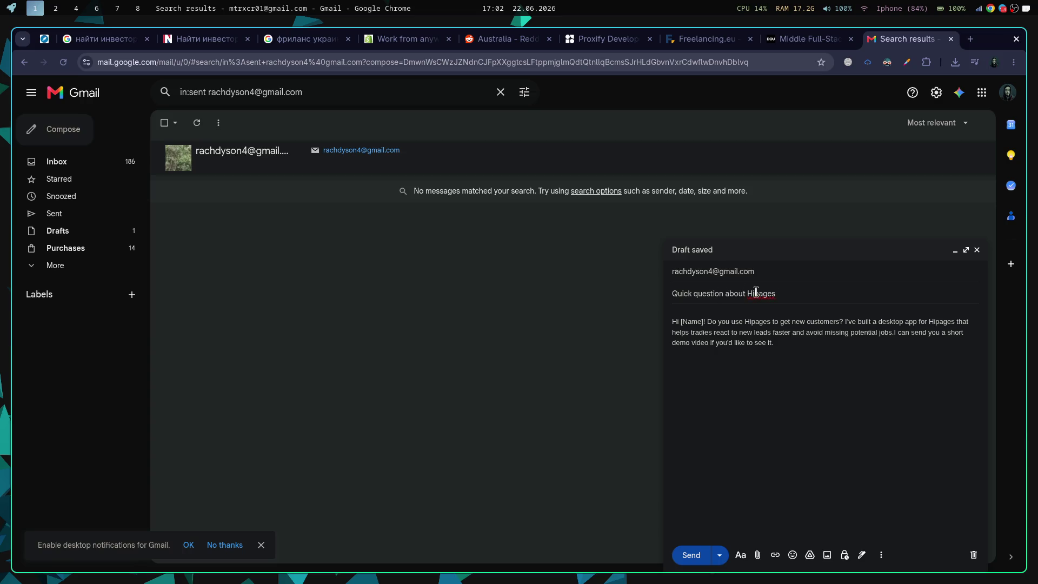
# Cycle through the notes and other workspaces, ending in the lead assistant on Job 256
pyautogui.press('super+6')
pyautogui.press('super+7')
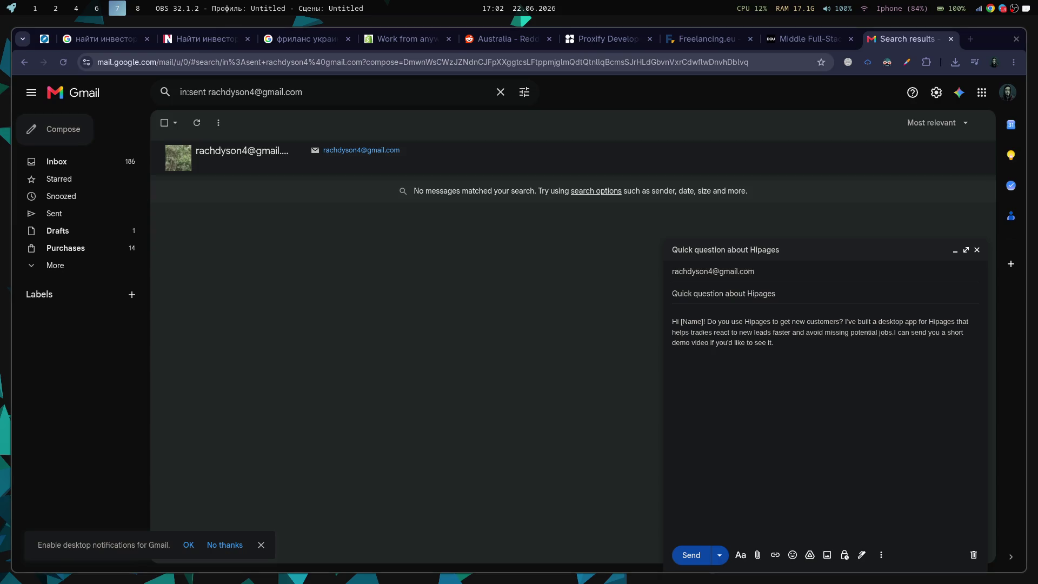
pyautogui.press('super+6')
pyautogui.press('super+7')
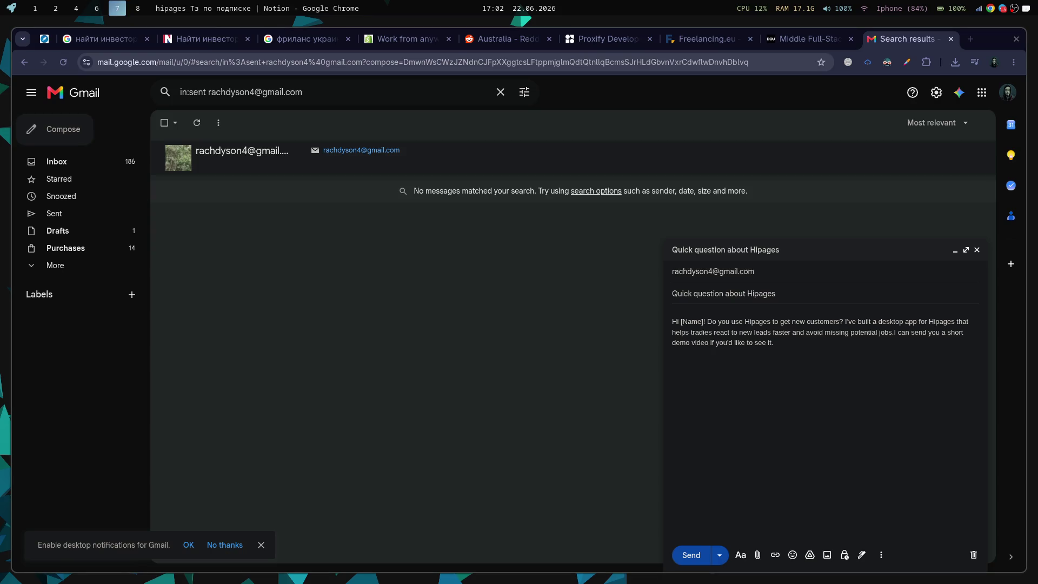
pyautogui.press('super+6')
pyautogui.press('super+7')
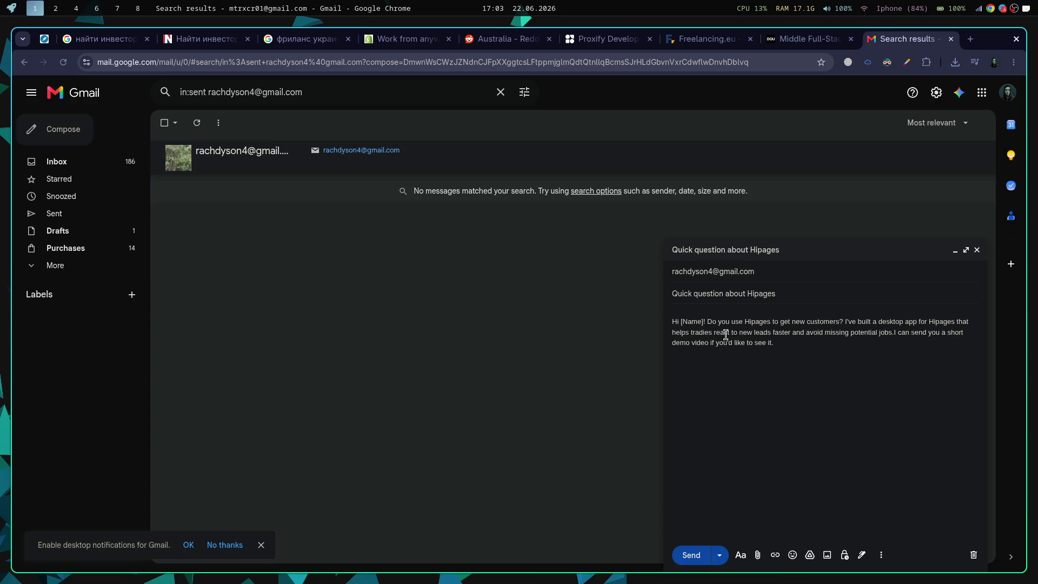
pyautogui.press('super+4')
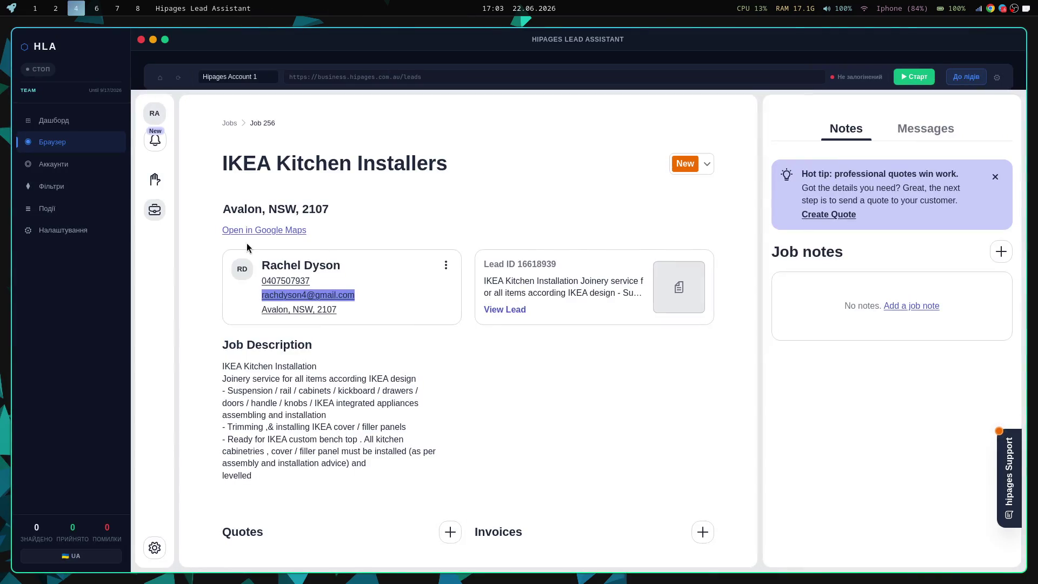
# Copy the customer's name from Job 256 and paste it in place of the [Name] placeholder
pyautogui.moveTo(356, 271); pyautogui.dragTo(245, 268)
pyautogui.hotkey('ctrl', 'c')
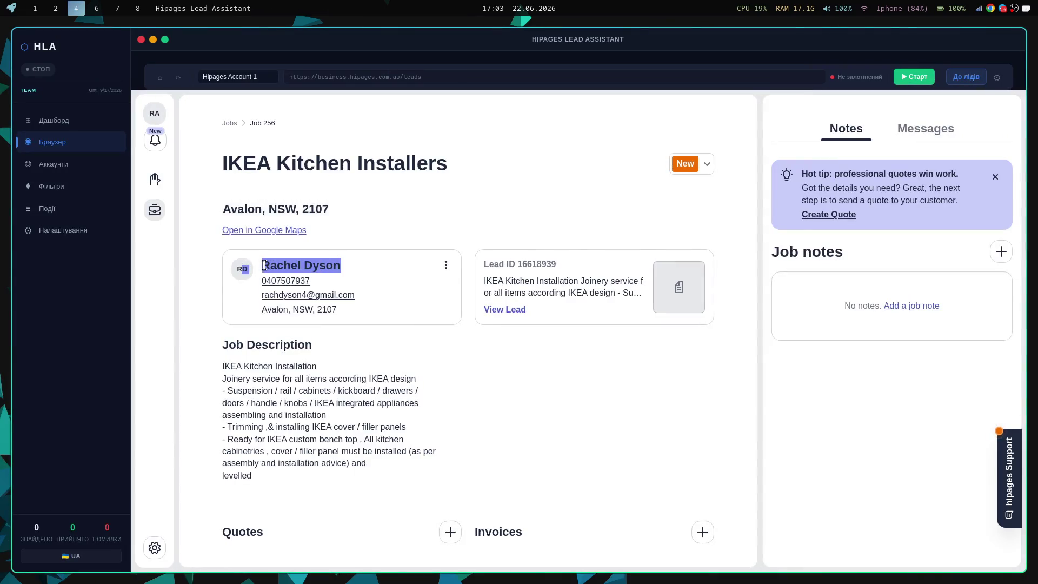
pyautogui.press('super+2')
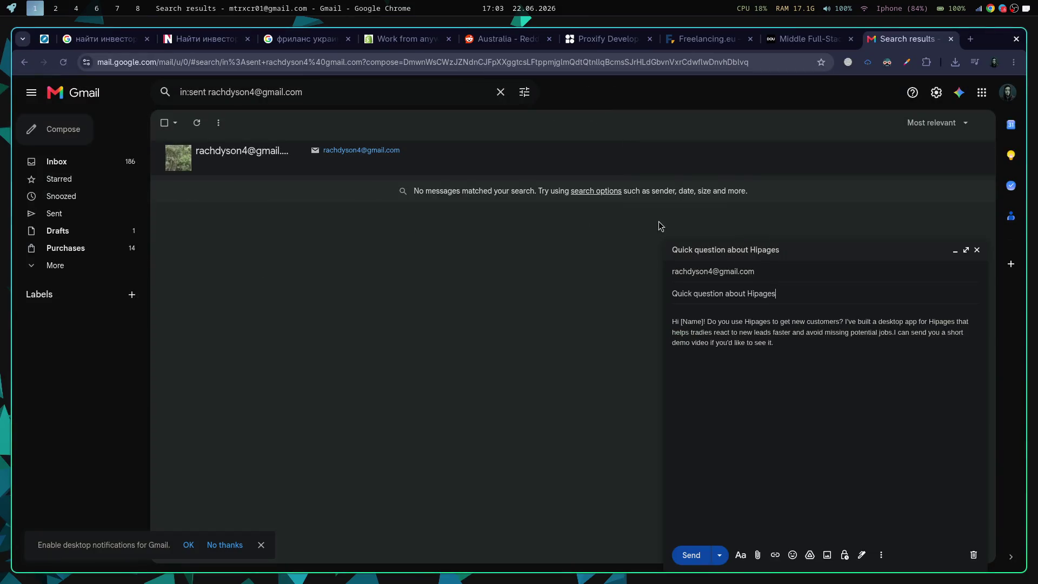
pyautogui.click(704, 322)
pyautogui.press('BackSpace')
pyautogui.press('BackSpace')
pyautogui.press('BackSpace')
pyautogui.hotkey('ctrl', 'v')
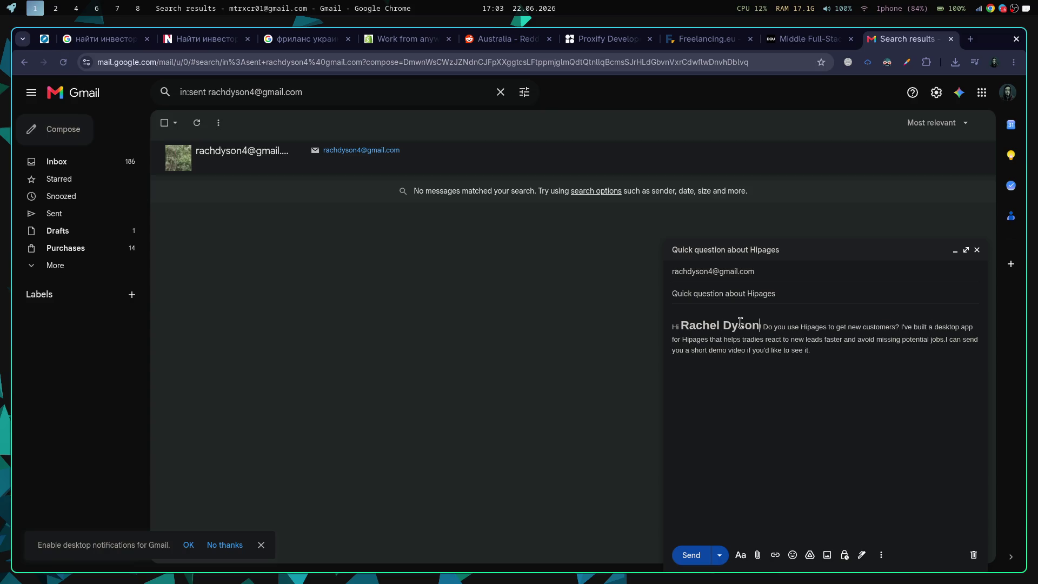
pyautogui.hotkey('ctrl', 'z')
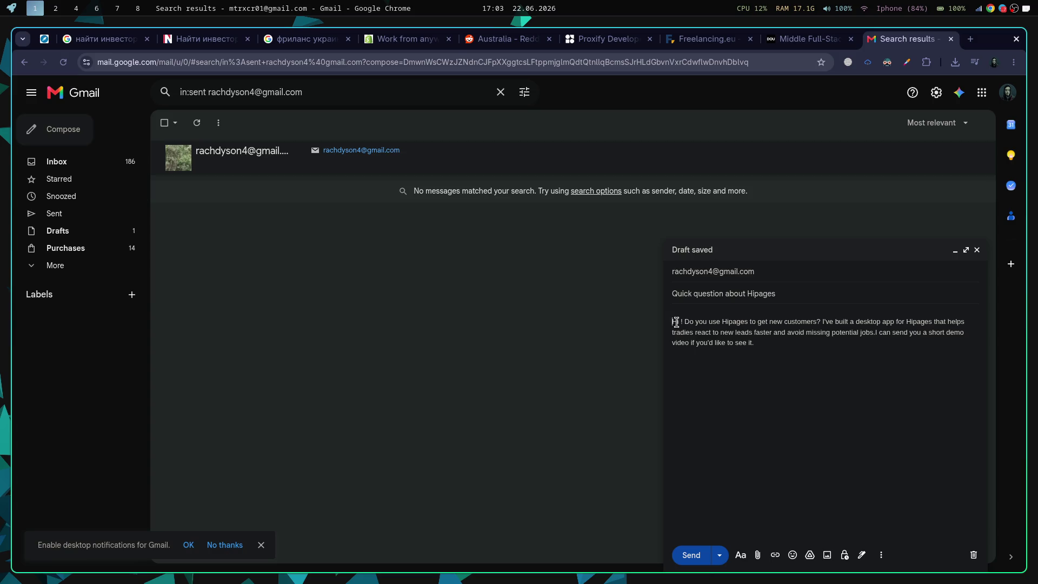
pyautogui.hotkey('ctrl', 'v')
# Rework the body with repeated paste and undo attempts, finally pasting the template over a select-all
pyautogui.keyDown('shift'); pyautogui.click(816, 350); pyautogui.keyUp('shift')
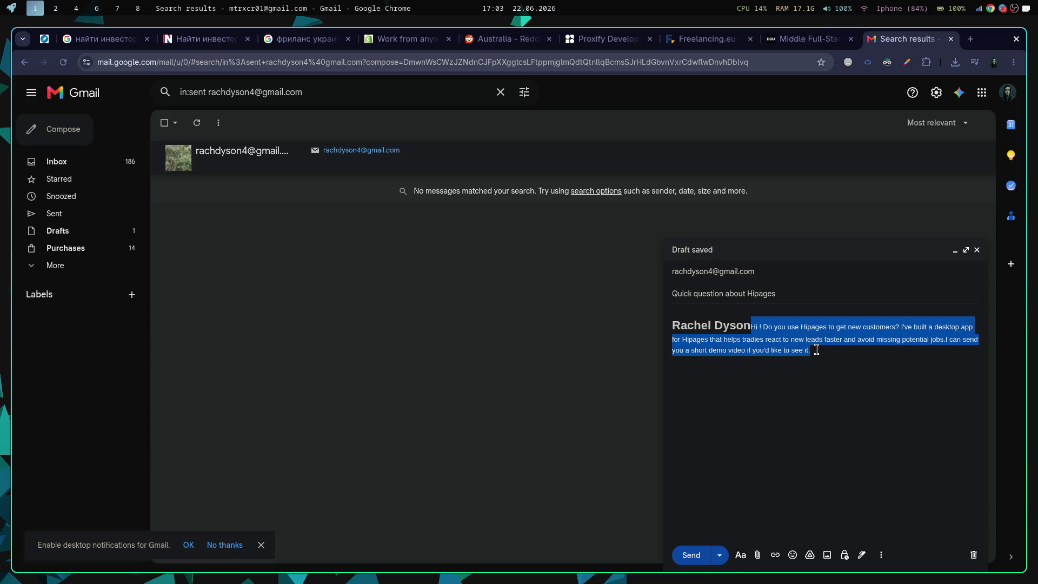
pyautogui.hotkey('ctrl', 'x')
pyautogui.hotkey('ctrl', 'v')
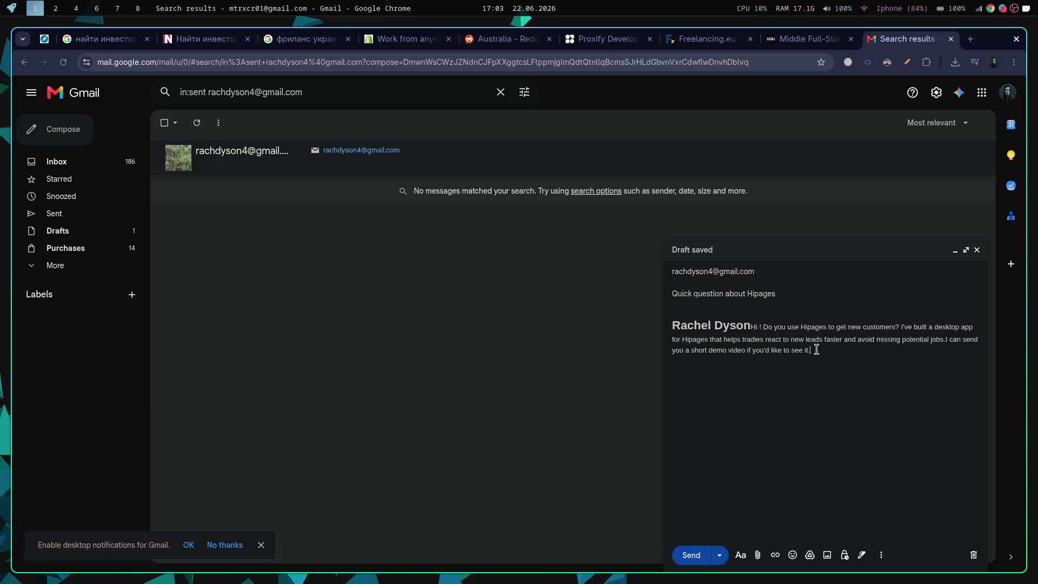
pyautogui.hotkey('ctrl', 'z')
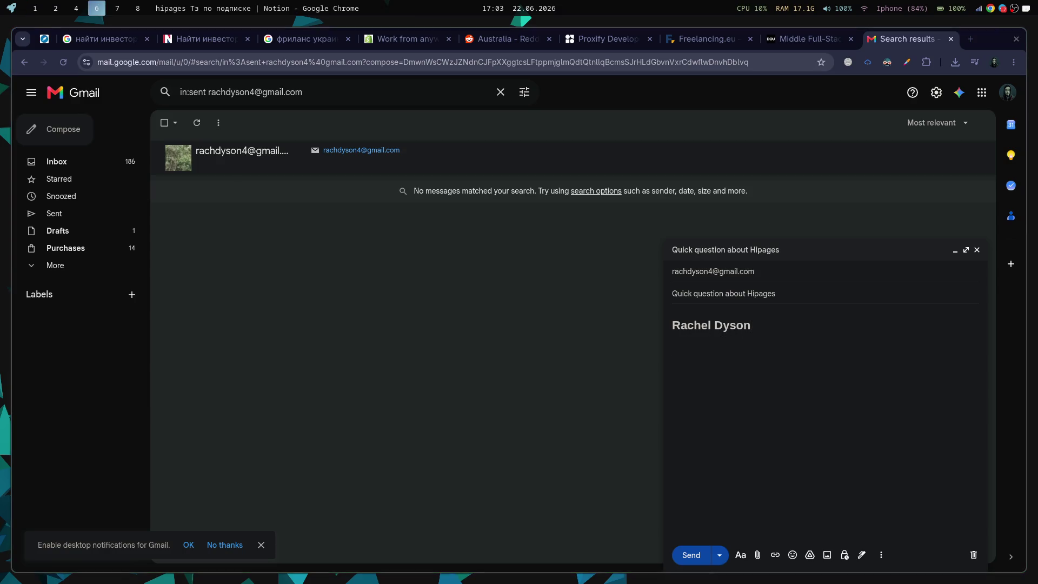
pyautogui.hotkey('ctrl', 'v')
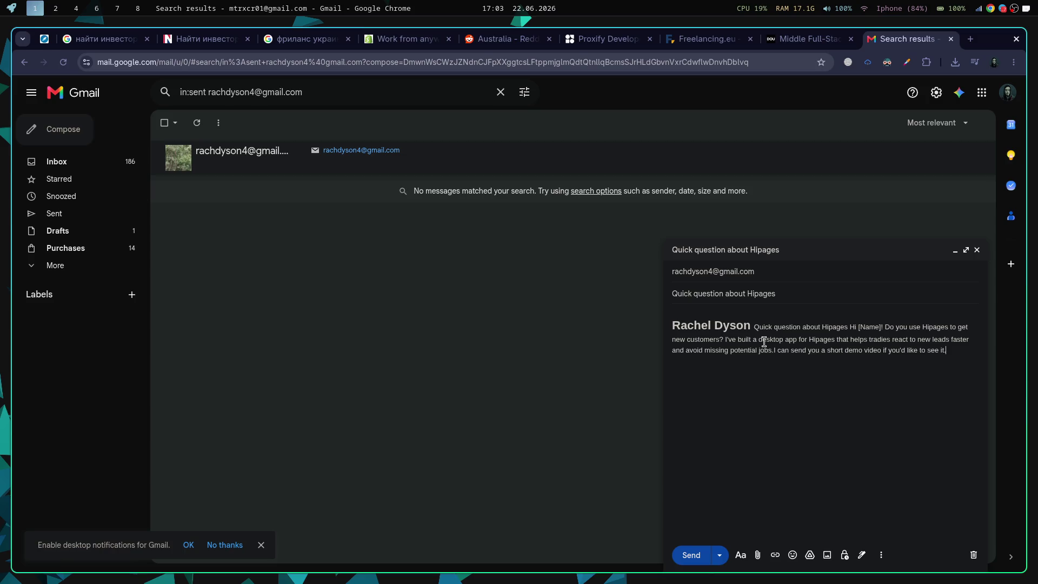
pyautogui.hotkey('ctrl', 'z')
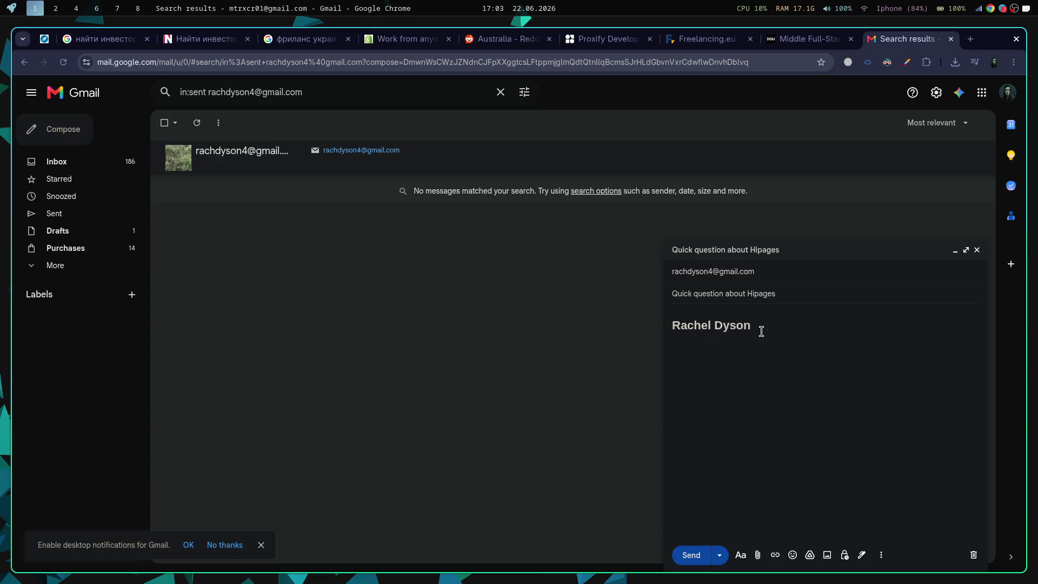
pyautogui.hotkey('ctrl', 'v')
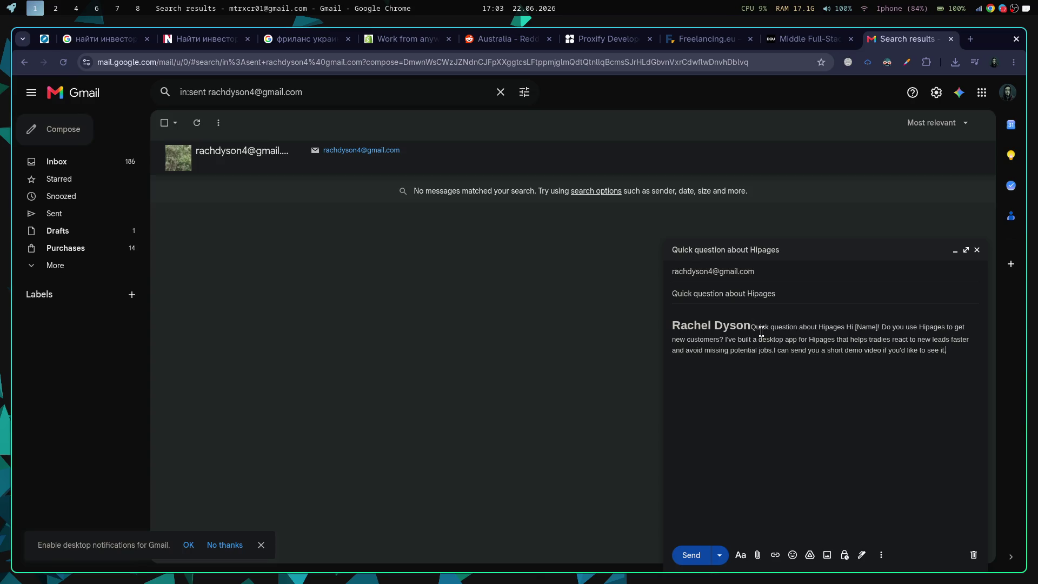
pyautogui.hotkey('ctrl', 'z')
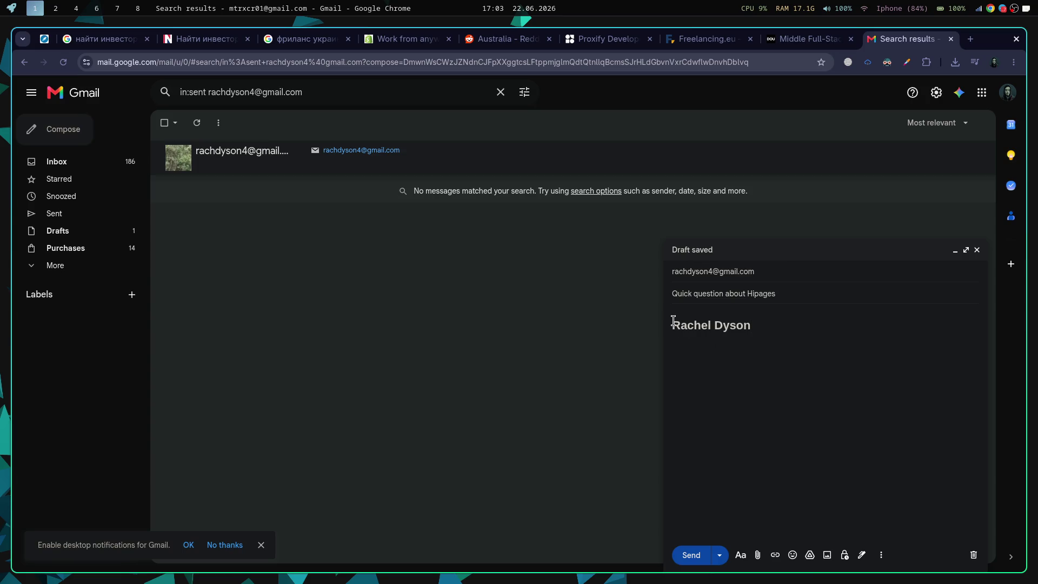
pyautogui.hotkey('ctrl', 'a')
pyautogui.hotkey('ctrl', 'v')
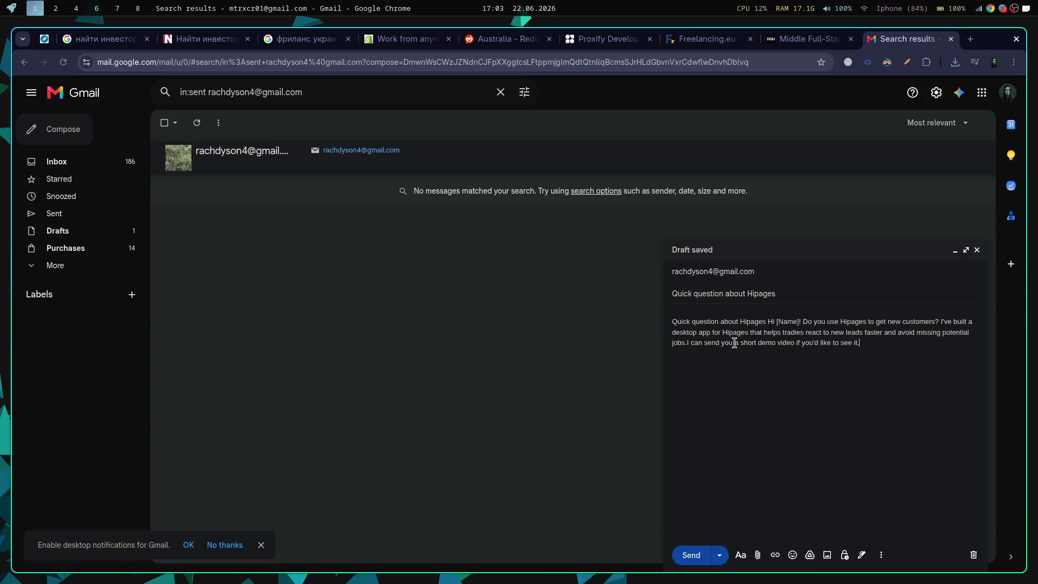
pyautogui.press('super+2')
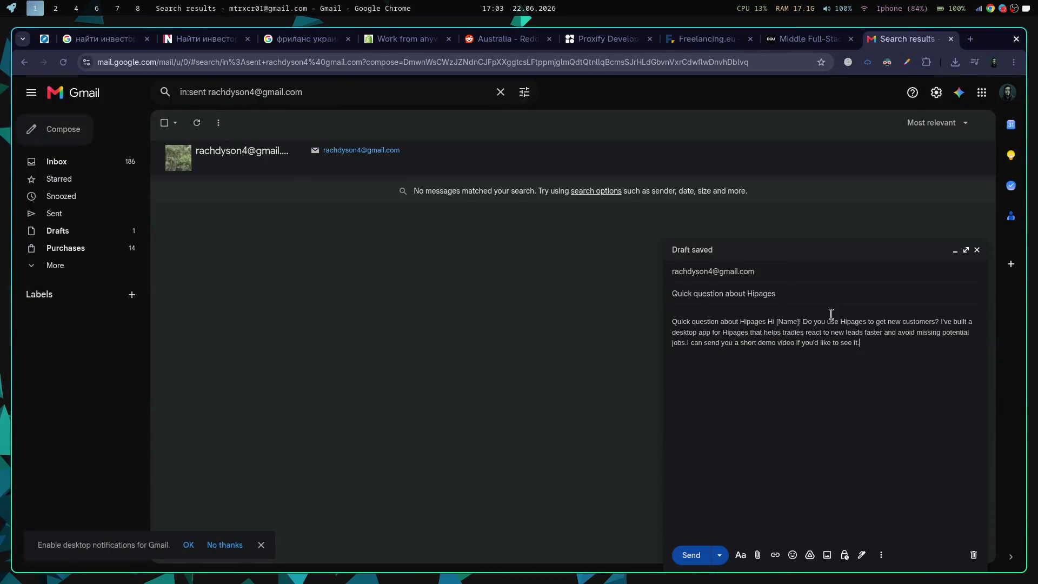
# Try pasting into the greeting, undoing the wrong pastes while moving between workspaces
pyautogui.click(800, 322)
pyautogui.hotkey('ctrl', 'v')
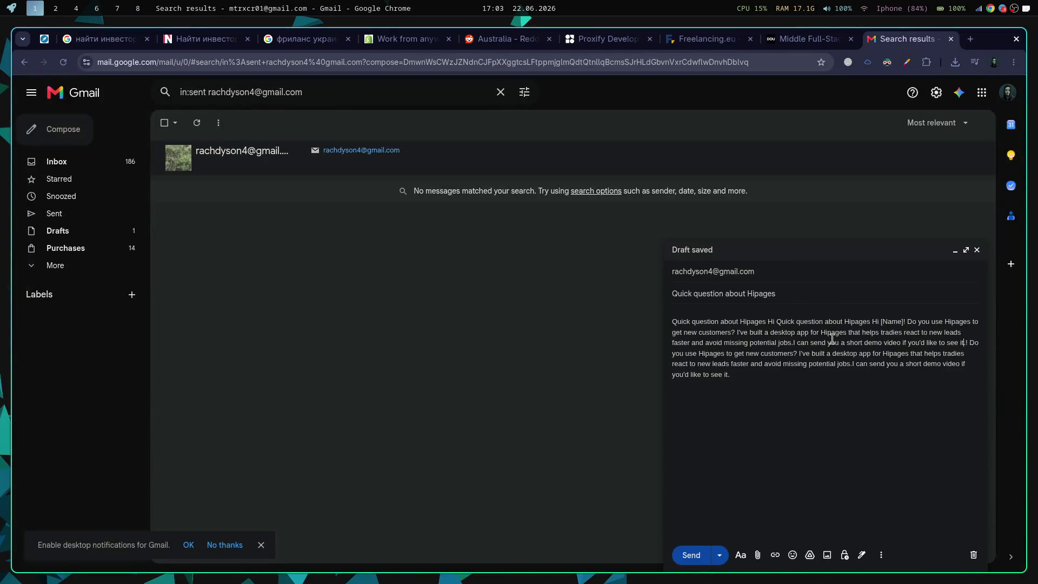
pyautogui.hotkey('ctrl', 'z')
pyautogui.press('super+2')
pyautogui.press('super+4')
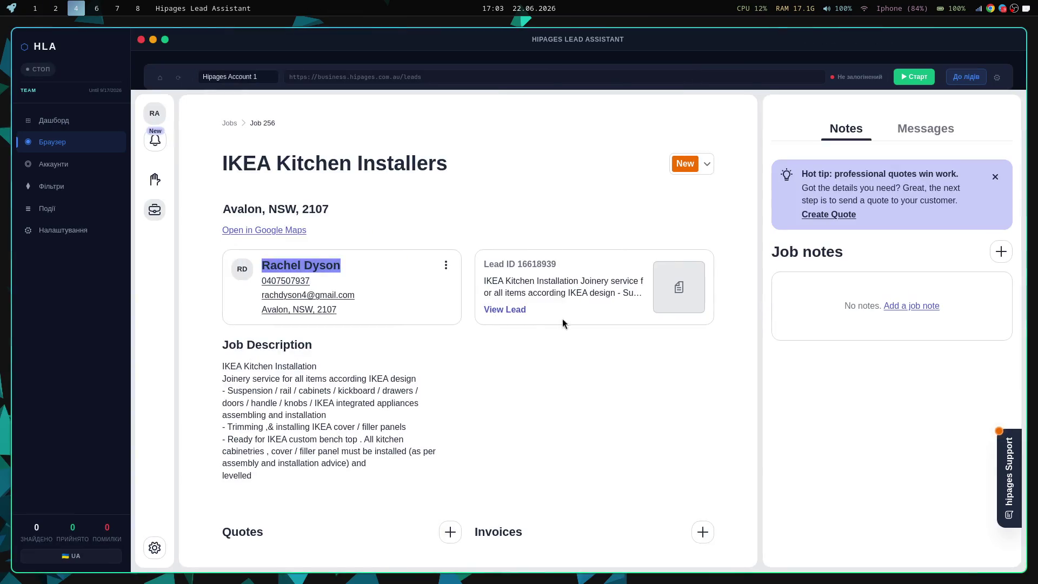
pyautogui.press('super+2')
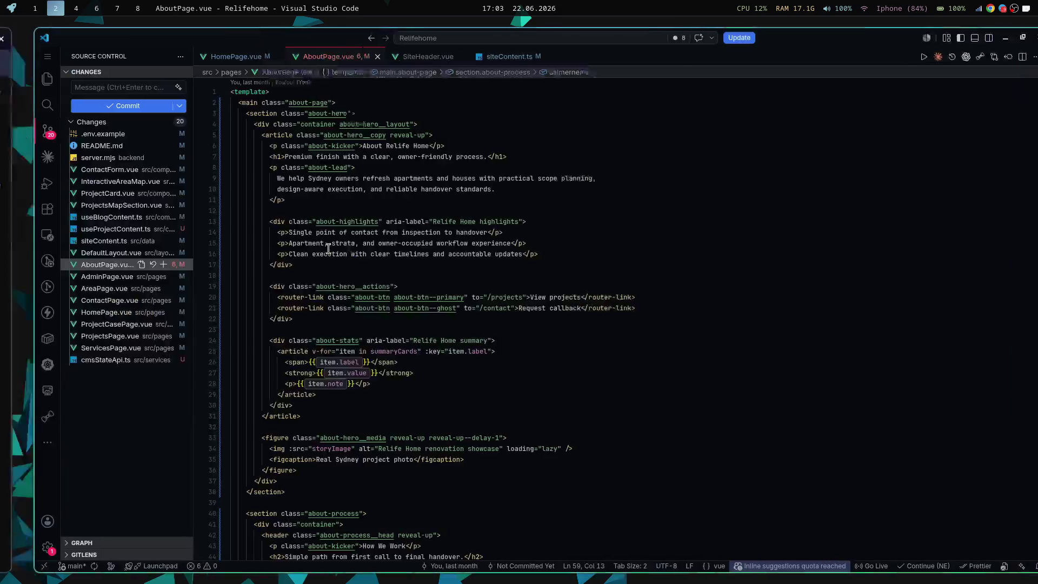
pyautogui.press('super+1')
pyautogui.hotkey('ctrl', 'v')
pyautogui.hotkey('ctrl', 'z')
pyautogui.press('super+2')
pyautogui.press('super+4')
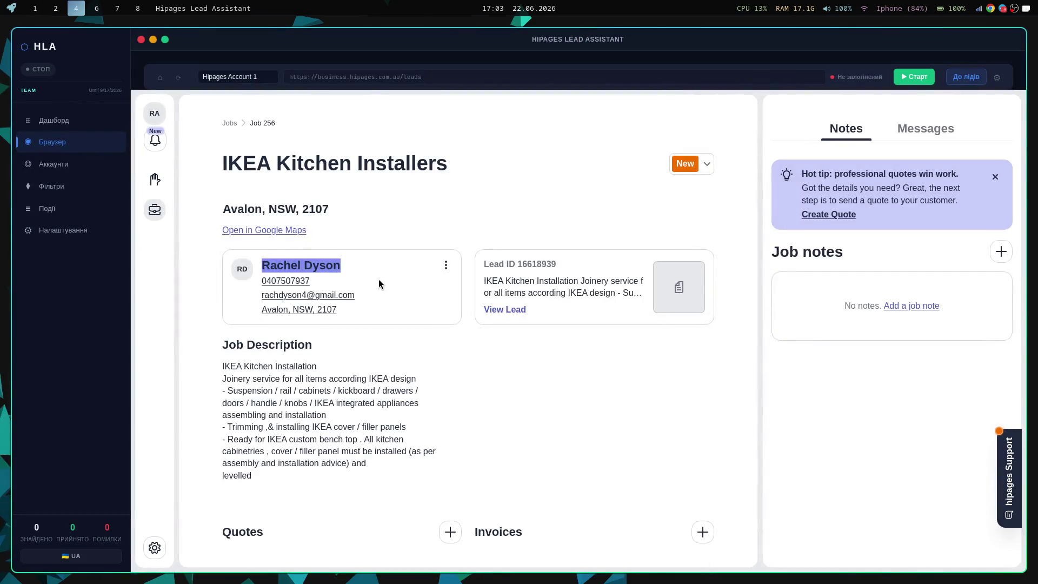
# Copy the lead's name from the Hipages job page and paste it after 'Hi'
pyautogui.click(348, 270)
pyautogui.moveTo(348, 270); pyautogui.dragTo(261, 265)
pyautogui.press('super+2')
pyautogui.press('super+1')
pyautogui.hotkey('ctrl', 'v')
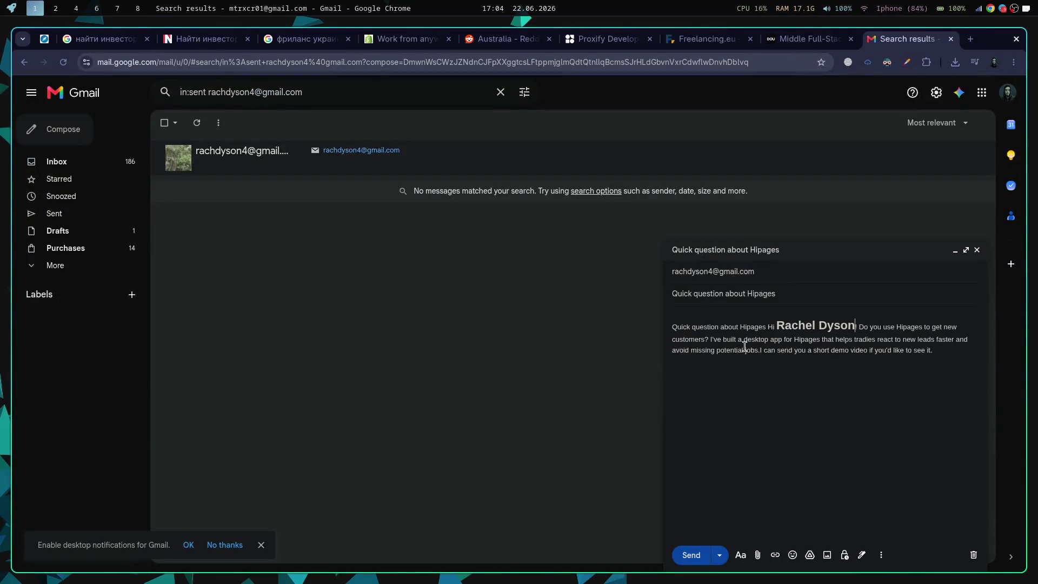
# Delete the leftover subject text and set the whole message body to Large size
pyautogui.moveTo(770, 327); pyautogui.dragTo(668, 328)
pyautogui.press('BackSpace')
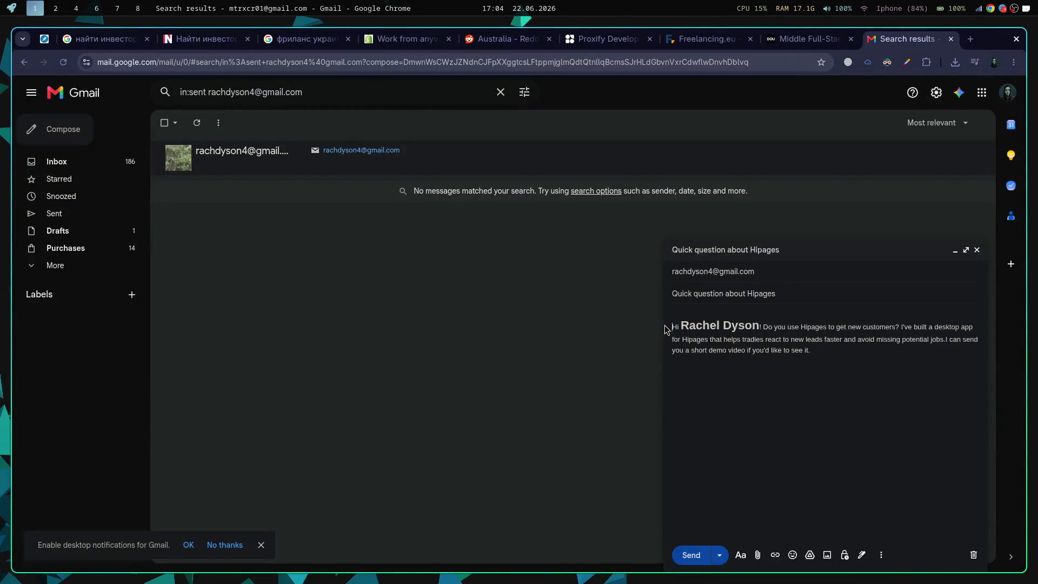
pyautogui.hotkey('ctrl', 'a')
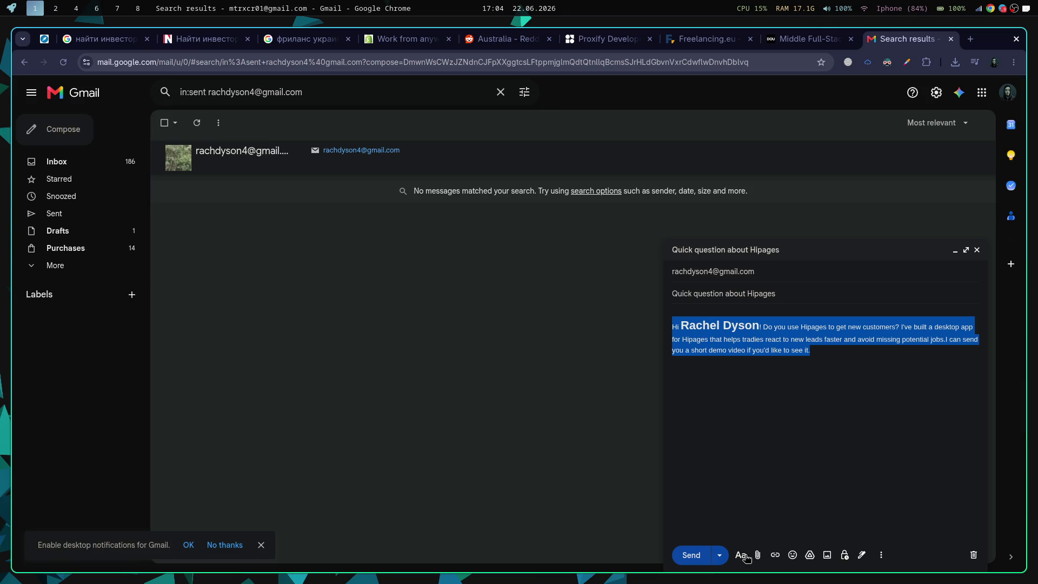
pyautogui.click(741, 554)
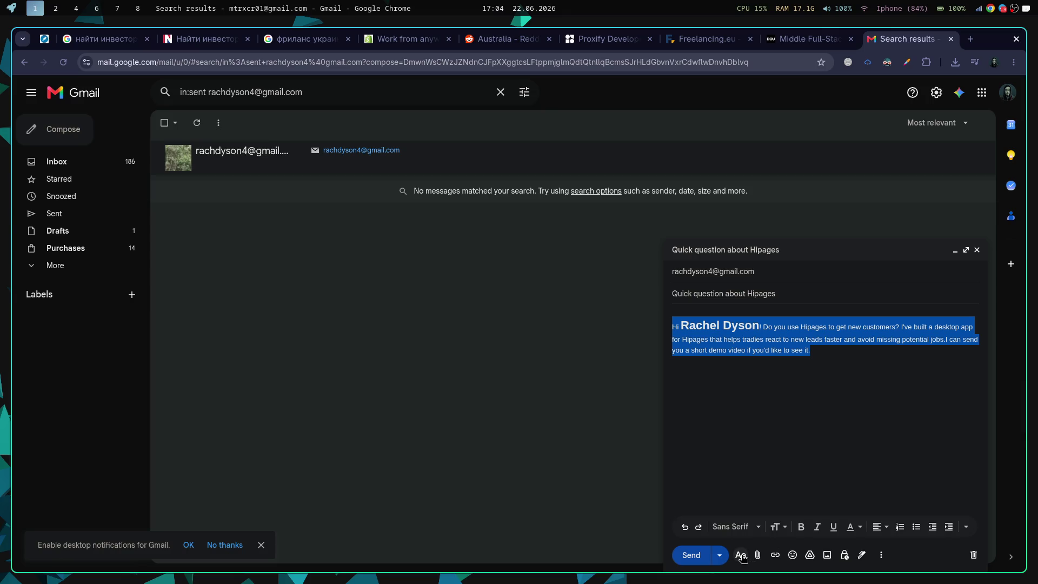
pyautogui.click(781, 528)
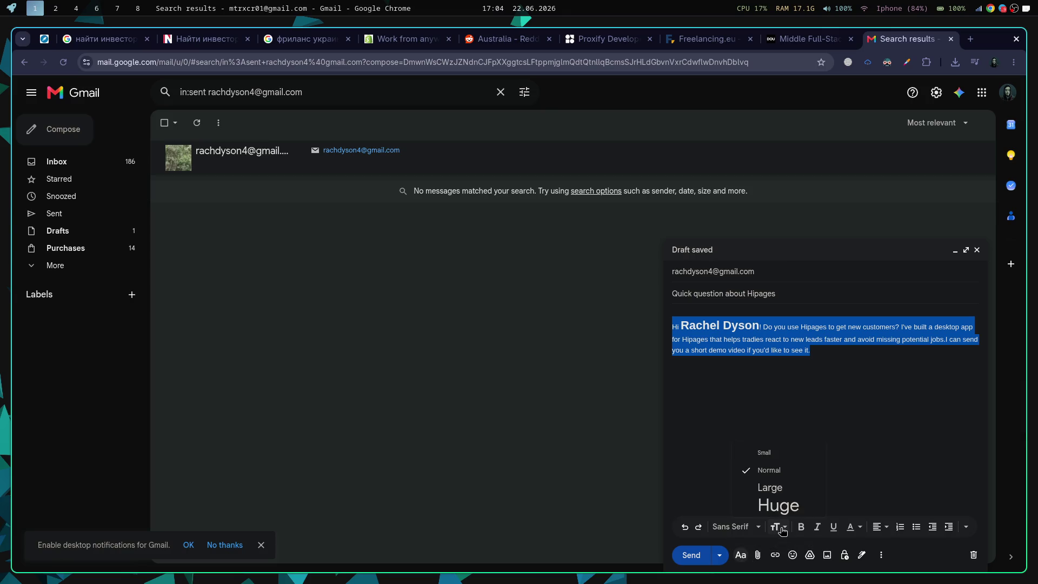
pyautogui.click(773, 487)
# Send the personalised email to the Job 256 lead
pyautogui.click(780, 411)
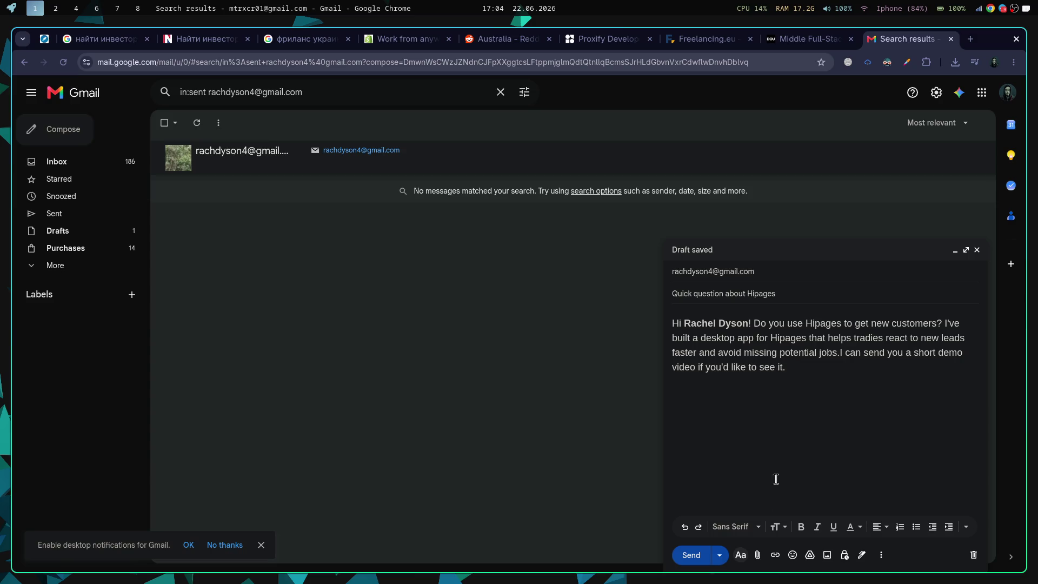
pyautogui.click(690, 557)
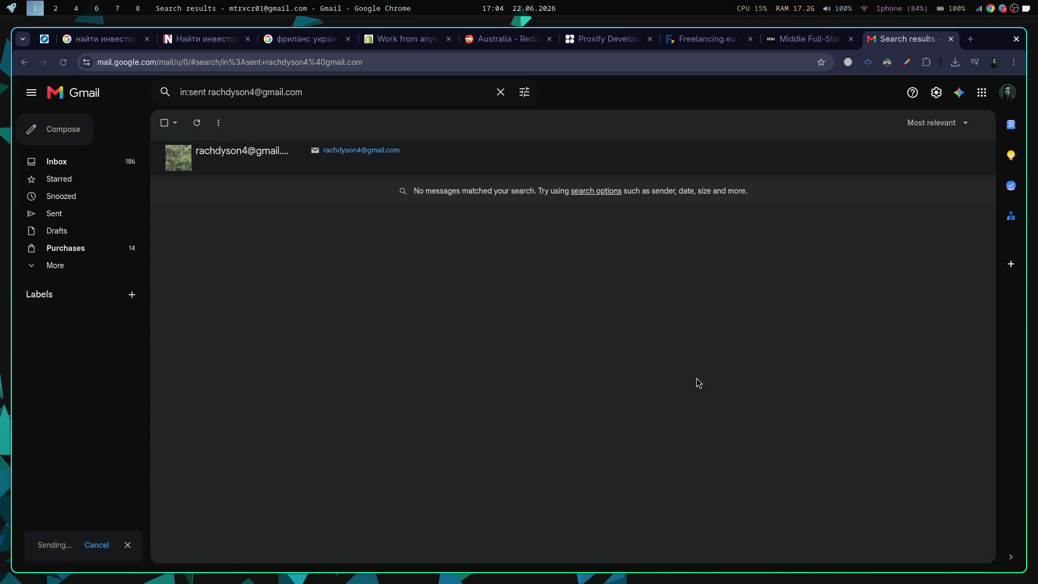
pyautogui.press('super+2')
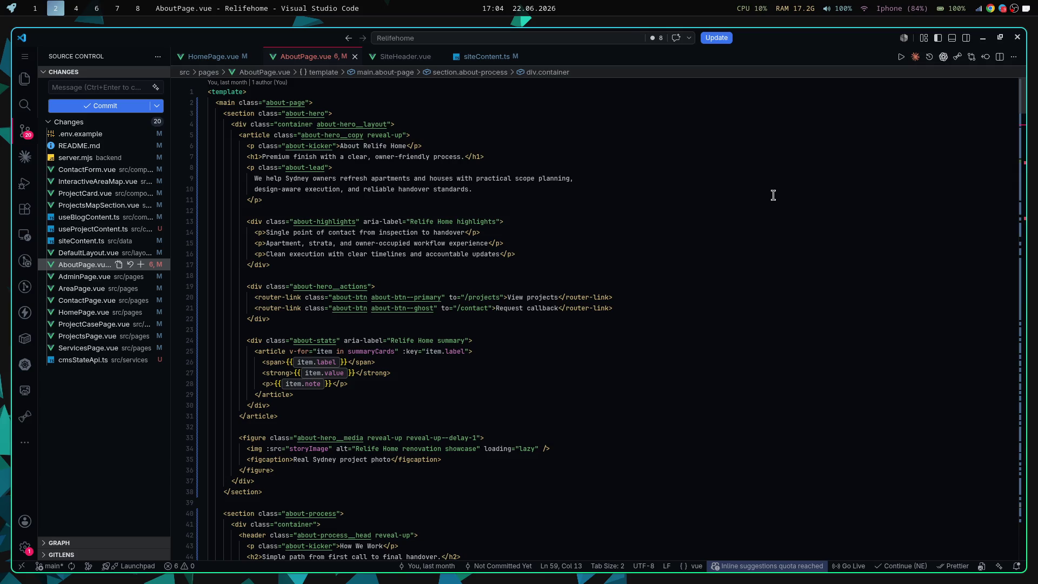
# Show AboutPage.vue in VS Code and select the end of line 9's text
pyautogui.press('super+6')
pyautogui.moveTo(574, 179); pyautogui.dragTo(369, 180)
# Select and deselect the about-lead paragraph on lines 9–10 unedited, then return to Gmail
pyautogui.click(247, 179)
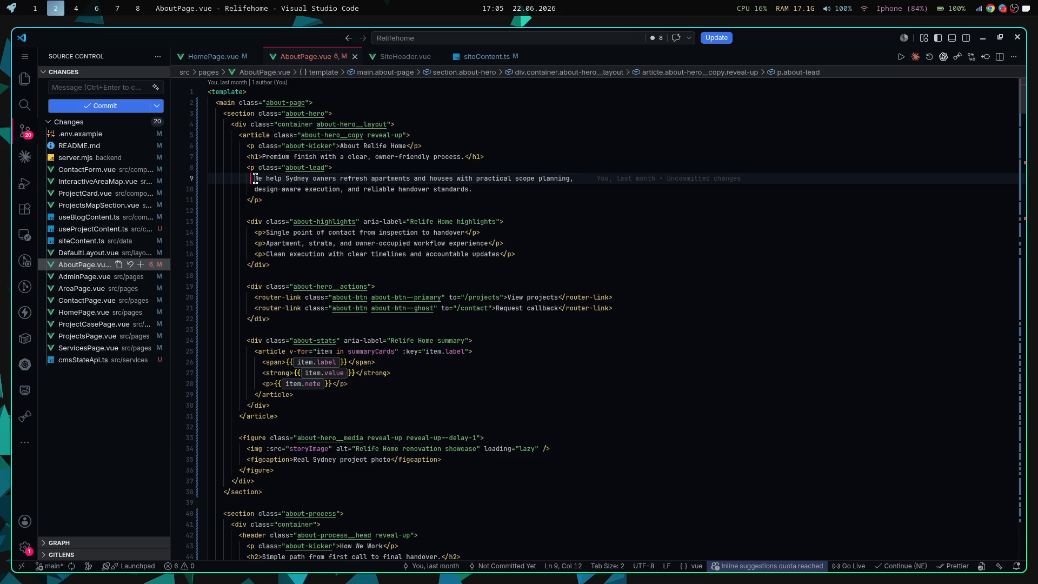
pyautogui.moveTo(474, 190)
pyautogui.mouseDown()
pyautogui.moveTo(206, 186)
pyautogui.moveTo(205, 177)
pyautogui.mouseUp()
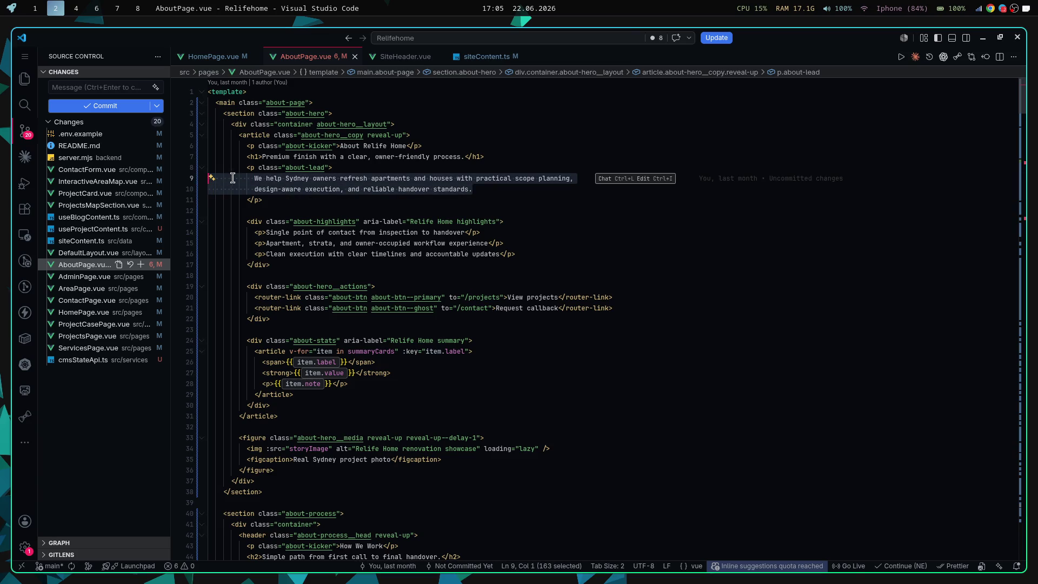
pyautogui.click(206, 178)
pyautogui.moveTo(207, 181)
pyautogui.mouseDown()
pyautogui.moveTo(480, 188)
pyautogui.moveTo(205, 180)
pyautogui.mouseUp()
pyautogui.click(496, 223)
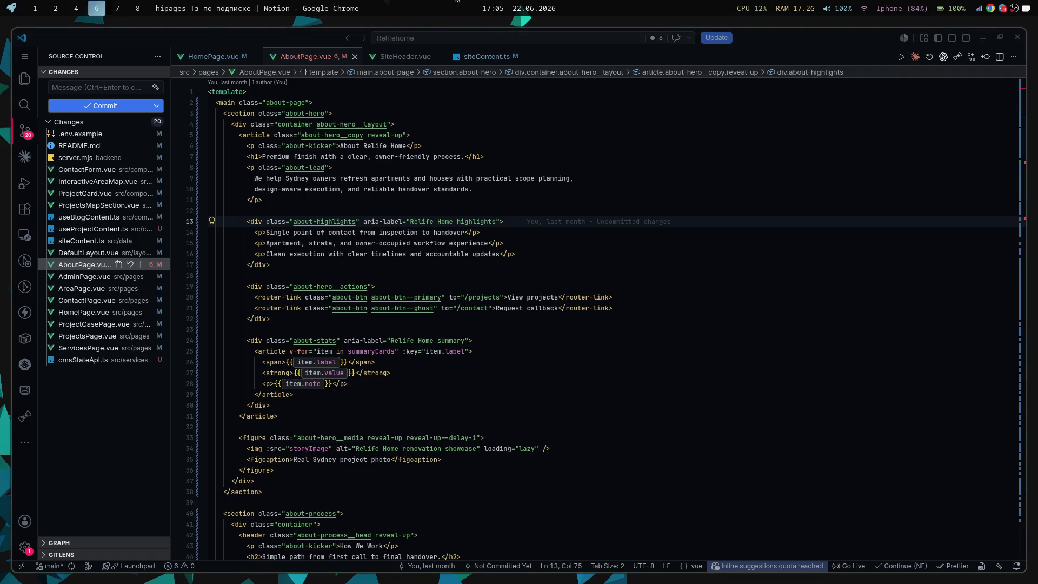
pyautogui.press('super+1')
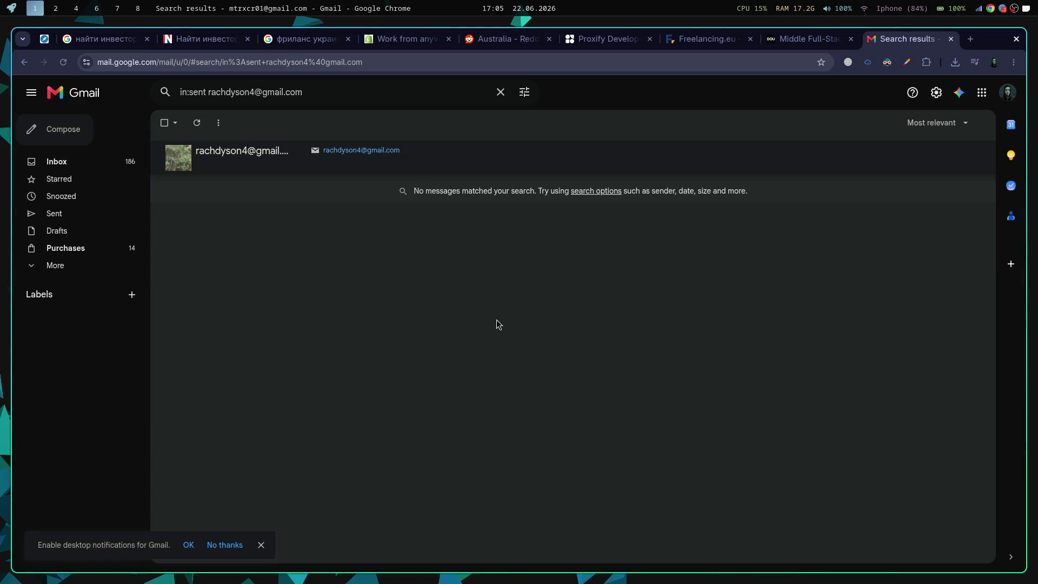
pyautogui.press('super+4')
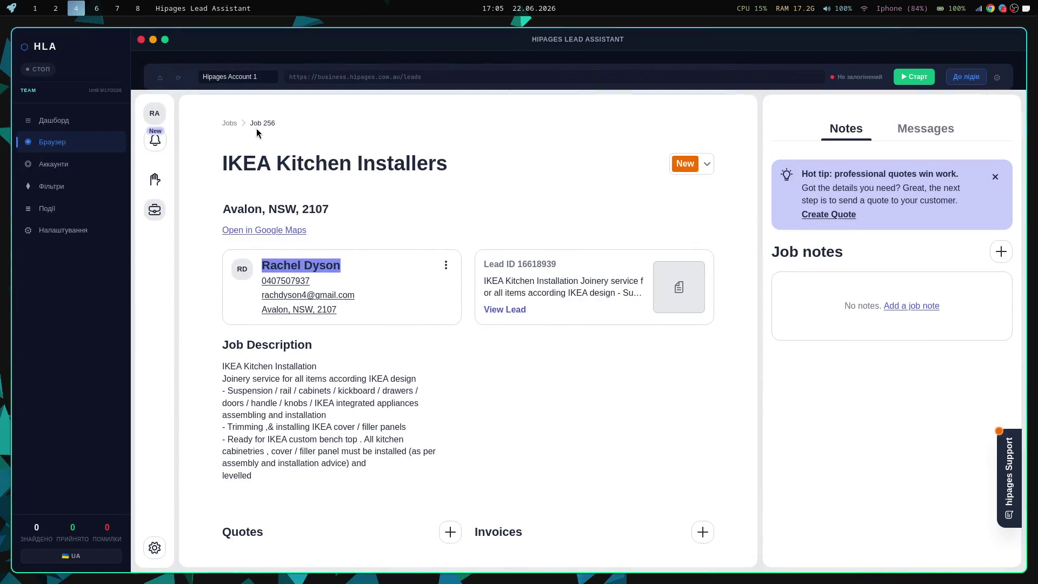
# Open the Kitchens Job 248 from the jobs list and copy the lead's e-mail address
pyautogui.click(234, 125)
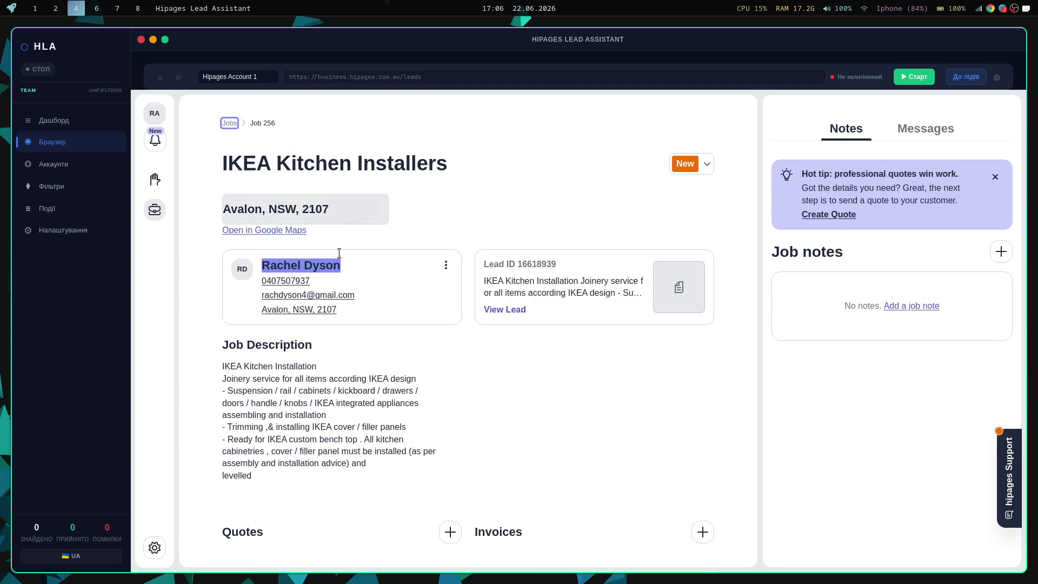
pyautogui.scroll(-10, 439, 379)
pyautogui.scroll(-1, 439, 379)
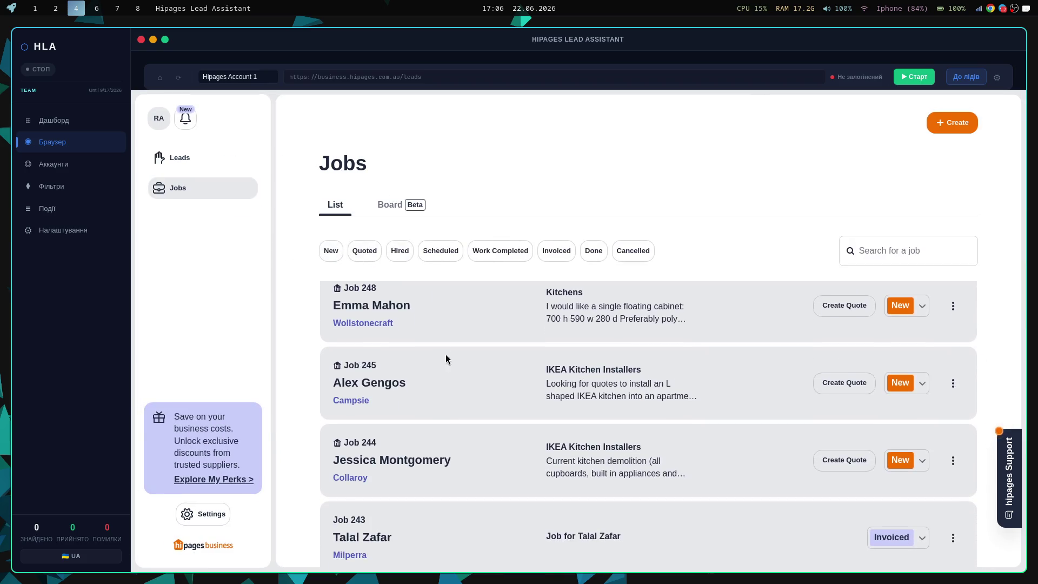
pyautogui.click(419, 309)
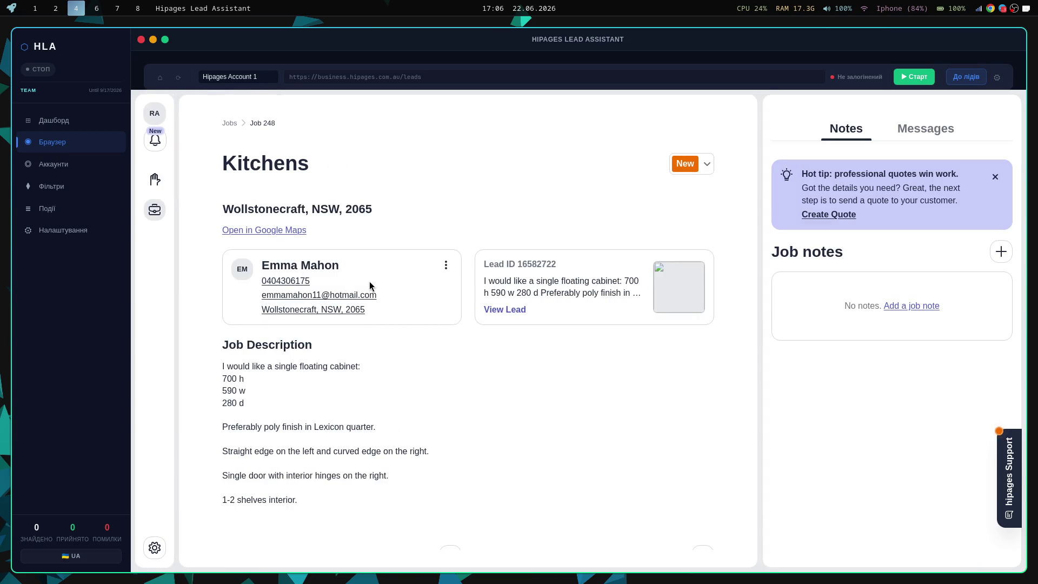
pyautogui.moveTo(394, 294); pyautogui.dragTo(260, 295)
pyautogui.hotkey('ctrl', 'c')
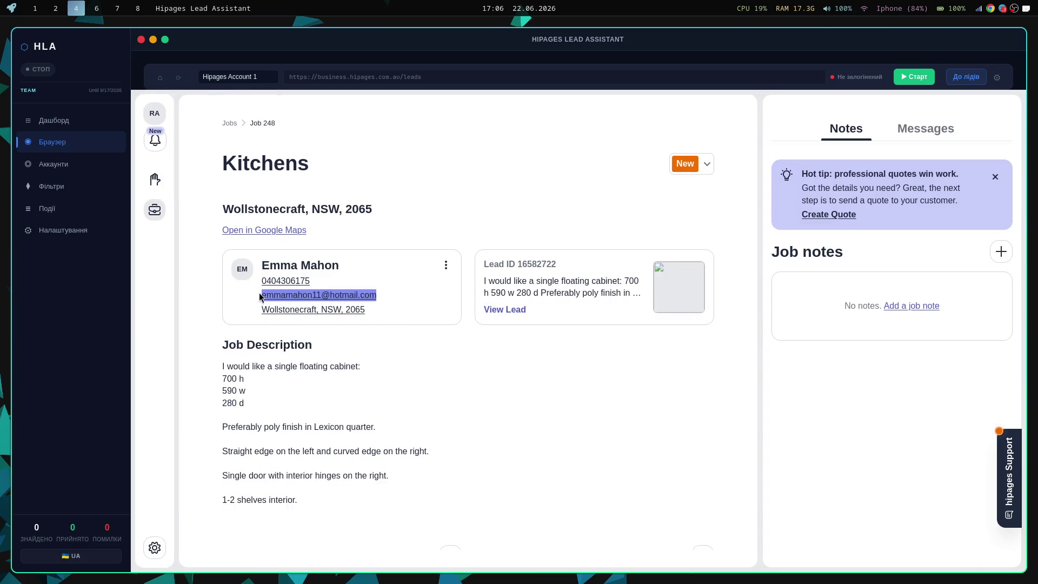
pyautogui.press('super+2')
pyautogui.press('super+1')
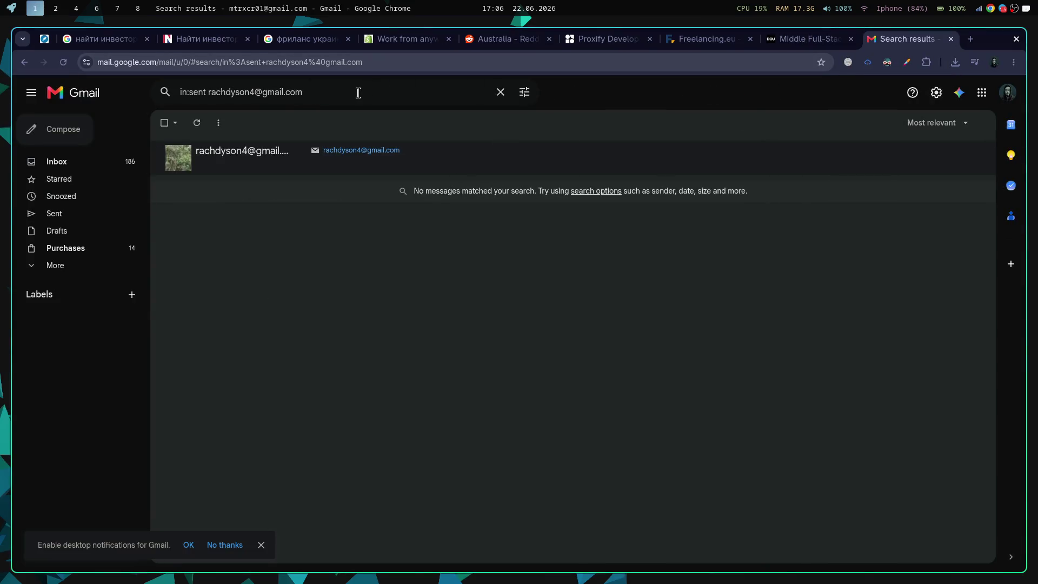
# Search sent mail for the lead's address and start a new message to them
pyautogui.click(354, 93)
pyautogui.keyDown('shift'); pyautogui.click(212, 95); pyautogui.keyUp('shift')
pyautogui.hotkey('ctrl', 'v')
pyautogui.hotkey('ctrl', 'z')
pyautogui.hotkey('ctrl', 'v')
pyautogui.press('Return')
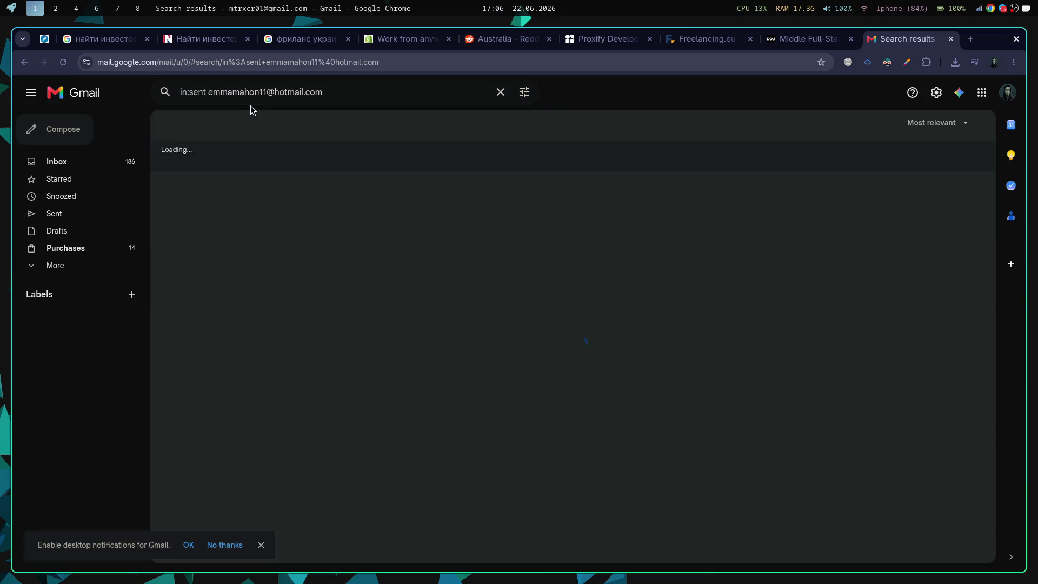
pyautogui.click(378, 150)
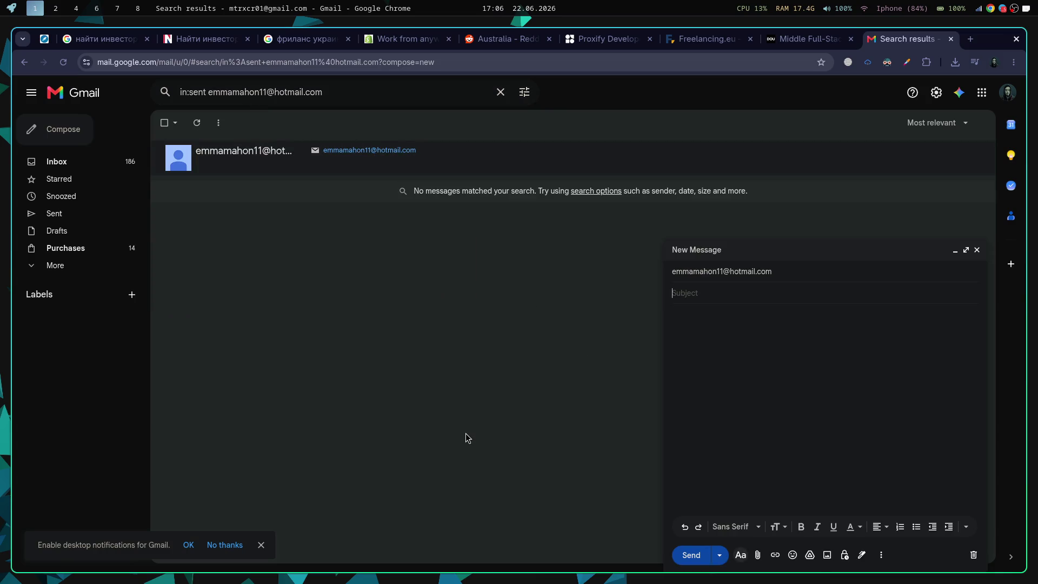
# Copy the lead's name from the job card into the draft
pyautogui.press('super+4')
pyautogui.moveTo(375, 265); pyautogui.dragTo(261, 266)
pyautogui.hotkey('ctrl', 'c')
pyautogui.press('super+1')
pyautogui.click(690, 308)
pyautogui.hotkey('ctrl', 'v')
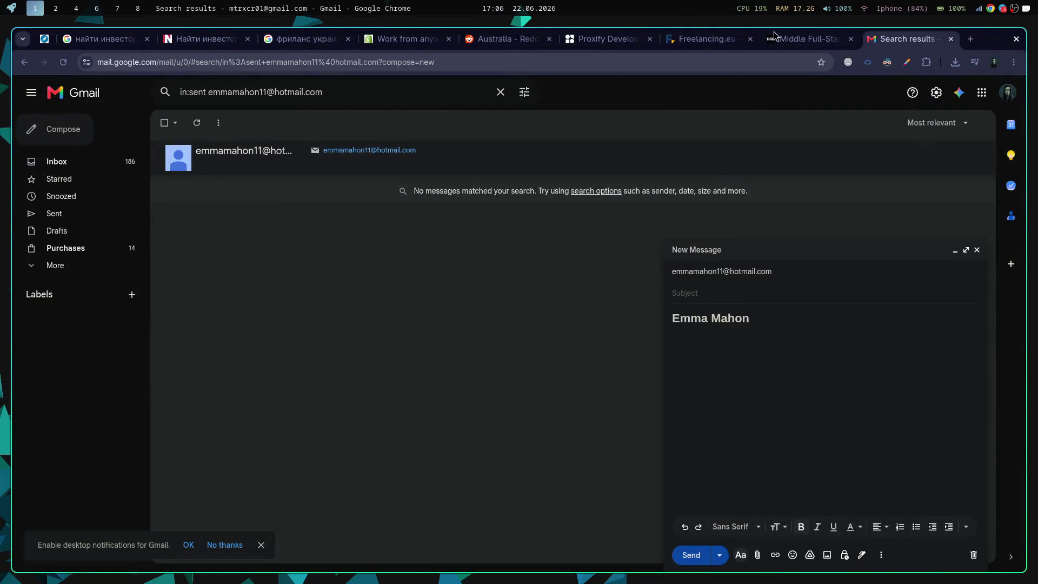
pyautogui.hotkey('ctrl', 'z')
pyautogui.click(700, 295)
pyautogui.hotkey('ctrl', 'v')
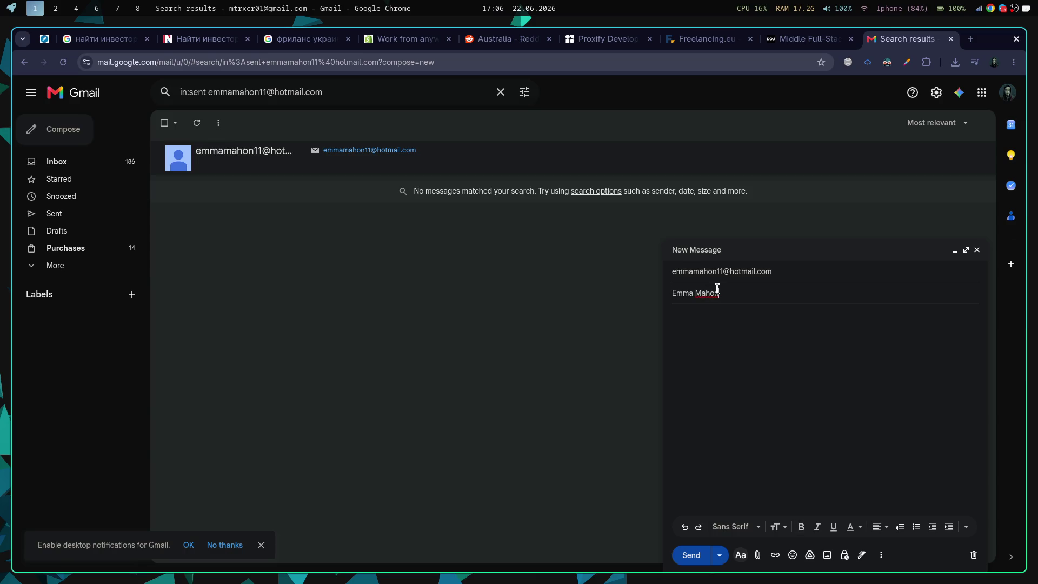
# Paste the pitch paragraph into the body and clear the subject line
pyautogui.press('super+6')
pyautogui.press('super+1')
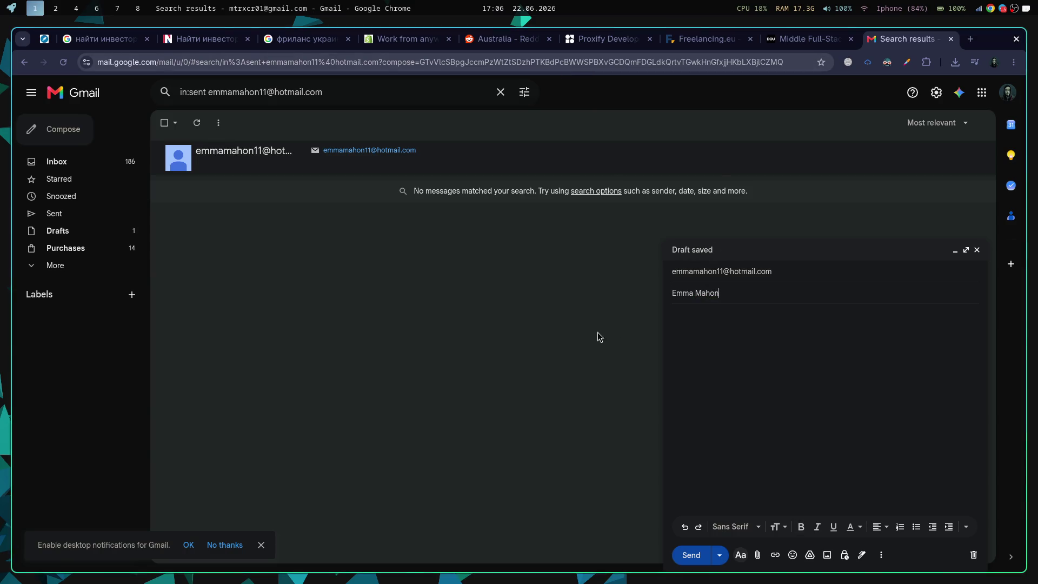
pyautogui.click(708, 321)
pyautogui.write("Quick question about Hipages Hi [Name]! Do you use Hipages to get new customers? I've built a desktop app for Hipages that helps tradies react to new leads faster and avoid missing potential jobs.I can send you a short demo video if you'd like to see it.")
pyautogui.hotkey('ctrl', 'a')
pyautogui.press('BackSpace')
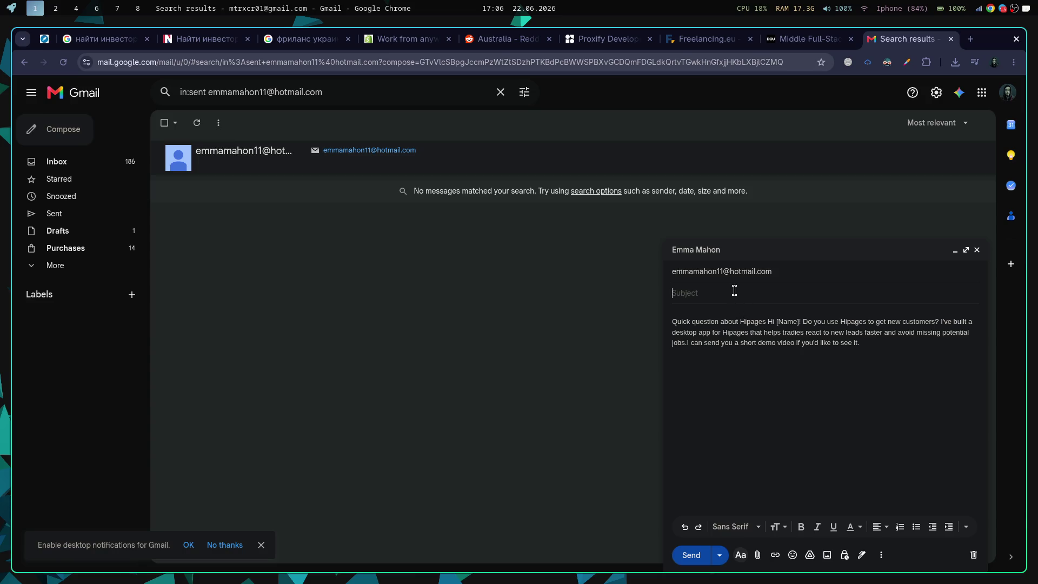
# Replace [Name] with the lead's name, move 'Quick question about Hipages' into Subject, and send
pyautogui.doubleClick(788, 323)
pyautogui.hotkey('ctrl', 'v')
pyautogui.moveTo(766, 323); pyautogui.dragTo(653, 327)
pyautogui.hotkey('ctrl', 'x')
pyautogui.click(716, 295)
pyautogui.hotkey('ctrl', 'v')
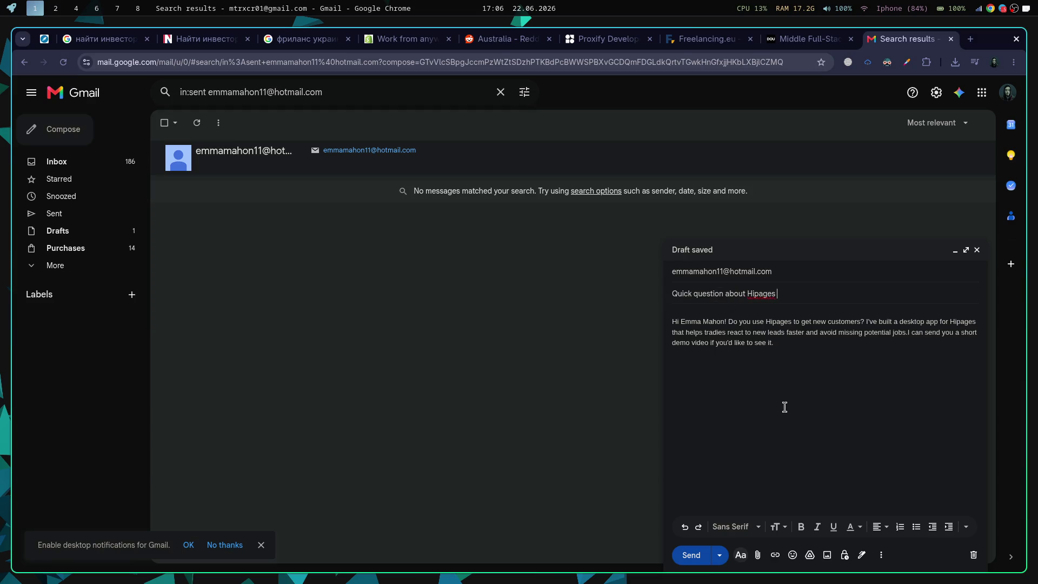
pyautogui.click(701, 557)
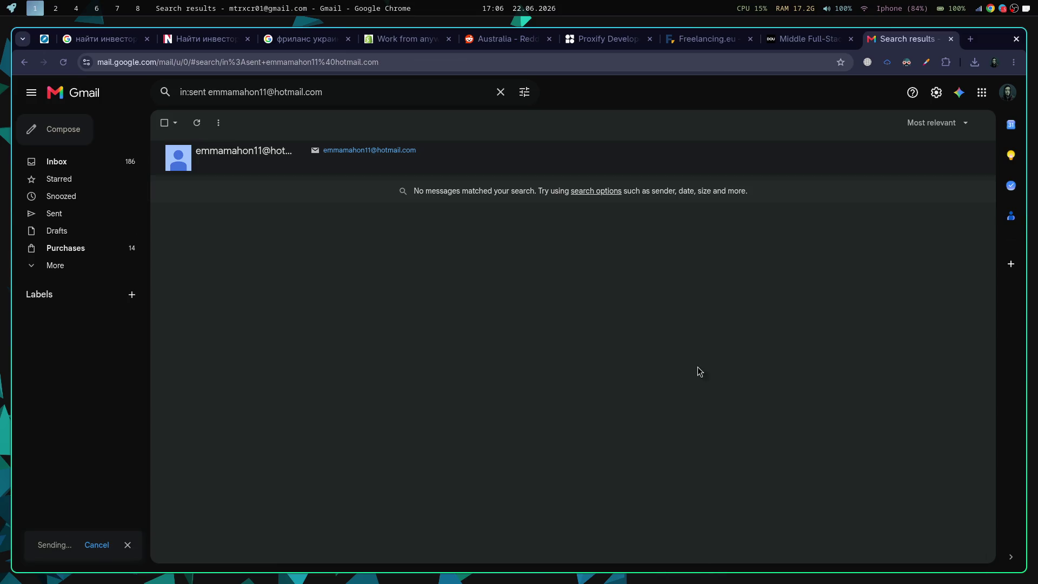
# Return to Gmail and select the address part of the sent-mail search query
pyautogui.press('super+2')
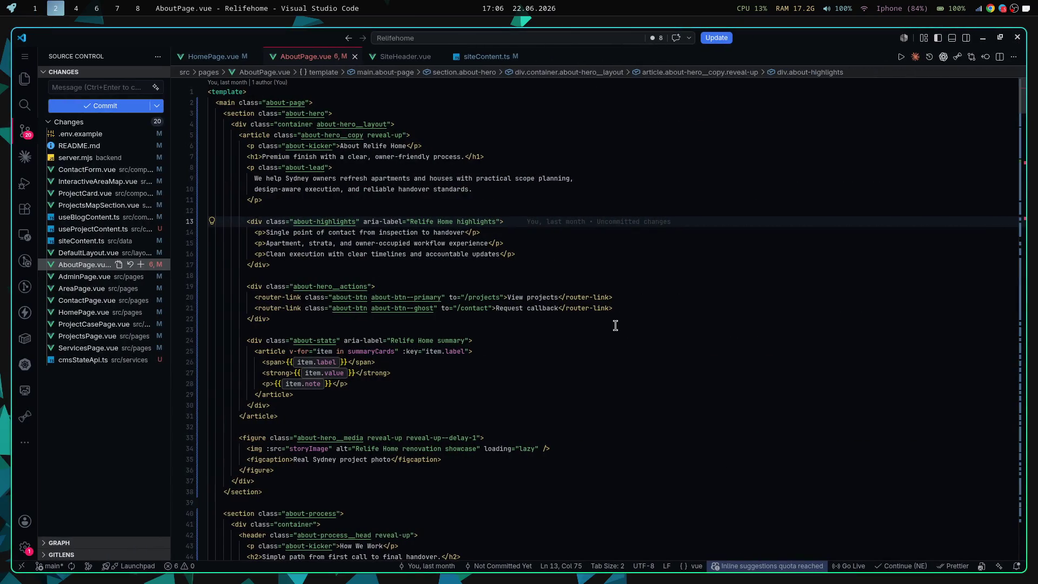
pyautogui.press('super+4')
pyautogui.press('super+2')
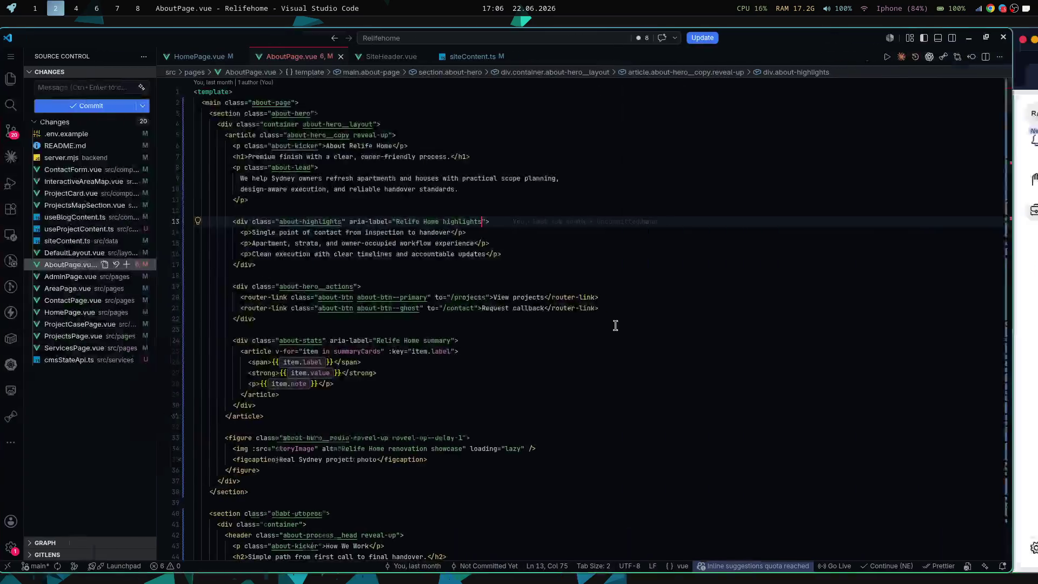
pyautogui.press('super+1')
pyautogui.moveTo(335, 93); pyautogui.dragTo(214, 93)
# Search sent mail for the test account's address and start a new message to it
pyautogui.write('ra')
pyautogui.press('BackSpace')
pyautogui.press('BackSpace')
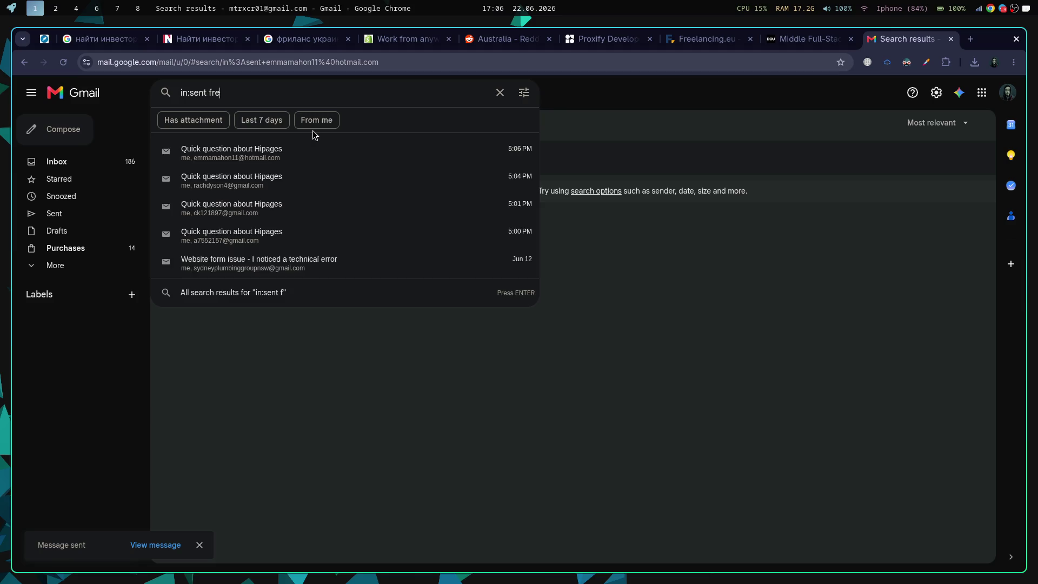
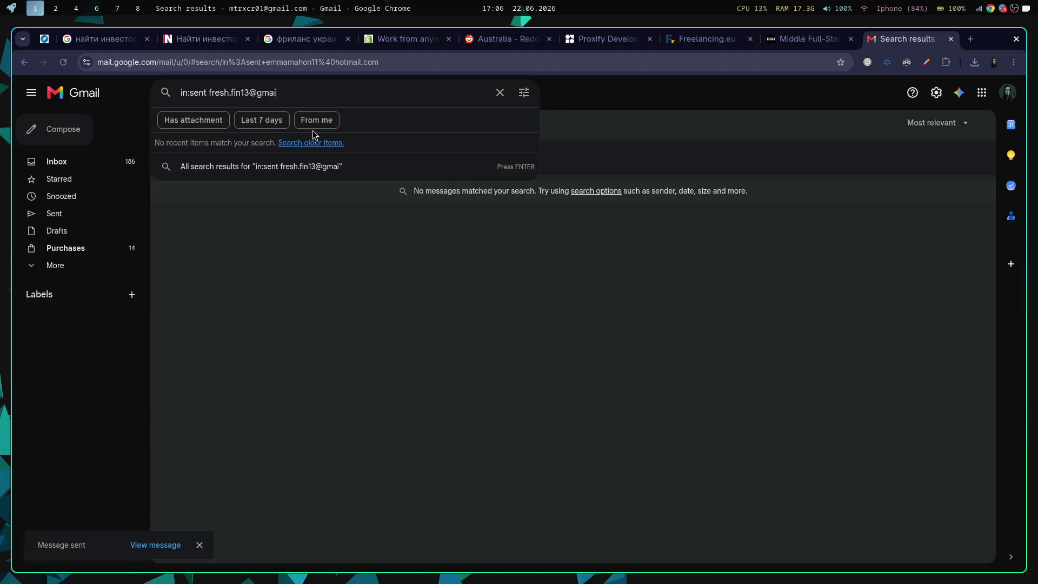
pyautogui.press('Return')
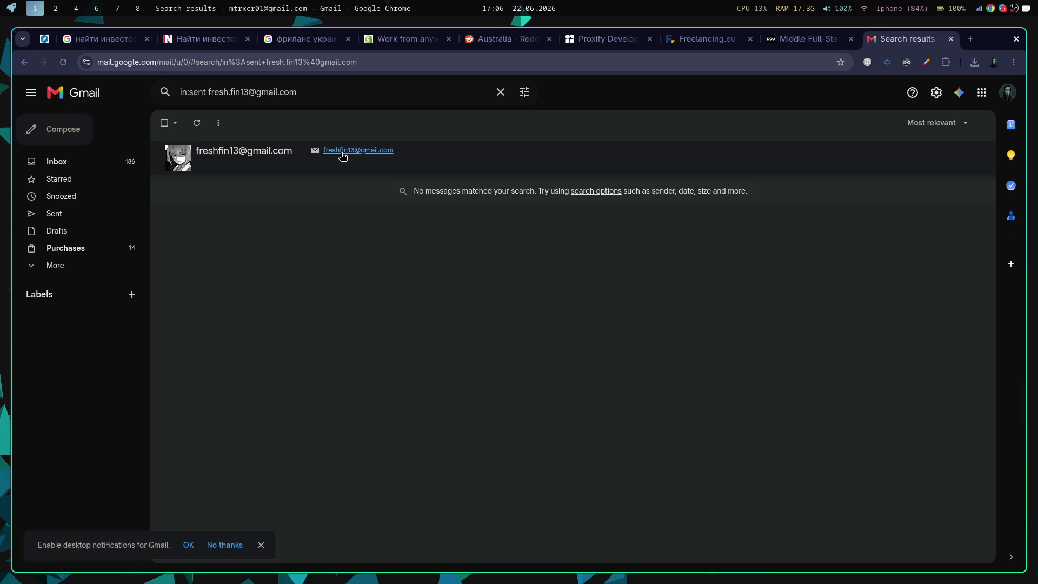
pyautogui.click(344, 153)
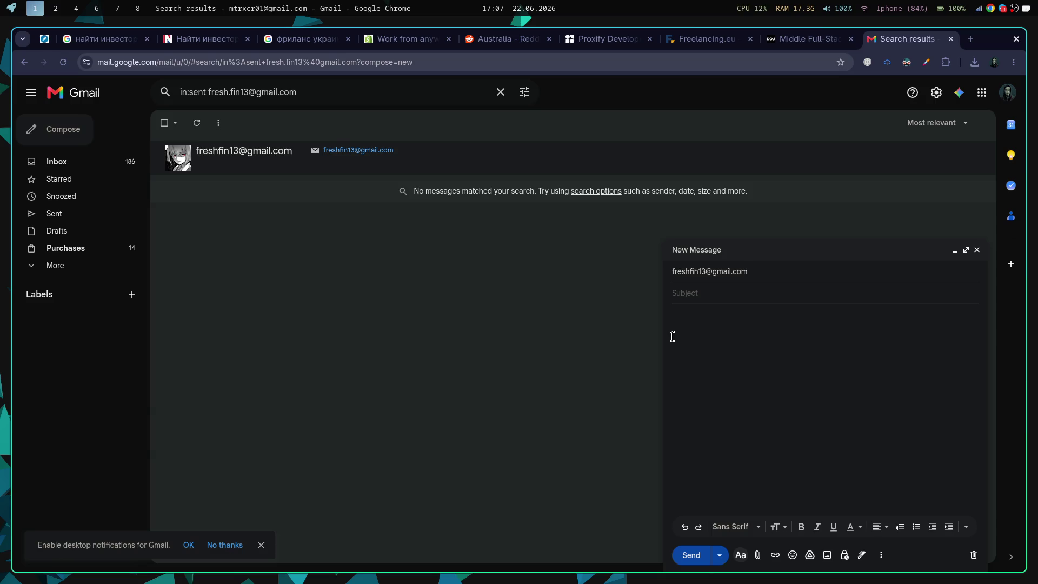
# Clear the scratch subject and body text and paste the pitch paragraph into the body
pyautogui.press('super+7')
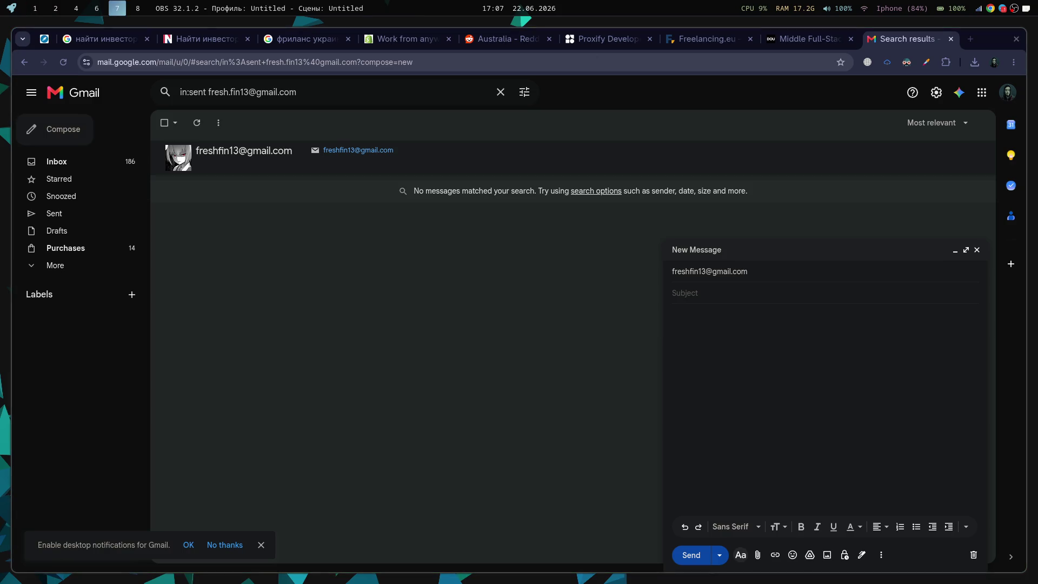
pyautogui.press('super+6')
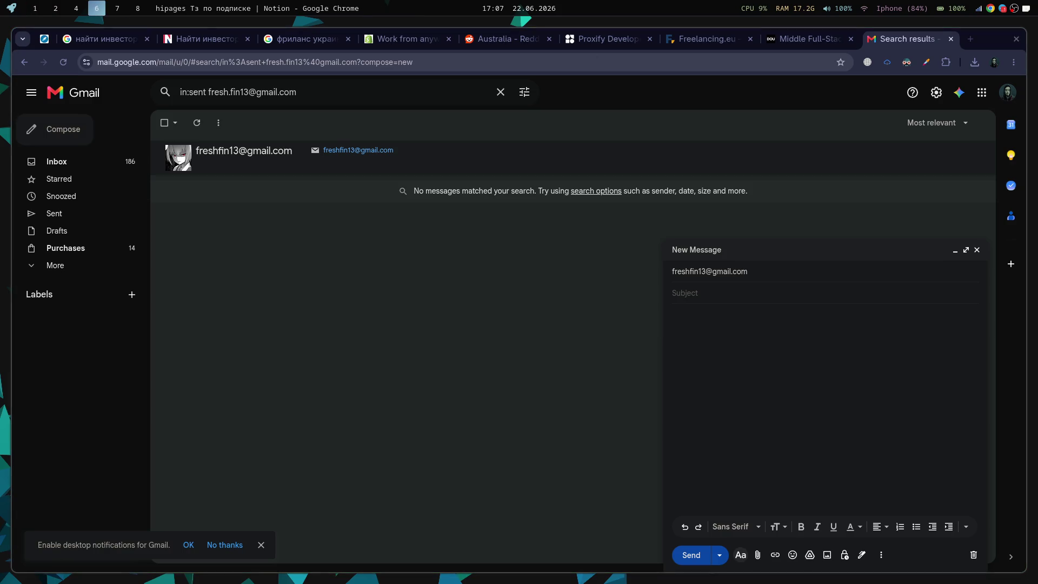
pyautogui.press('super+1')
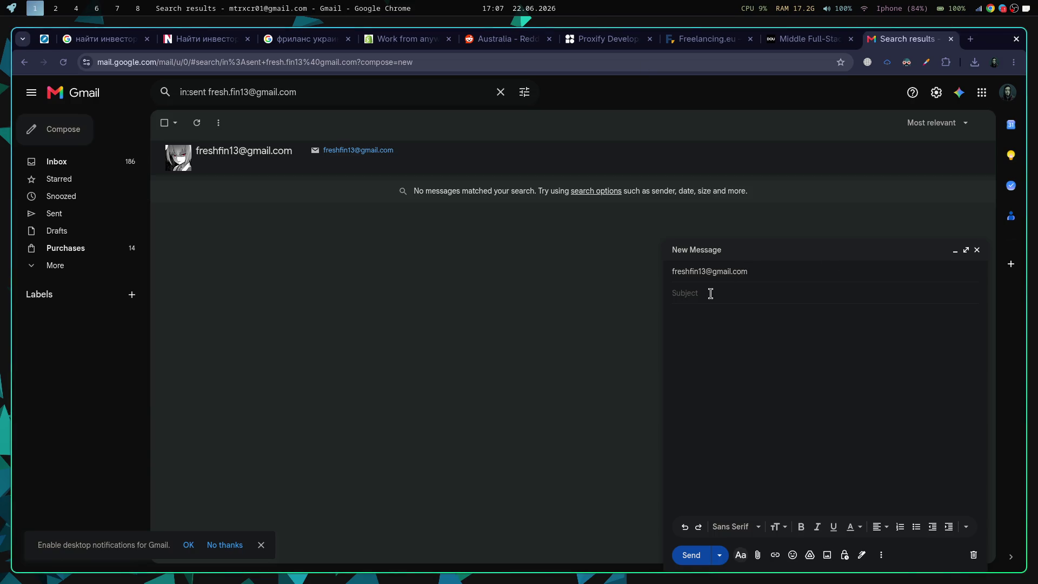
pyautogui.write('DF')
pyautogui.click(706, 306)
pyautogui.write('dsf')
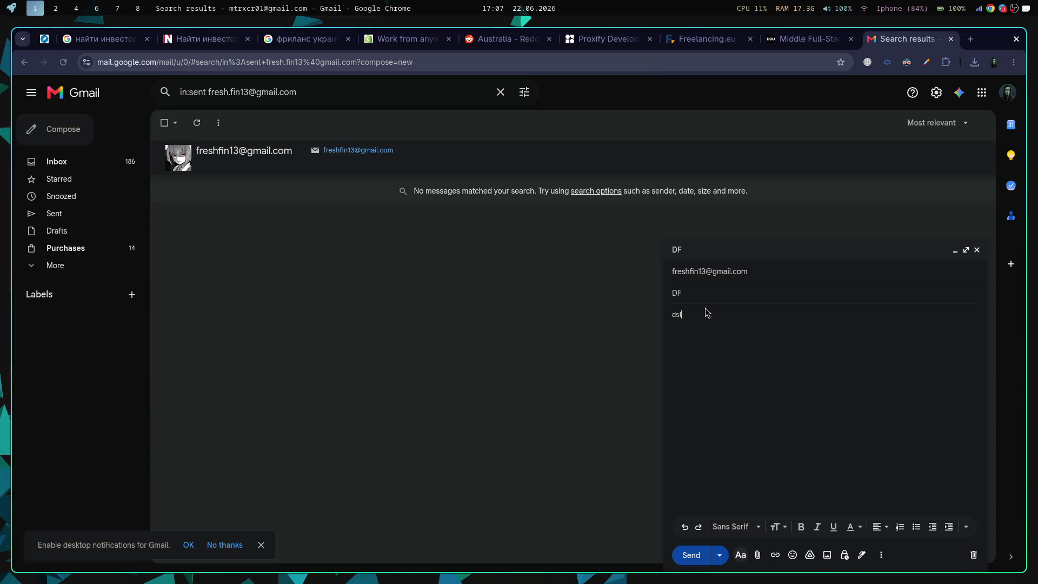
pyautogui.doubleClick(701, 294)
pyautogui.press('BackSpace')
pyautogui.click(702, 339)
pyautogui.hotkey('ctrl', 'a')
pyautogui.hotkey('ctrl', 'v')
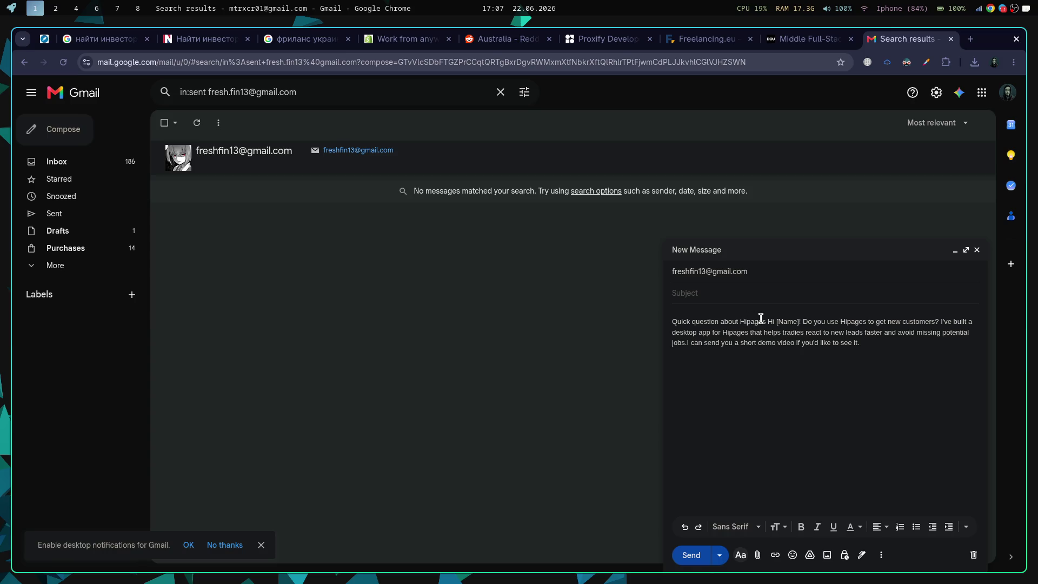
# Move 'Quick question about Hipages' into Subject and replace [Name] with a first name
pyautogui.moveTo(764, 321); pyautogui.dragTo(673, 321)
pyautogui.hotkey('ctrl', 'x')
pyautogui.click(713, 297)
pyautogui.hotkey('ctrl', 'v')
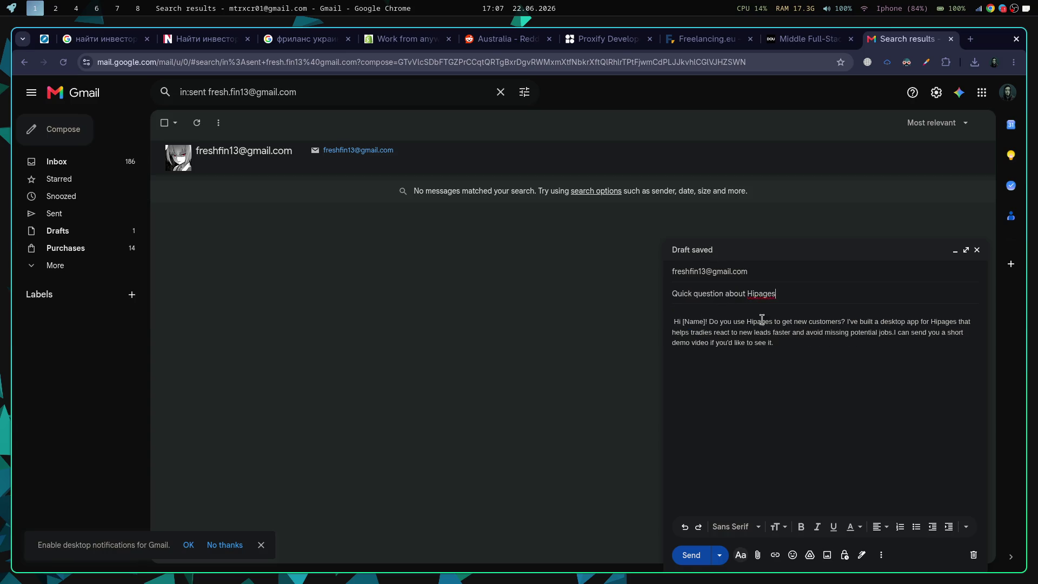
pyautogui.click(703, 319)
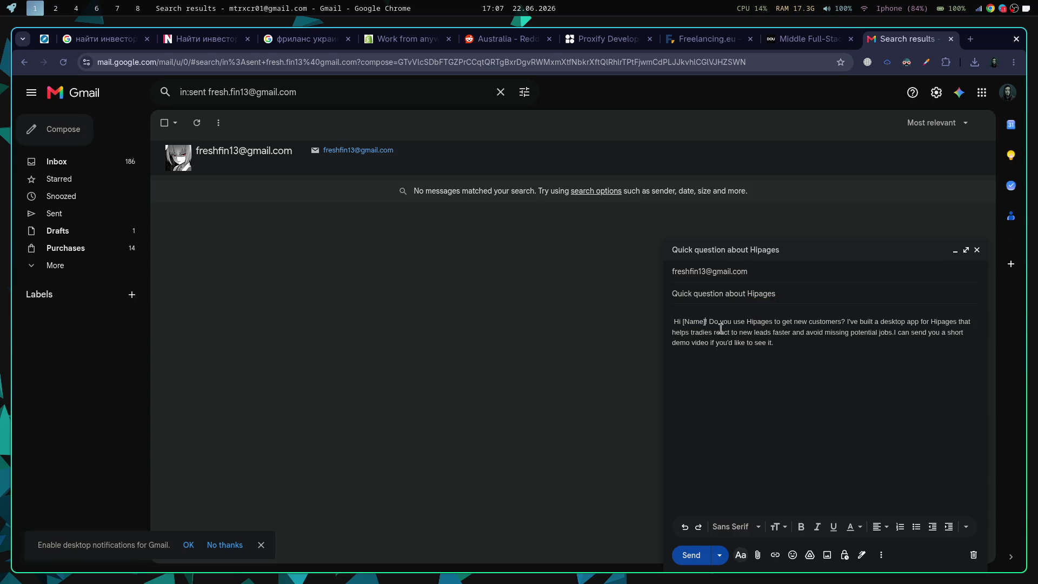
pyautogui.press('BackSpace')
pyautogui.press('BackSpace')
pyautogui.press('BackSpace')
pyautogui.write('Alex')
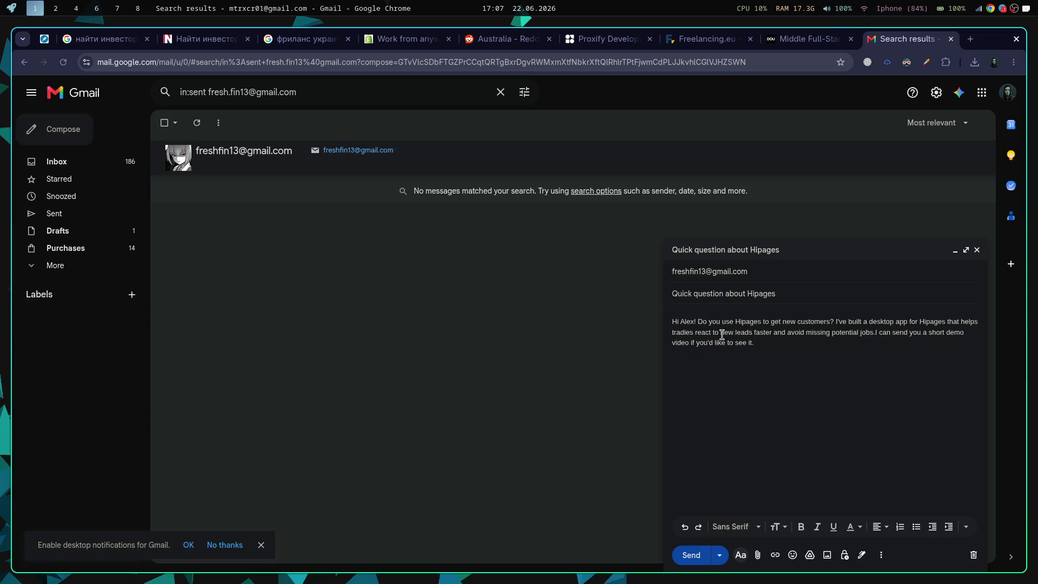
# Set the whole body text to Huge size and send the test email
pyautogui.tripleClick(730, 343)
pyautogui.click(779, 528)
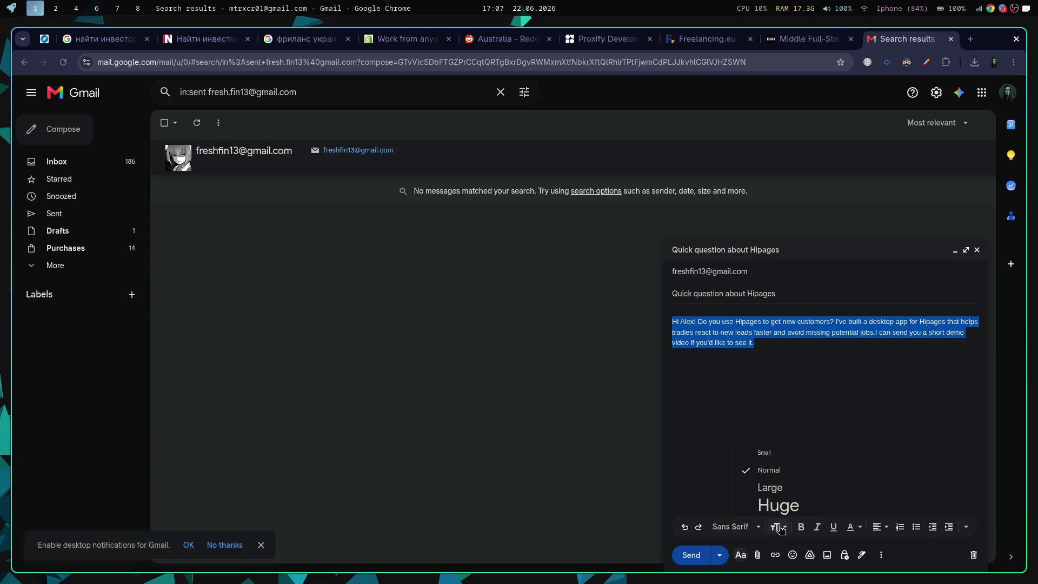
pyautogui.click(770, 487)
pyautogui.click(777, 527)
pyautogui.click(762, 412)
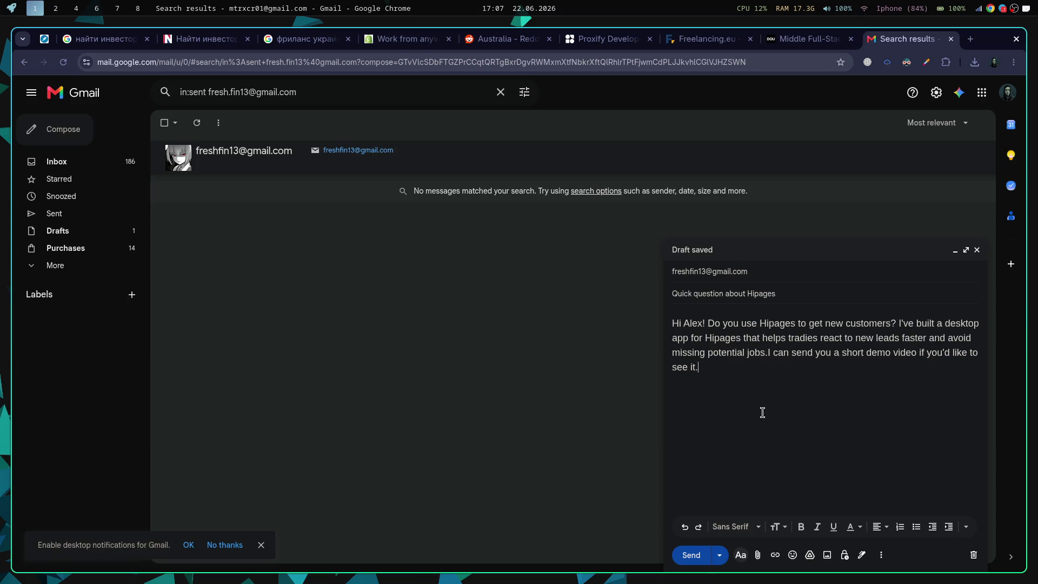
pyautogui.hotkey('ctrl', 'a')
pyautogui.click(778, 526)
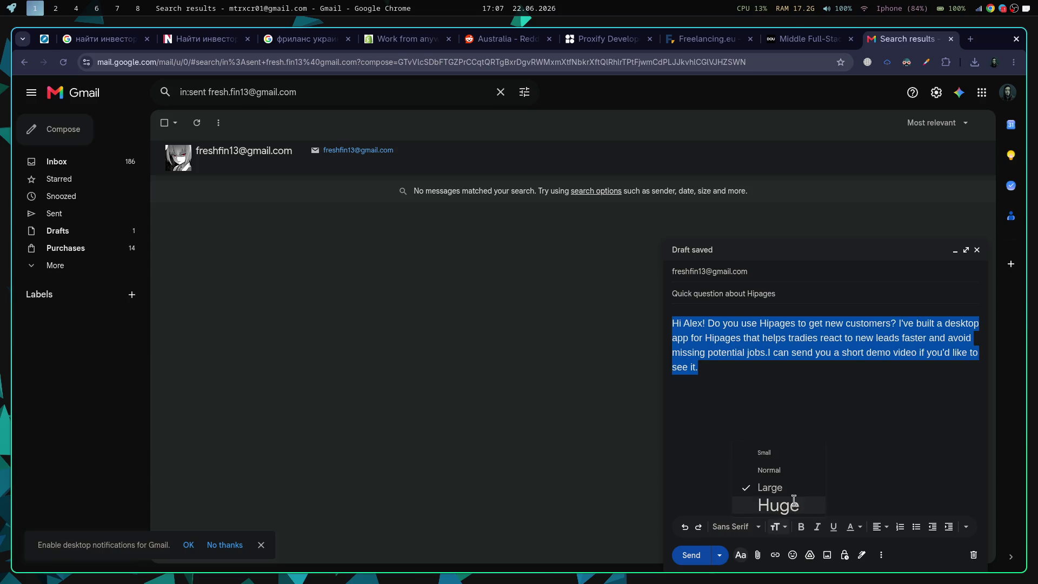
pyautogui.click(790, 504)
pyautogui.click(690, 556)
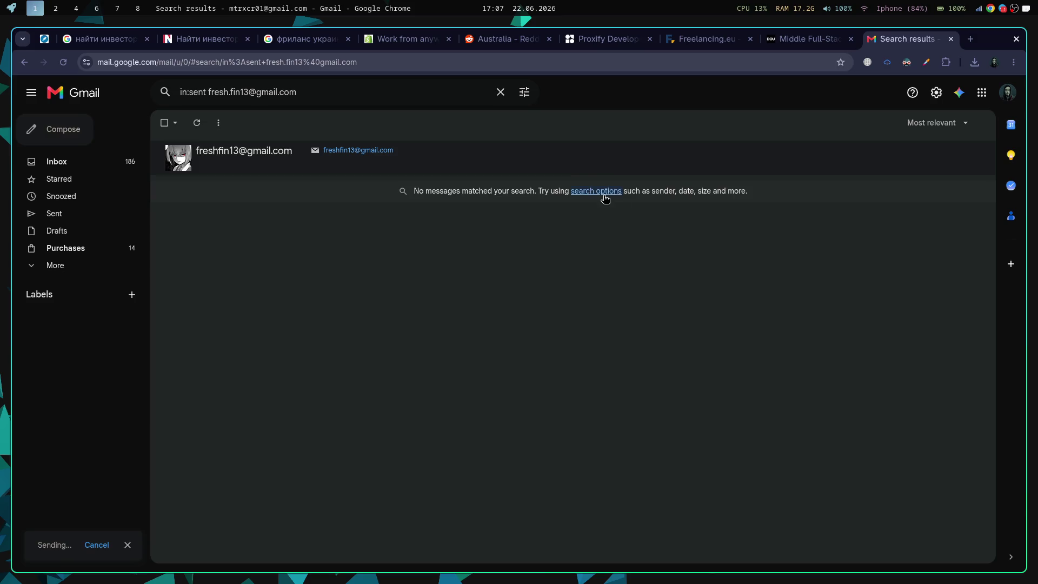
# Switch to the test recipient's Google account and open its Spam folder
pyautogui.click(1007, 92)
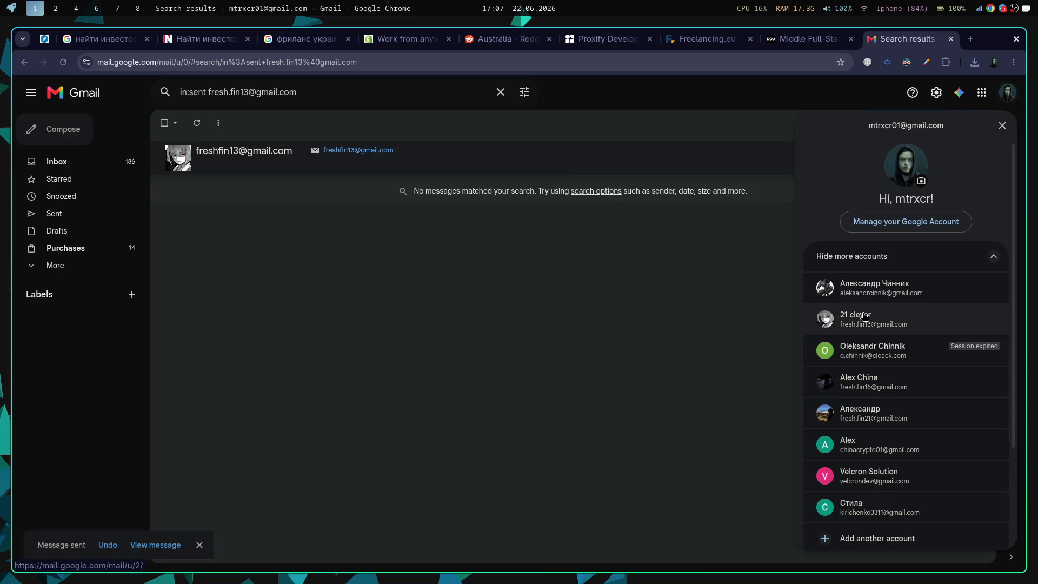
pyautogui.click(864, 318)
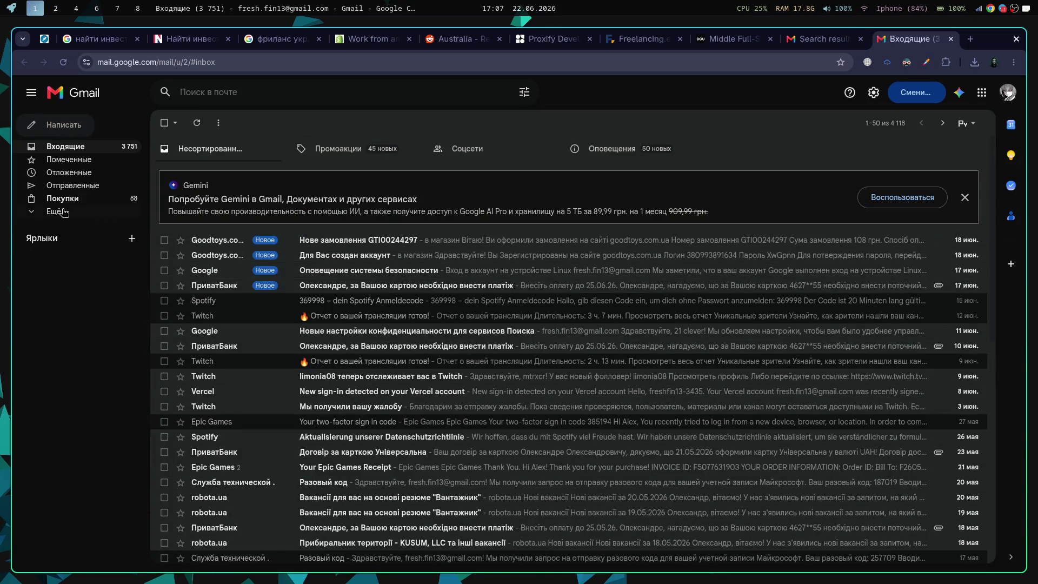
pyautogui.click(62, 212)
pyautogui.click(89, 280)
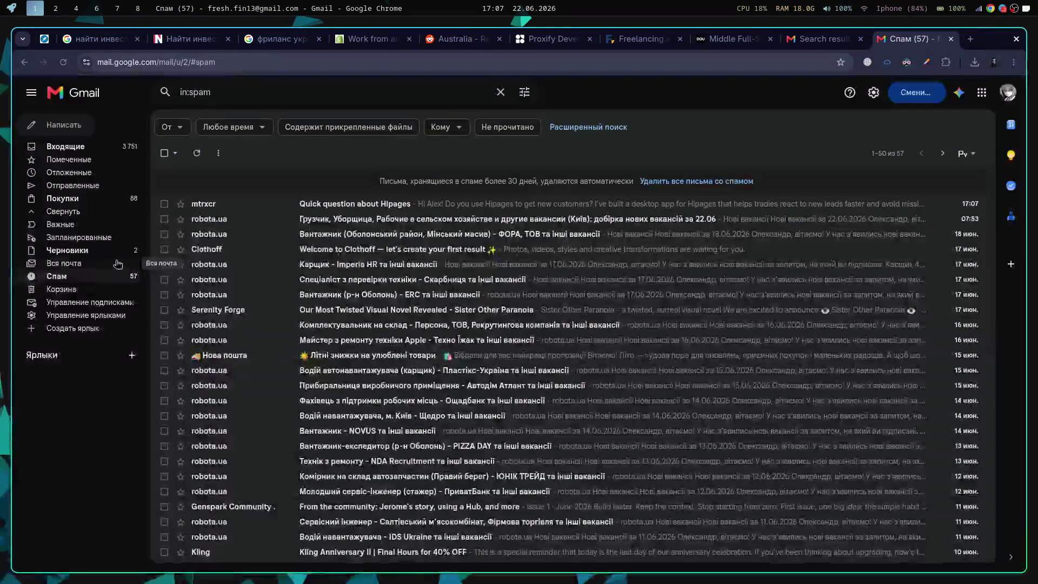
# Check the Inbox's Primary, Promotions, Social and Notifications categories for the email
pyautogui.click(103, 149)
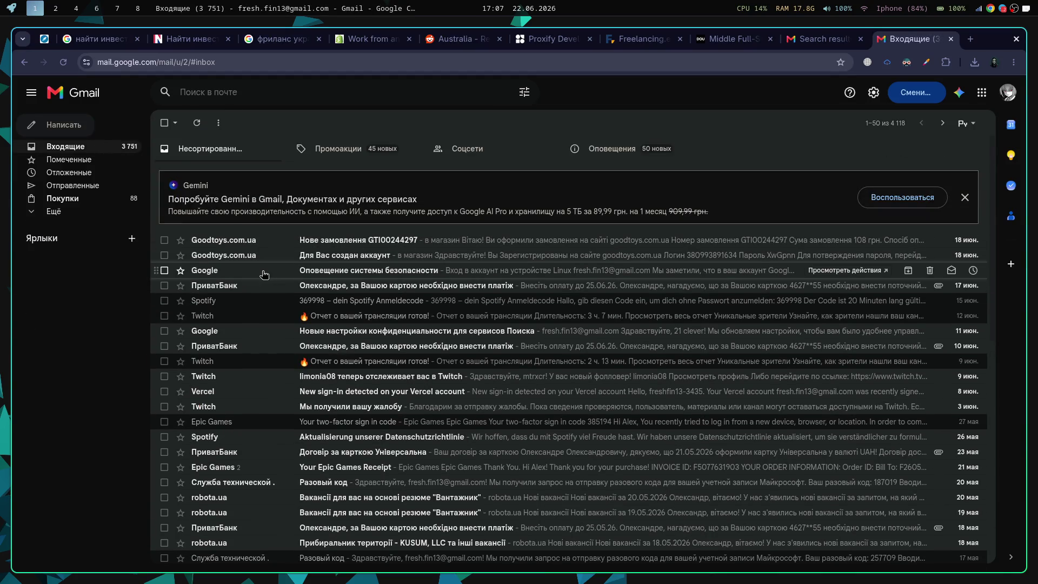
pyautogui.click(334, 153)
pyautogui.click(610, 162)
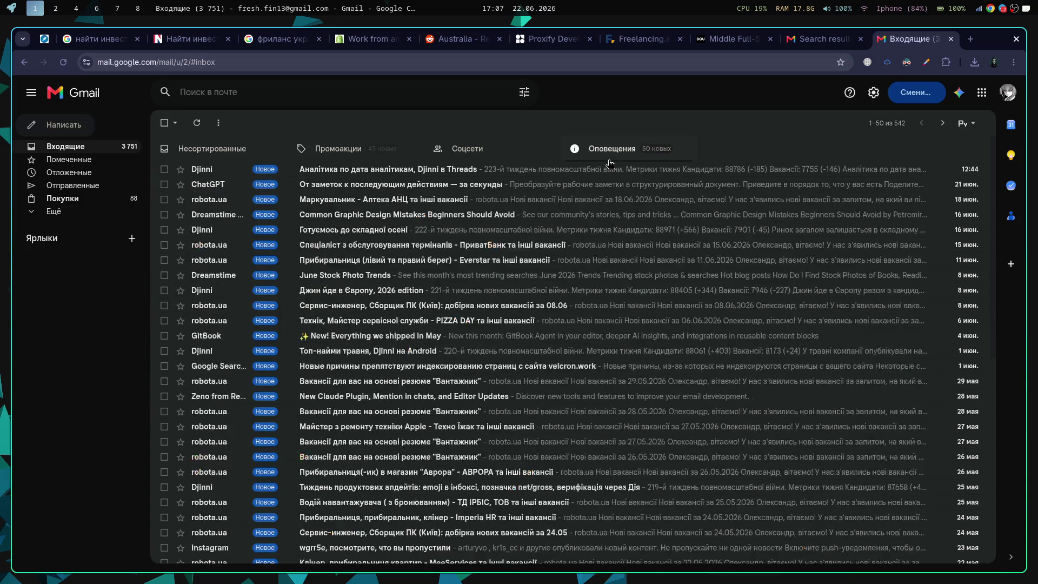
pyautogui.click(465, 151)
pyautogui.click(378, 155)
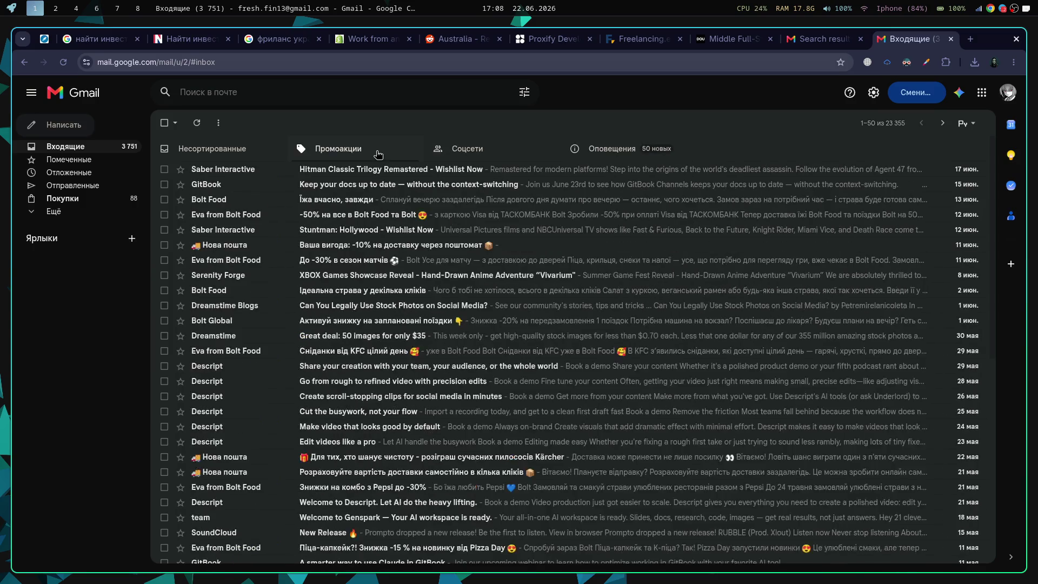
pyautogui.click(263, 161)
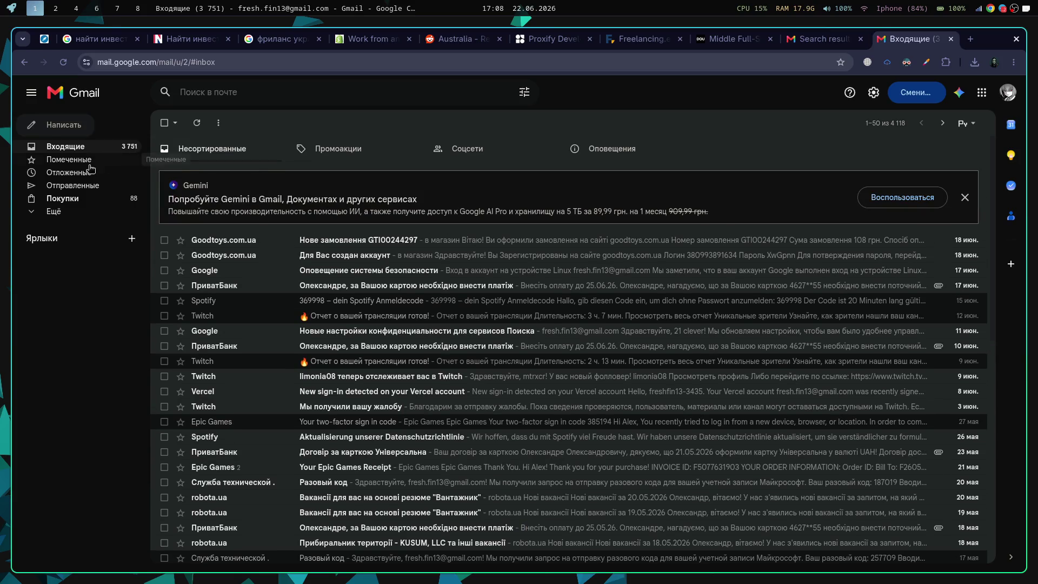
# Open All Mail, then return to the sender account's search results tab
pyautogui.click(83, 212)
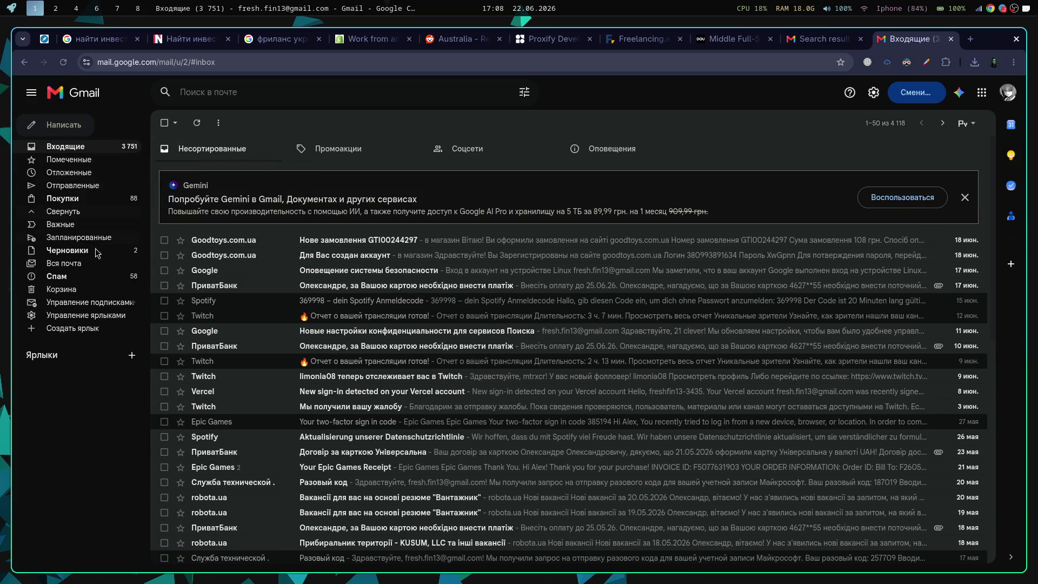
pyautogui.click(87, 264)
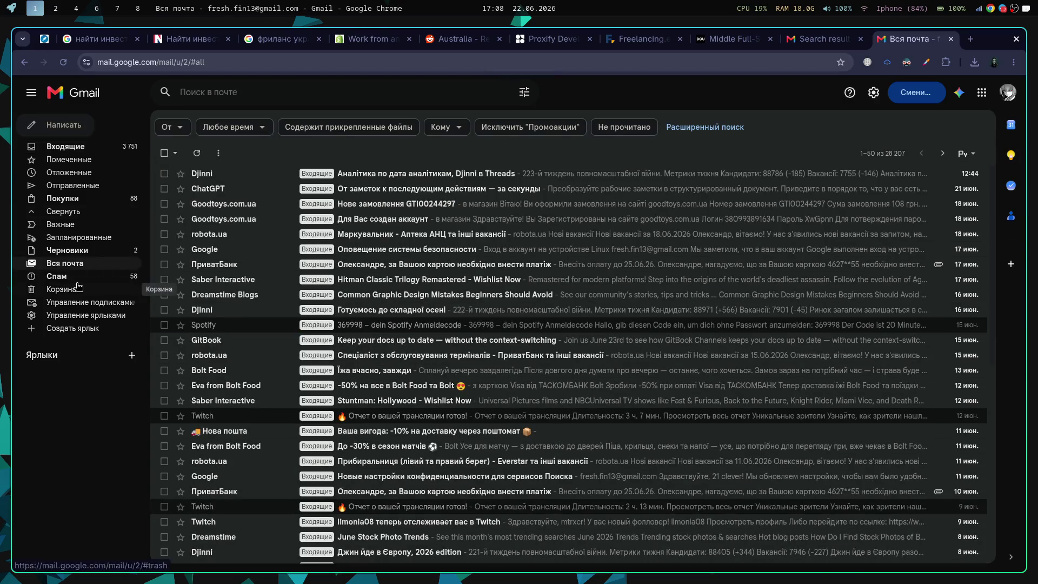
pyautogui.click(827, 39)
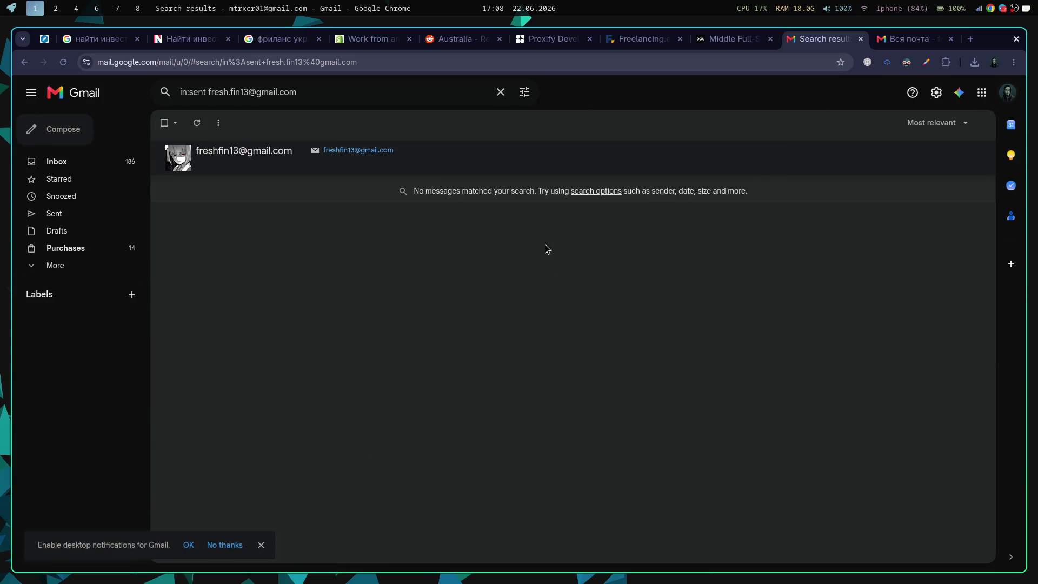
# Close the stray compose window, view the 5:07 PM Hipages email in Sent, then return to All Mail
pyautogui.click(375, 158)
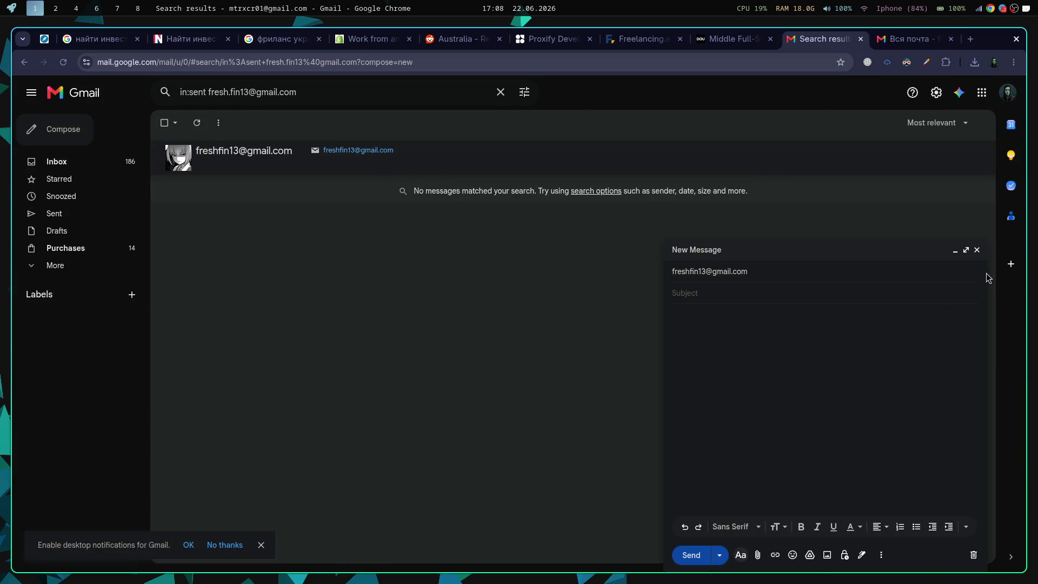
pyautogui.click(977, 250)
pyautogui.click(66, 214)
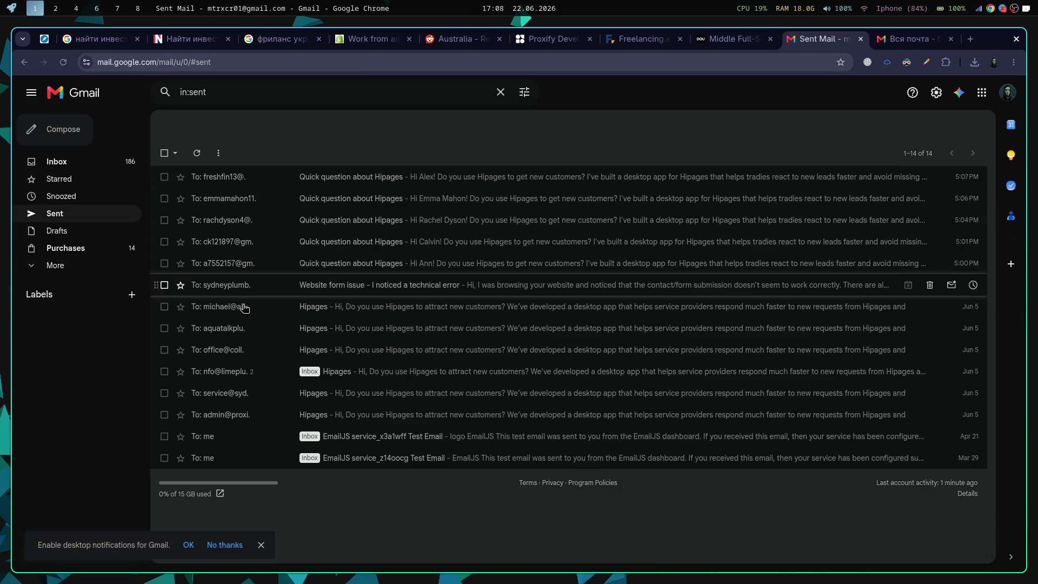
pyautogui.click(317, 183)
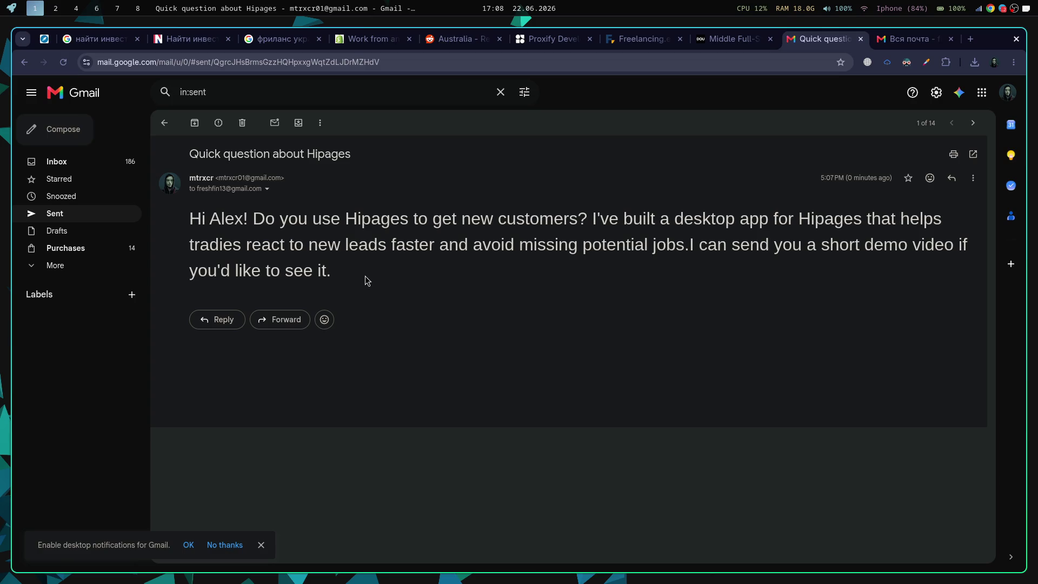
pyautogui.keyDown('ctrl'); pyautogui.scroll(5, 177, 179); pyautogui.keyUp('ctrl')
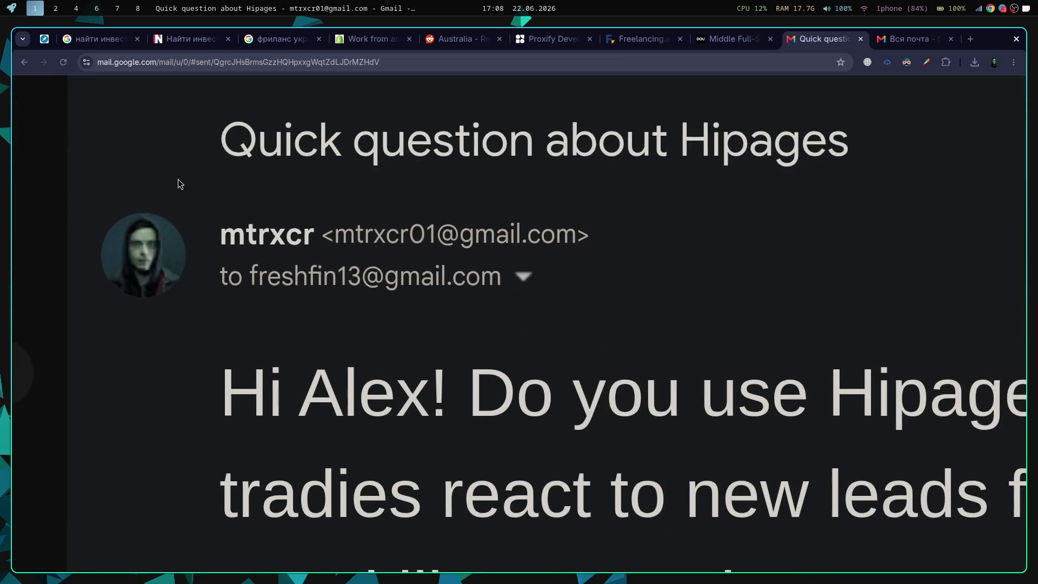
pyautogui.scroll(-5, 177, 180)
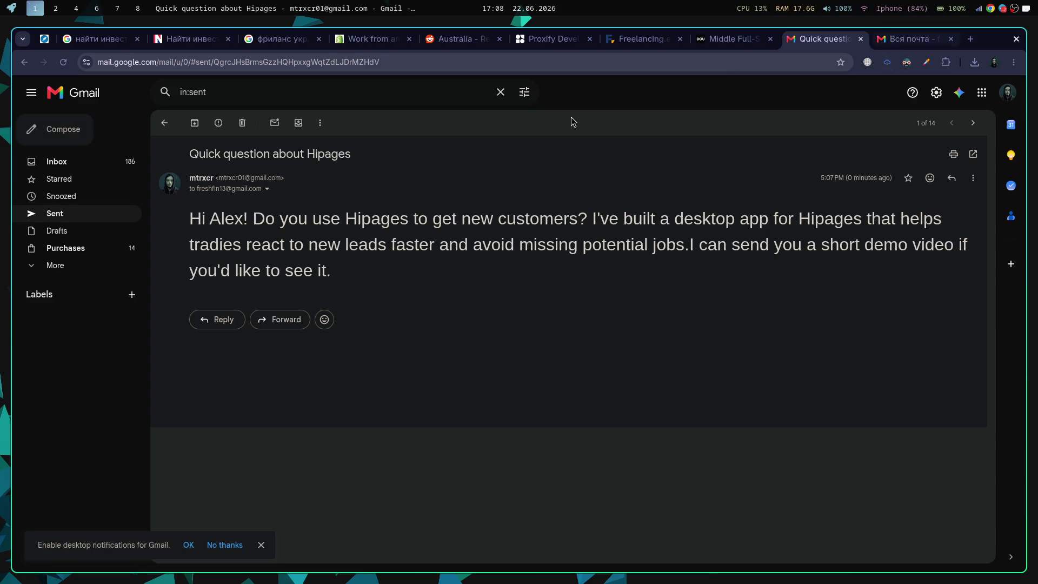
pyautogui.click(900, 41)
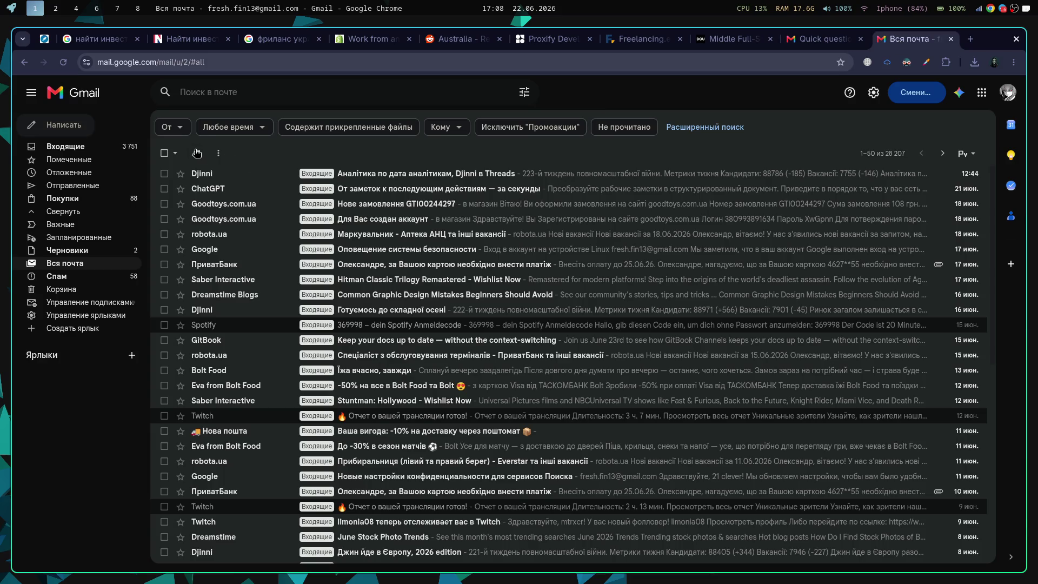
# Open the test account's Inbox, briefly switching workspaces and checking the Google account panel
pyautogui.click(98, 148)
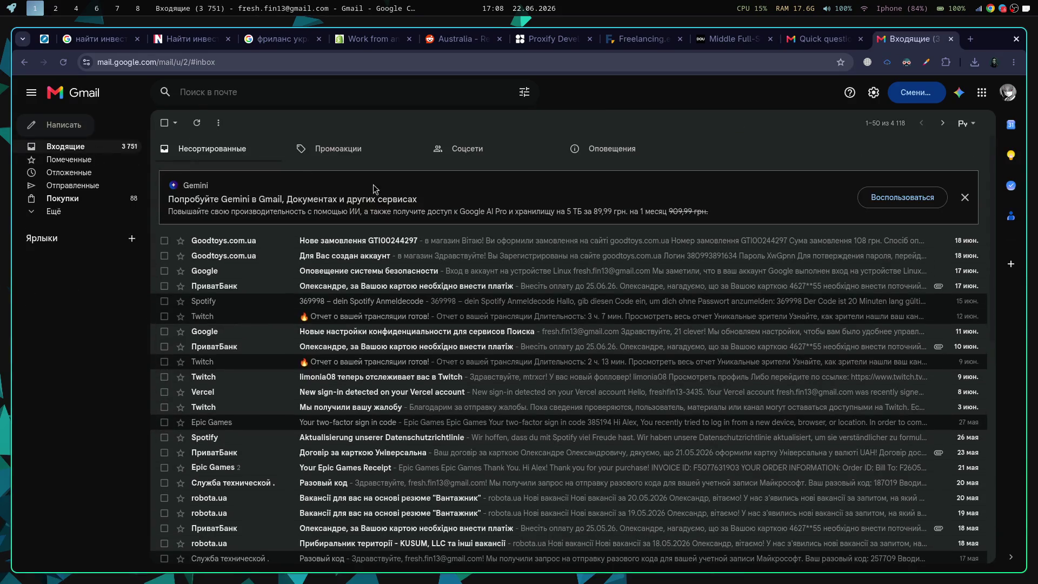
pyautogui.press('super+6')
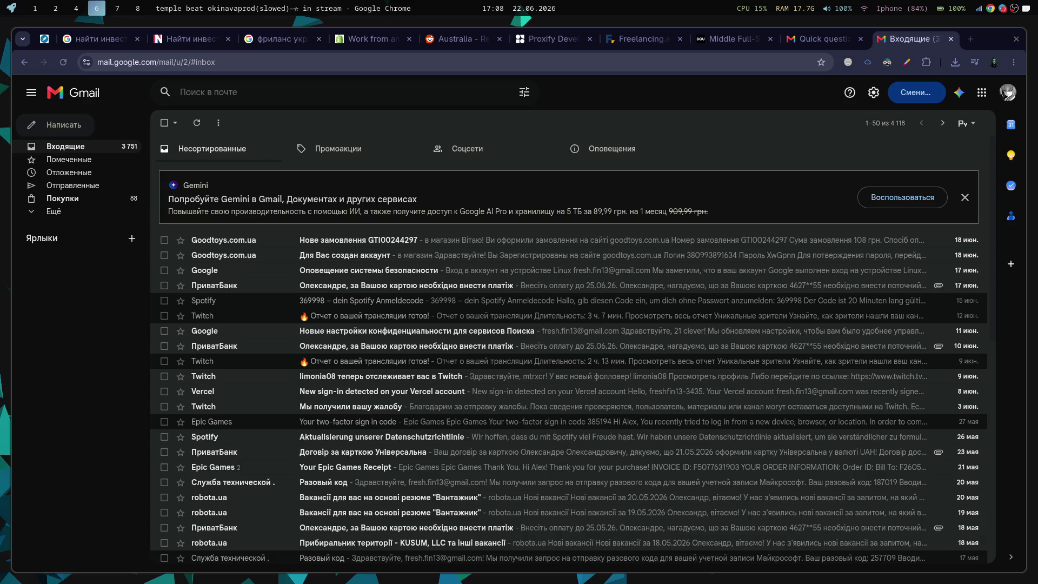
pyautogui.press('super+1')
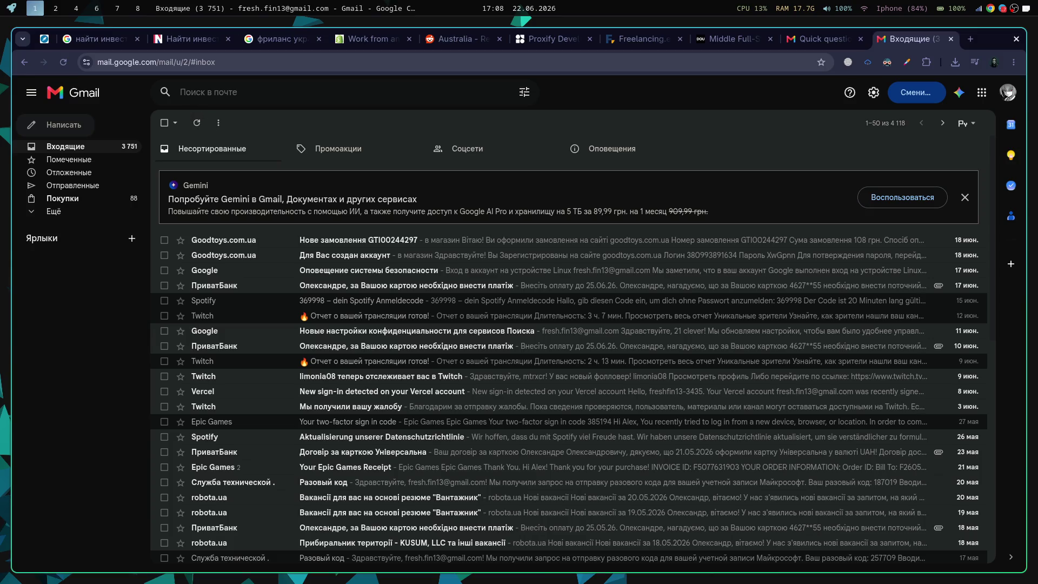
pyautogui.press('super+6')
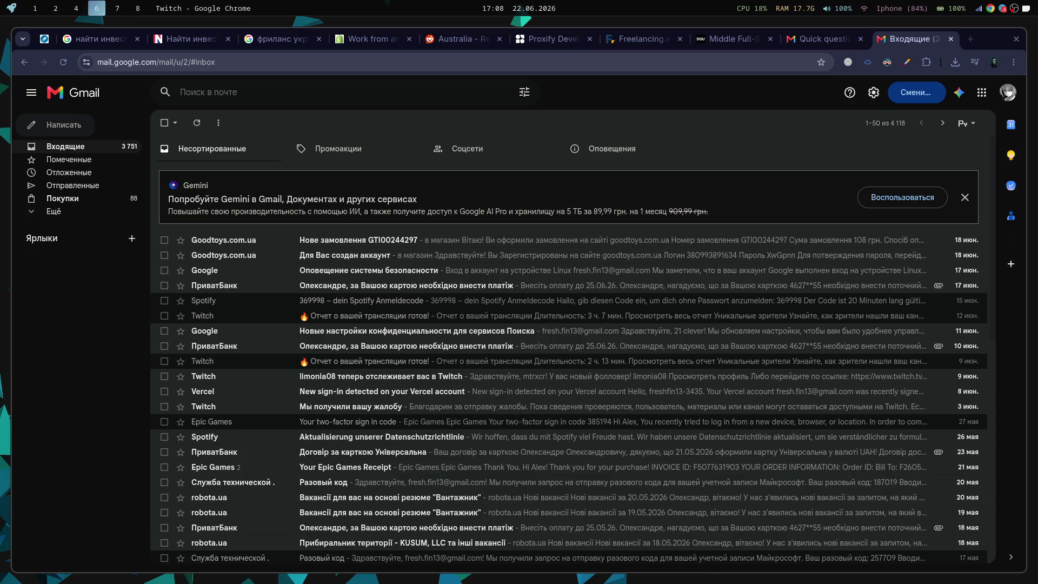
pyautogui.press('super+1')
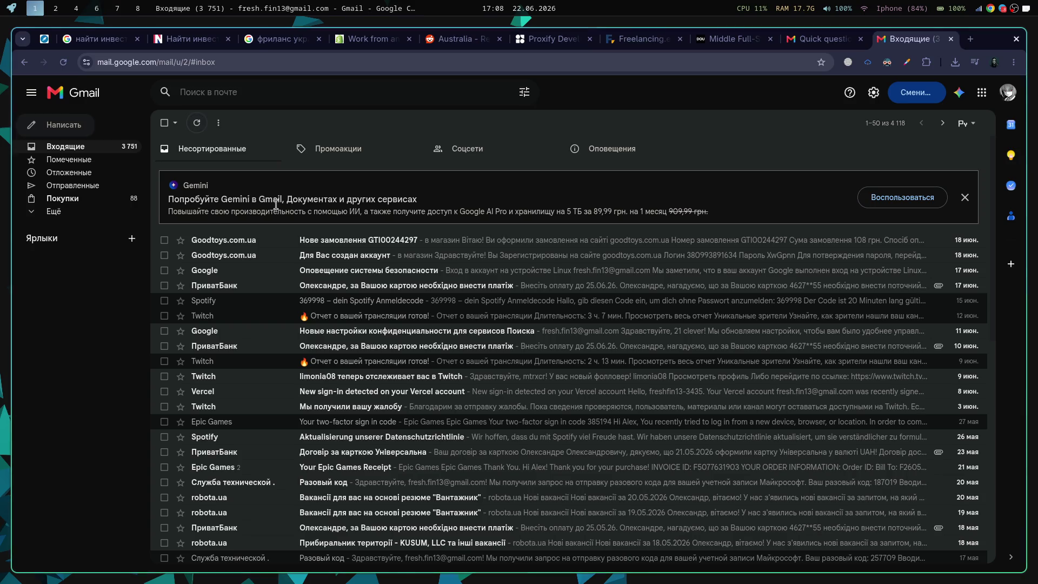
pyautogui.click(1005, 93)
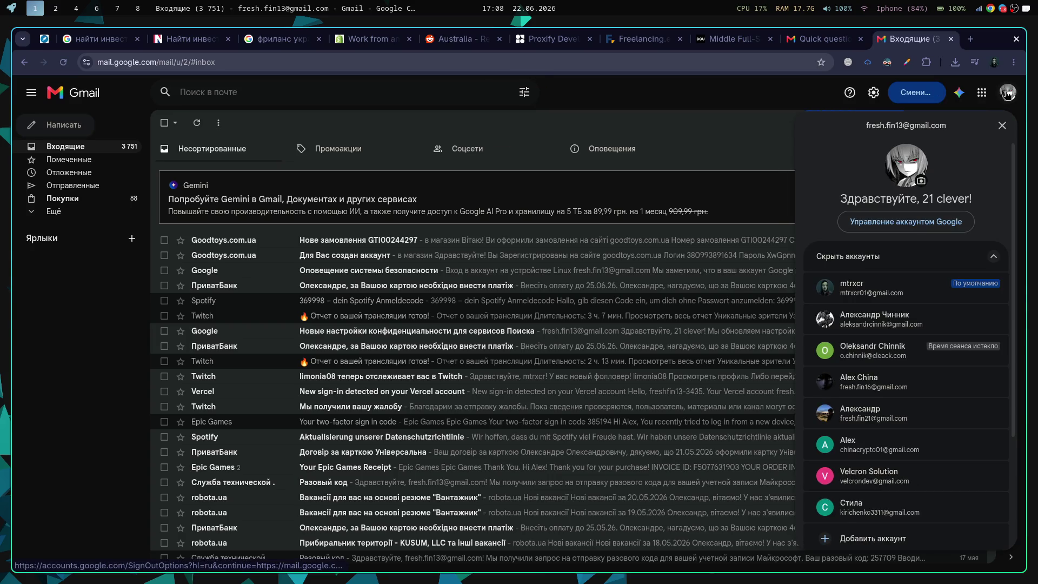
pyautogui.click(235, 214)
# Browse the test account's Trash, Drafts, Scheduled and All Mail folders
pyautogui.click(82, 211)
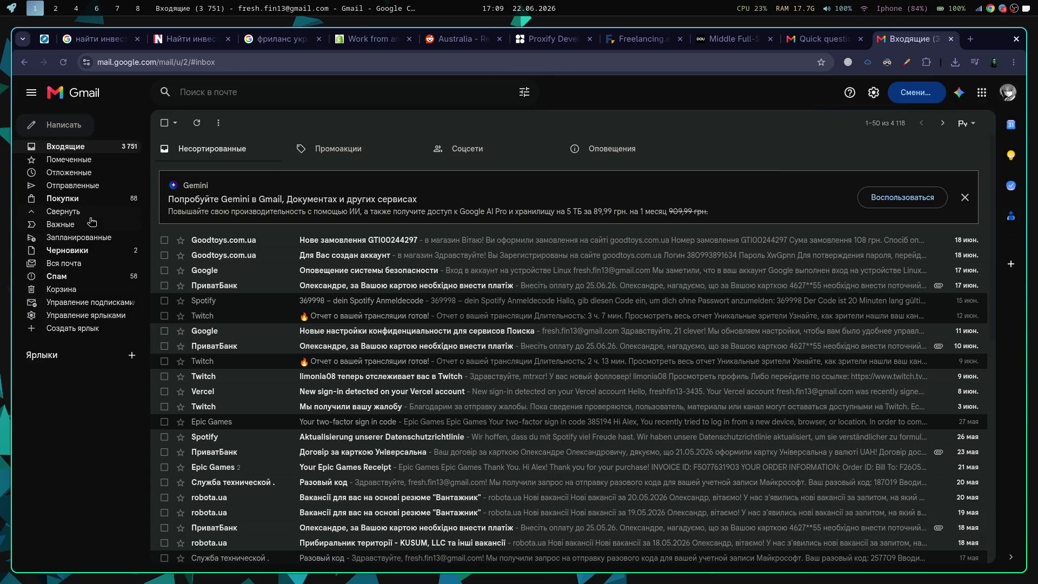
pyautogui.click(90, 292)
pyautogui.click(82, 251)
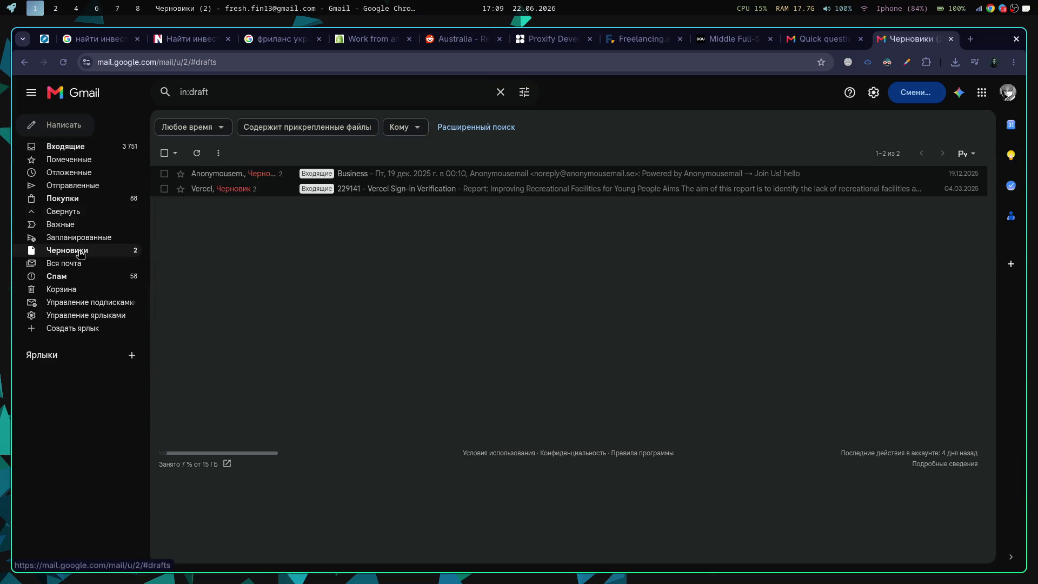
pyautogui.click(85, 238)
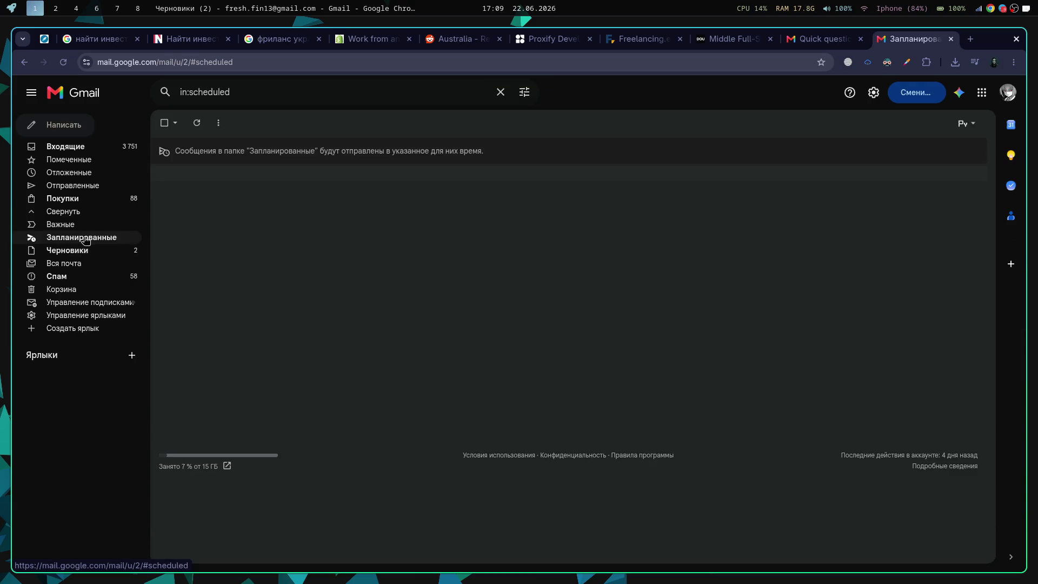
pyautogui.click(75, 265)
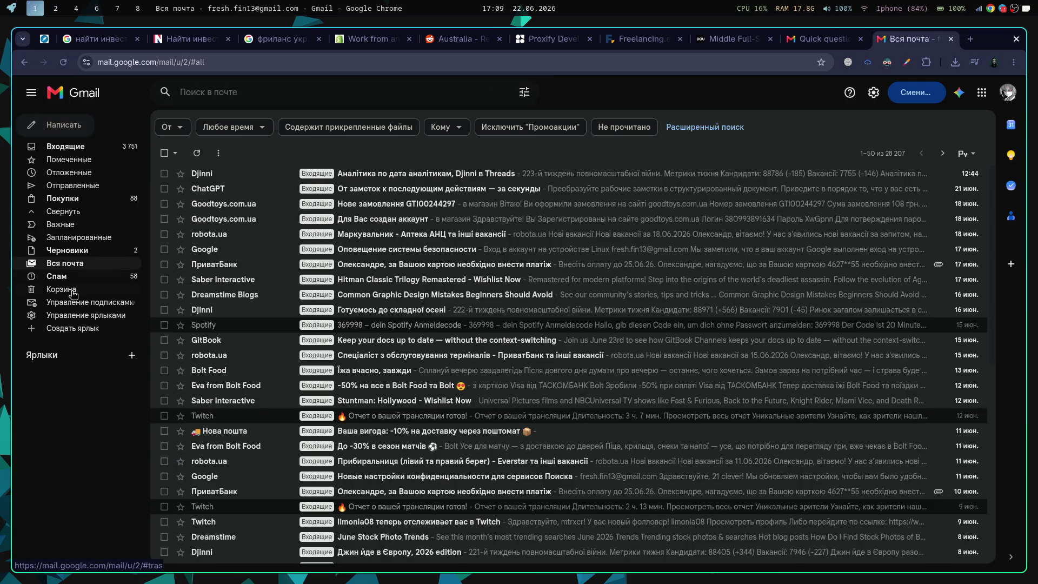
# Check the test account's Sent folder, then return to its Inbox
pyautogui.click(81, 210)
pyautogui.click(81, 189)
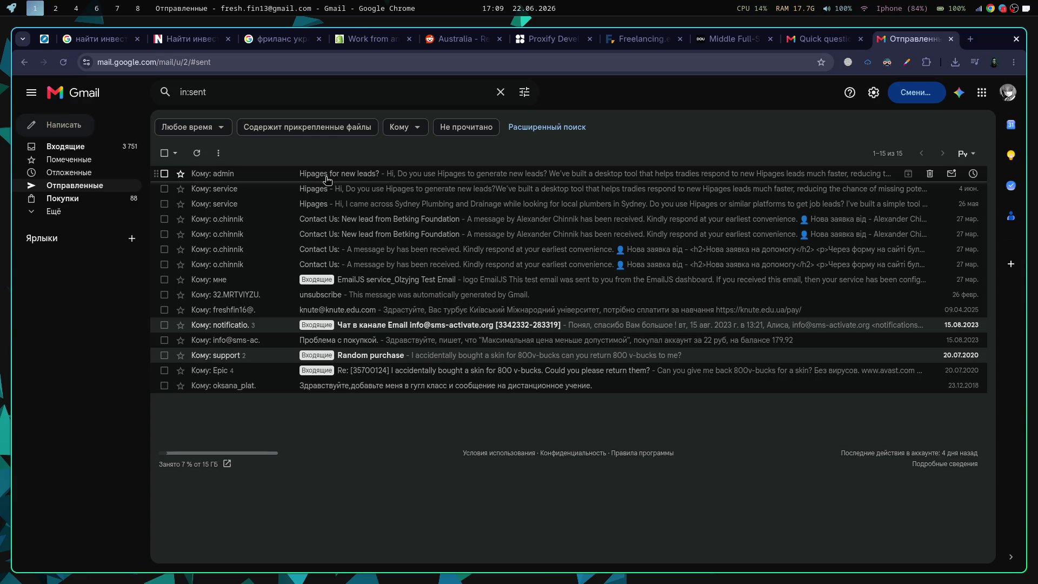
pyautogui.click(103, 147)
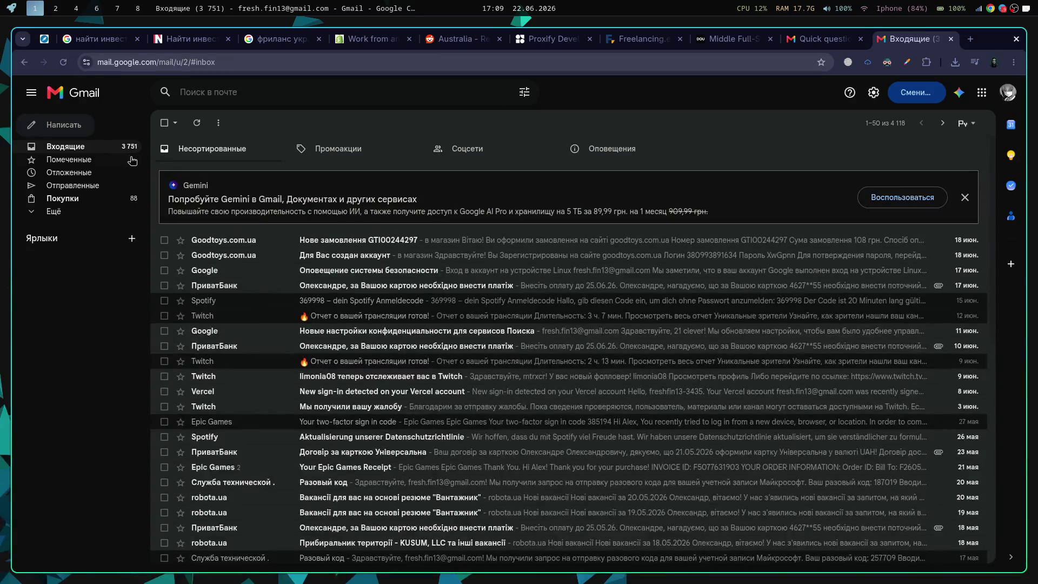